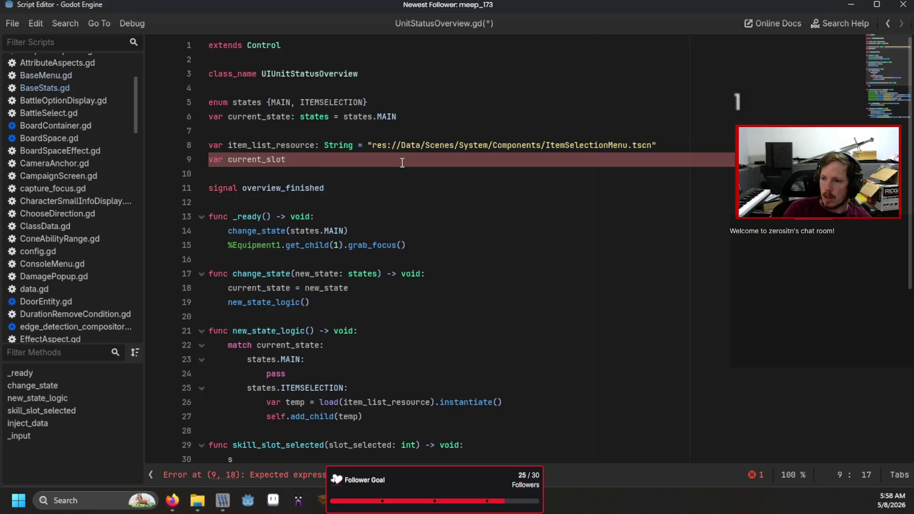
# In skill_slot_selected, set current_slot = slot_selected and call change_state(states.ITEMSELECTION)
pyautogui.scroll(-2, 402, 163)
pyautogui.click(290, 376)
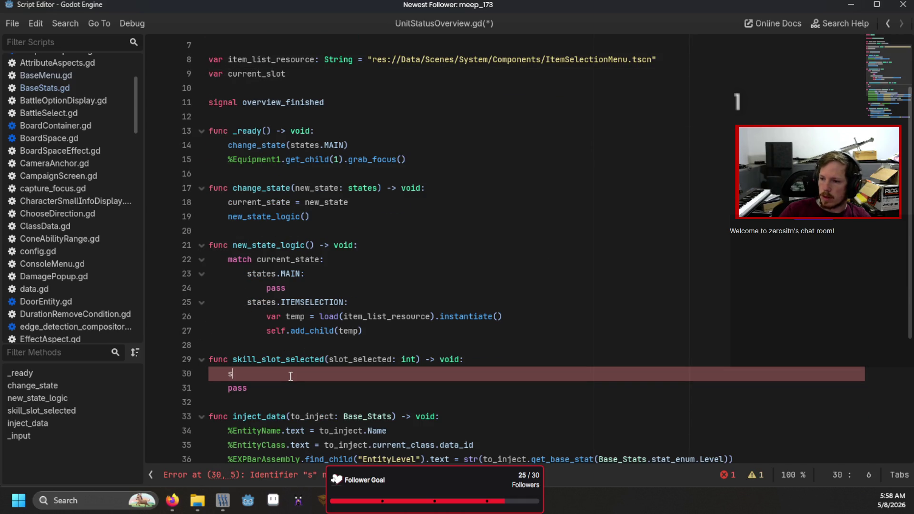
pyautogui.write('cu')
pyautogui.press('Down')
pyautogui.press('Return')
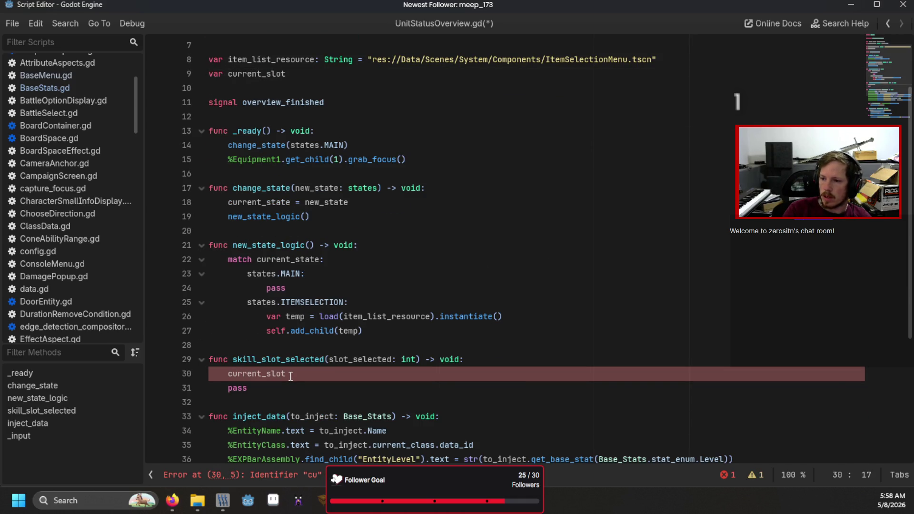
pyautogui.write(' = sl')
pyautogui.press('Return')
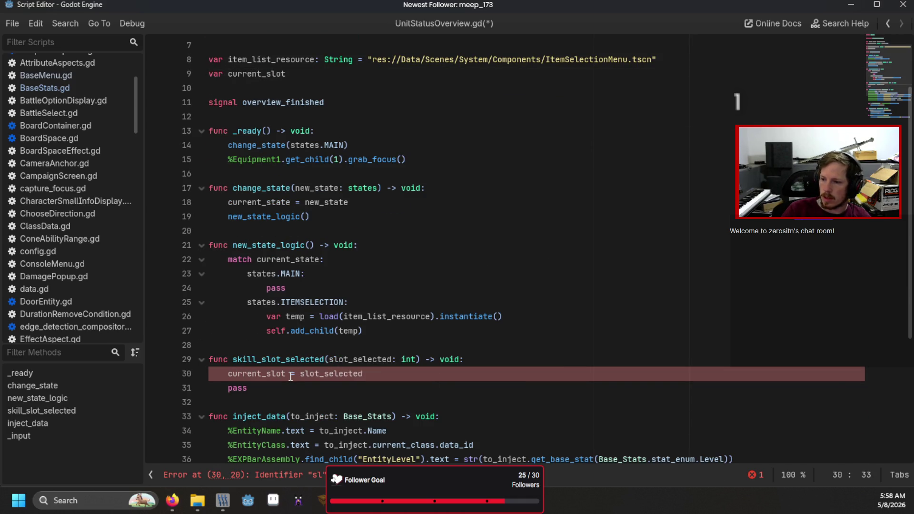
pyautogui.press('Down')
pyautogui.hotkey('ctrl', 'shift', 'Left')
pyautogui.write('change')
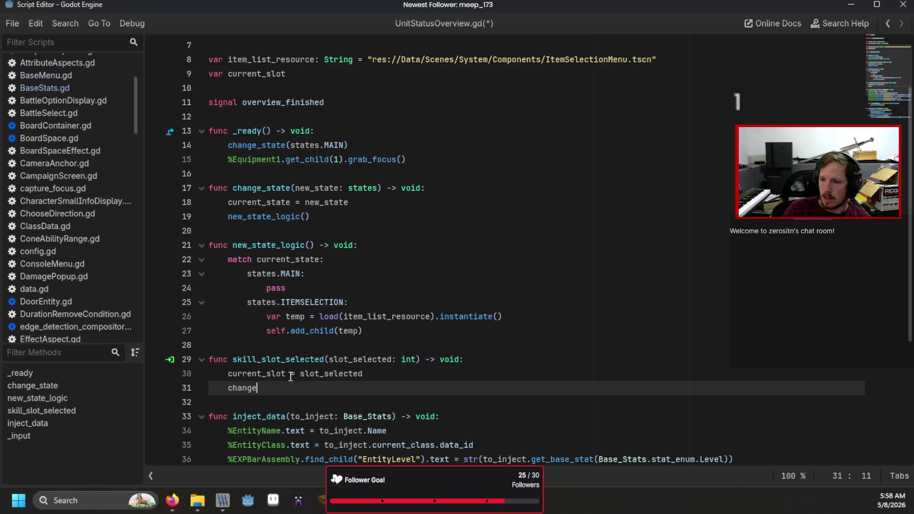
pyautogui.write('_state(states.I')
pyautogui.press('Return')
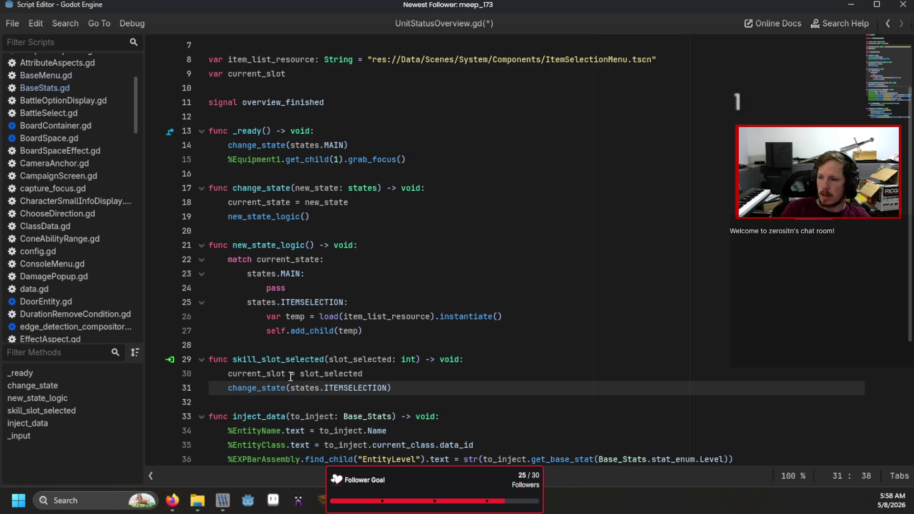
pyautogui.click(436, 376)
# Add match current_state with a states.MAIN case at the top of _input
pyautogui.scroll(-5, 435, 375)
pyautogui.click(432, 371)
pyautogui.press('Return')
pyautogui.write('match cu')
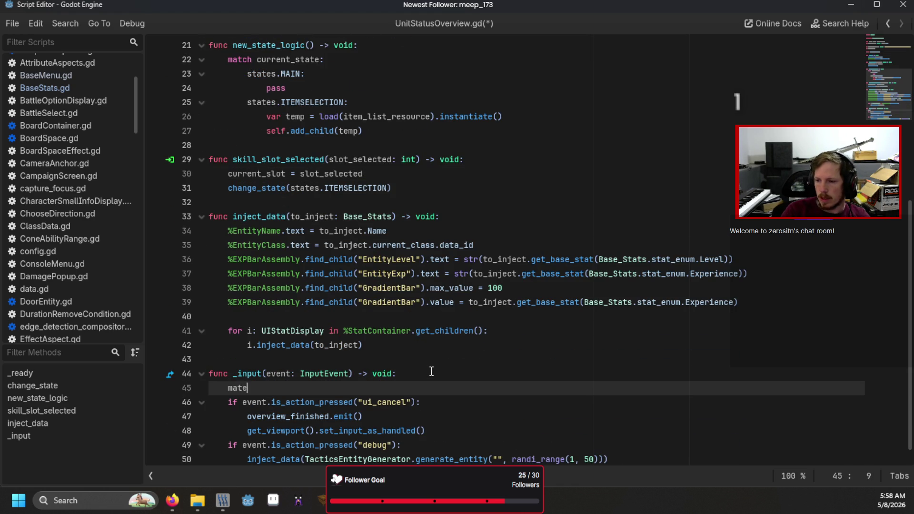
pyautogui.press('Return')
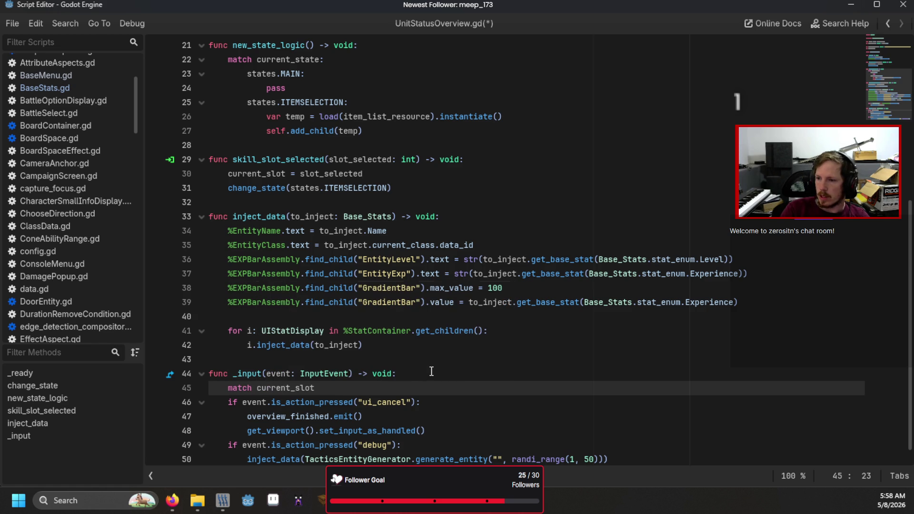
pyautogui.press('BackSpace')
pyautogui.press('BackSpace')
pyautogui.press('BackSpace')
pyautogui.write('state:')
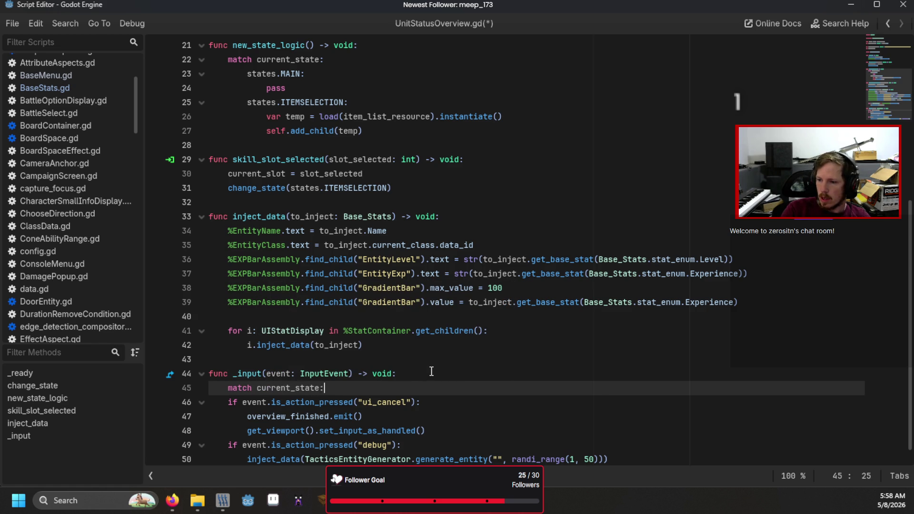
pyautogui.press('Return')
pyautogui.write('states.')
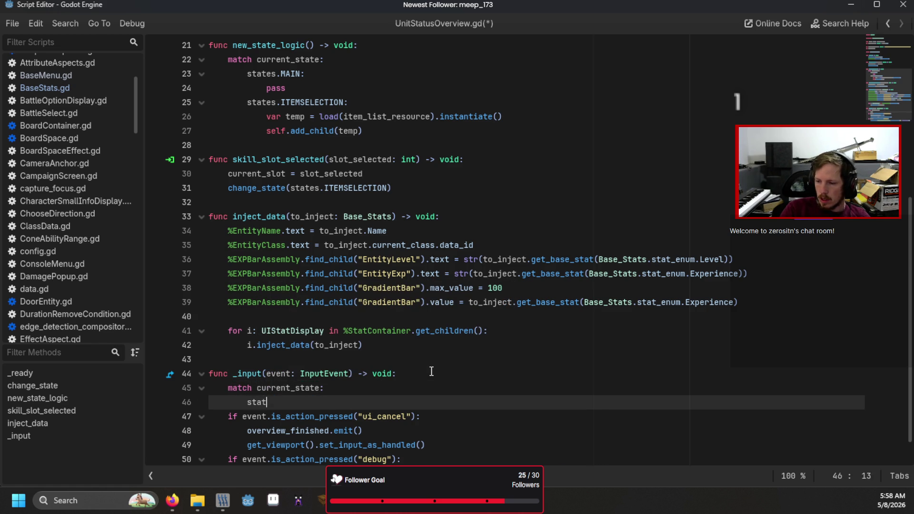
pyautogui.press('Return')
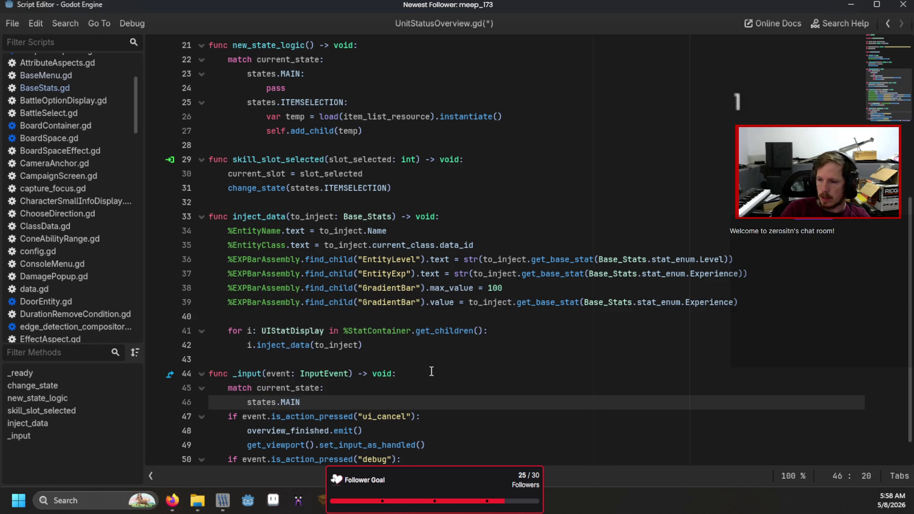
# Indent the existing cancel block and viewport call under the MAIN case
pyautogui.press('Down')
pyautogui.press('Home')
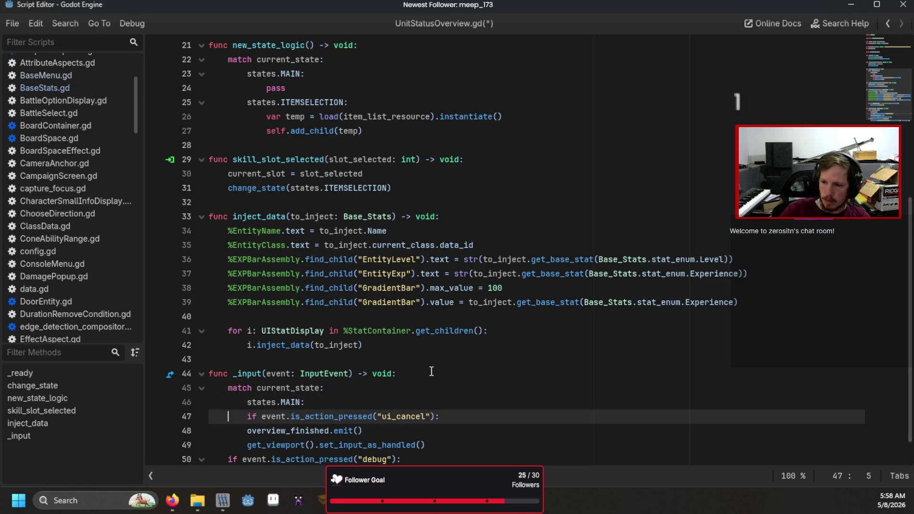
pyautogui.press('Tab')
pyautogui.press('Down')
pyautogui.press('Tab')
pyautogui.press('Down')
pyautogui.press('Home')
pyautogui.press('Tab')
pyautogui.press('Tab')
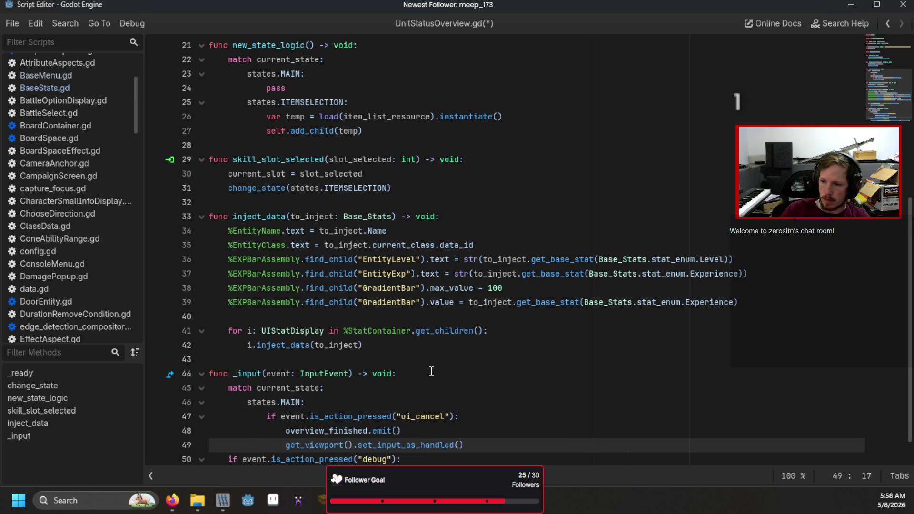
pyautogui.scroll(-1, 476, 405)
# Add a states.ITEMSELECTION case starting with an event.is_action_pressed check
pyautogui.press('End')
pyautogui.press('Return')
pyautogui.press('BackSpace')
pyautogui.write('states.ITEMSELECTION:')
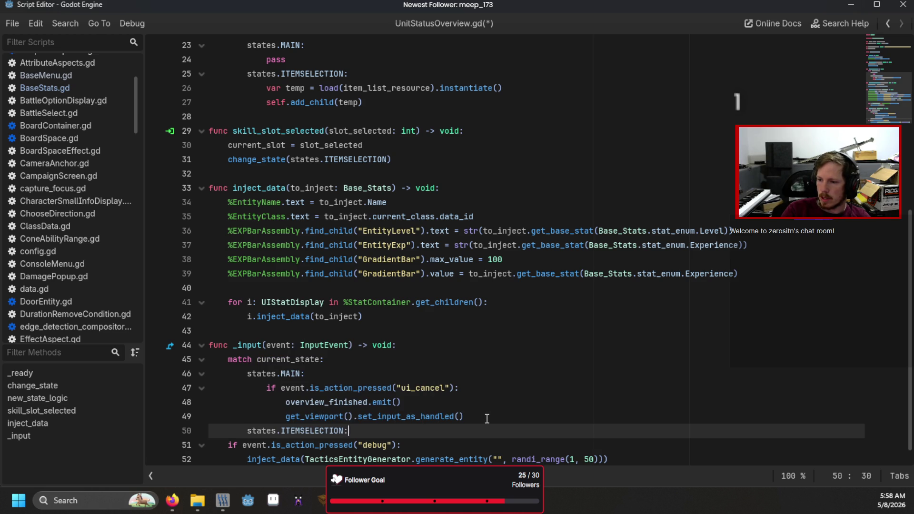
pyautogui.press('Return')
pyautogui.write('if event.is')
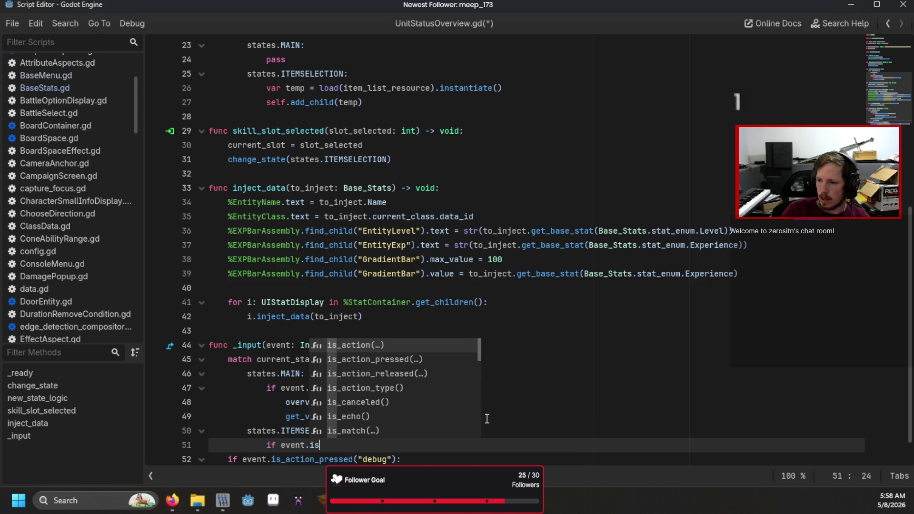
pyautogui.press('Down')
pyautogui.press('Return')
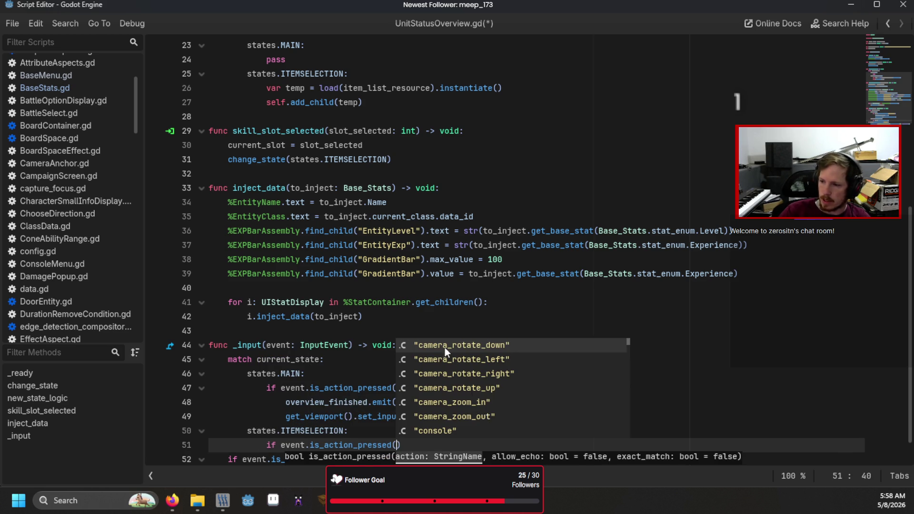
# On ui_cancel in ITEMSELECTION, call exit_state() and change_state(states.MAIN)
pyautogui.scroll(-1, 341, 309)
pyautogui.write('"ui_c')
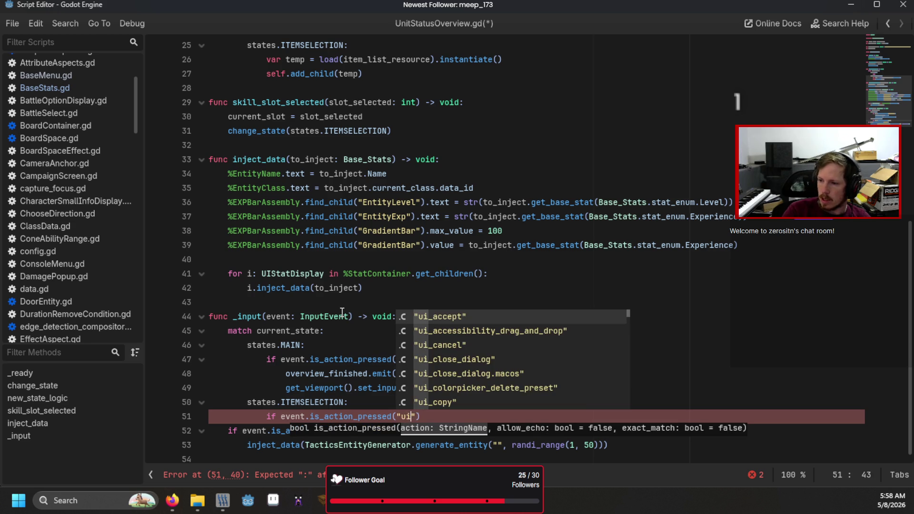
pyautogui.press('Return')
pyautogui.press('Down')
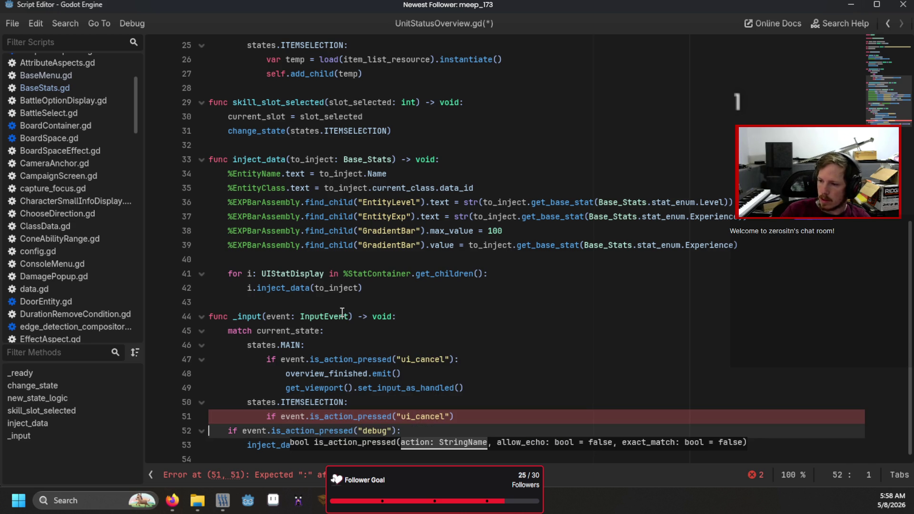
pyautogui.press('Left')
pyautogui.press('Return')
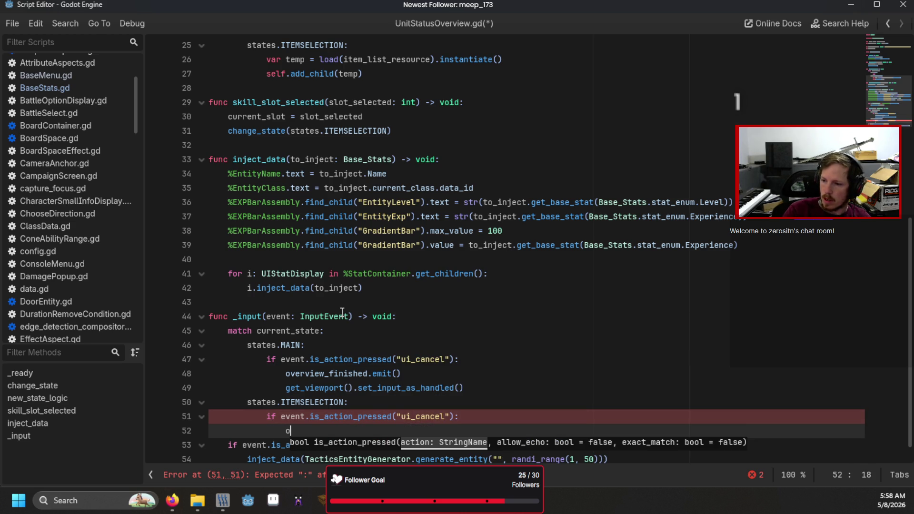
pyautogui.write('exit_st')
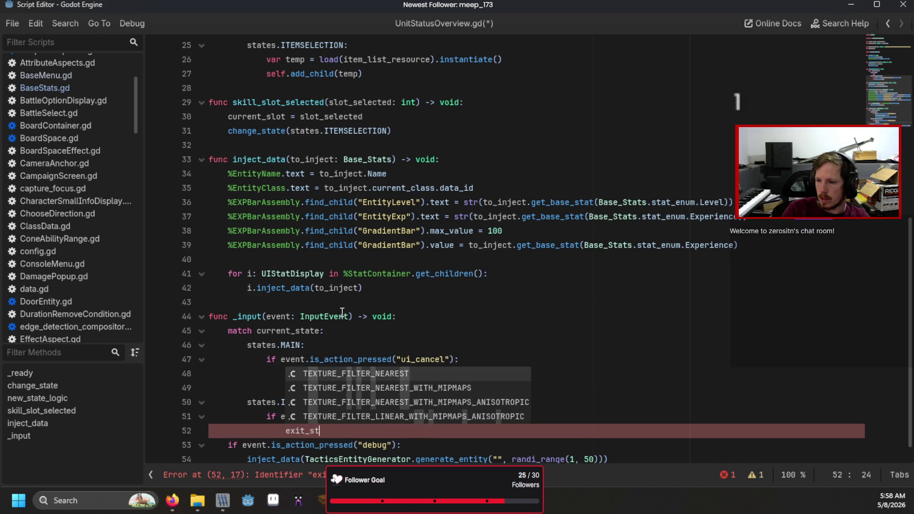
pyautogui.write('ate()')
pyautogui.press('Return')
pyautogui.write('change_state')
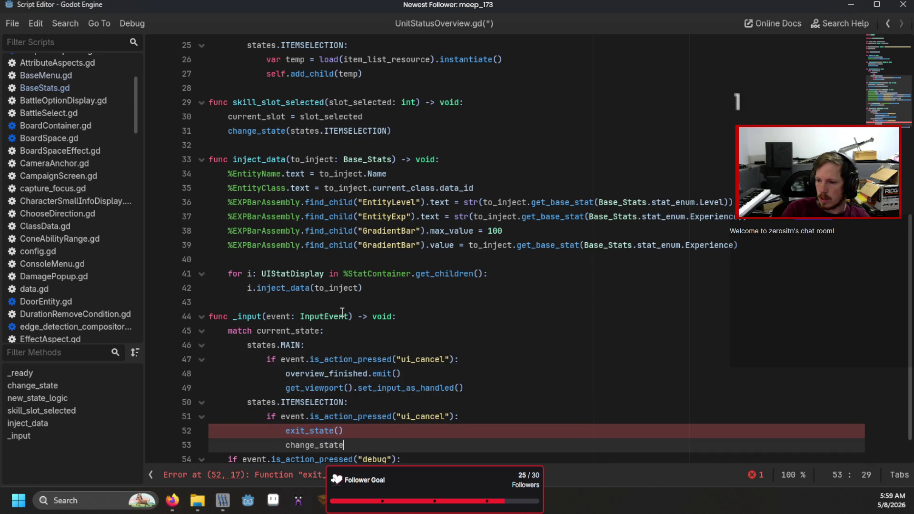
pyautogui.write('(states.')
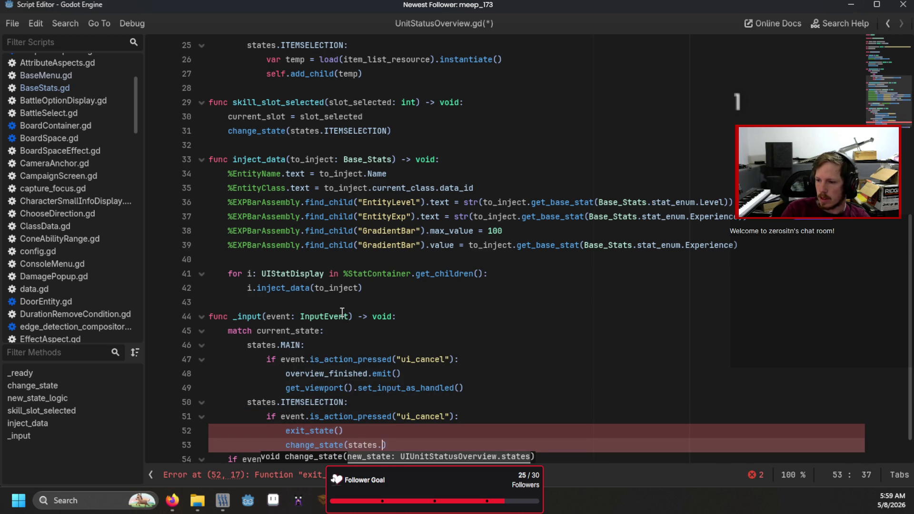
pyautogui.press('Return')
pyautogui.scroll(4, 373, 251)
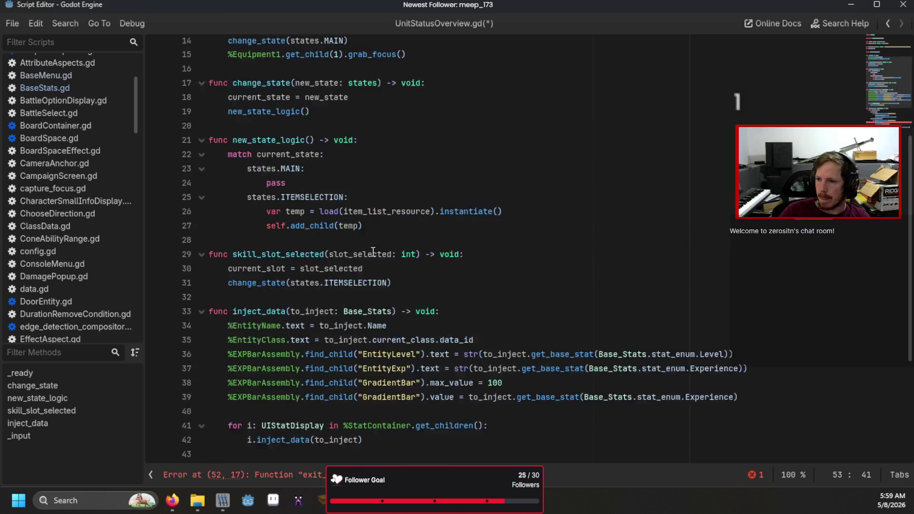
# Move the exit_state() call out of _input to the start of change_state
pyautogui.scroll(2, 373, 251)
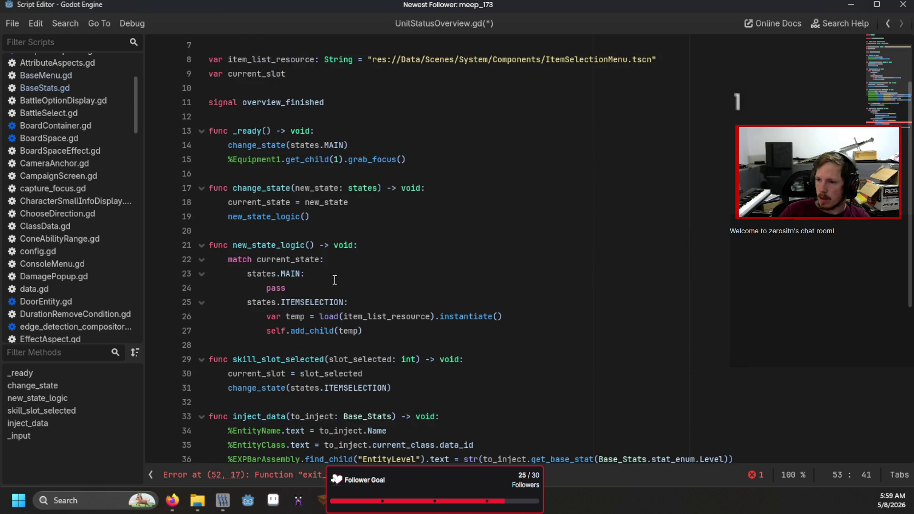
pyautogui.click(239, 230)
pyautogui.scroll(-3, 434, 263)
pyautogui.scroll(-3, 434, 262)
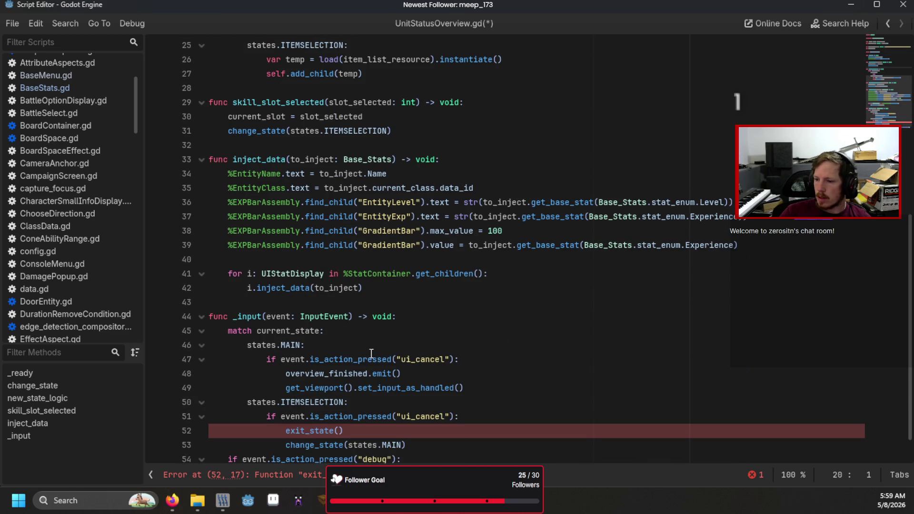
pyautogui.moveTo(365, 431); pyautogui.dragTo(181, 428)
pyautogui.press('BackSpace')
pyautogui.press('BackSpace')
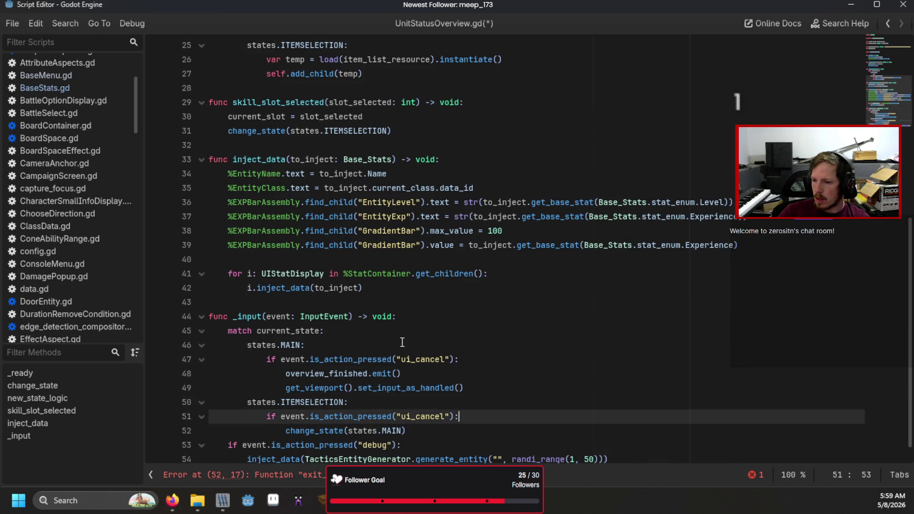
pyautogui.scroll(6, 400, 272)
pyautogui.click(440, 193)
pyautogui.press('Return')
pyautogui.write('exit_state(')
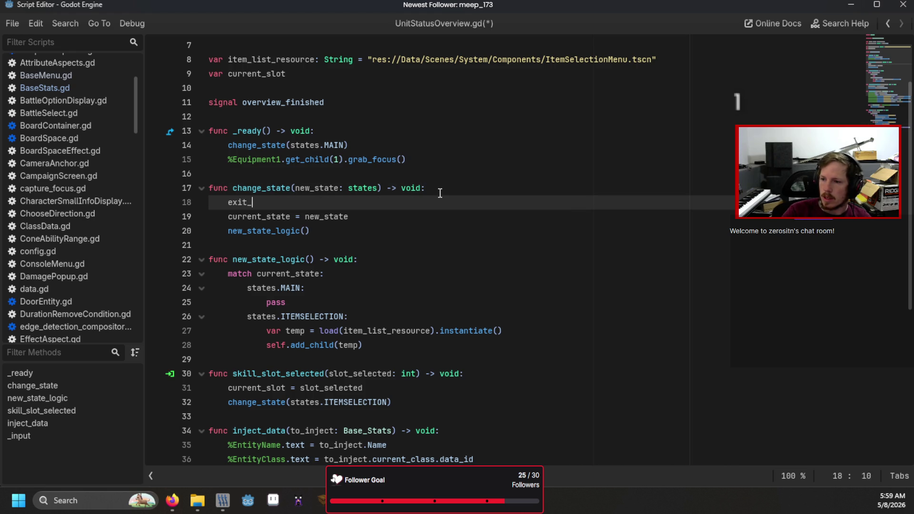
# Define func exit_state() -> void matching current_state, with states.MAIN: pass
pyautogui.click(302, 241)
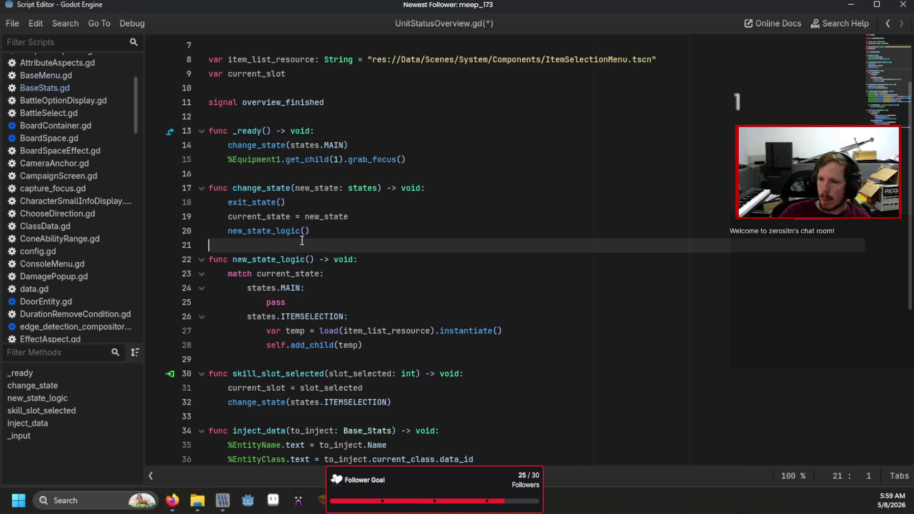
pyautogui.press('Return')
pyautogui.press('Return')
pyautogui.press('Up')
pyautogui.write('unc ')
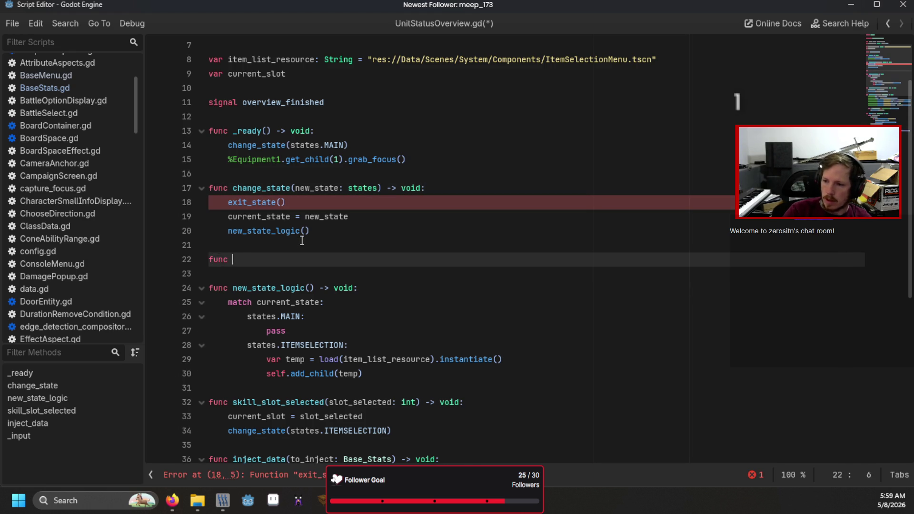
pyautogui.write('exit_state() -> ')
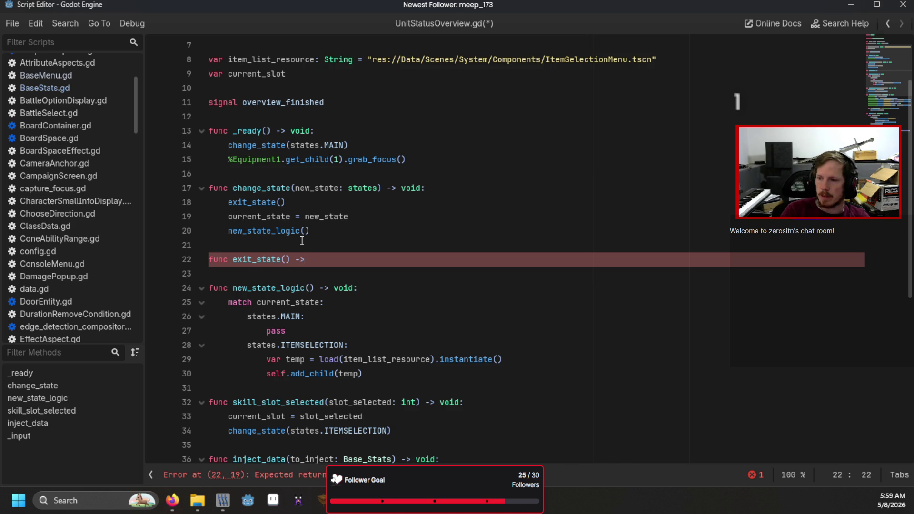
pyautogui.write('void:')
pyautogui.press('Return')
pyautogui.write('match current_')
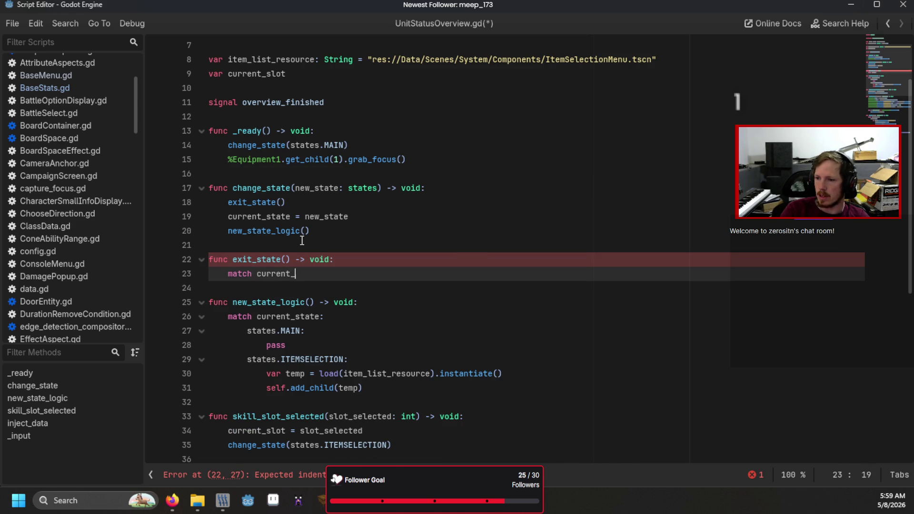
pyautogui.write('s')
pyautogui.press('Return')
pyautogui.write(':')
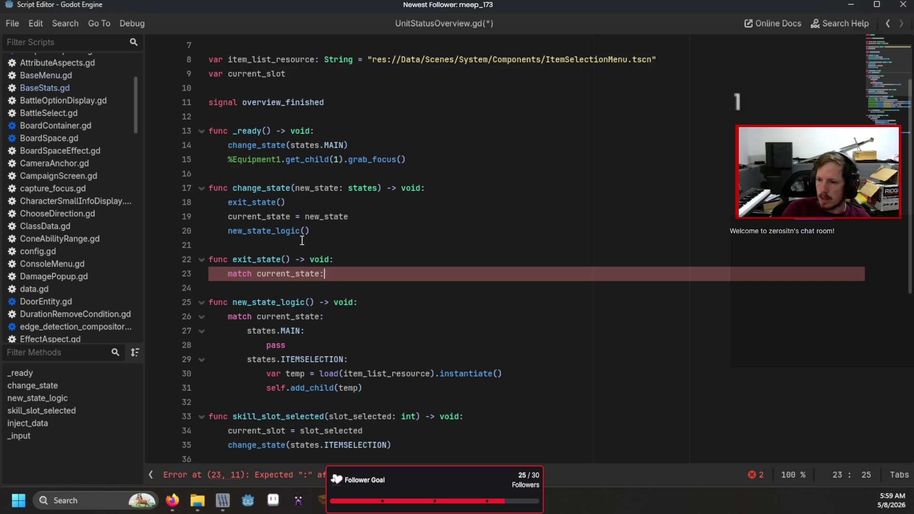
pyautogui.press('Return')
pyautogui.write('stat')
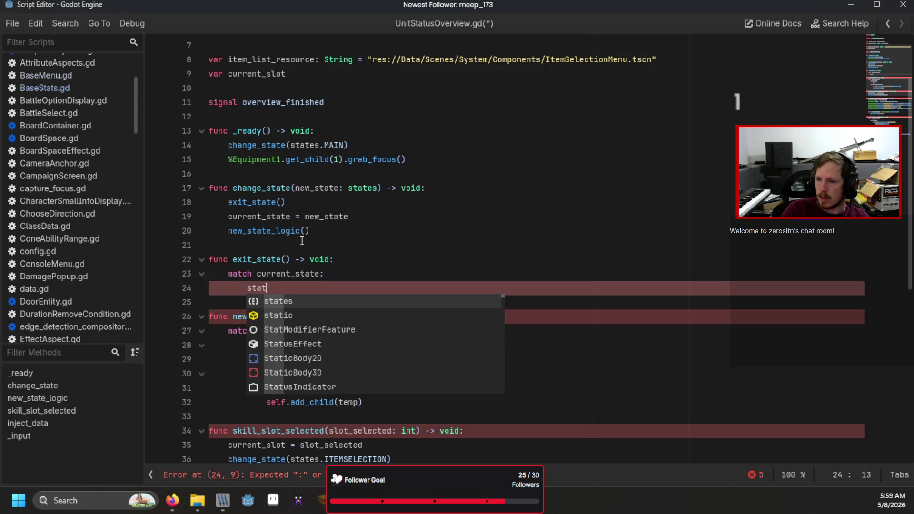
pyautogui.write('es.')
pyautogui.press('Return')
pyautogui.write(':')
pyautogui.press('Return')
pyautogui.write('pass')
# Add an empty states.ITEMSELECTION branch to exit_state
pyautogui.press('Return')
pyautogui.write('stat')
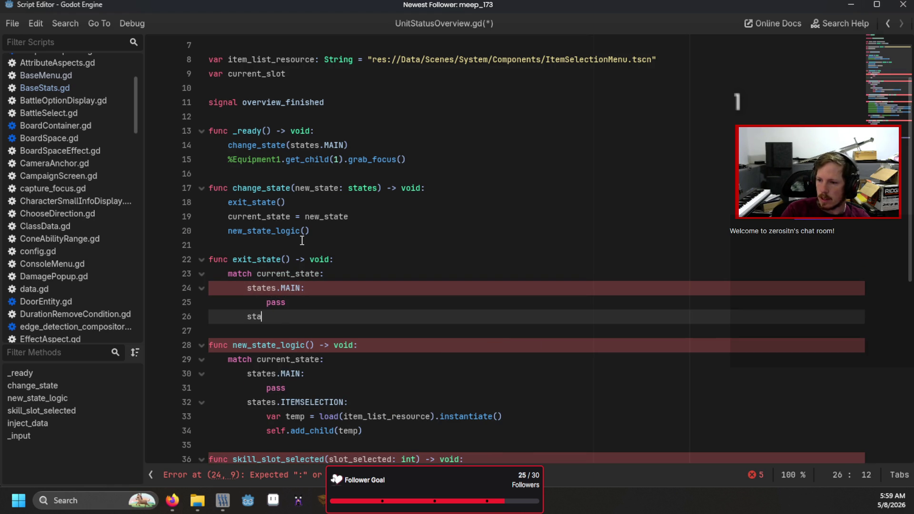
pyautogui.write('es.I')
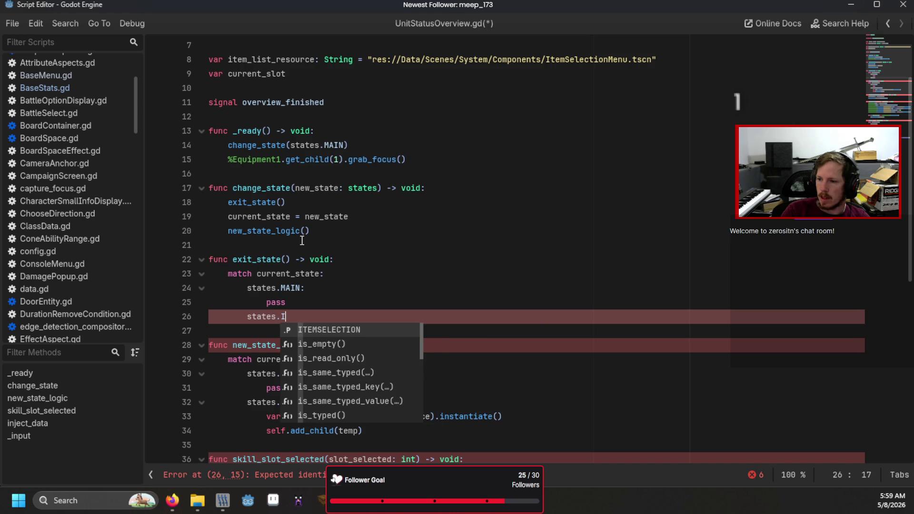
pyautogui.press('Return')
pyautogui.write(':')
pyautogui.press('Return')
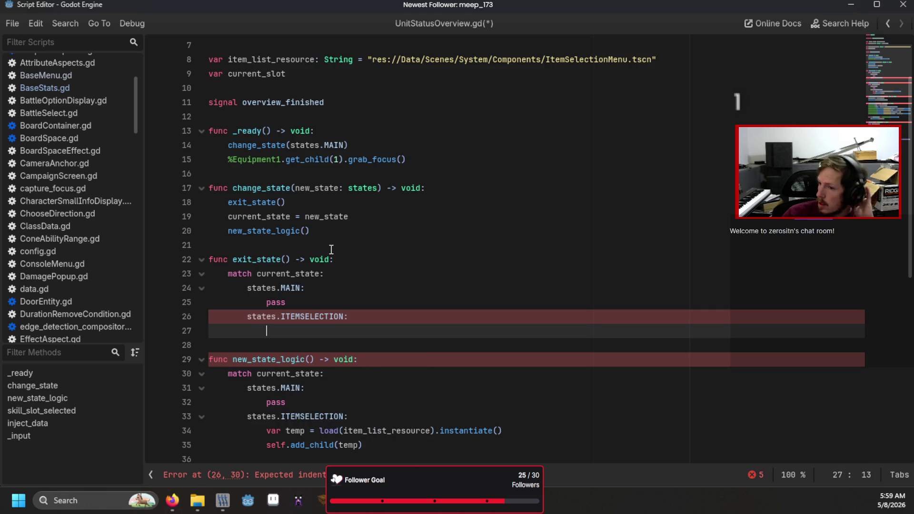
# After the instantiate call, set temp.name = "ItemSelectionMenu"
pyautogui.scroll(2, 332, 249)
pyautogui.scroll(-2, 331, 249)
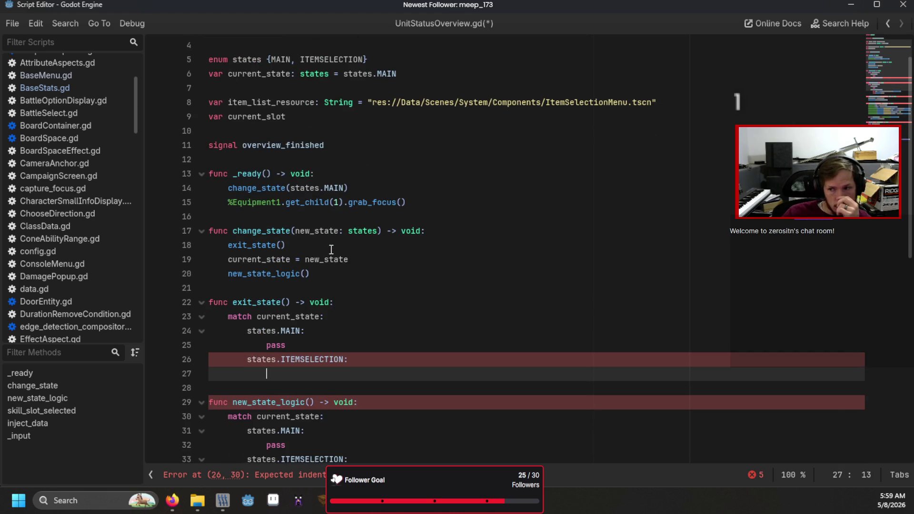
pyautogui.scroll(-1, 331, 250)
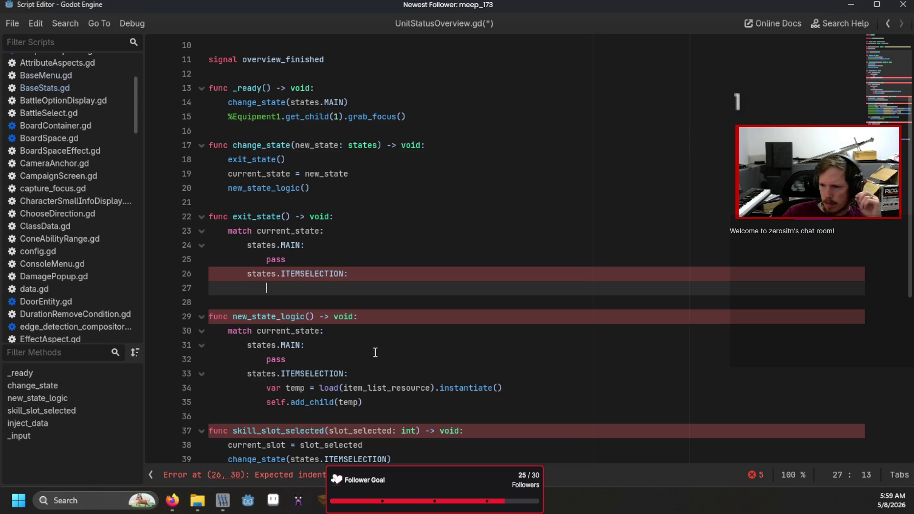
pyautogui.scroll(3, 355, 338)
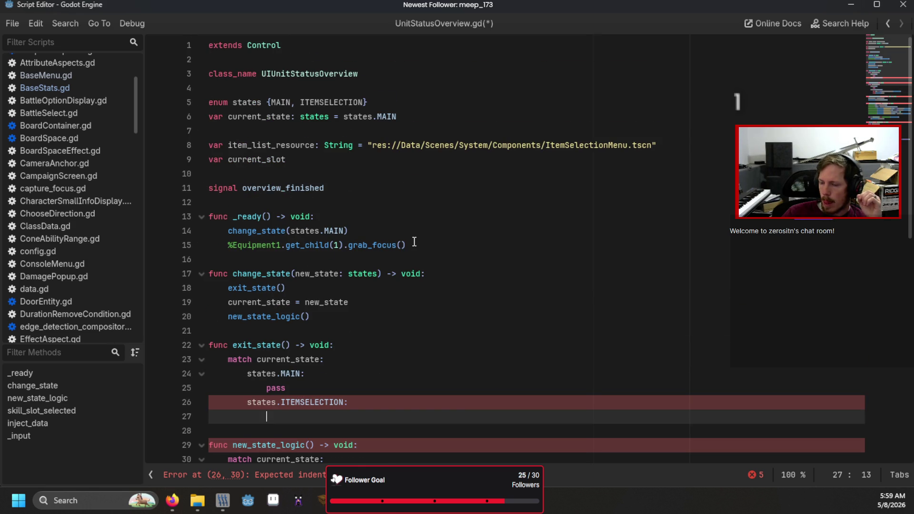
pyautogui.scroll(-6, 414, 242)
pyautogui.click(561, 256)
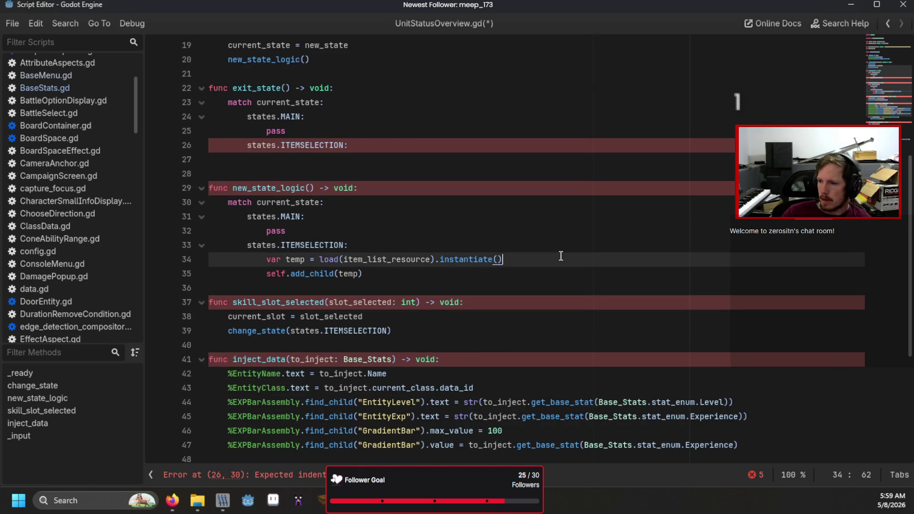
pyautogui.press('Return')
pyautogui.write('temp.name = "ItemS')
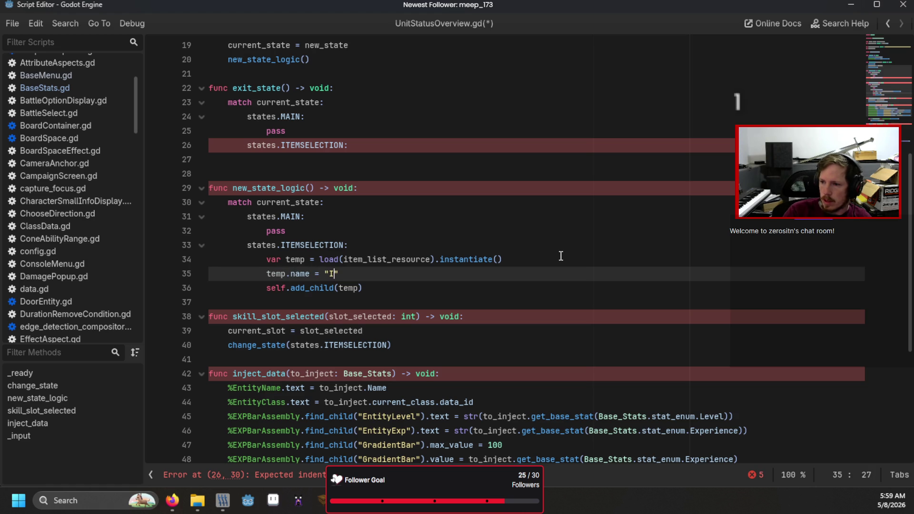
pyautogui.write('electionMen')
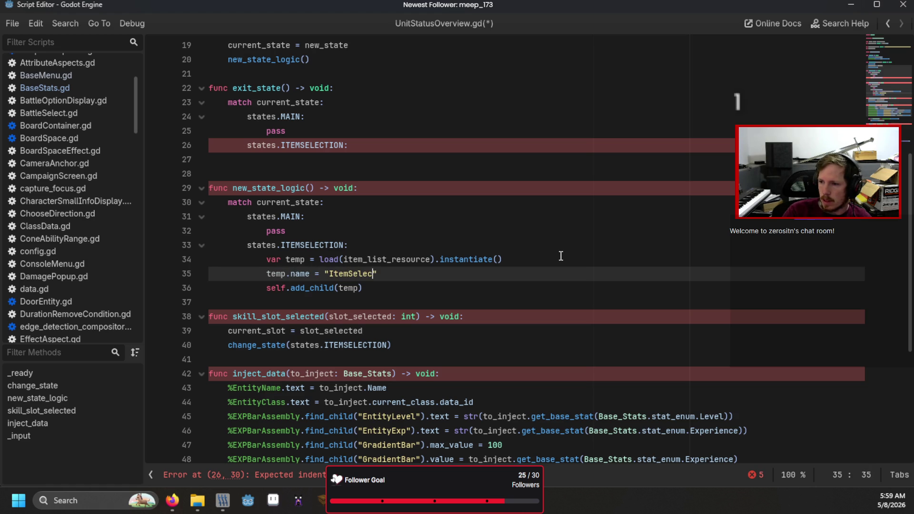
pyautogui.write('u')
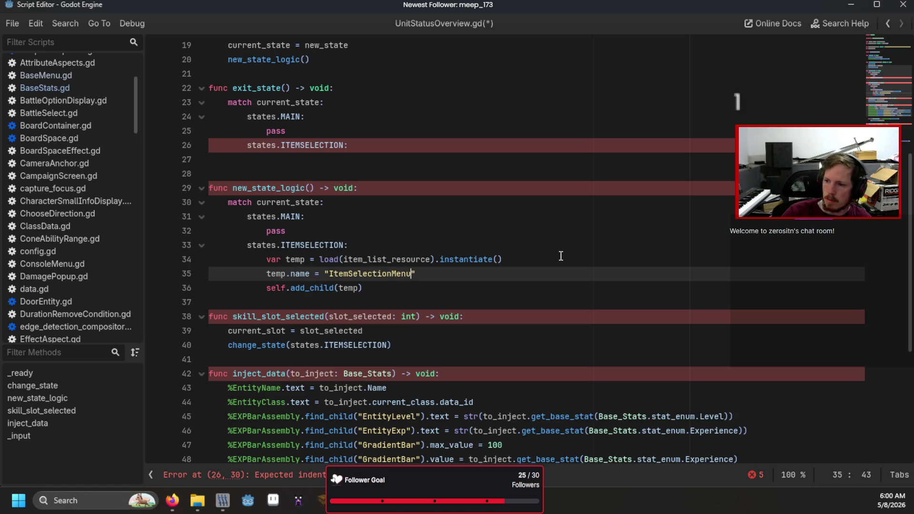
# In exit_state's ITEMSELECTION branch, call find_child("ItemSelectionMenu").queue_free()
pyautogui.click(374, 158)
pyautogui.write('find_child("')
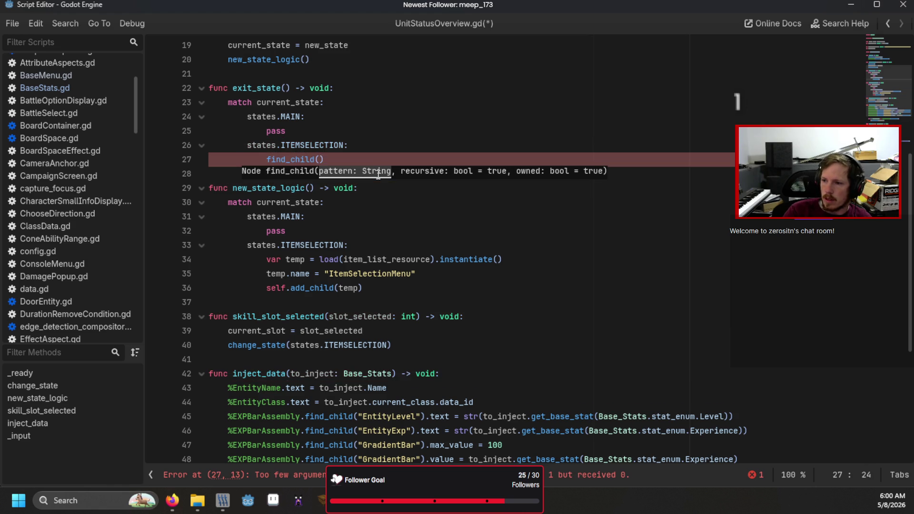
pyautogui.write('ItemSelection')
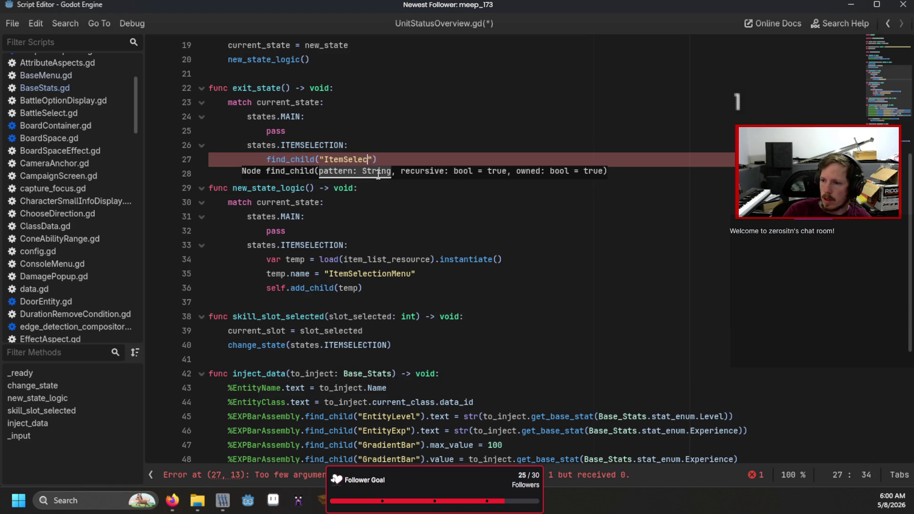
pyautogui.write('Menu")')
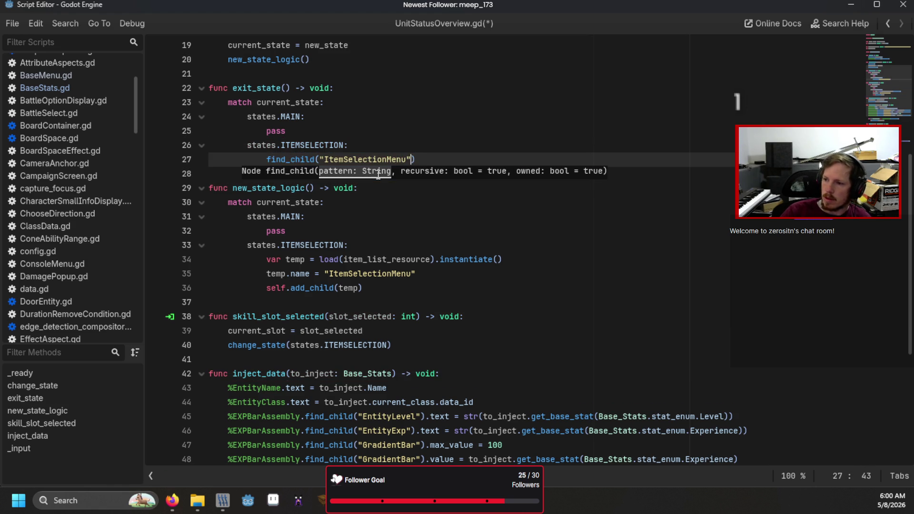
pyautogui.write('.que')
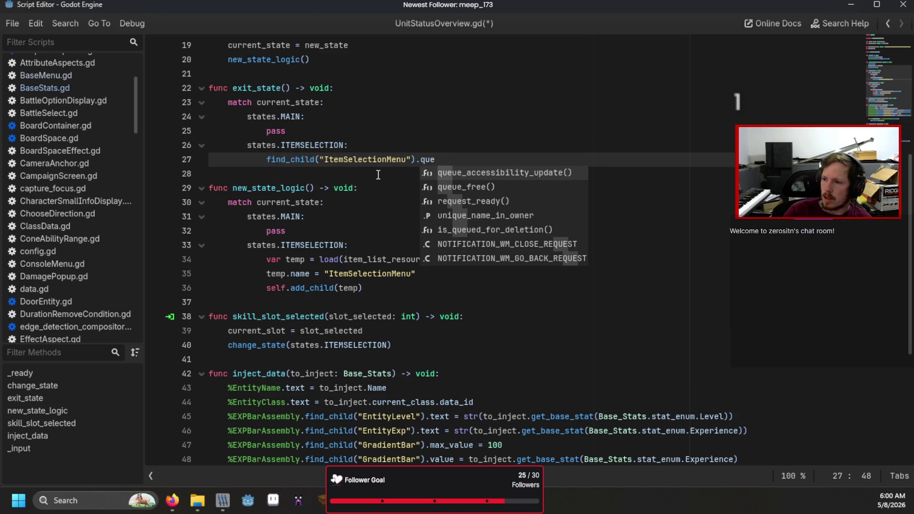
pyautogui.press('Down')
pyautogui.press('Return')
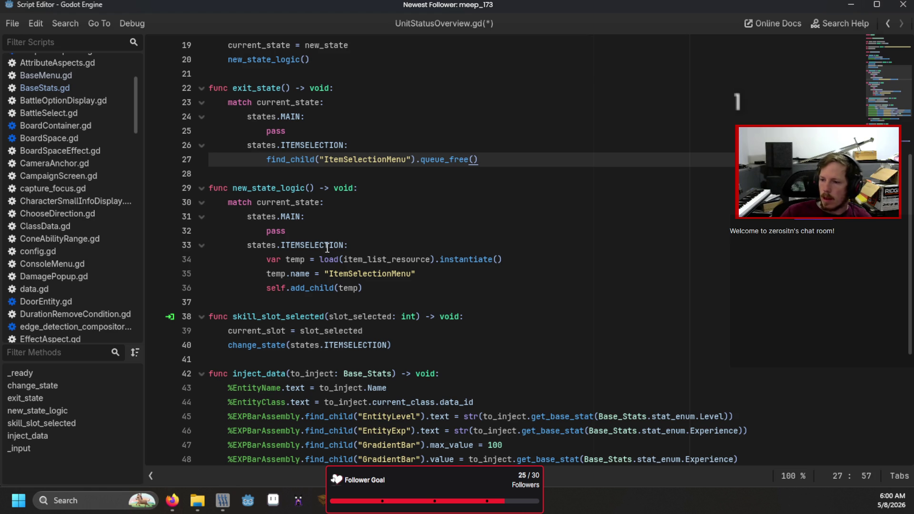
# Replace pass under states.MAIN with %Equipment1.get_child(1).grab_focus()
pyautogui.click(315, 229)
pyautogui.press('BackSpace')
pyautogui.press('BackSpace')
pyautogui.press('BackSpace')
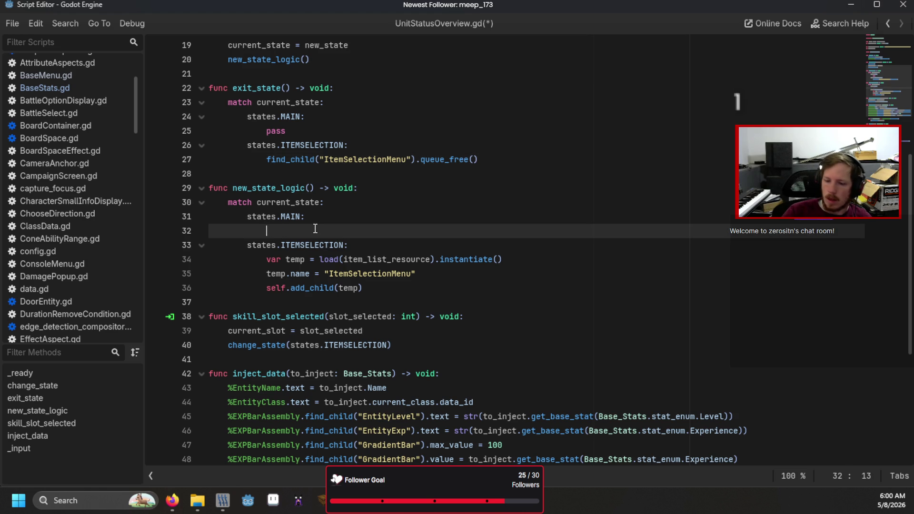
pyautogui.write('%Sk')
pyautogui.press('BackSpace')
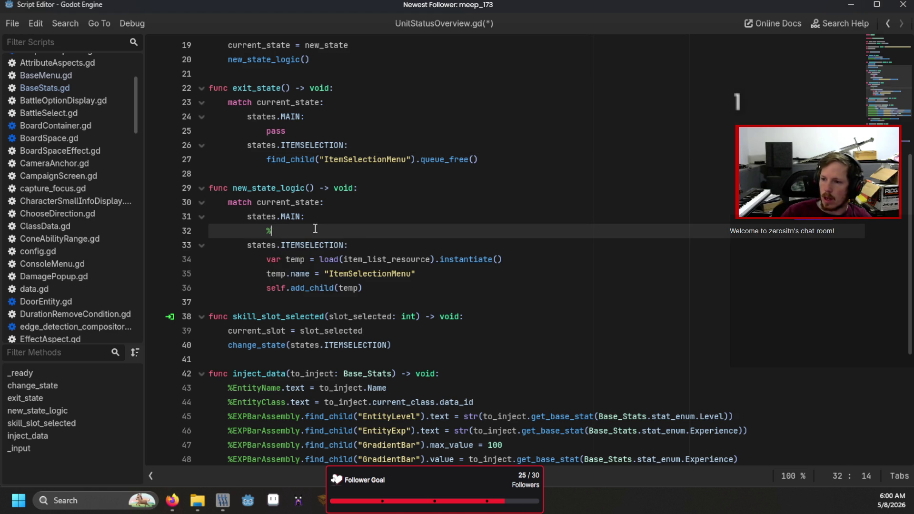
pyautogui.scroll(3, 315, 229)
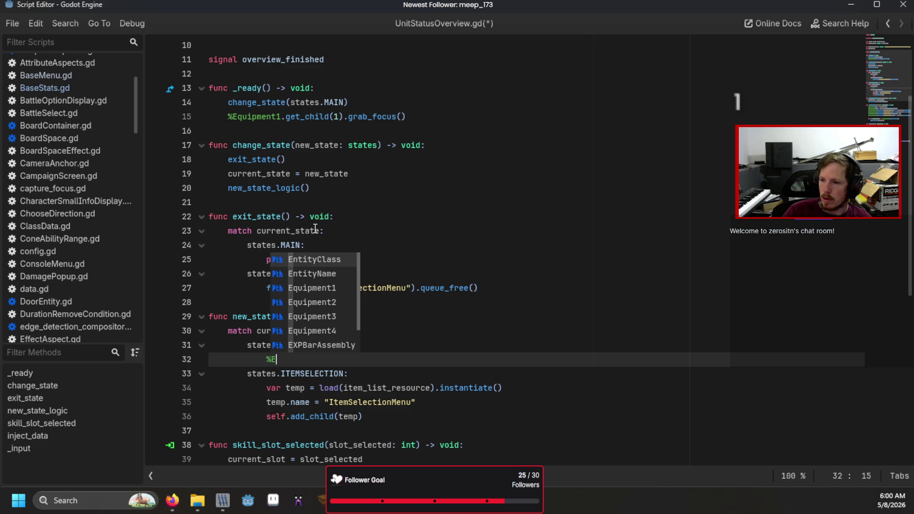
pyautogui.press('Down')
pyautogui.press('Down')
pyautogui.press('Return')
pyautogui.write('get_child(1).grab_focus(')
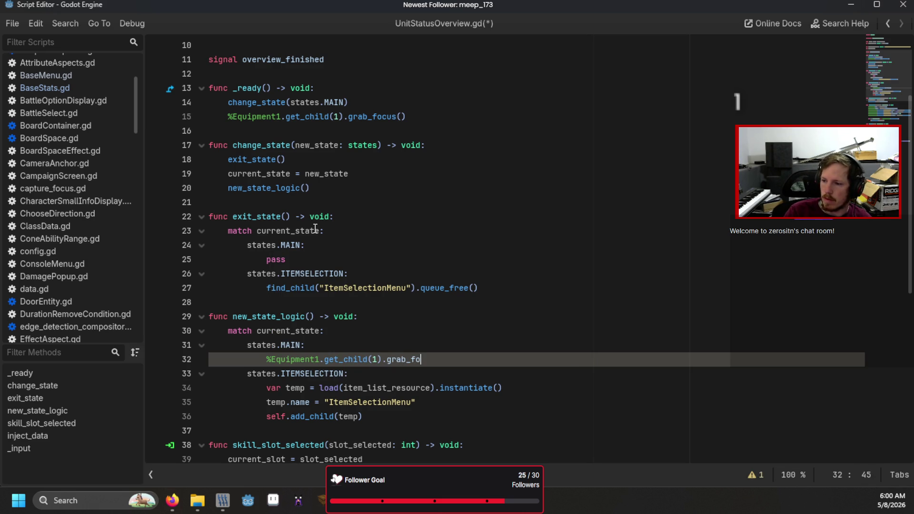
# Save the script, run the scene with F6, then close the game
pyautogui.click(432, 184)
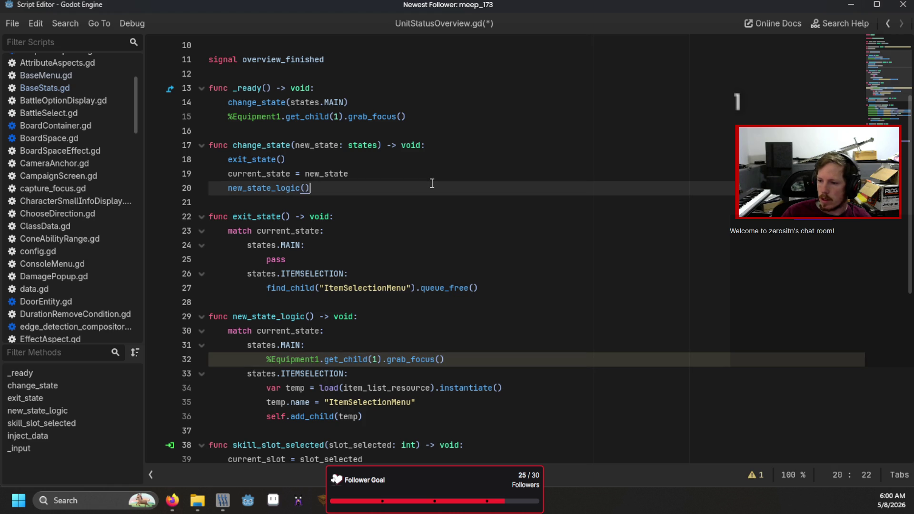
pyautogui.hotkey('ctrl', 's')
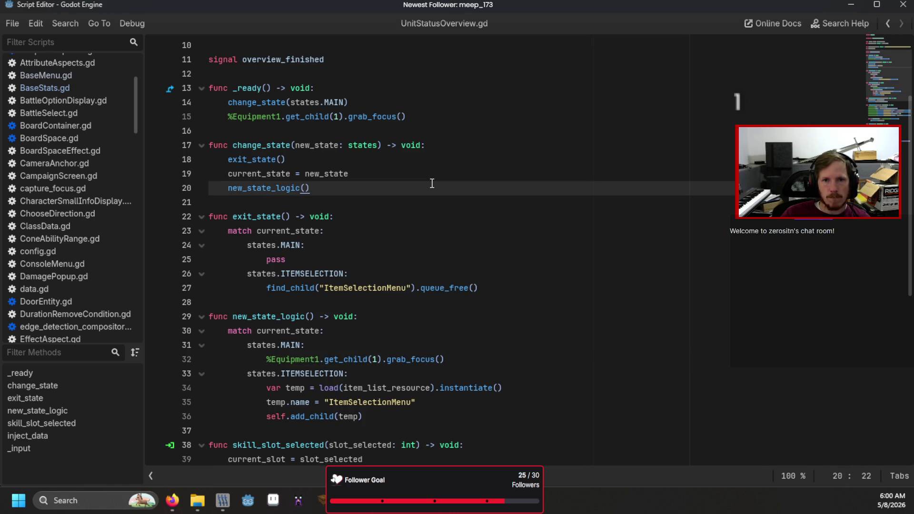
pyautogui.press('F6')
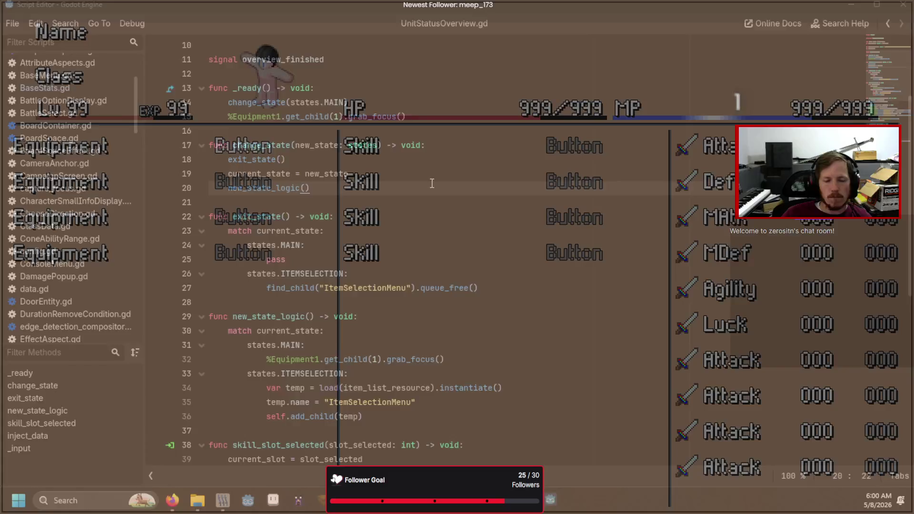
pyautogui.press('Escape')
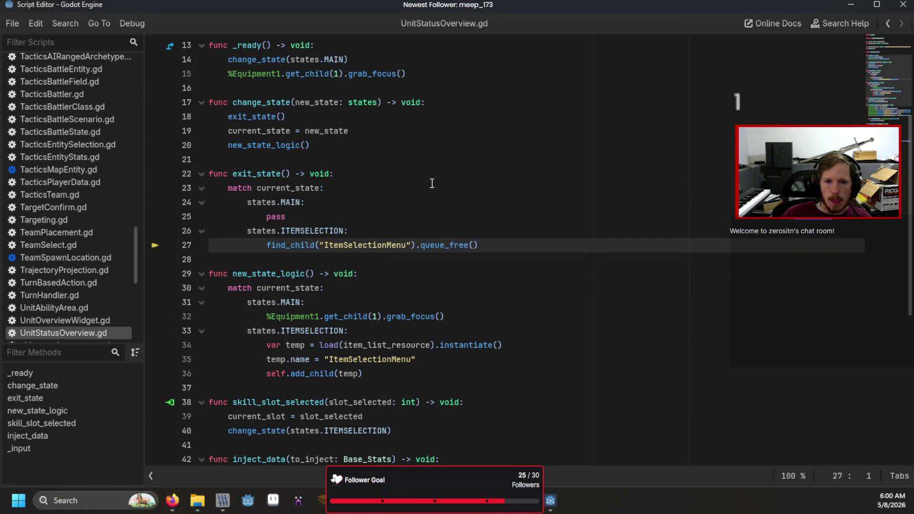
# Replace Control with MenuUI on line 1, save, and Ctrl+click MenuUI to open BaseMenu.gd
pyautogui.scroll(4, 432, 183)
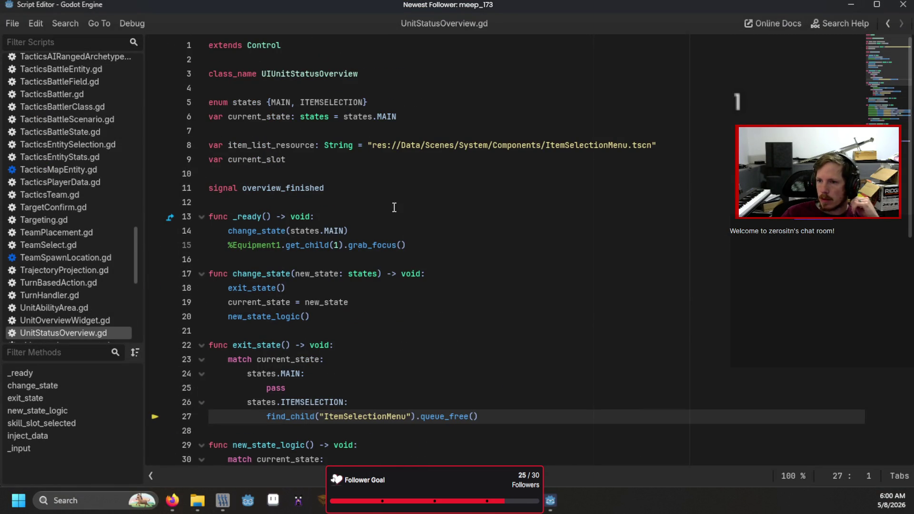
pyautogui.click(318, 60)
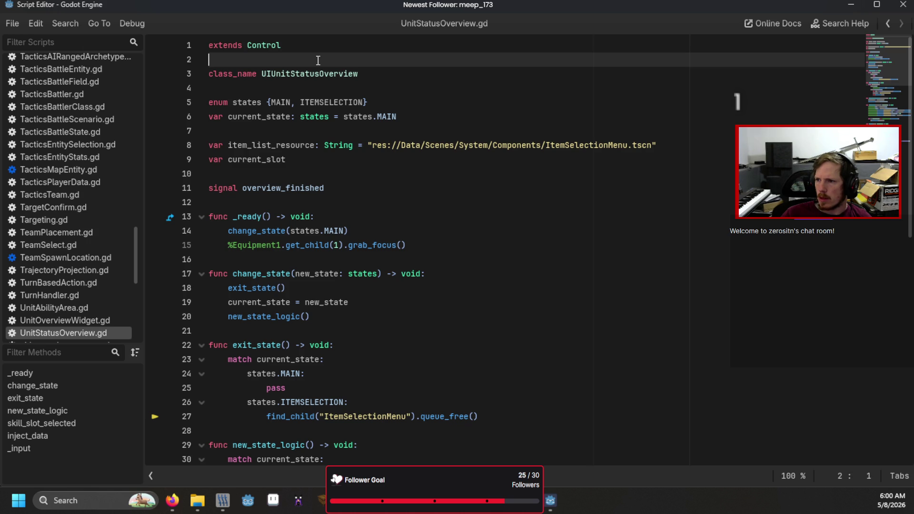
pyautogui.doubleClick(267, 45)
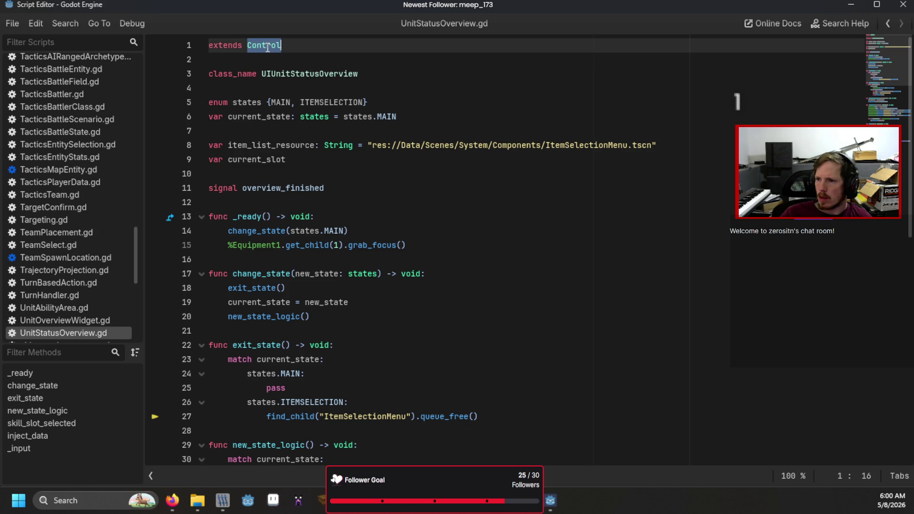
pyautogui.write('MenuUI')
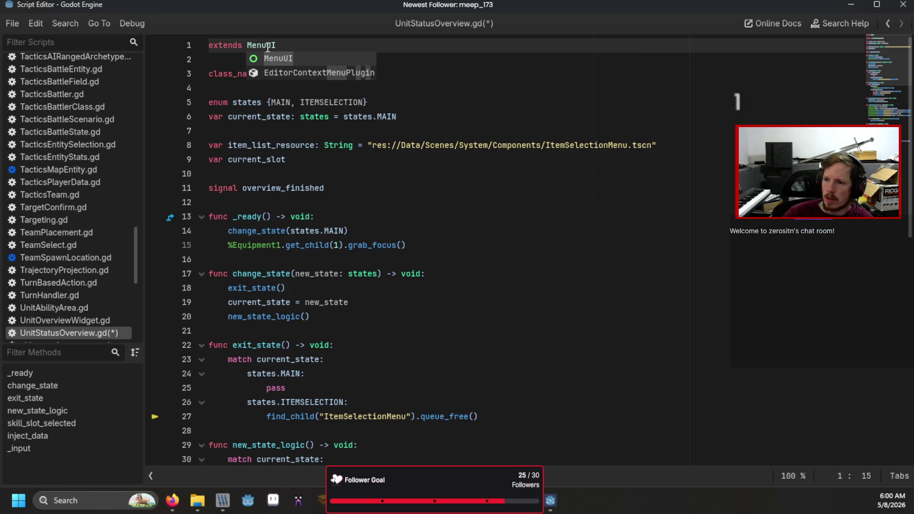
pyautogui.hotkey('ctrl', 's')
pyautogui.keyDown('ctrl'); pyautogui.click(268, 47); pyautogui.keyUp('ctrl')
pyautogui.scroll(-5, 312, 181)
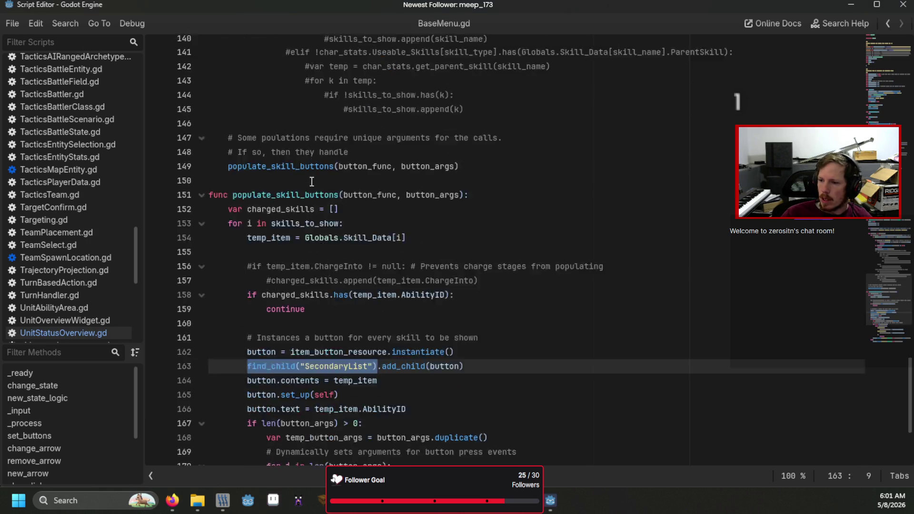
pyautogui.scroll(-5, 312, 181)
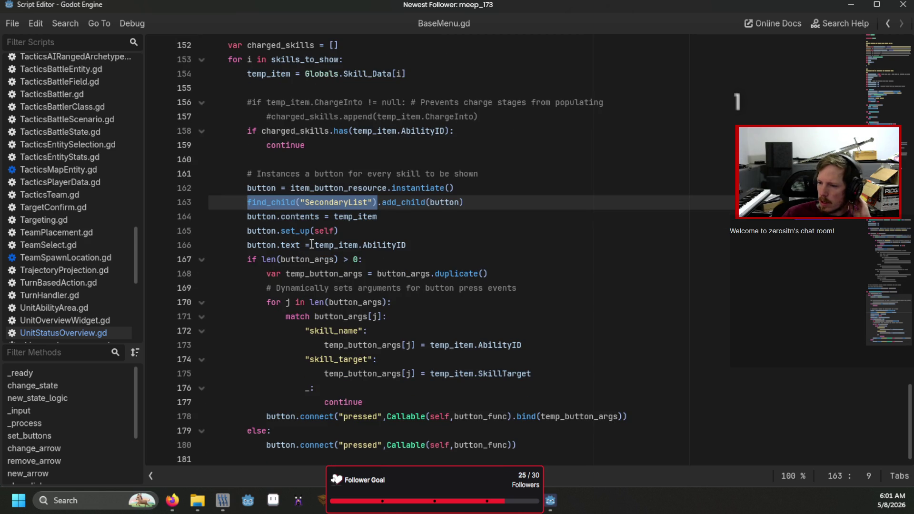
pyautogui.scroll(3, 324, 280)
pyautogui.scroll(10, 324, 280)
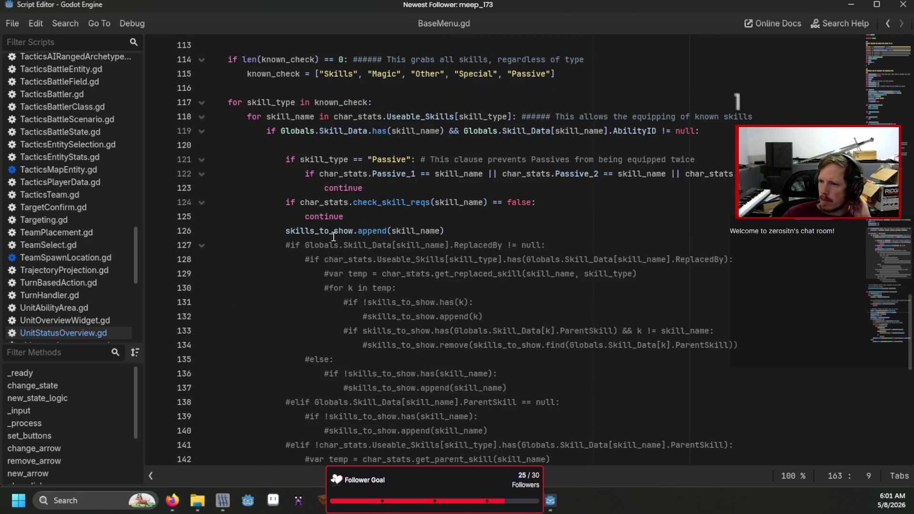
pyautogui.scroll(3, 333, 237)
pyautogui.scroll(-4, 334, 237)
pyautogui.scroll(4, 333, 237)
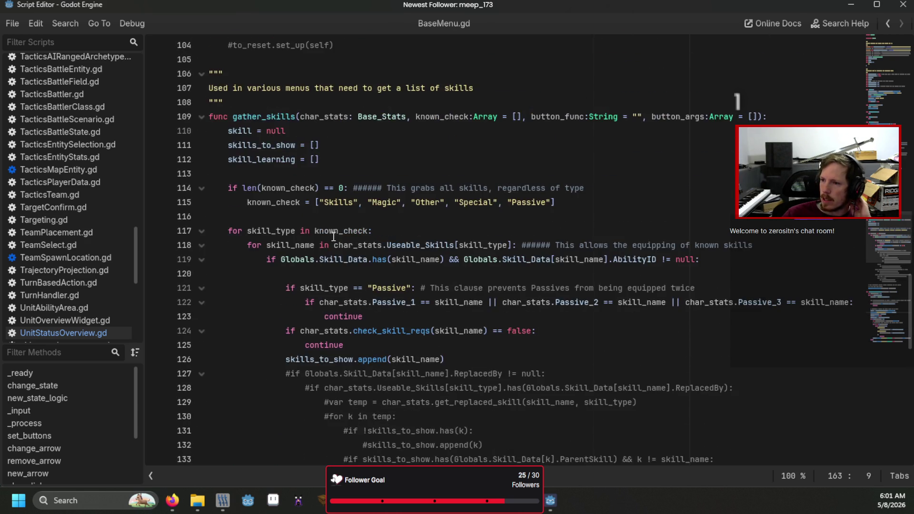
pyautogui.scroll(-12, 334, 236)
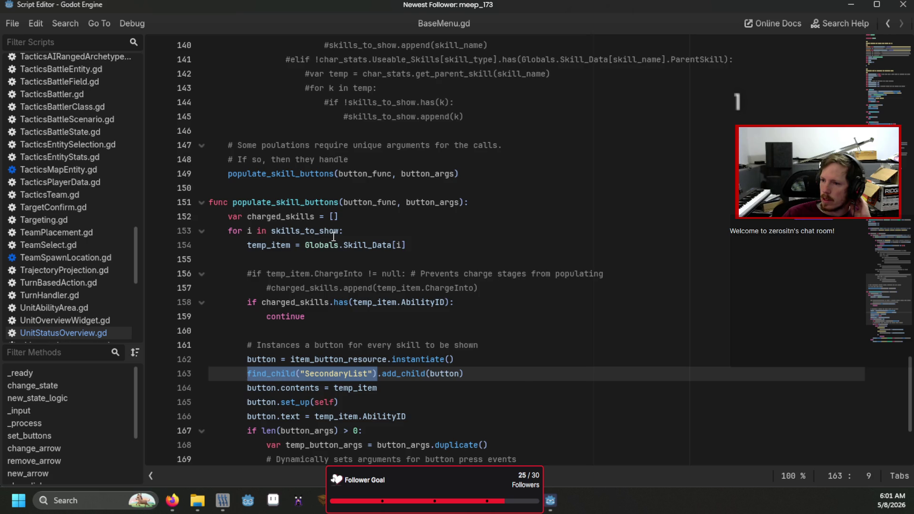
pyautogui.scroll(-4, 333, 237)
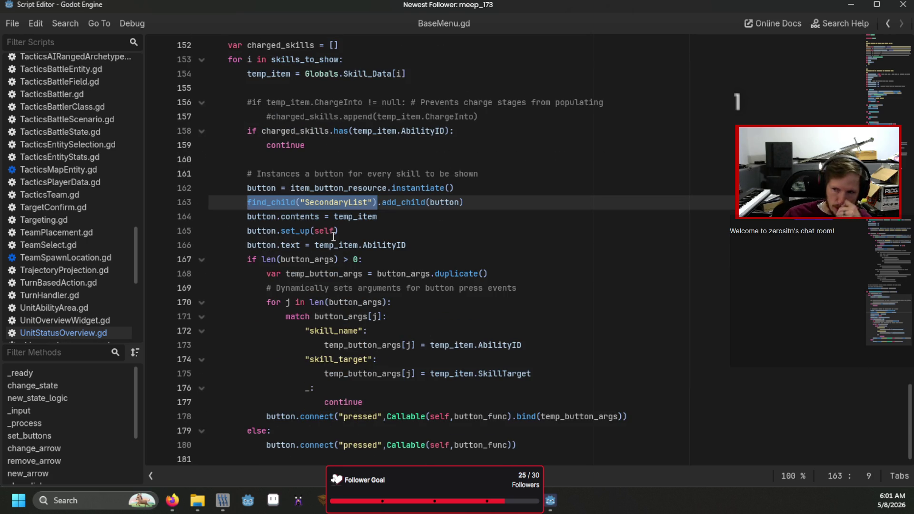
pyautogui.scroll(15, 333, 237)
pyautogui.scroll(-7, 333, 237)
pyautogui.scroll(-7, 333, 237)
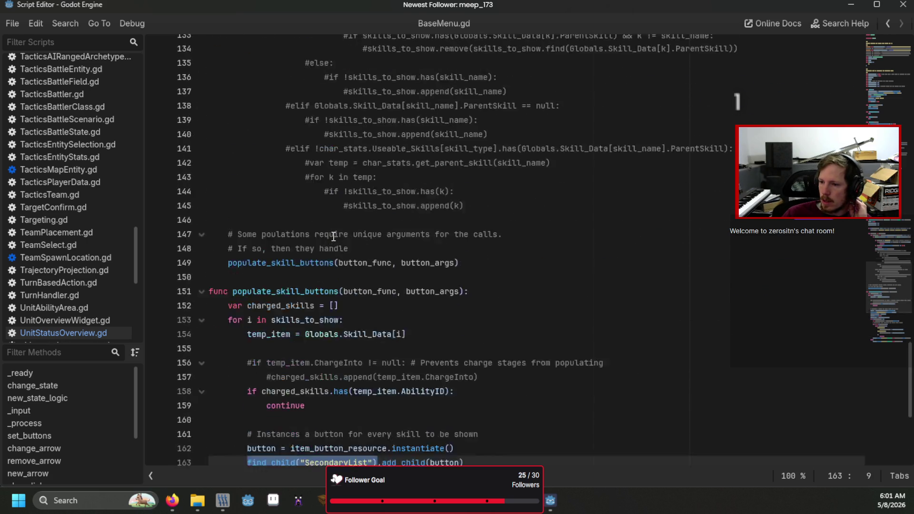
pyautogui.scroll(-2, 333, 237)
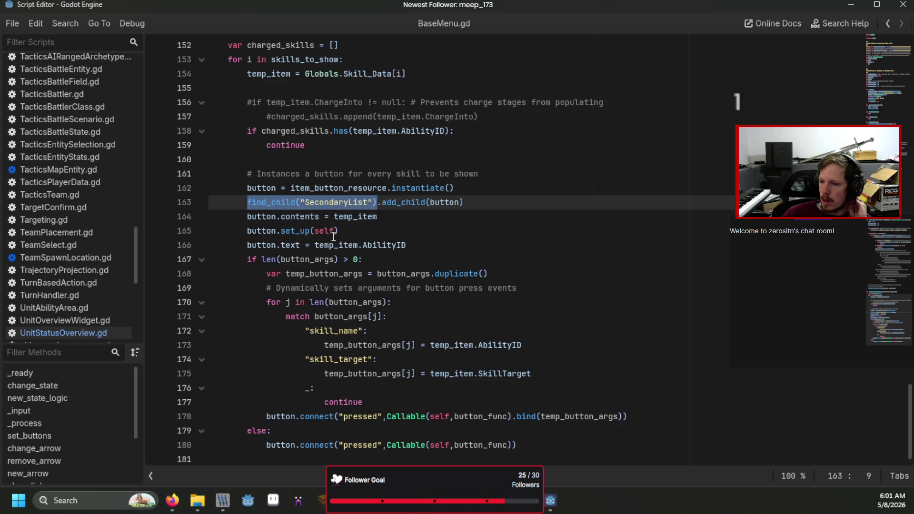
pyautogui.scroll(4, 334, 236)
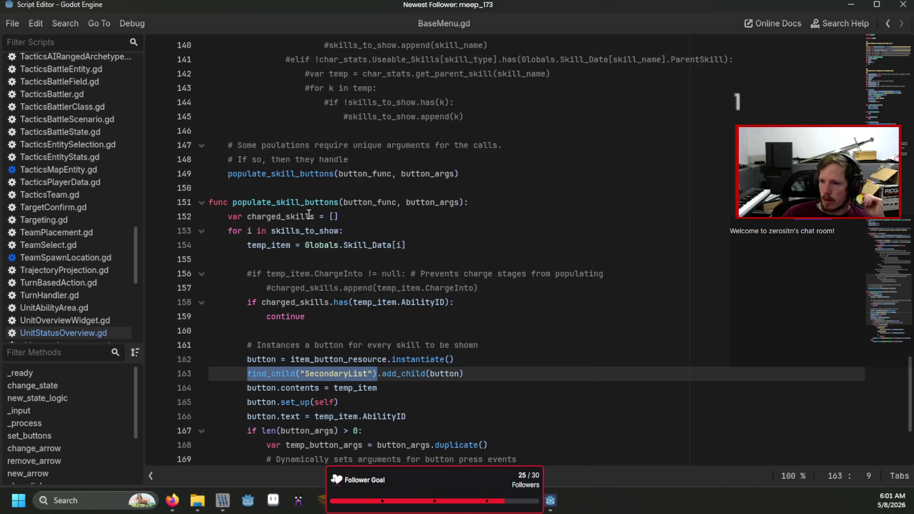
pyautogui.moveTo(485, 203); pyautogui.dragTo(149, 206)
pyautogui.scroll(6, 425, 209)
pyautogui.click(425, 209)
pyautogui.scroll(5, 425, 210)
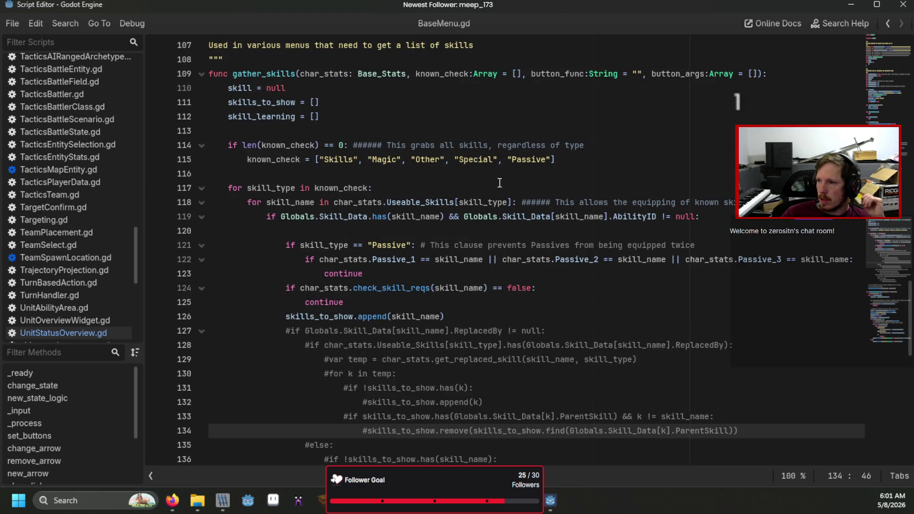
pyautogui.moveTo(239, 88)
pyautogui.mouseDown()
pyautogui.moveTo(260, 104)
pyautogui.moveTo(366, 276)
pyautogui.moveTo(471, 289)
pyautogui.mouseUp()
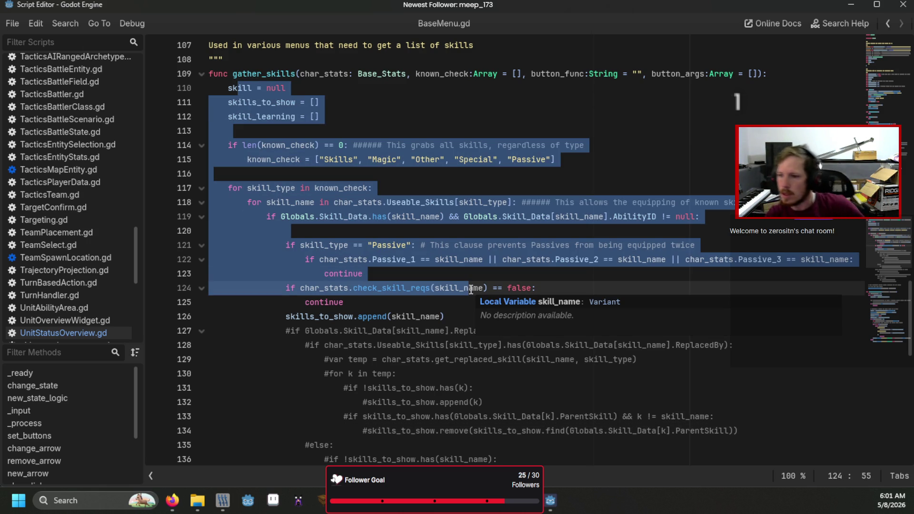
pyautogui.click(383, 101)
pyautogui.scroll(-6, 383, 100)
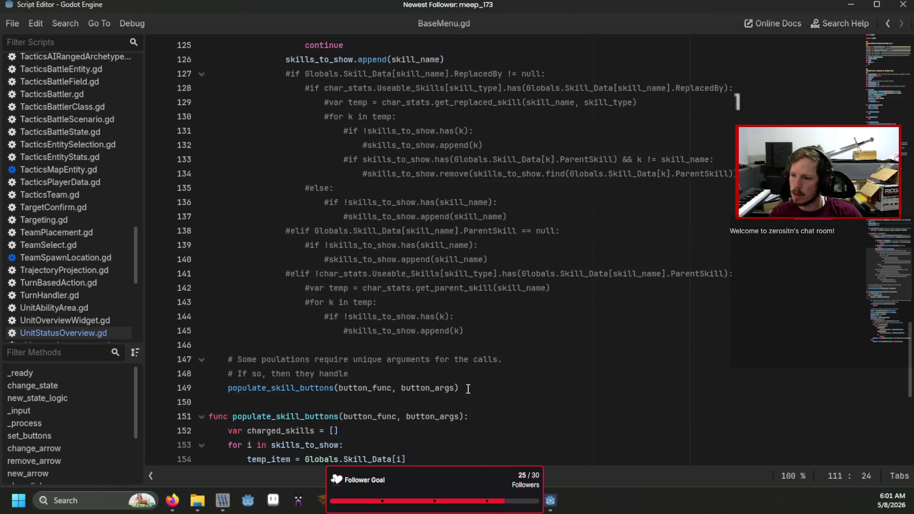
pyautogui.scroll(5, 468, 389)
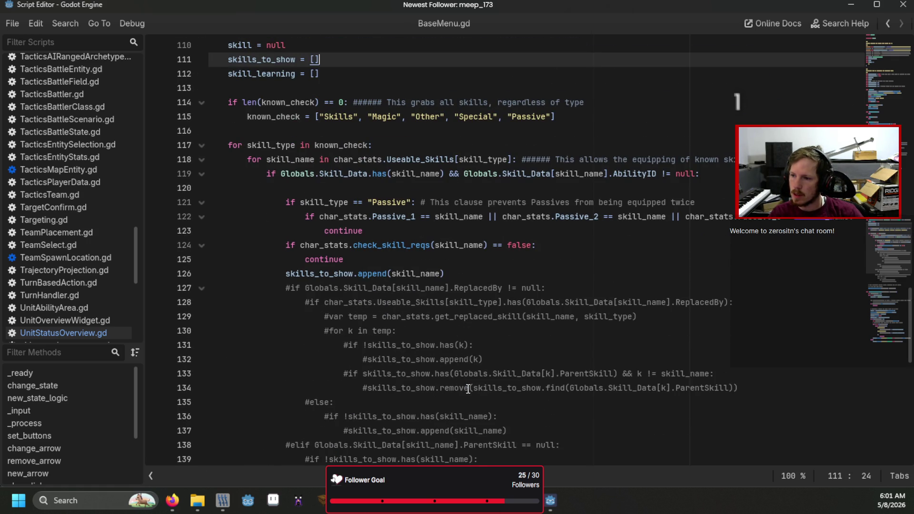
pyautogui.scroll(-3, 467, 389)
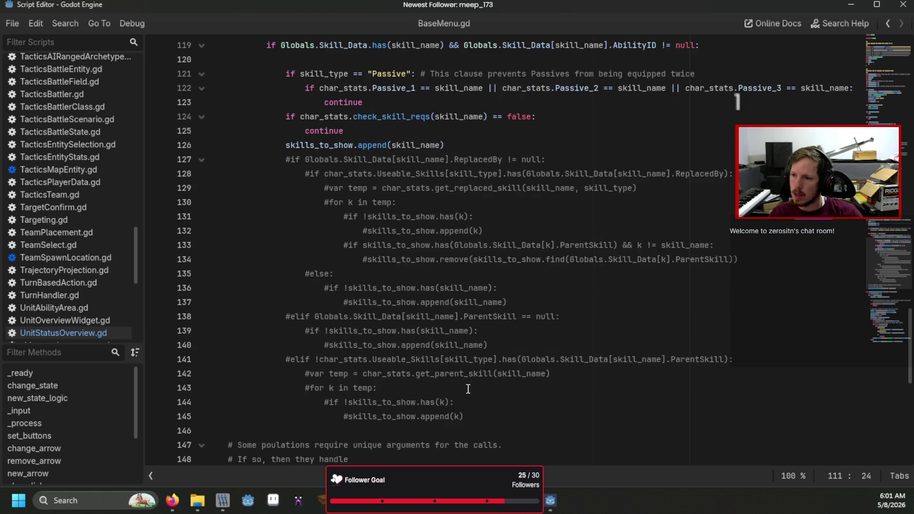
pyautogui.scroll(5, 457, 310)
pyautogui.click(485, 356)
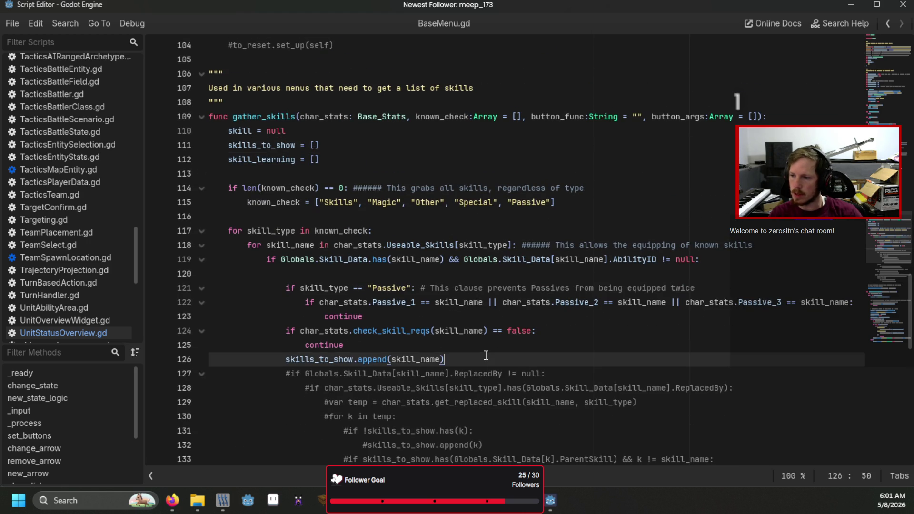
# Delete the commented-out ReplacedBy/ParentSkill lines 127–145 from gather_skills
pyautogui.press('Return')
pyautogui.press('BackSpace')
pyautogui.press('BackSpace')
pyautogui.press('BackSpace')
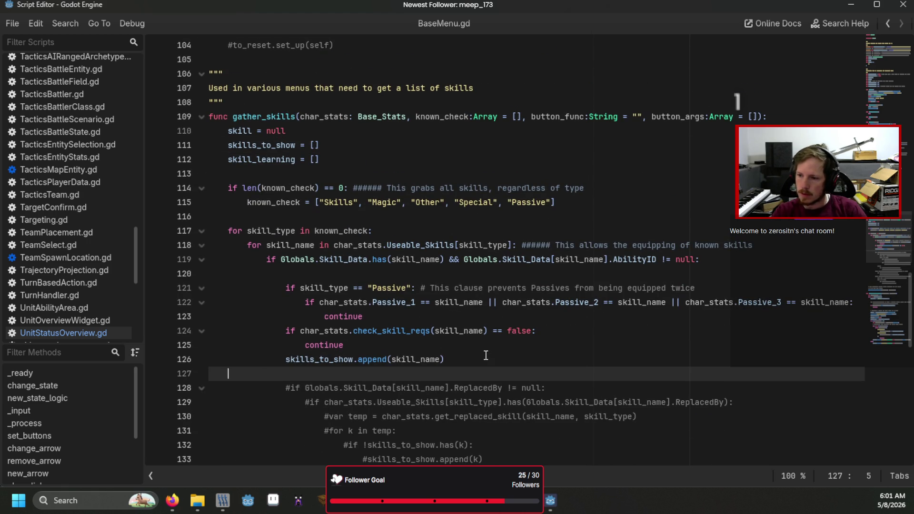
pyautogui.write('prin')
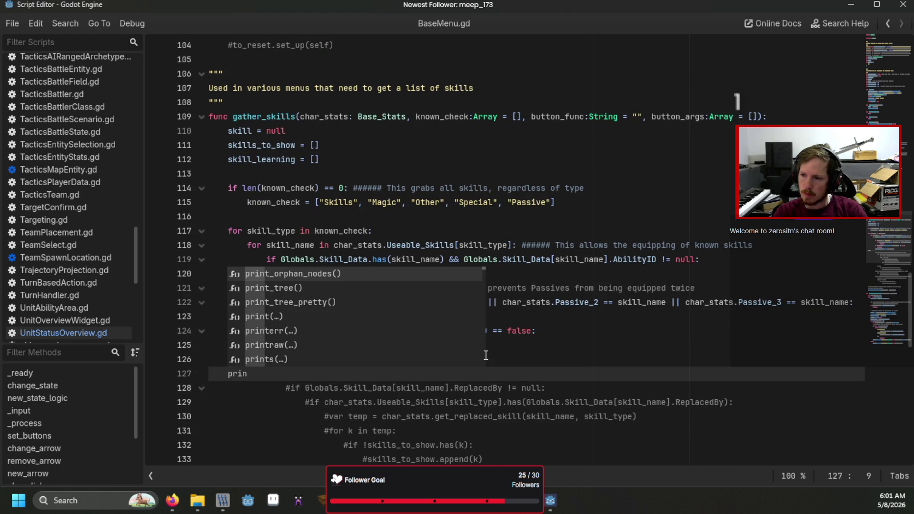
pyautogui.press('BackSpace')
pyautogui.press('BackSpace')
pyautogui.press('BackSpace')
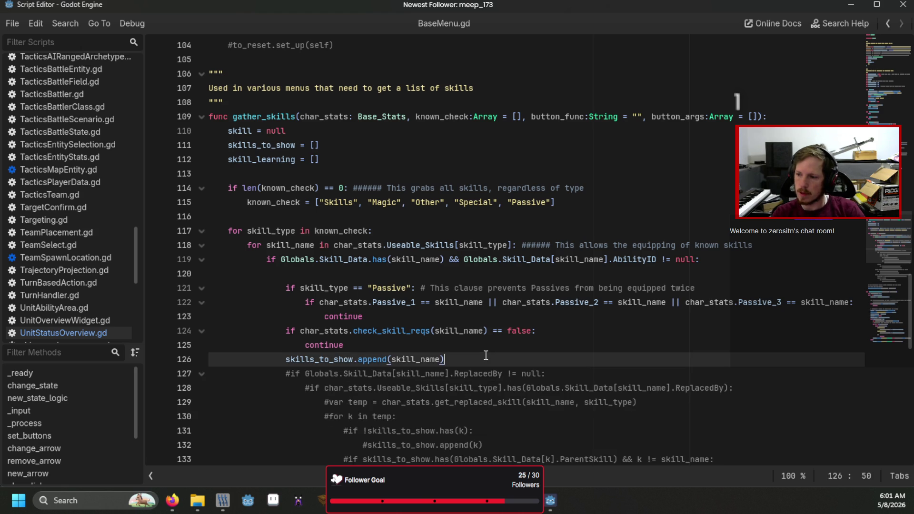
pyautogui.scroll(-2, 486, 355)
pyautogui.scroll(-2, 486, 355)
pyautogui.click(486, 355)
pyautogui.scroll(-3, 485, 355)
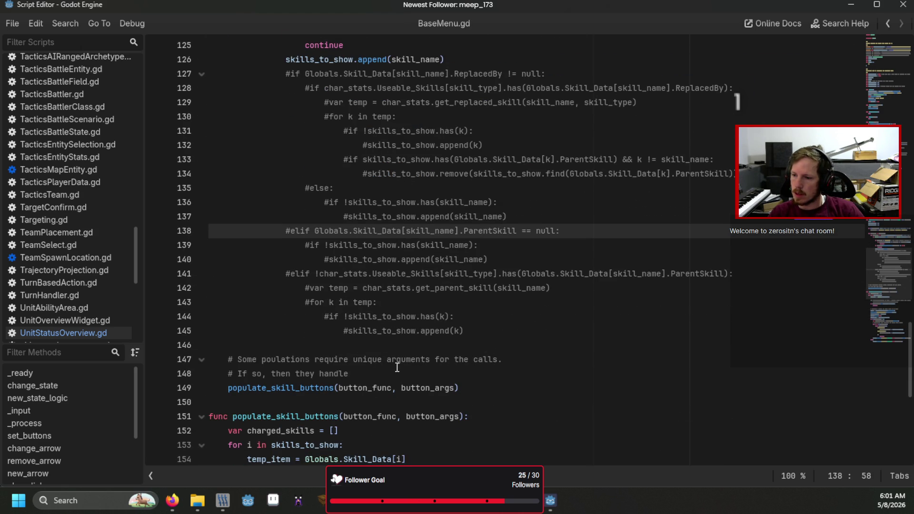
pyautogui.moveTo(467, 332); pyautogui.dragTo(45, 83)
pyautogui.press('BackSpace')
pyautogui.press('BackSpace')
# Switch back to UnitStatusOverview.gd from the Scripts list
pyautogui.scroll(5, 486, 205)
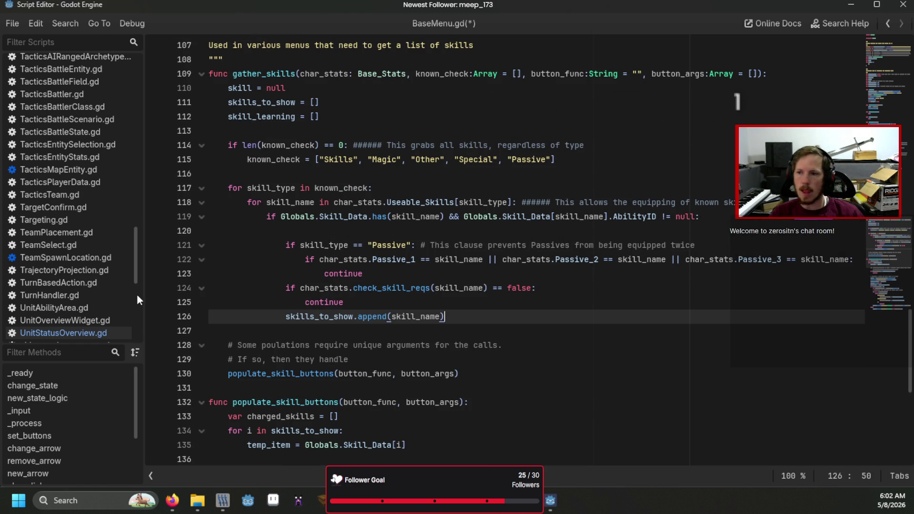
pyautogui.click(74, 332)
pyautogui.scroll(-4, 403, 300)
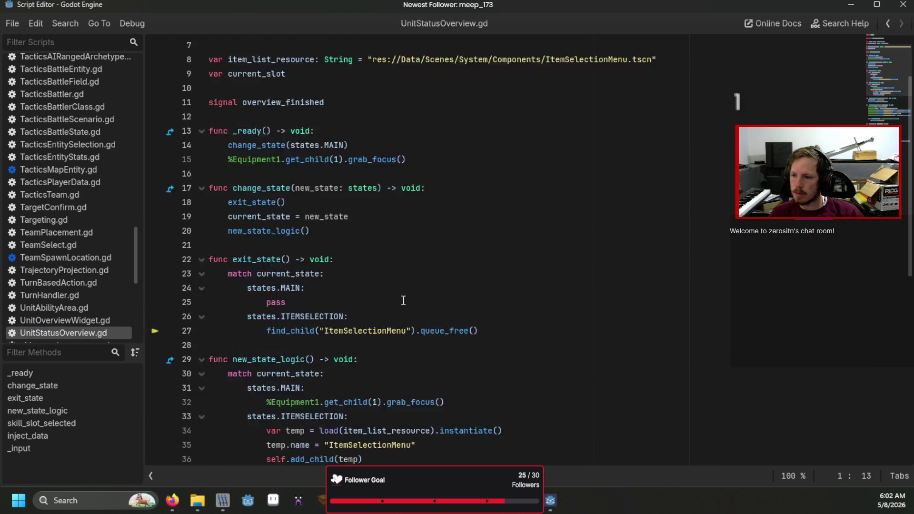
# Load the Colosseum Rush project from the Project Manager to view EquipmentScreen.gd
pyautogui.scroll(-2, 403, 300)
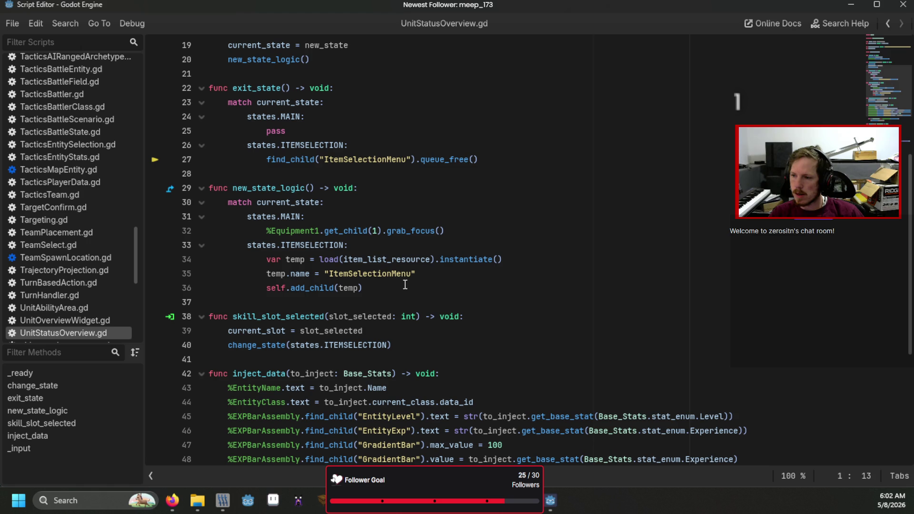
pyautogui.click(405, 285)
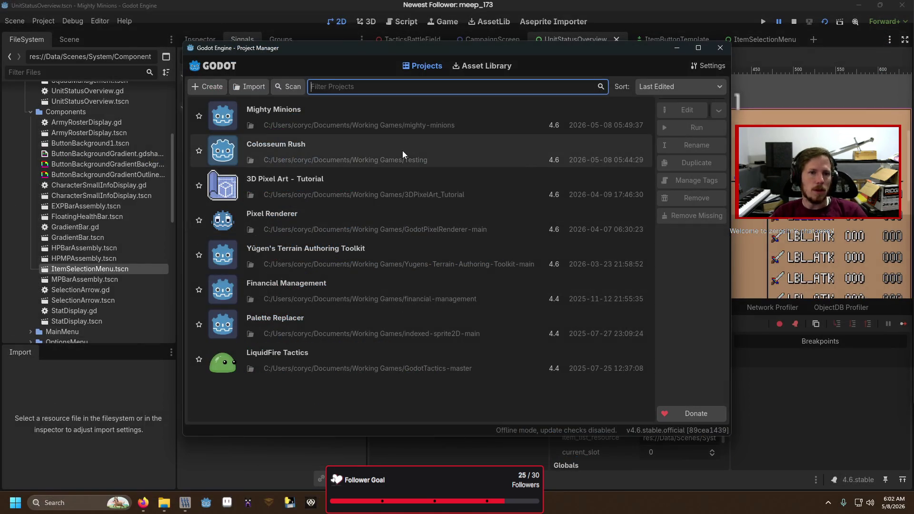
pyautogui.doubleClick(402, 153)
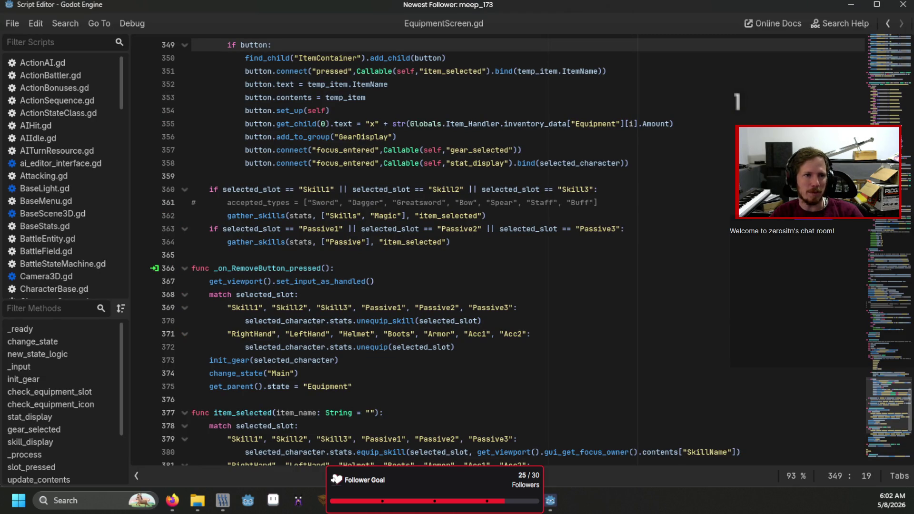
# In the EquipmentScreen script, jump to the pressed-signal handler and then the init_gear section
pyautogui.scroll(4, 332, 268)
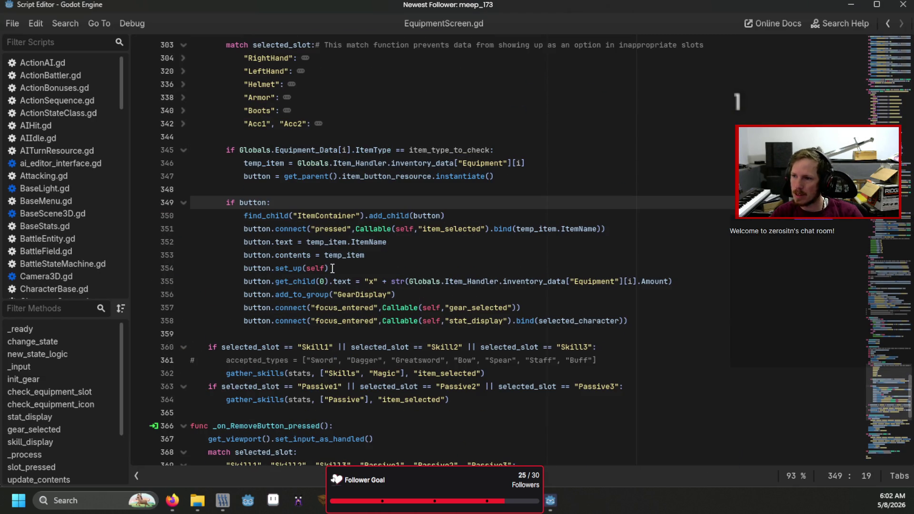
pyautogui.scroll(5, 332, 268)
pyautogui.scroll(-7, 333, 268)
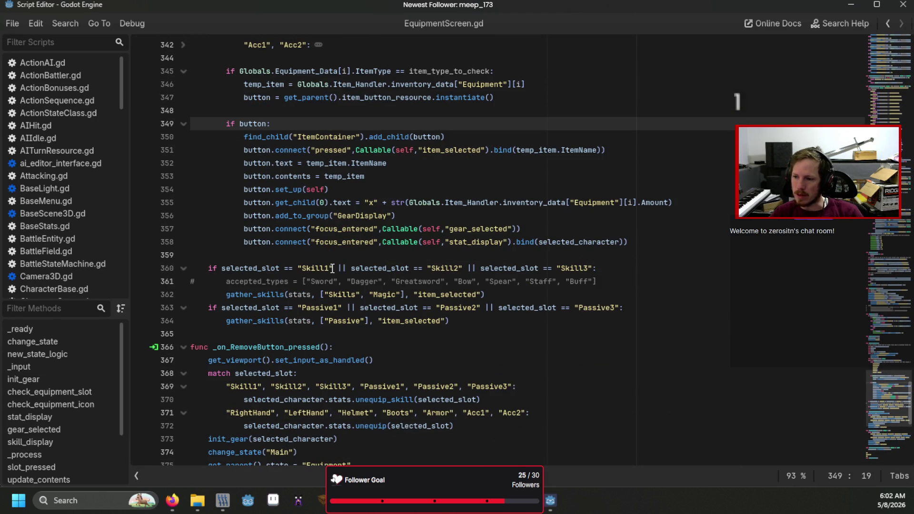
pyautogui.hotkey('alt', 'Tab')
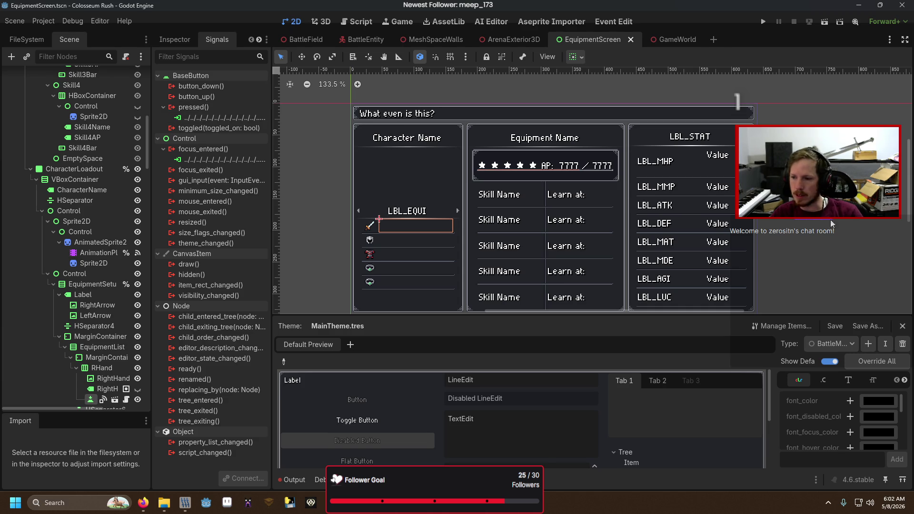
pyautogui.doubleClick(238, 118)
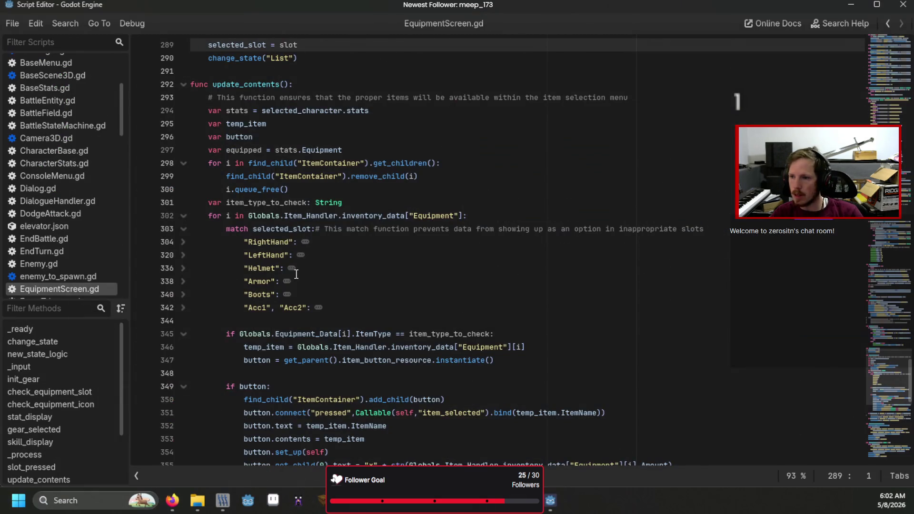
pyautogui.scroll(2, 333, 200)
pyautogui.moveTo(308, 138); pyautogui.dragTo(216, 139)
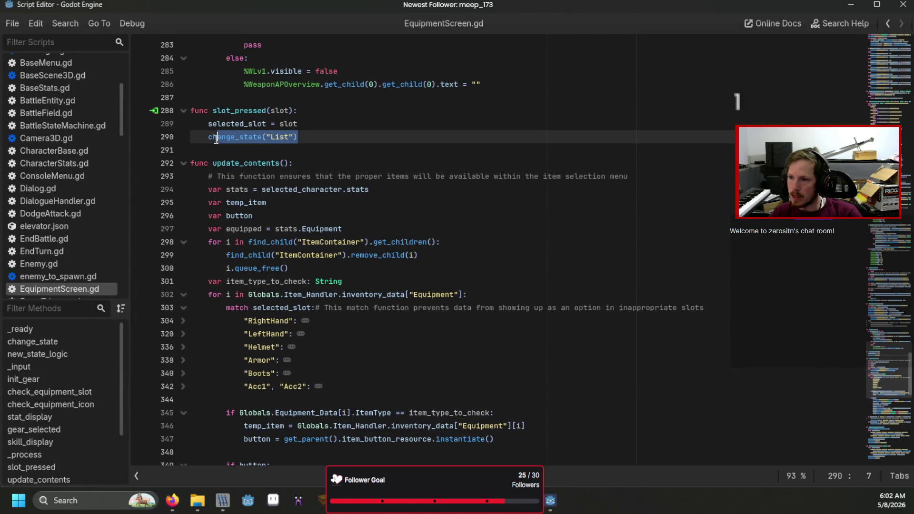
pyautogui.scroll(5, 868, 84)
pyautogui.click(883, 65)
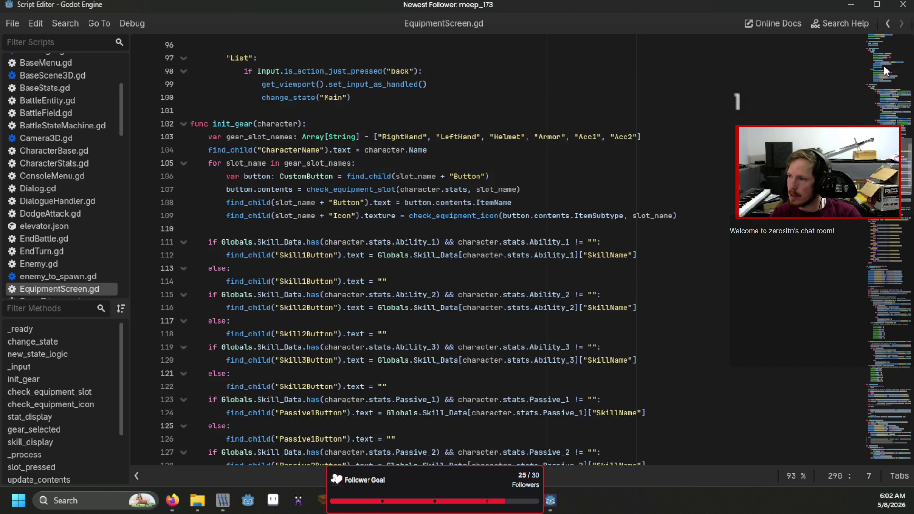
# Jump from the update_contents call on line 61 to its function definition
pyautogui.scroll(20, 883, 65)
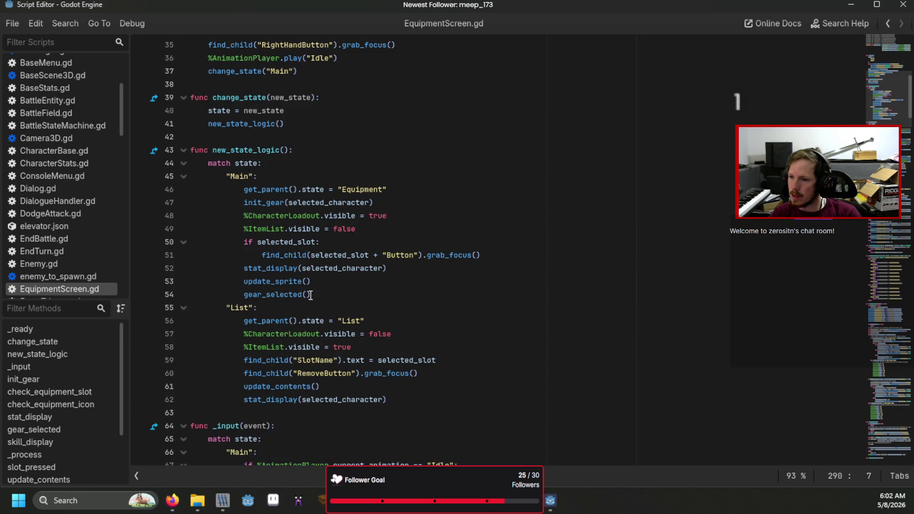
pyautogui.scroll(-2, 310, 296)
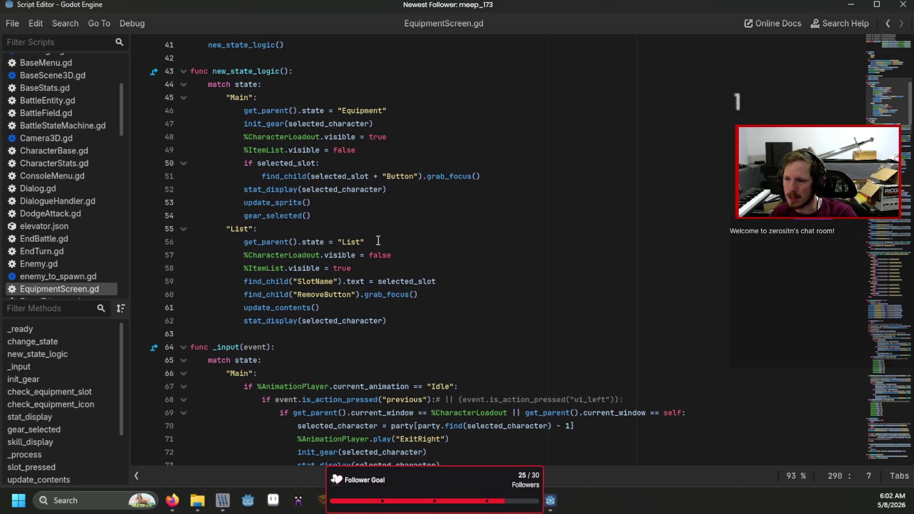
pyautogui.scroll(13, 378, 240)
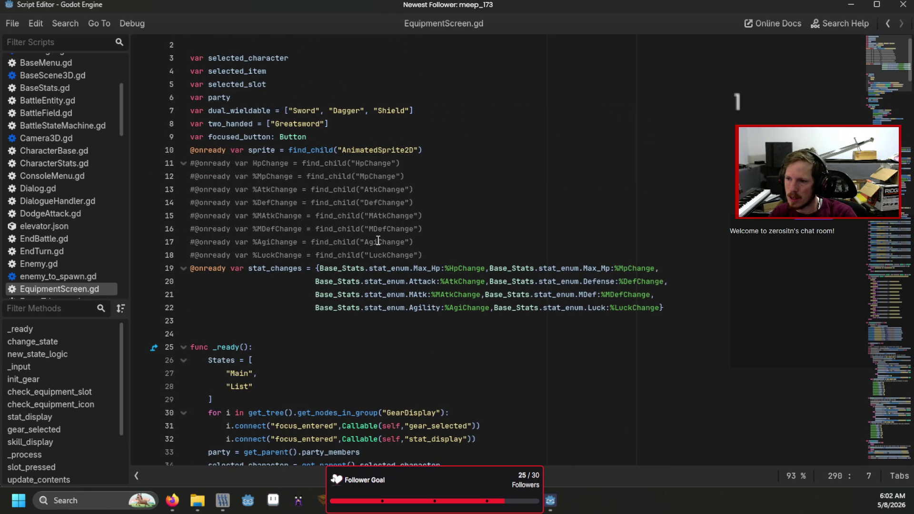
pyautogui.scroll(-2, 378, 240)
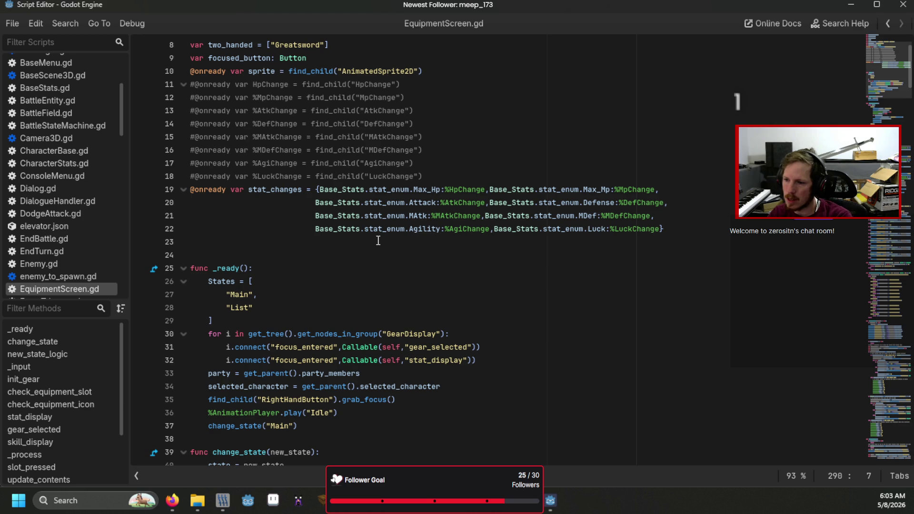
pyautogui.scroll(-3, 378, 240)
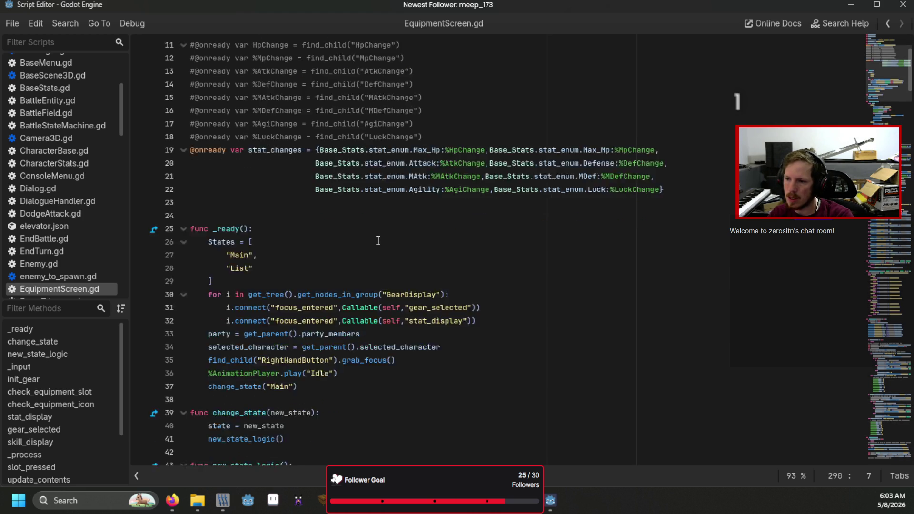
pyautogui.scroll(-5, 378, 241)
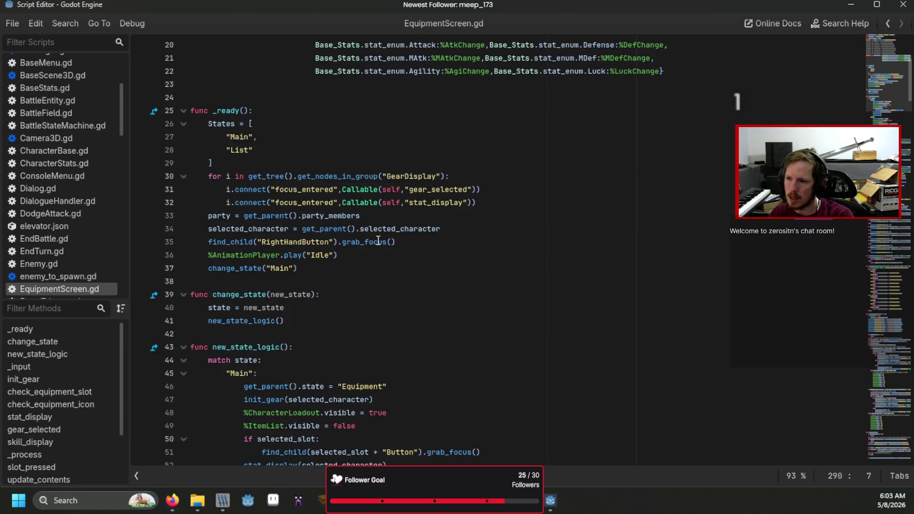
pyautogui.scroll(-2, 378, 240)
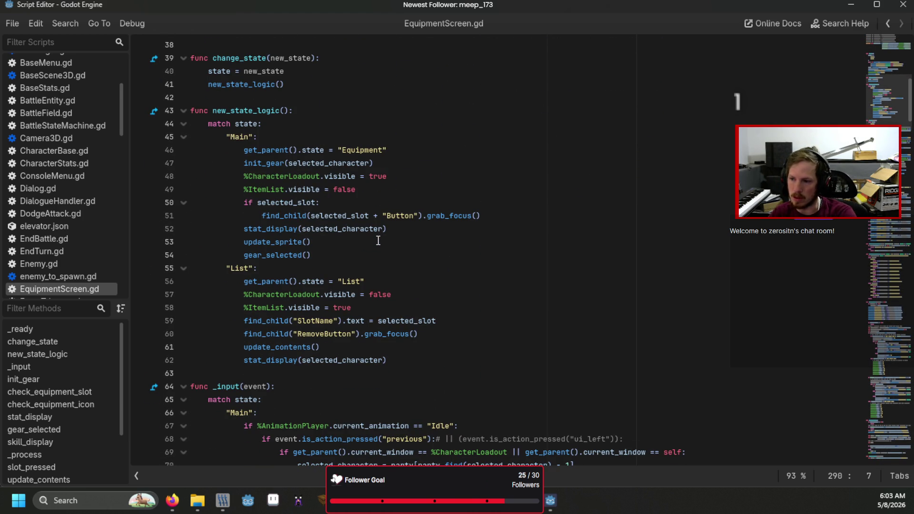
pyautogui.scroll(-1, 390, 251)
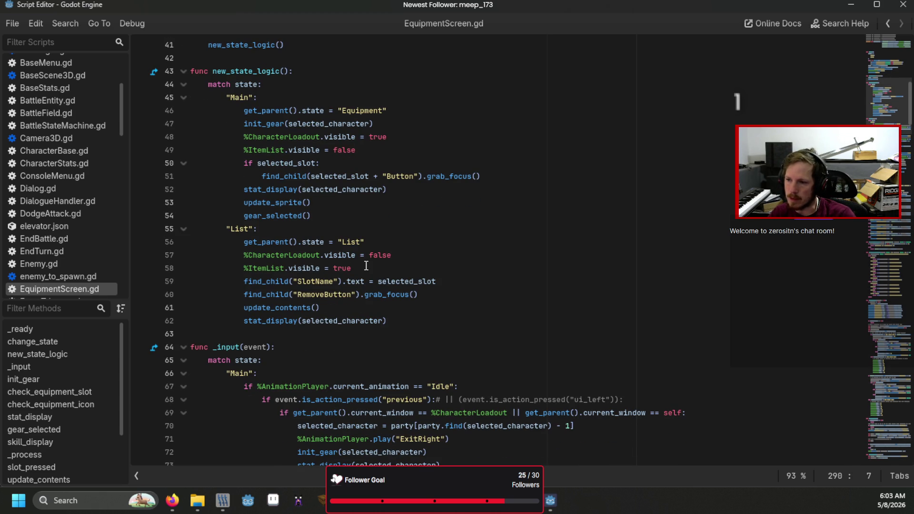
pyautogui.click(295, 307)
pyautogui.keyDown('ctrl'); pyautogui.click(295, 307); pyautogui.keyUp('ctrl')
# Scroll to the gather_skills calls near line 360 and follow gather_skills to its definition
pyautogui.scroll(-3, 288, 281)
pyautogui.scroll(-2, 288, 281)
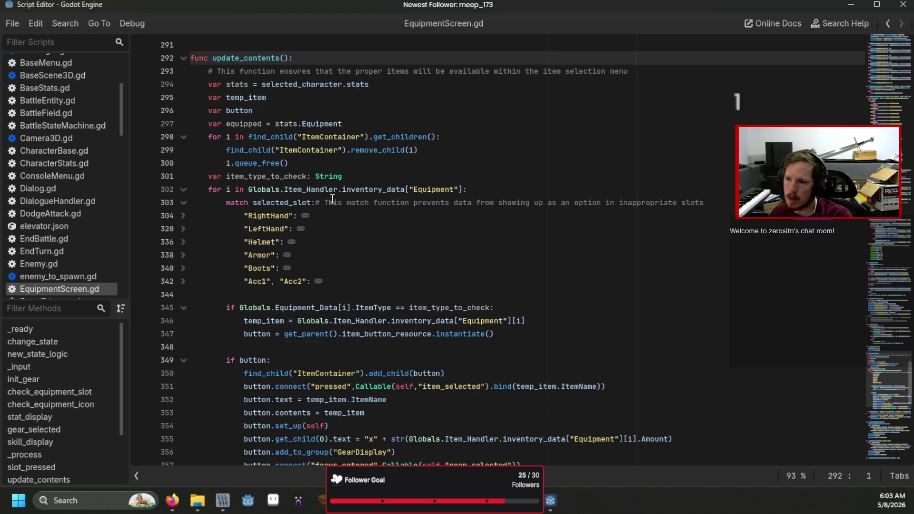
pyautogui.scroll(-1, 333, 199)
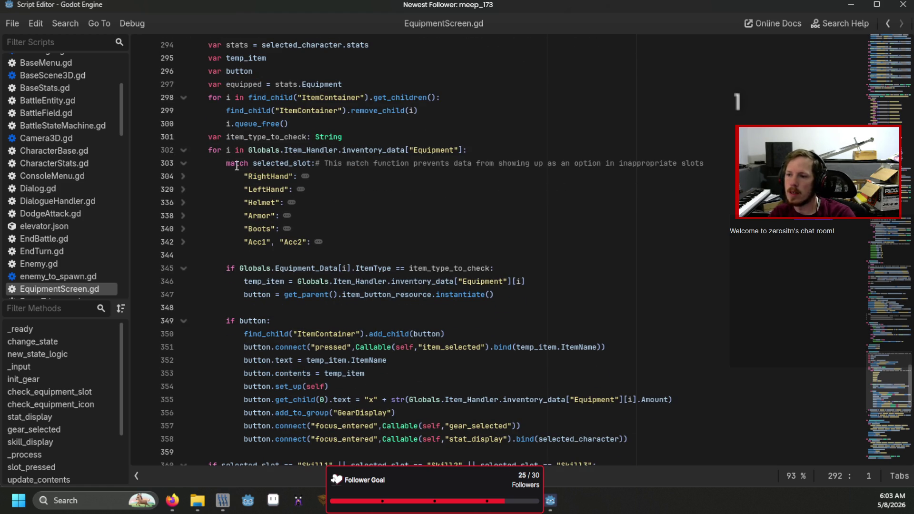
pyautogui.scroll(-1, 254, 303)
pyautogui.scroll(-1, 254, 303)
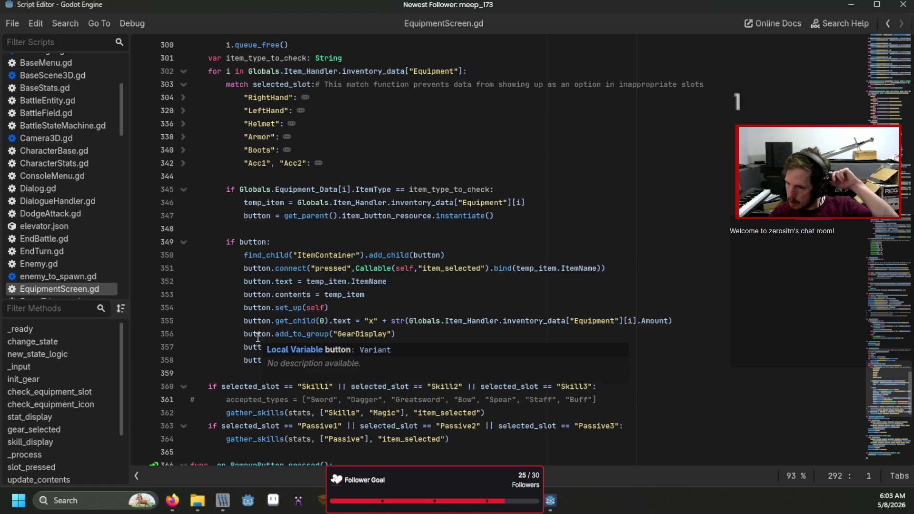
pyautogui.scroll(-1, 261, 392)
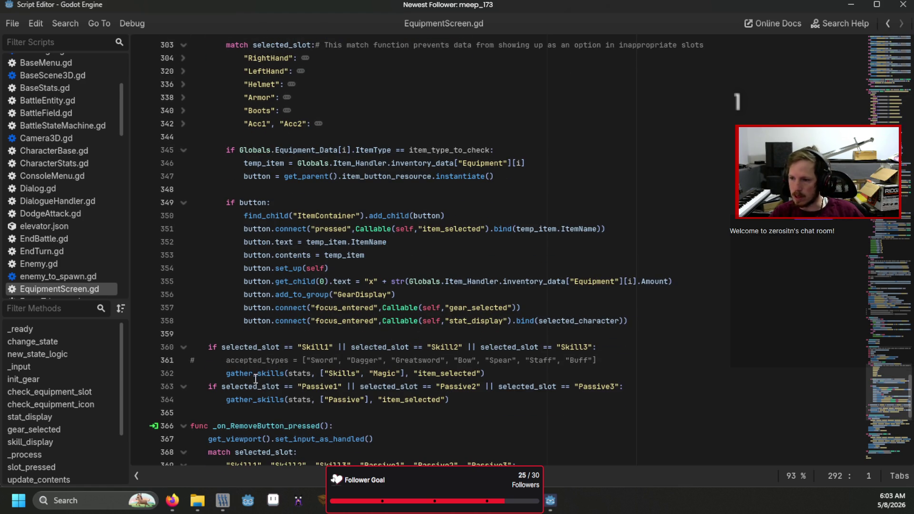
pyautogui.keyDown('ctrl'); pyautogui.click(257, 377); pyautogui.keyUp('ctrl')
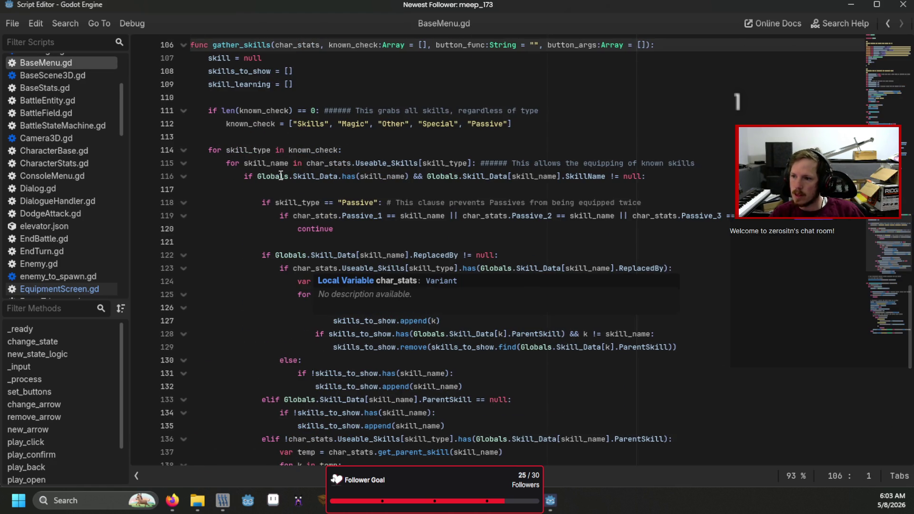
# Scroll BaseMenu.gd down to populate_skill_buttons and click the ItemContainer name on line 158
pyautogui.scroll(-5, 300, 238)
pyautogui.scroll(2, 293, 215)
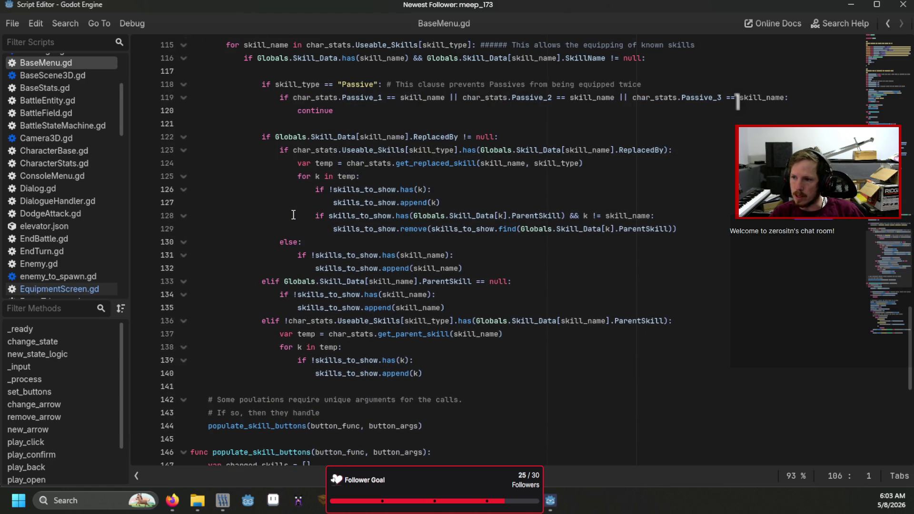
pyautogui.scroll(3, 294, 215)
pyautogui.scroll(-3, 293, 215)
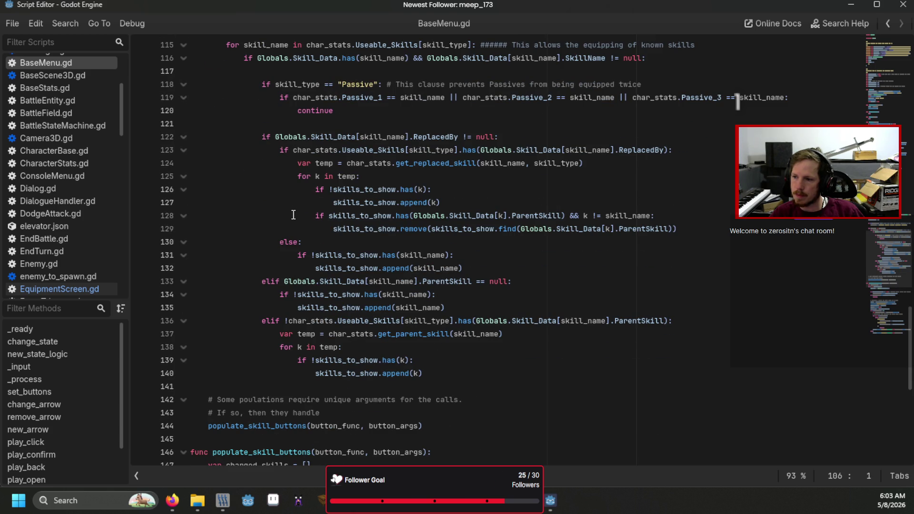
pyautogui.scroll(-8, 293, 215)
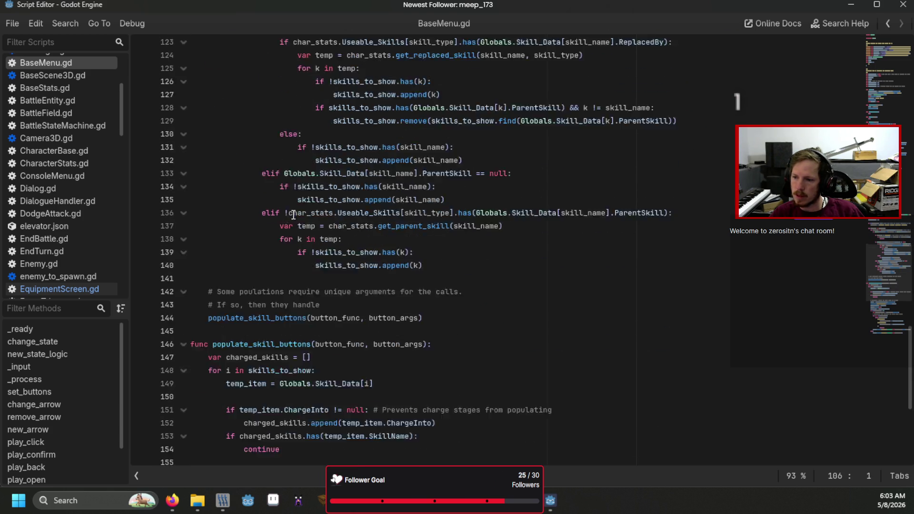
pyautogui.scroll(-2, 294, 215)
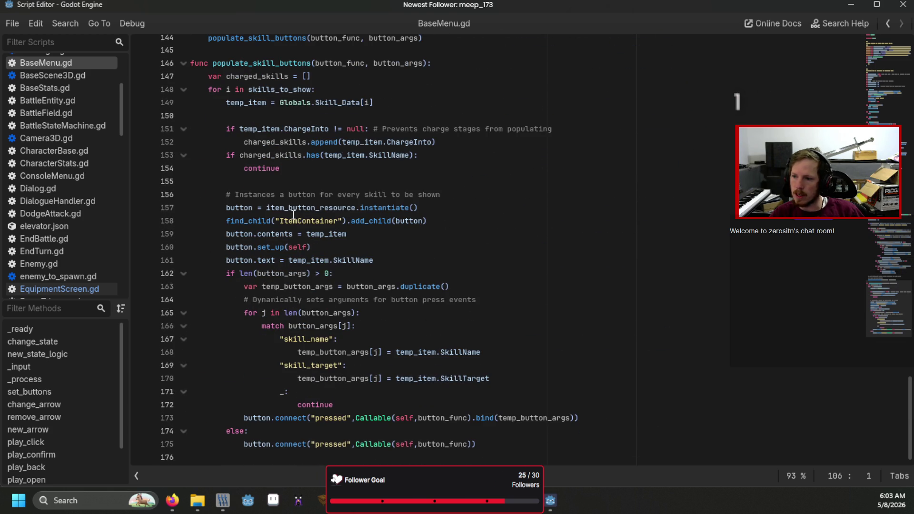
pyautogui.click(303, 221)
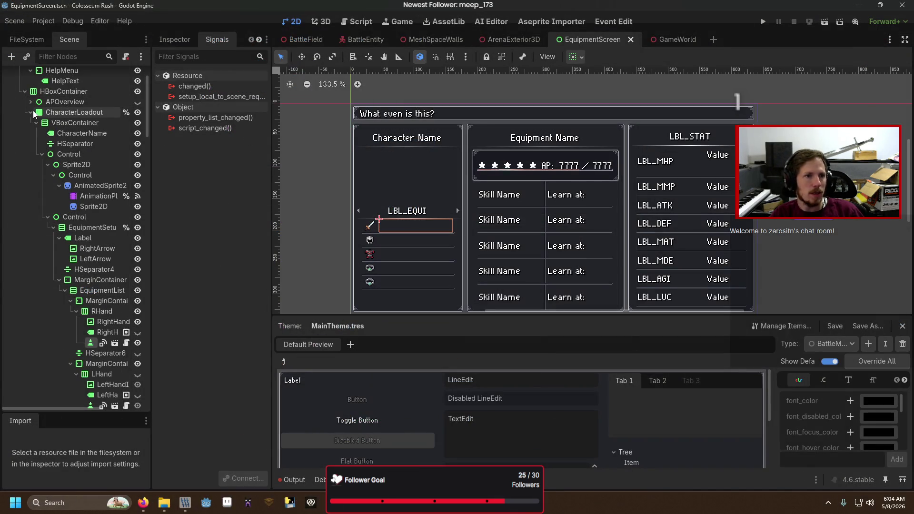
# Collapse CharacterLoadout, select ItemContainer, and toggle ItemList visibility on then off
pyautogui.click(31, 113)
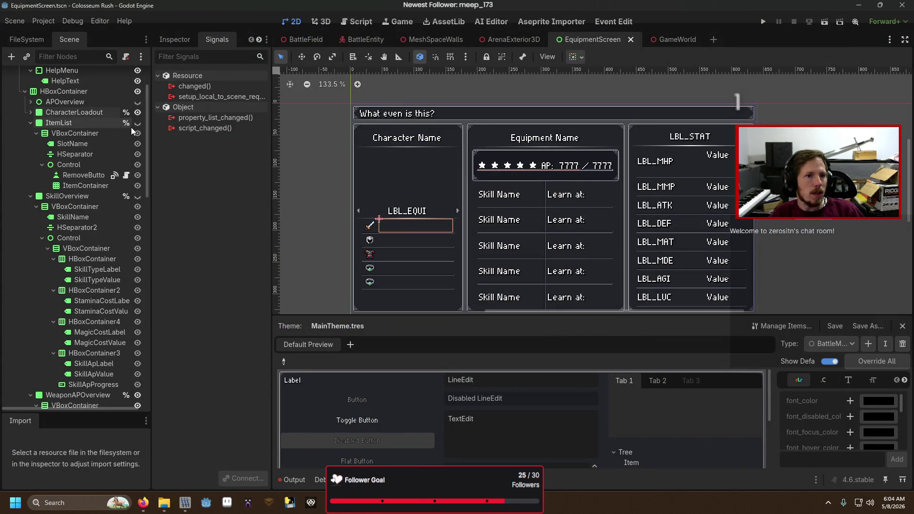
pyautogui.click(93, 187)
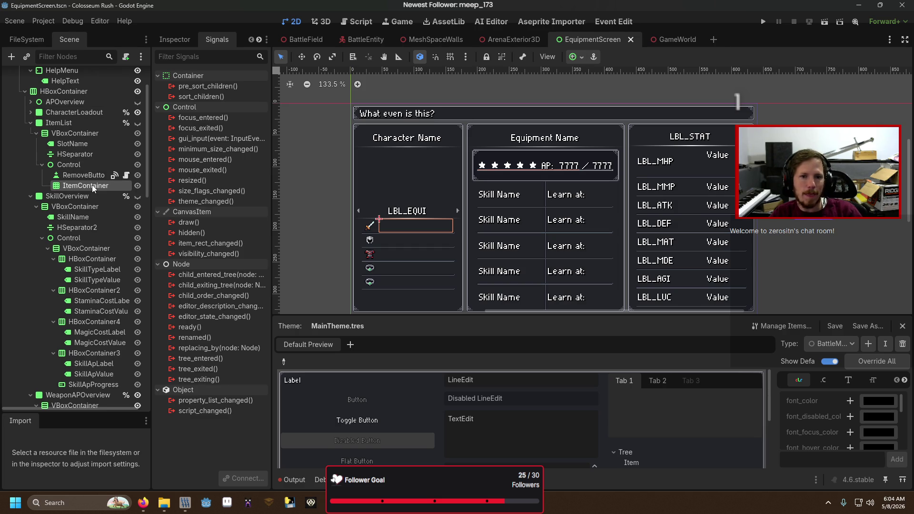
pyautogui.click(138, 124)
pyautogui.click(138, 123)
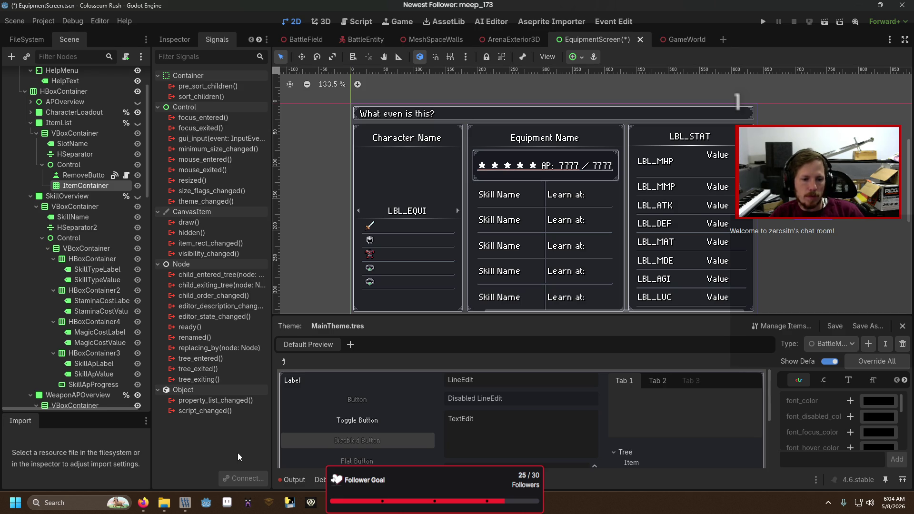
# Close the Colosseum Rush window, discarding the unsaved EquipmentScreen changes
pyautogui.moveTo(206, 502)
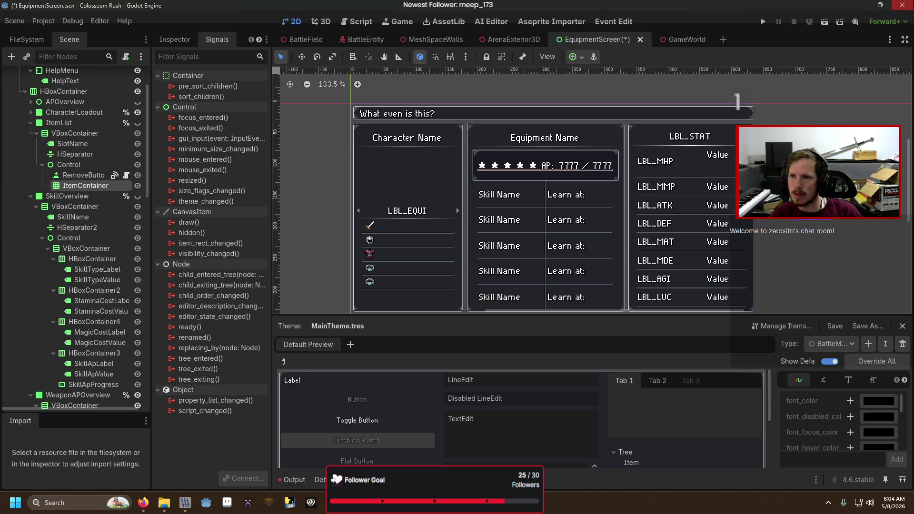
pyautogui.click(902, 5)
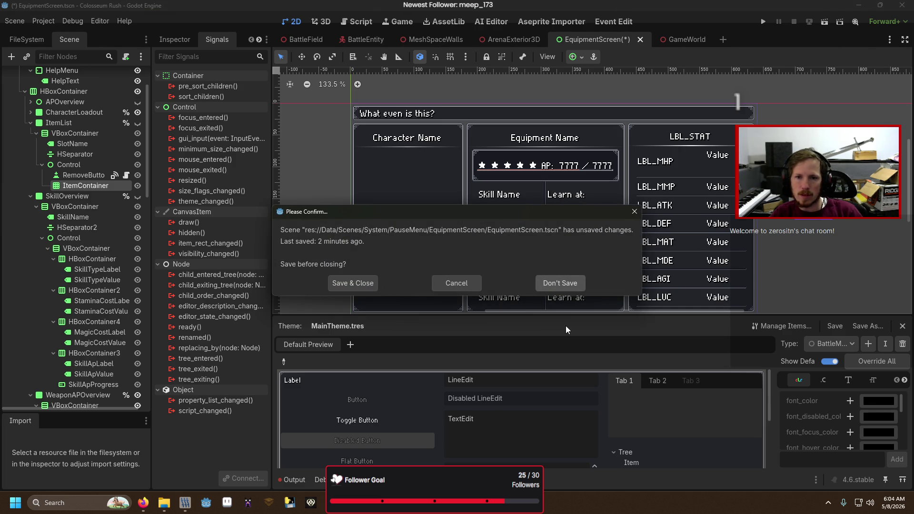
pyautogui.click(545, 286)
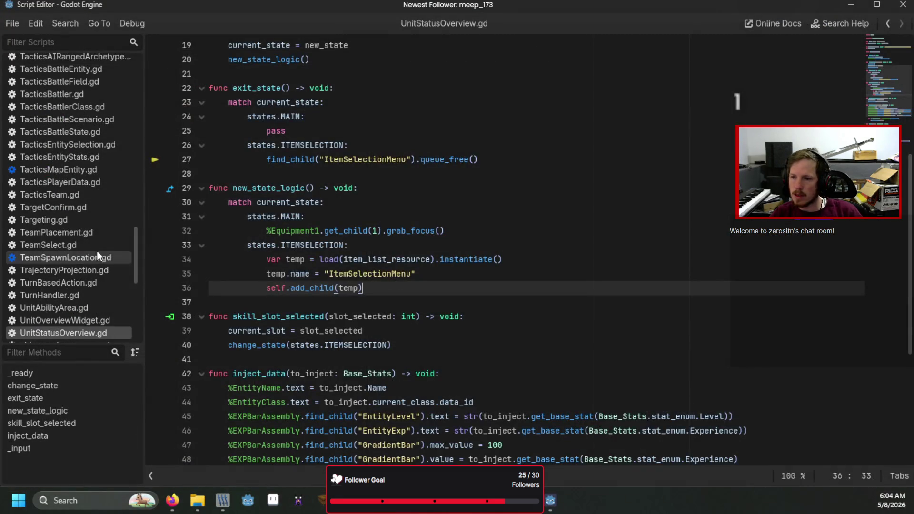
# Undo the last edit in BaseMenu.gd and save the script
pyautogui.scroll(5, 315, 154)
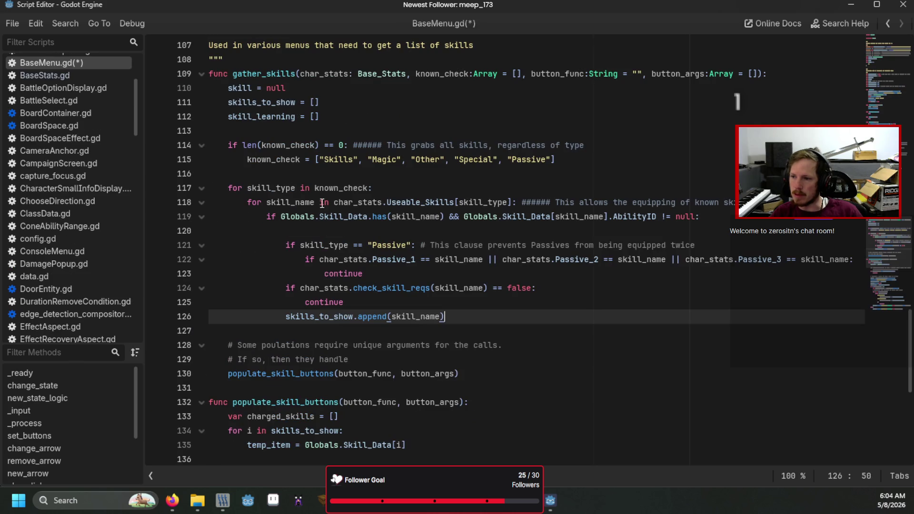
pyautogui.hotkey('ctrl', 'z')
pyautogui.scroll(-1, 323, 228)
pyautogui.hotkey('ctrl', 's')
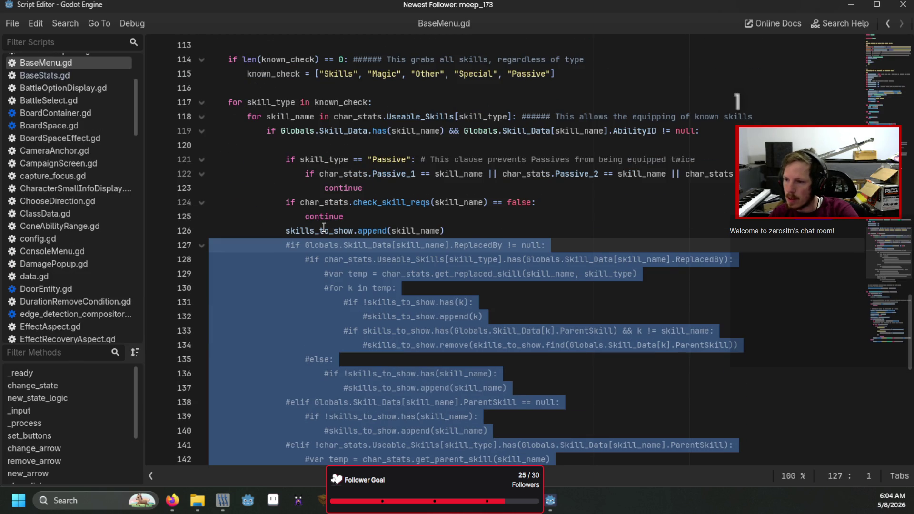
# Uncomment lines 127–134 at the start of gather_skills' ReplacedBy filtering
pyautogui.click(282, 242)
pyautogui.hotkey('ctrl', 'k')
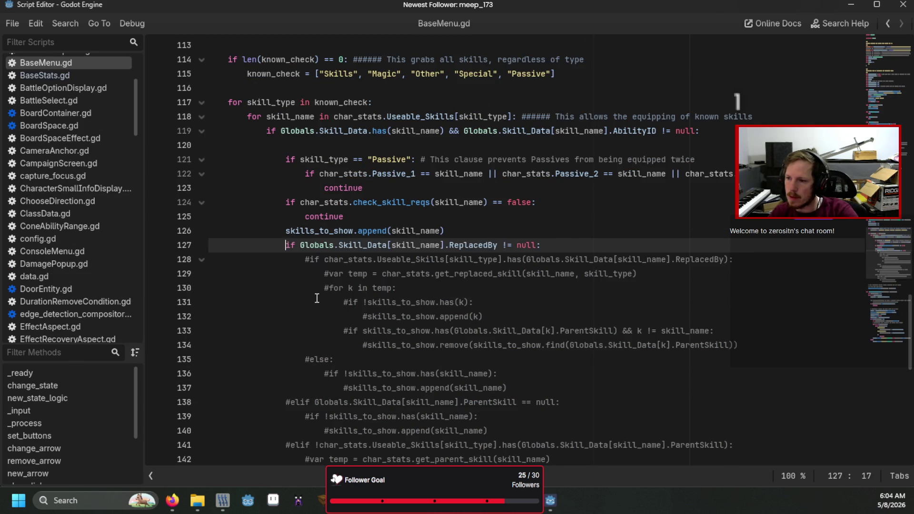
pyautogui.press('Down')
pyautogui.hotkey('ctrl', 'k')
pyautogui.press('Down')
pyautogui.hotkey('ctrl', 'k')
pyautogui.press('Down')
pyautogui.hotkey('ctrl', 'k')
pyautogui.press('Down')
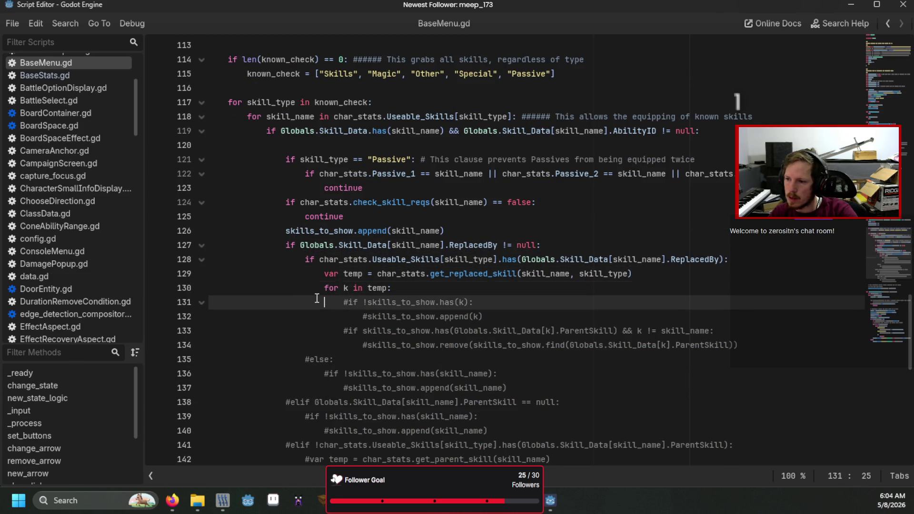
pyautogui.hotkey('ctrl', 'k')
pyautogui.press('Down')
pyautogui.hotkey('ctrl', 'k')
pyautogui.press('Down')
pyautogui.hotkey('ctrl', 'k')
pyautogui.press('Down')
pyautogui.hotkey('ctrl', 'k')
# Uncomment lines 135–145, restoring the else and elif branches and the ParentSkill for loop
pyautogui.press('Left')
pyautogui.press('Left')
pyautogui.press('Left')
pyautogui.press('Down')
pyautogui.hotkey('ctrl', 'k')
pyautogui.press('Down')
pyautogui.hotkey('ctrl', 'k')
pyautogui.press('Down')
pyautogui.hotkey('ctrl', 'k')
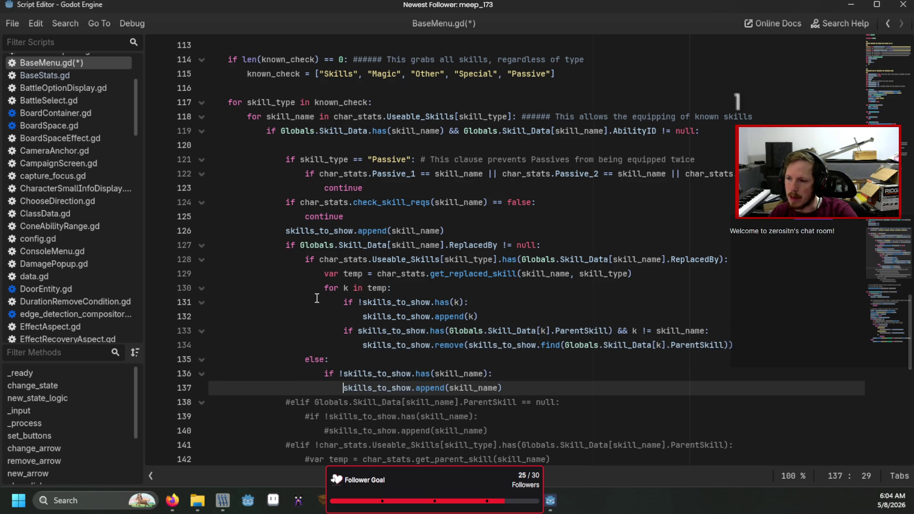
pyautogui.press('Down')
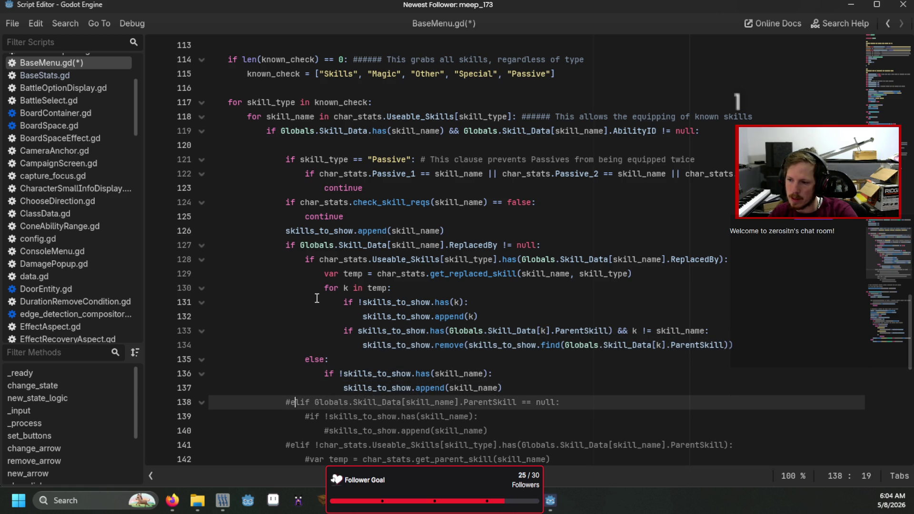
pyautogui.hotkey('ctrl', 'k')
pyautogui.press('Down')
pyautogui.hotkey('ctrl', 'k')
pyautogui.press('Down')
pyautogui.hotkey('ctrl', 'k')
pyautogui.press('Down')
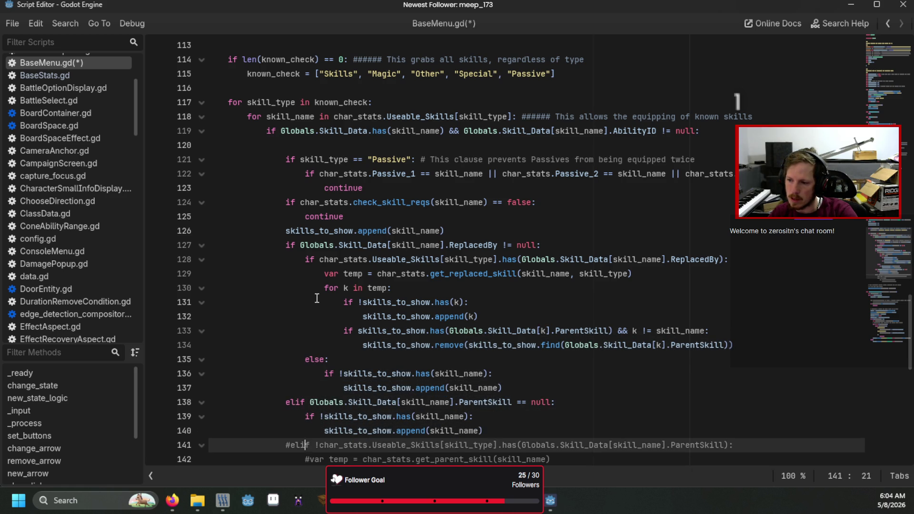
pyautogui.press('Down')
pyautogui.press('Up')
pyautogui.hotkey('ctrl', 'k')
pyautogui.press('Down')
pyautogui.hotkey('ctrl', 'k')
pyautogui.scroll(-5, 316, 298)
pyautogui.press('Down')
pyautogui.hotkey('ctrl', 'k')
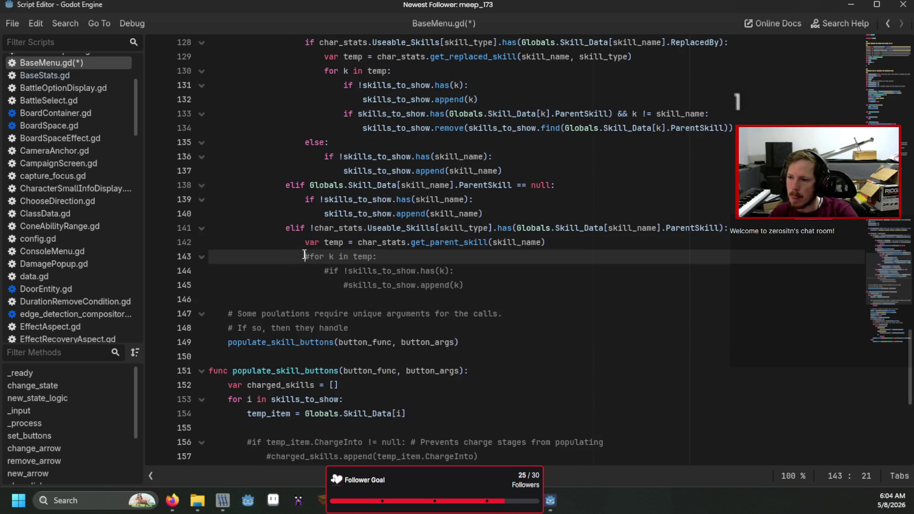
pyautogui.press('Down')
pyautogui.hotkey('ctrl', 'k')
pyautogui.press('Down')
pyautogui.hotkey('ctrl', 'k')
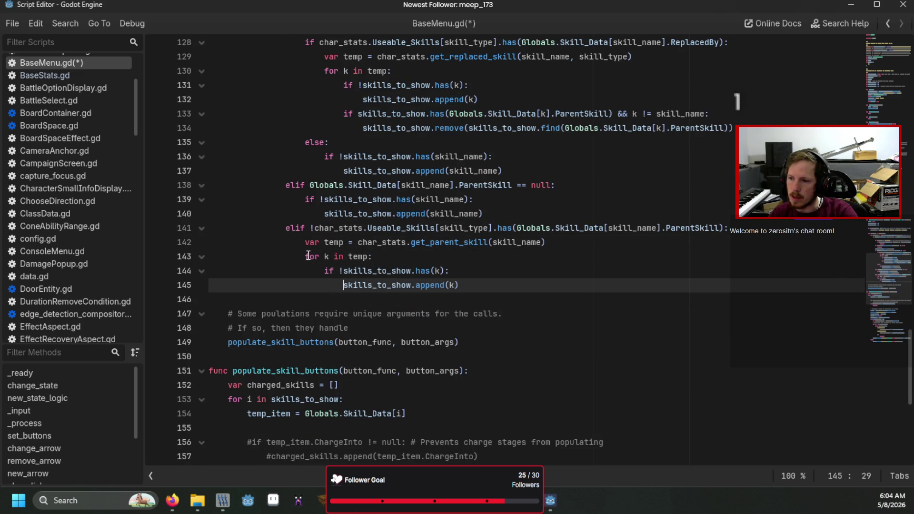
# Scroll down to line 163 and select the SecondaryList name in its find_child call
pyautogui.scroll(3, 471, 296)
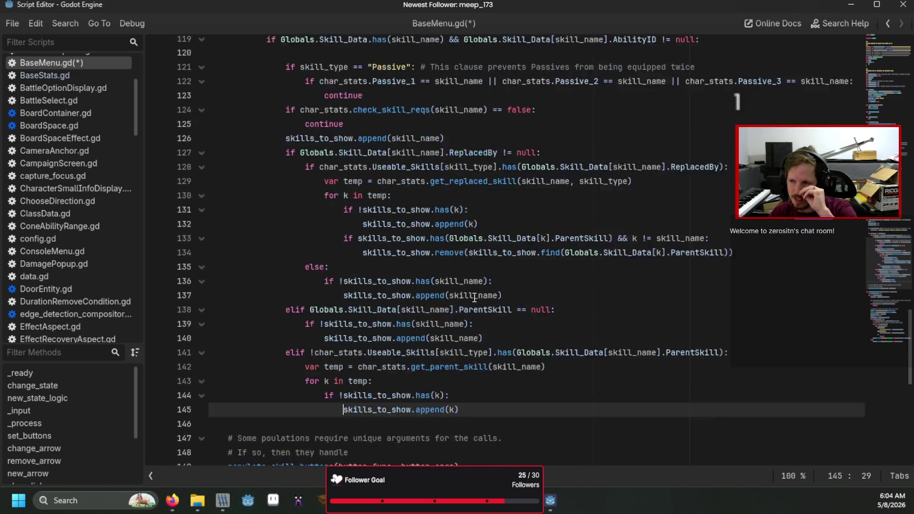
pyautogui.scroll(-6, 474, 298)
pyautogui.scroll(-4, 474, 297)
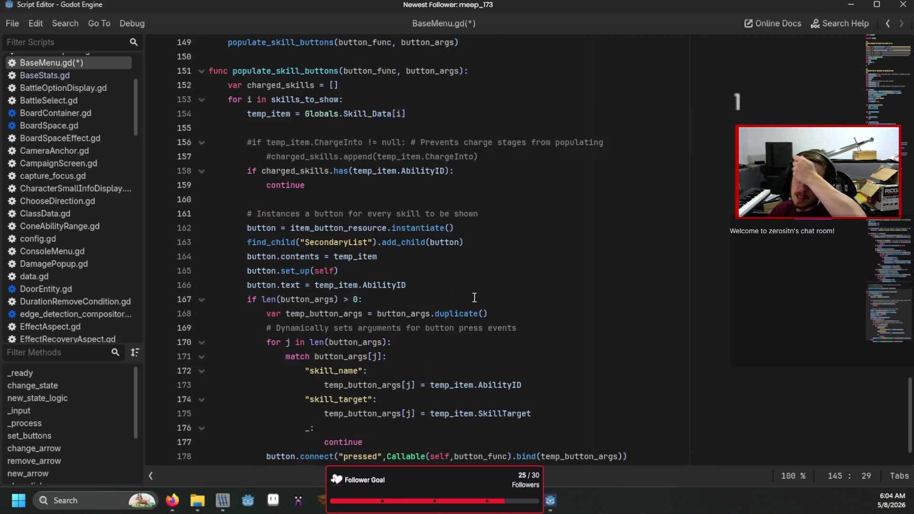
pyautogui.scroll(8, 474, 297)
pyautogui.scroll(-6, 474, 298)
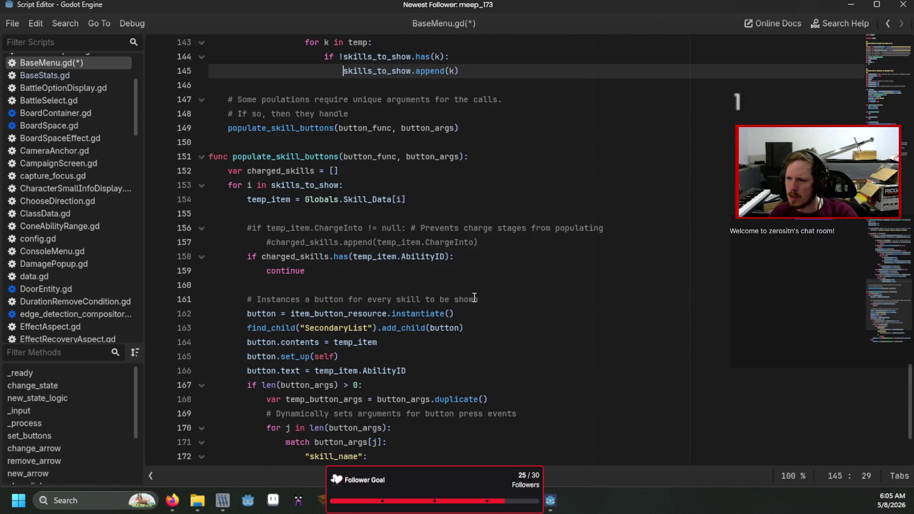
pyautogui.scroll(-1, 474, 298)
pyautogui.doubleClick(362, 285)
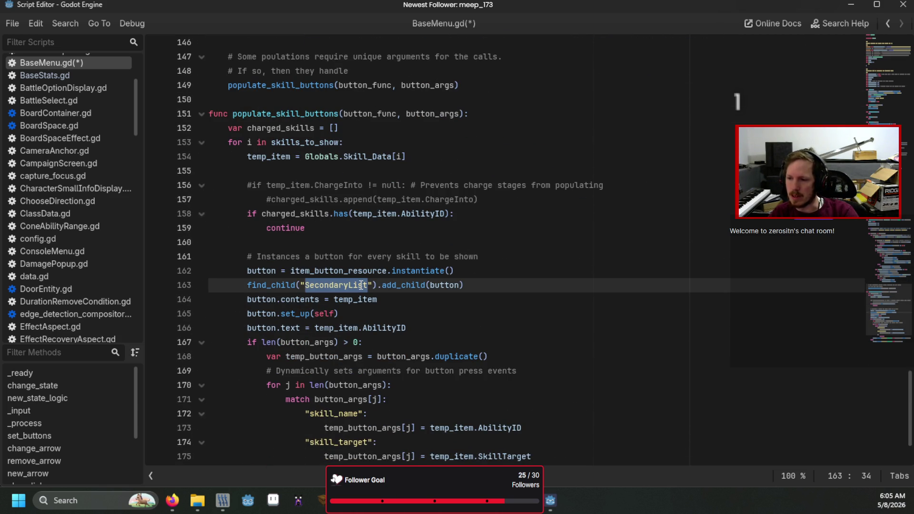
# Rename ItemSelectionMenu's VBoxContainer node to ItemContainer, save the scene, and return to BaseMenu.gd
pyautogui.hotkey('alt', 'Tab')
pyautogui.click(65, 37)
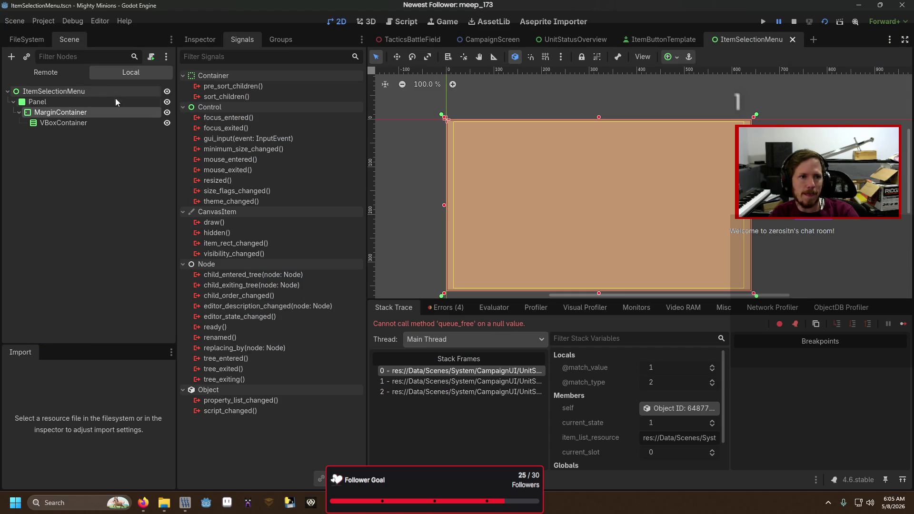
pyautogui.click(84, 123)
pyautogui.press('F2')
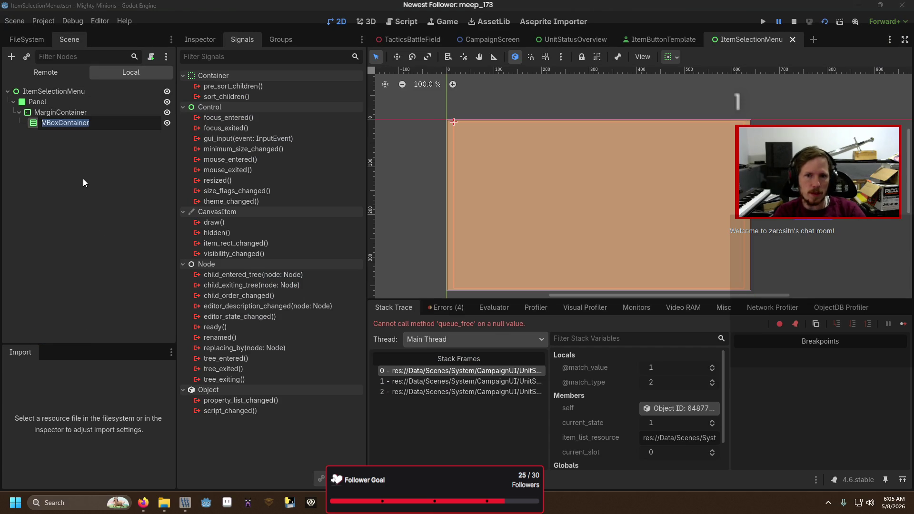
pyautogui.write('ItemList')
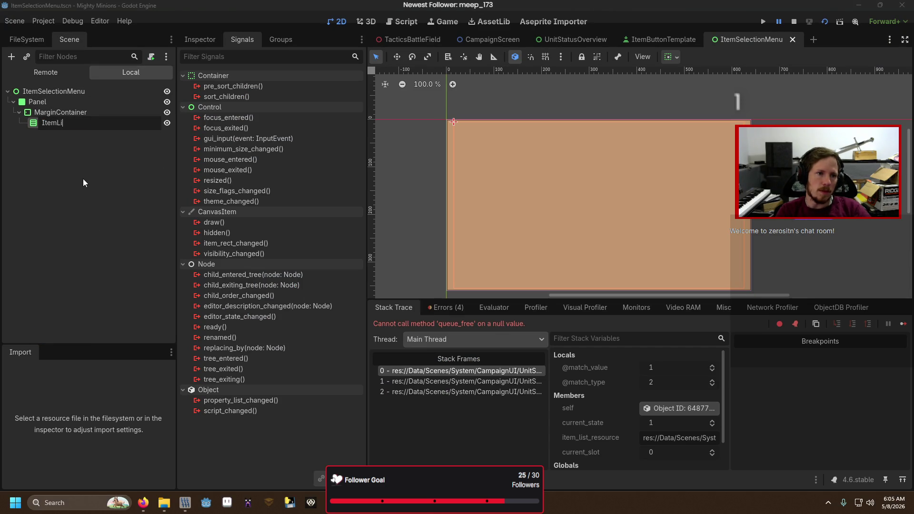
pyautogui.press('Return')
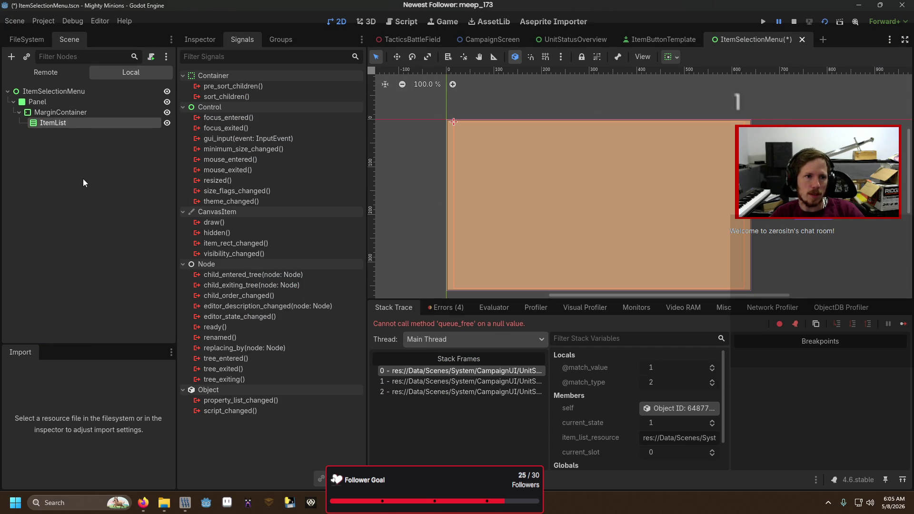
pyautogui.doubleClick(80, 124)
pyautogui.write('ItemContaine')
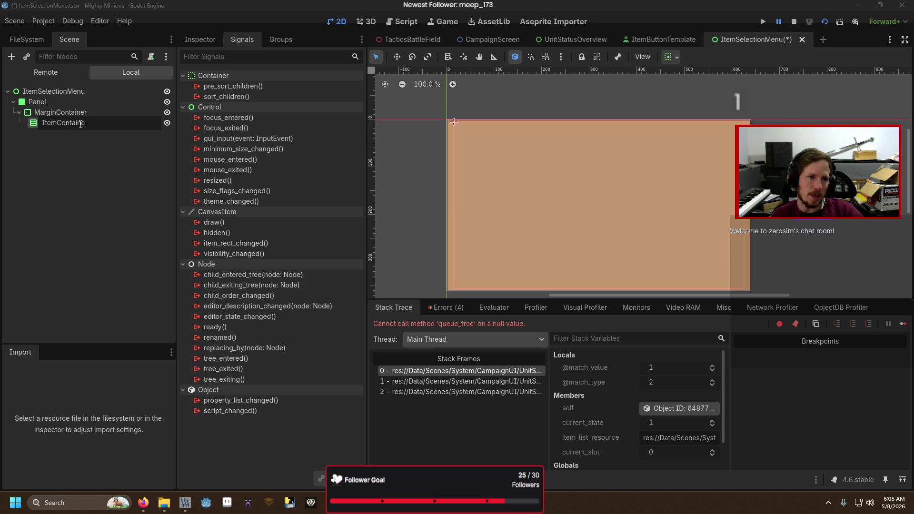
pyautogui.write('r')
pyautogui.press('Return')
pyautogui.hotkey('ctrl', 's')
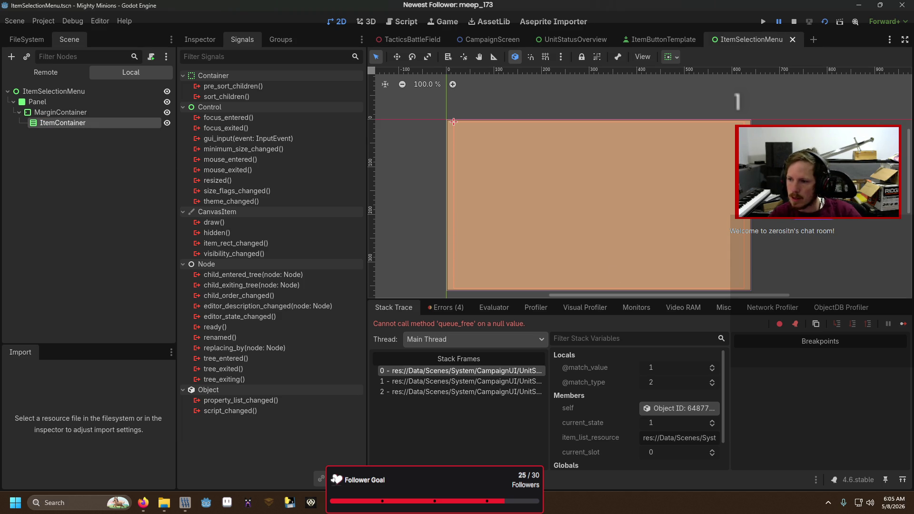
pyautogui.hotkey('alt', 'Tab')
# Change line 163 to find_child("ItemContainer").add_child(button) and save BaseMenu.gd
pyautogui.write('ItemContainer')
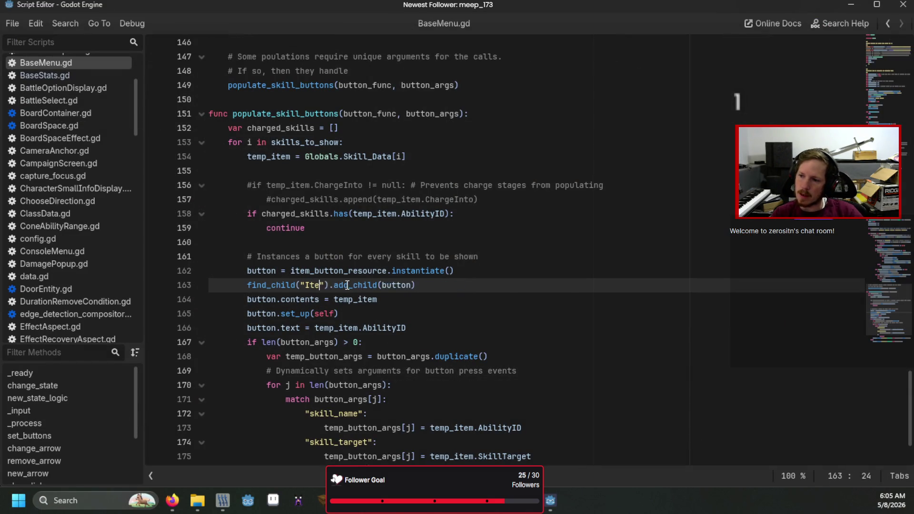
pyautogui.press('Return')
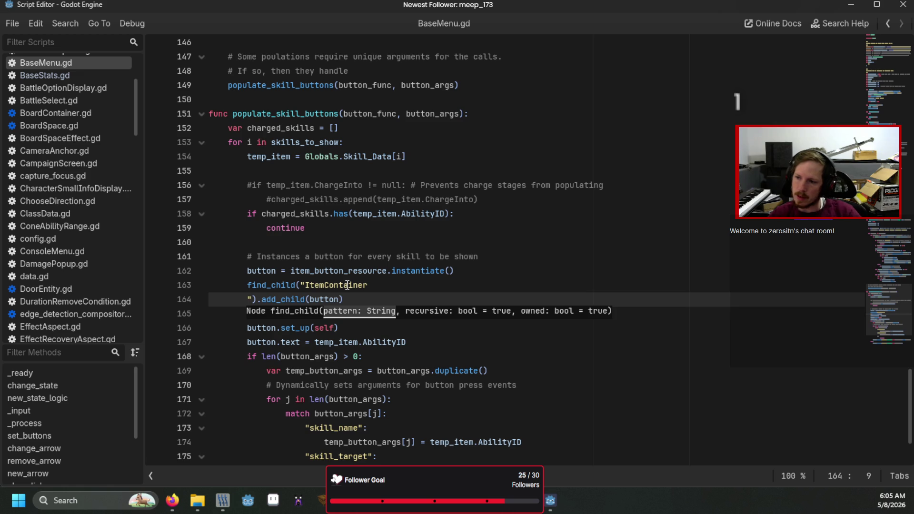
pyautogui.press('BackSpace')
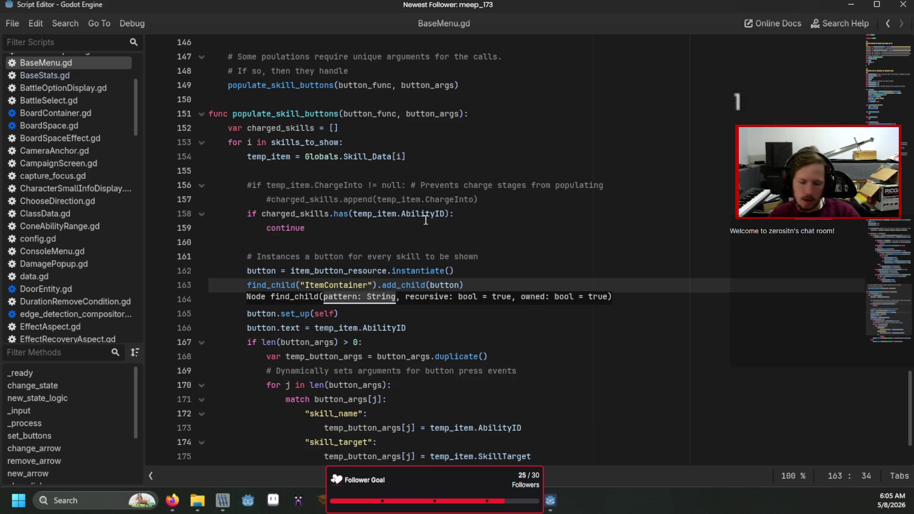
pyautogui.click(425, 215)
pyautogui.hotkey('ctrl', 's')
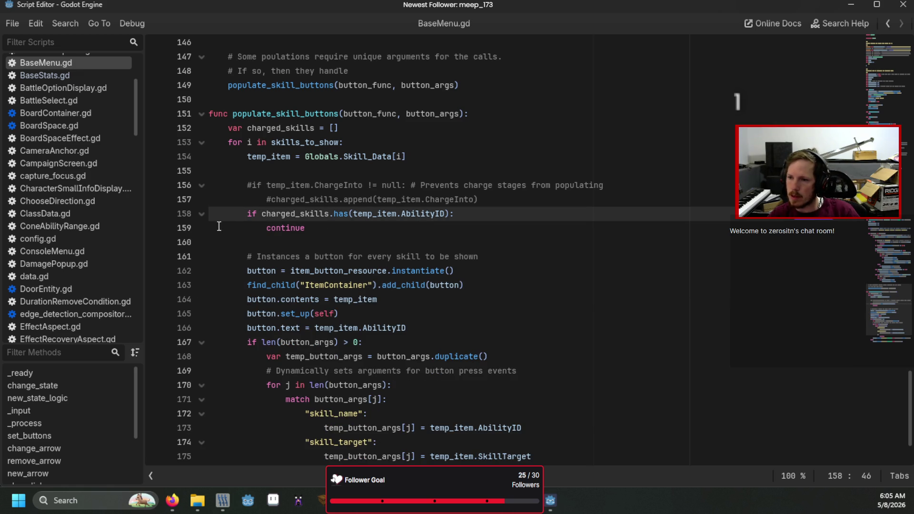
# Return to the main editor and open the UnitStatusOverview scene's script
pyautogui.scroll(2, 152, 224)
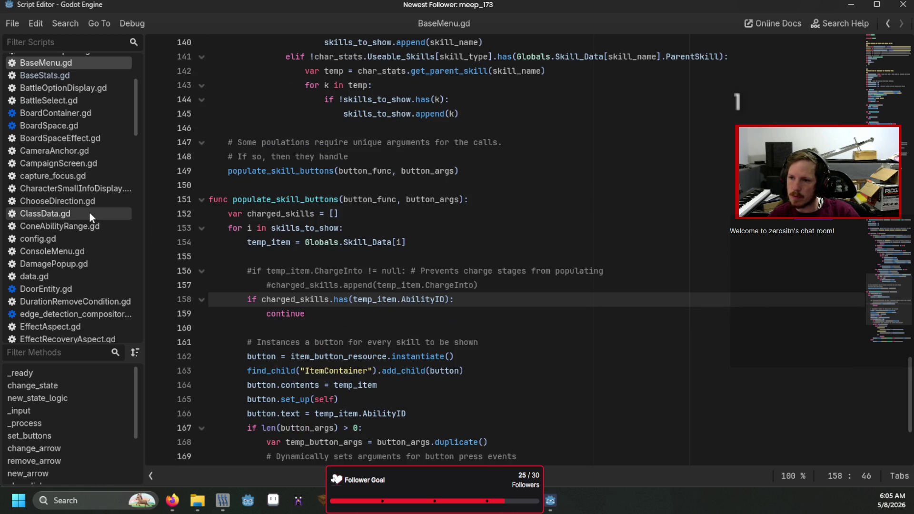
pyautogui.scroll(1, 89, 213)
pyautogui.press('F5')
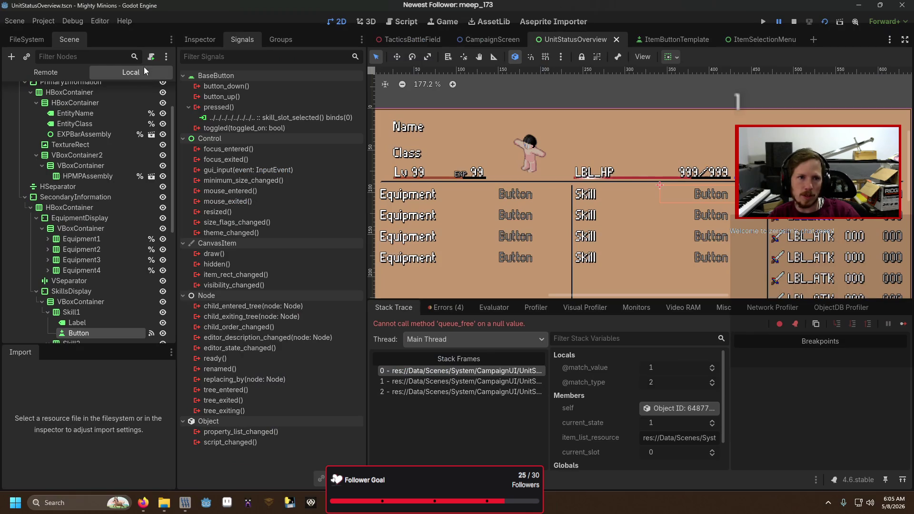
pyautogui.scroll(3, 119, 143)
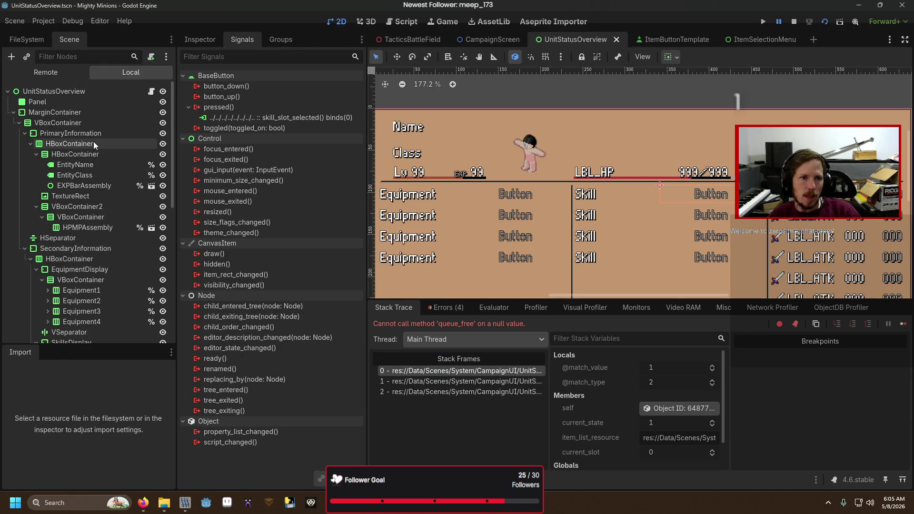
pyautogui.click(151, 92)
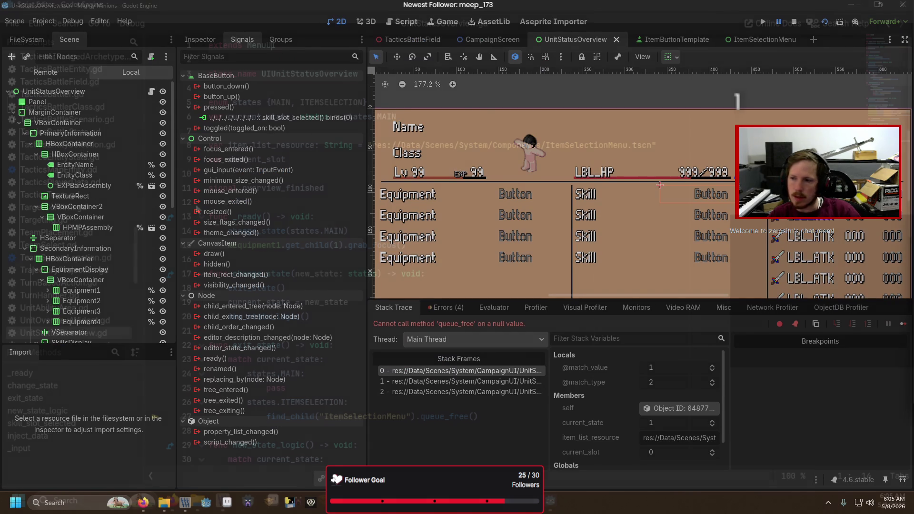
pyautogui.scroll(-2, 336, 216)
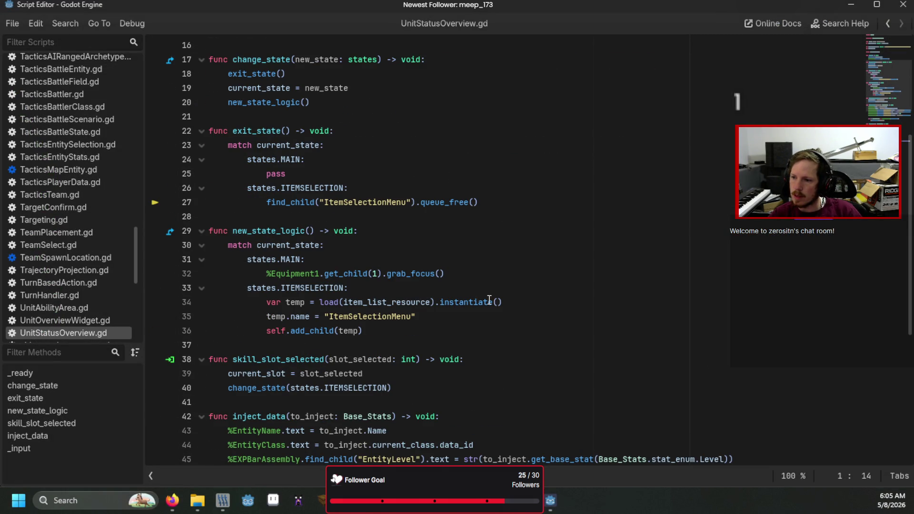
# Add an update_contents() call after self.add_child(temp) on line 36
pyautogui.scroll(-3, 490, 300)
pyautogui.click(378, 206)
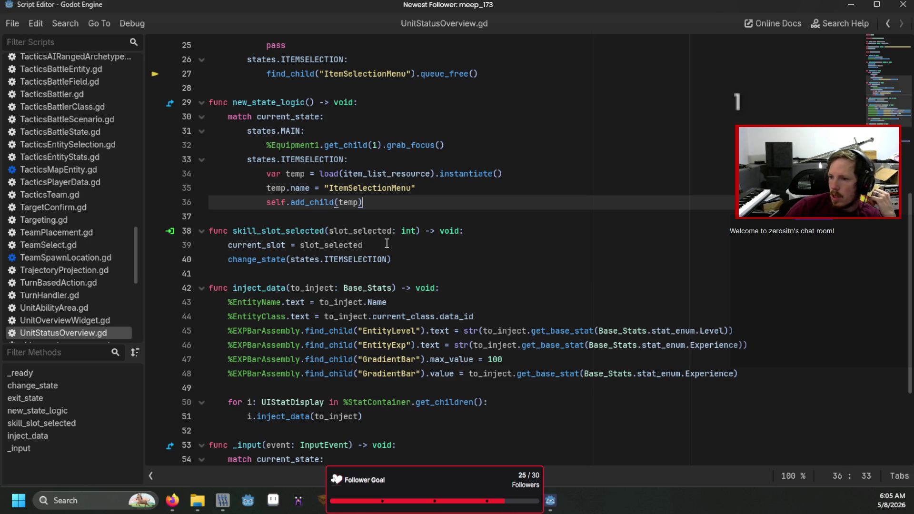
pyautogui.press('Return')
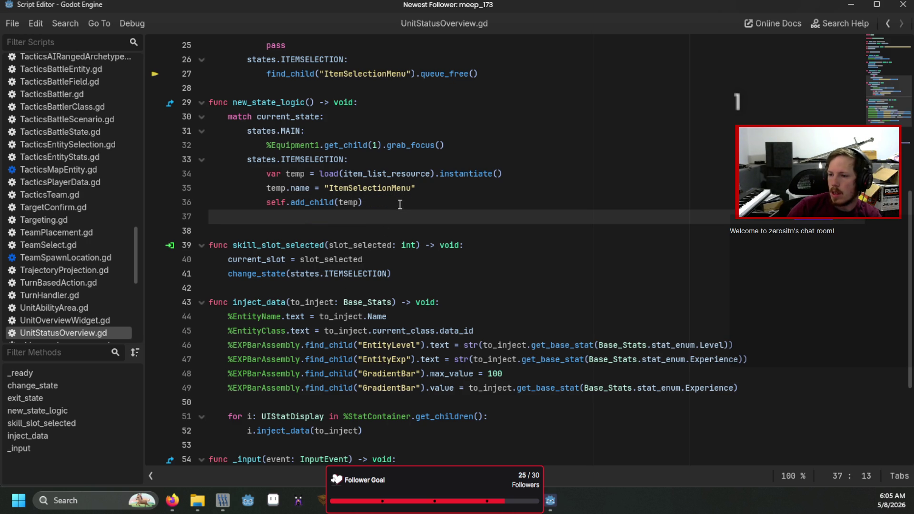
pyautogui.write('update_contents()')
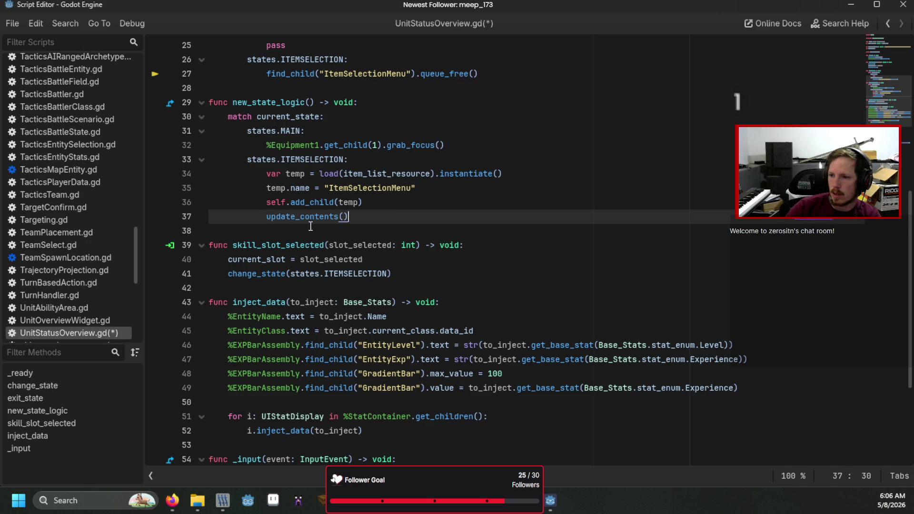
# Define update_contents() -> void printing current_slot, save, and run the game
pyautogui.click(308, 232)
pyautogui.press('Return')
pyautogui.press('Return')
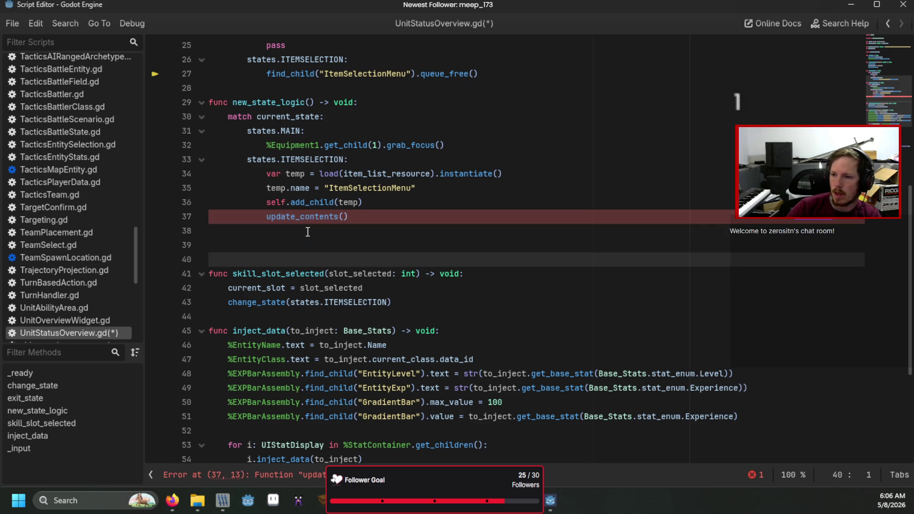
pyautogui.press('Up')
pyautogui.write('func update_')
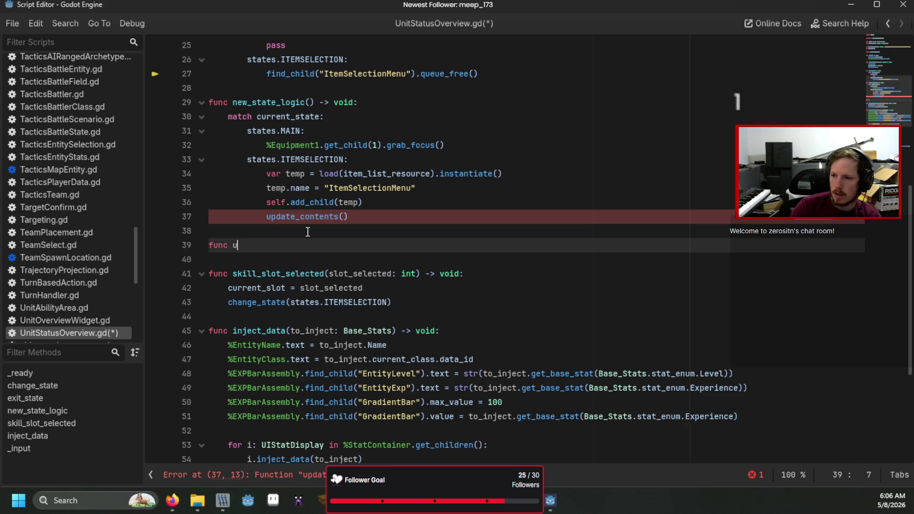
pyautogui.write('conte')
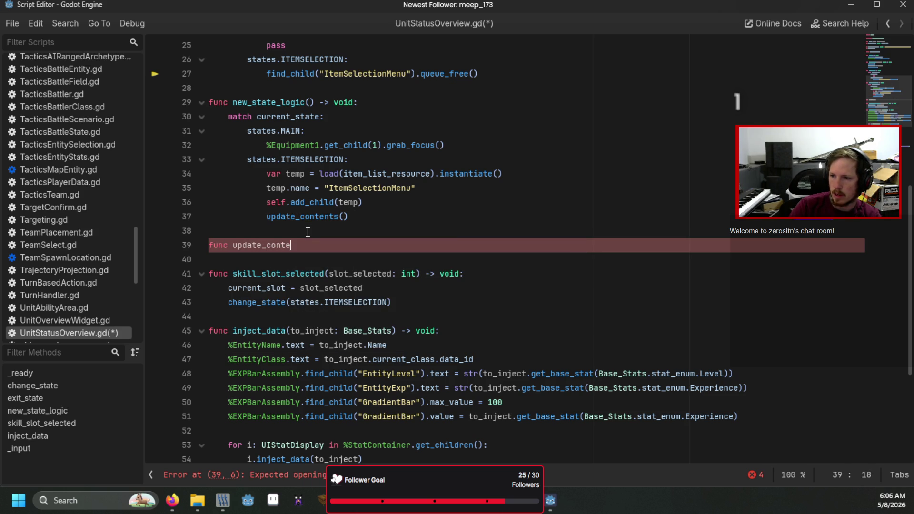
pyautogui.write('nts() -> void:')
pyautogui.press('Return')
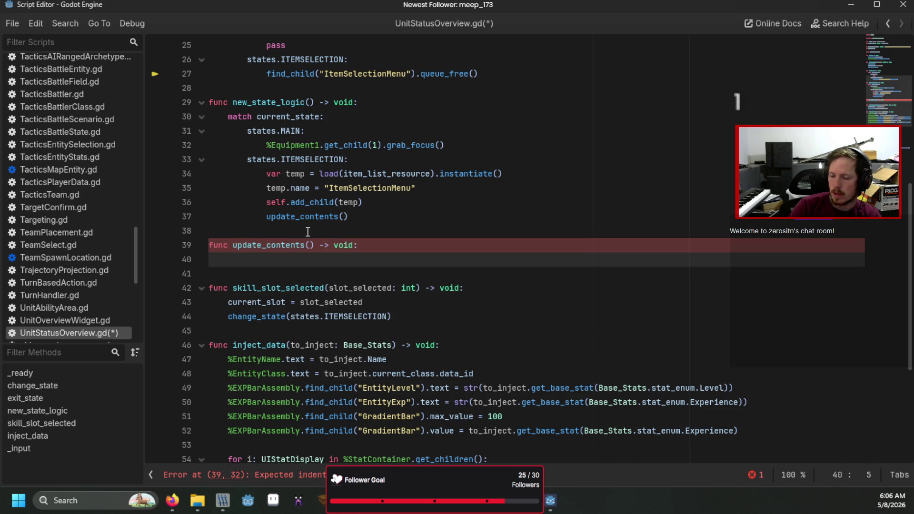
pyautogui.write('print(')
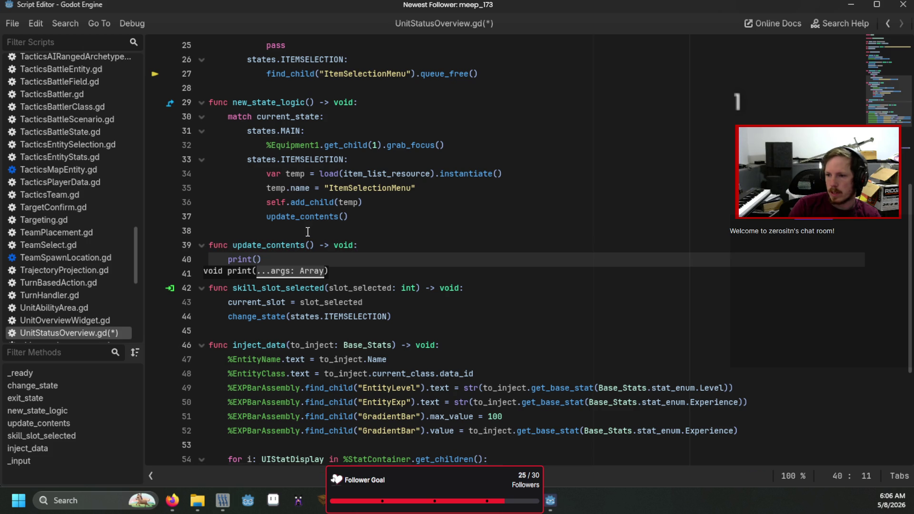
pyautogui.write('cu')
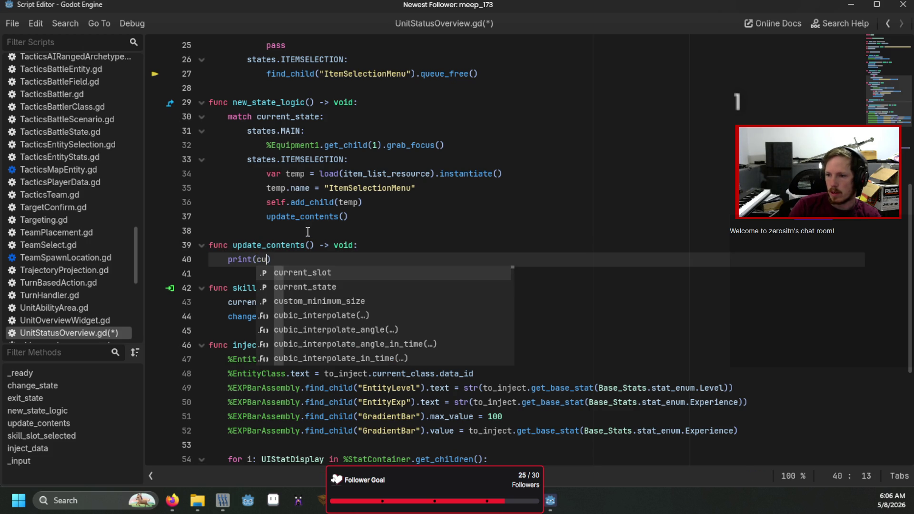
pyautogui.press('Return')
pyautogui.hotkey('ctrl', 's')
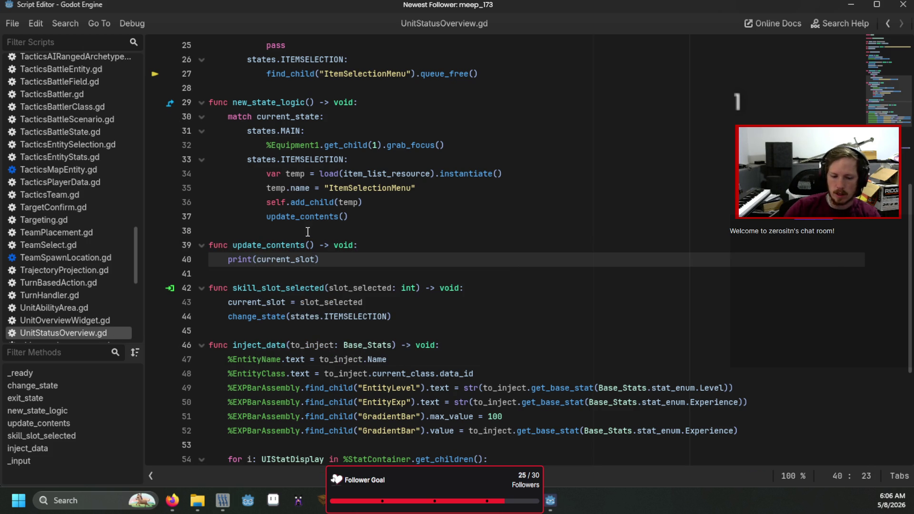
pyautogui.press('F6')
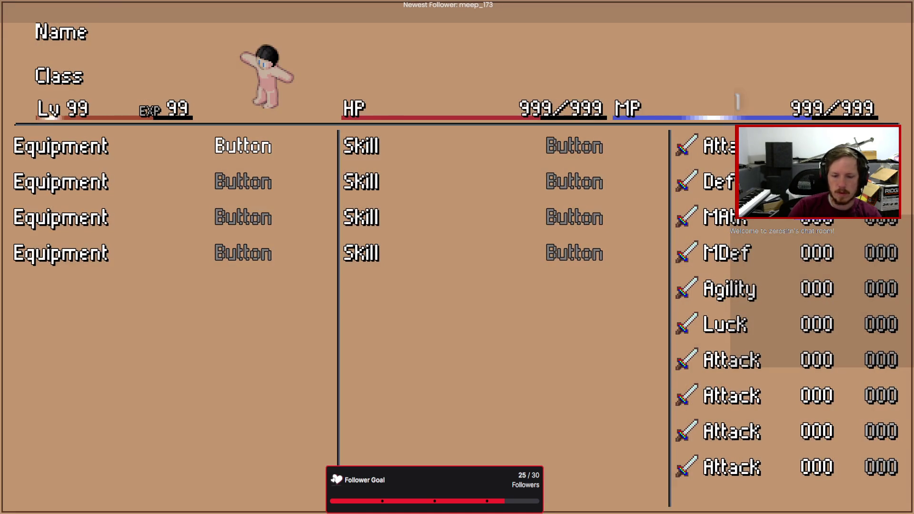
# Choose the first skill slot in the running game, then remove line 27's extra indent
pyautogui.press('Right')
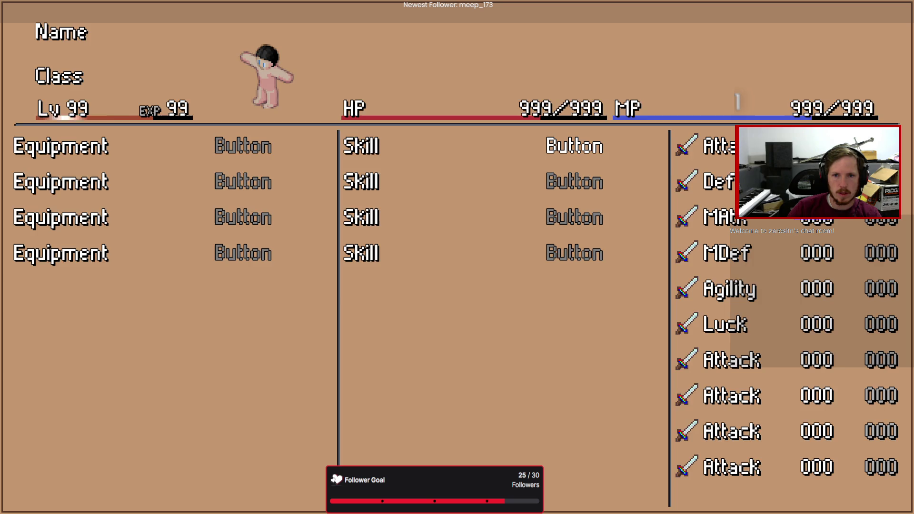
pyautogui.press('Escape')
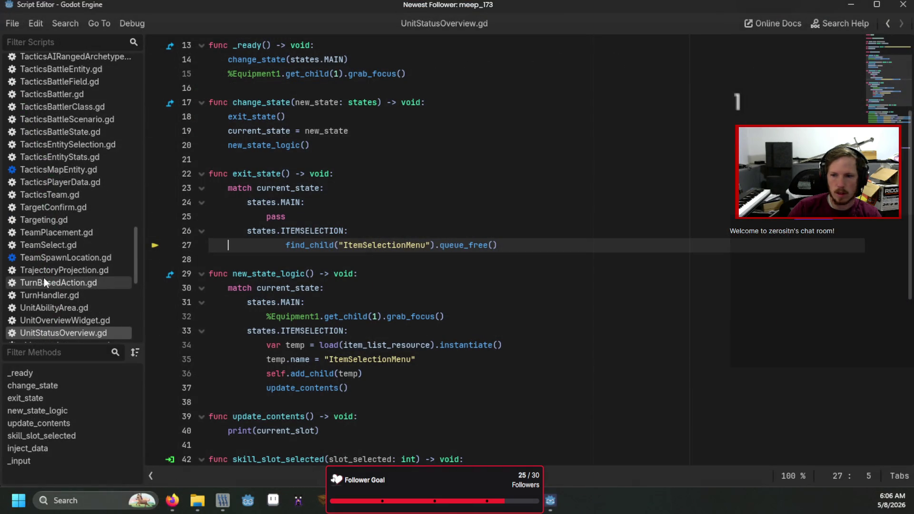
pyautogui.press('BackSpace')
pyautogui.press('Home')
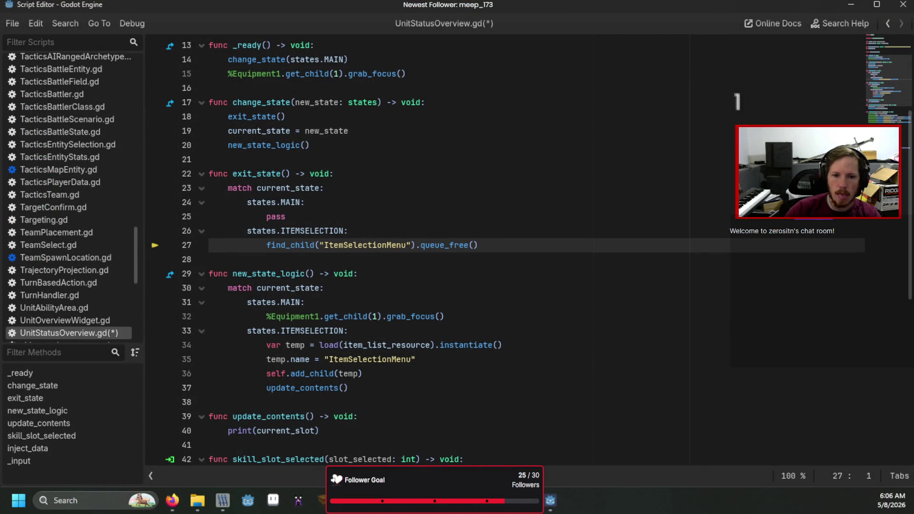
pyautogui.hotkey('alt', 'Tab')
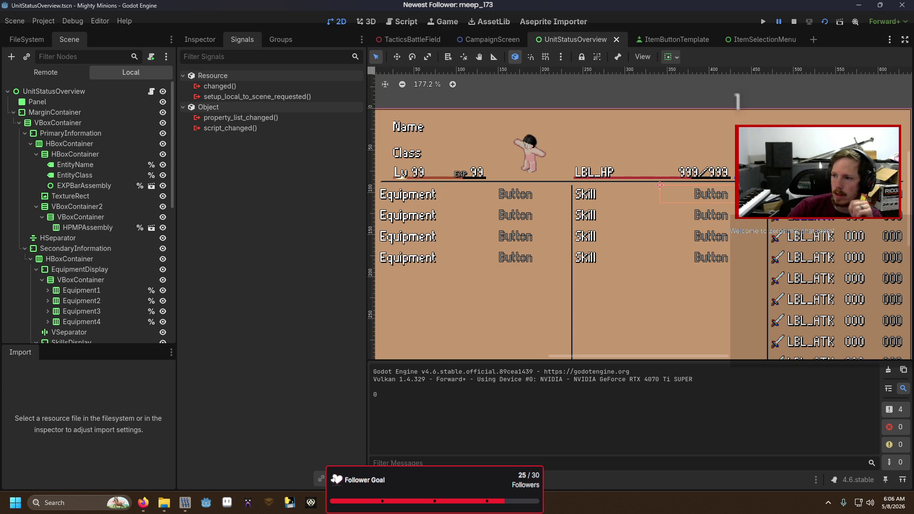
pyautogui.hotkey('alt', 'Tab')
# Declare an item_selection_menu Control variable and assign the instantiated menu to it instead of temp
pyautogui.press('Return')
pyautogui.write('var ')
pyautogui.write('it')
pyautogui.write('em_')
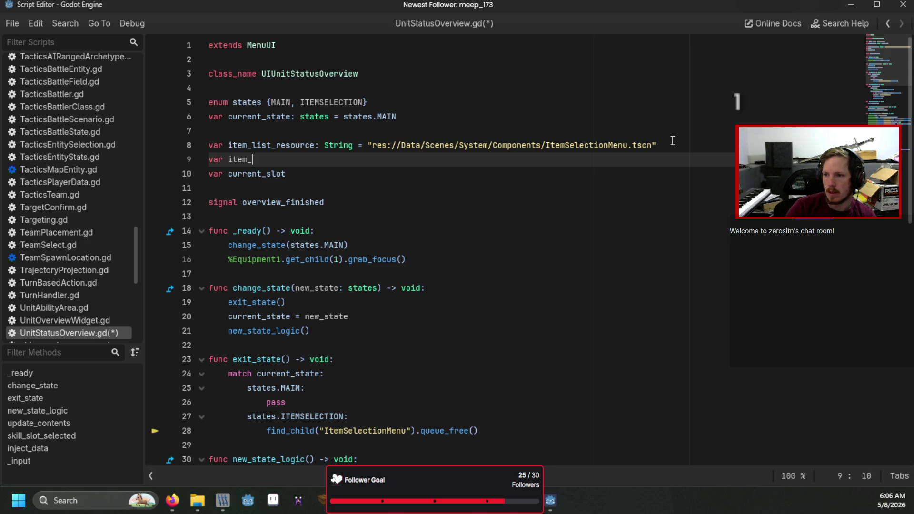
pyautogui.write('selection_ment')
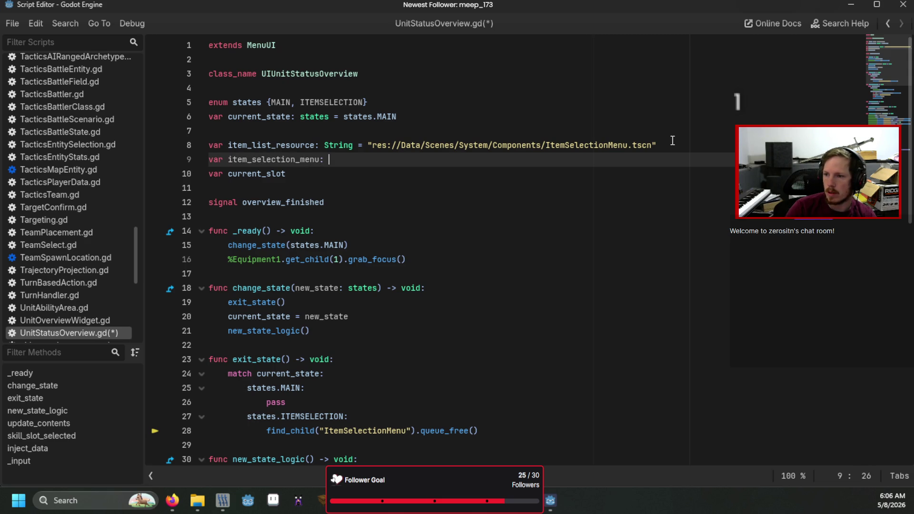
pyautogui.write('Control')
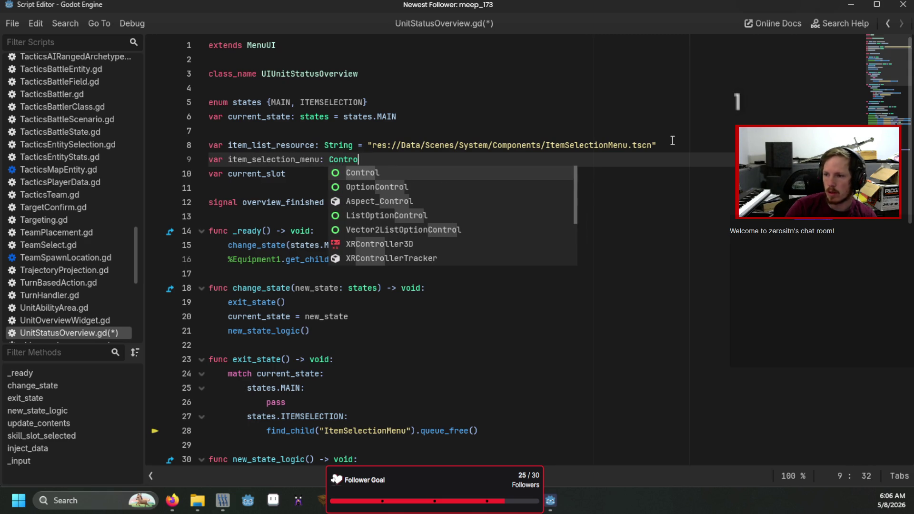
pyautogui.scroll(-3, 489, 286)
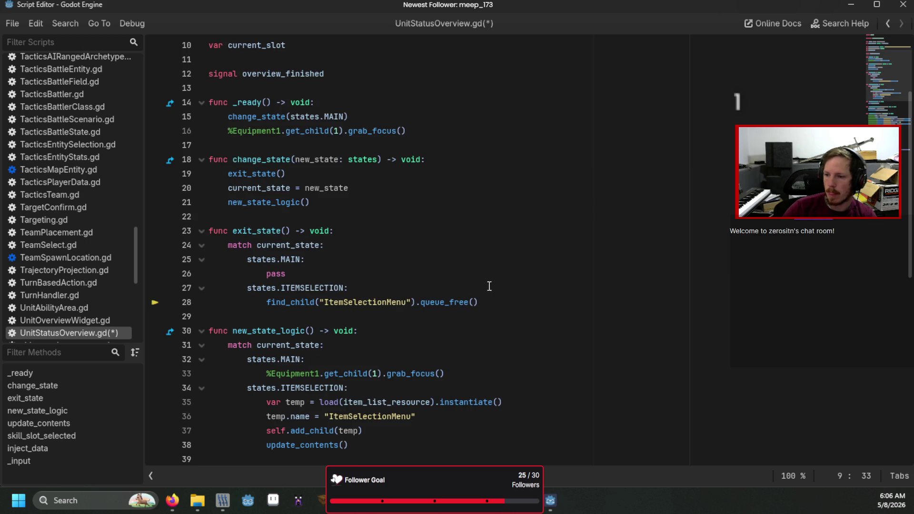
pyautogui.doubleClick(297, 402)
pyautogui.write('item')
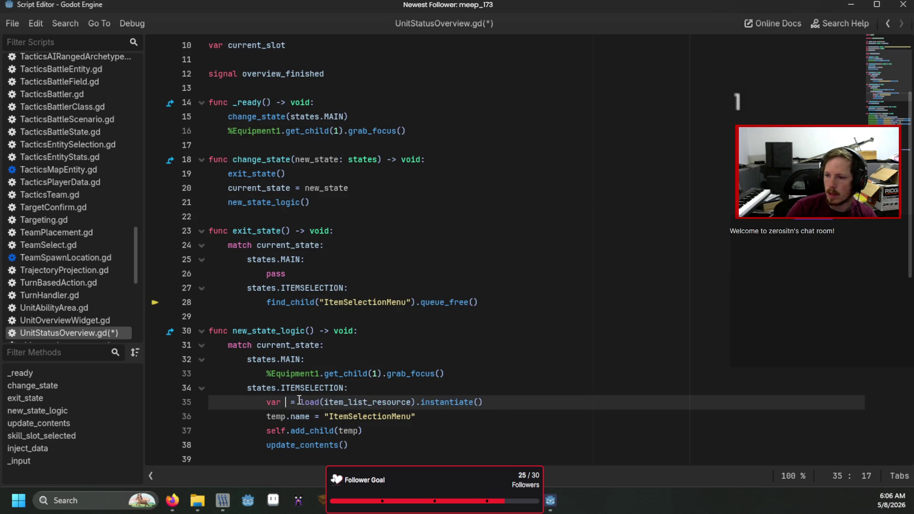
pyautogui.press('BackSpace')
pyautogui.press('BackSpace')
pyautogui.press('BackSpace')
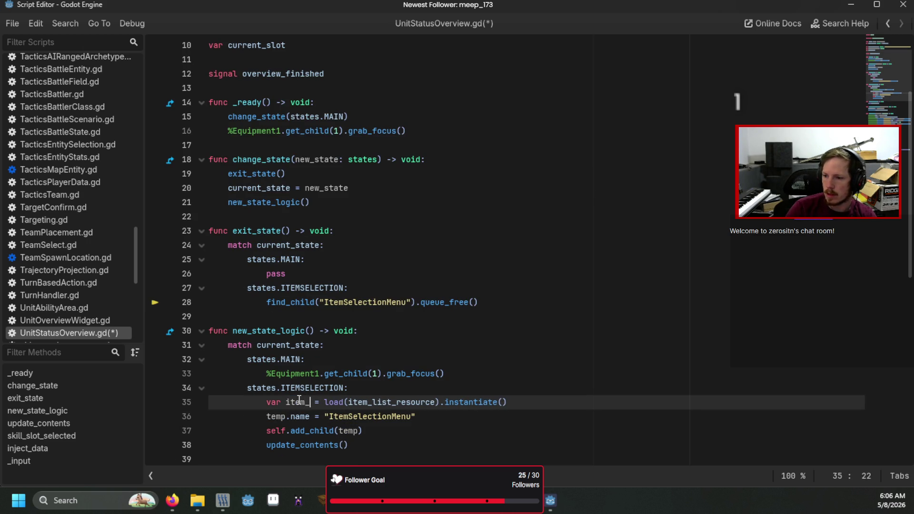
pyautogui.press('BackSpace')
pyautogui.write('item')
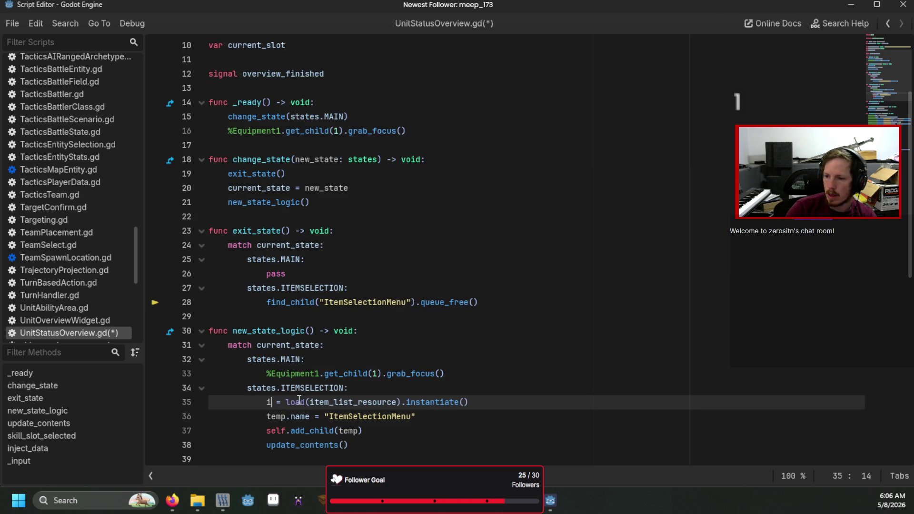
pyautogui.press('Down')
pyautogui.press('Return')
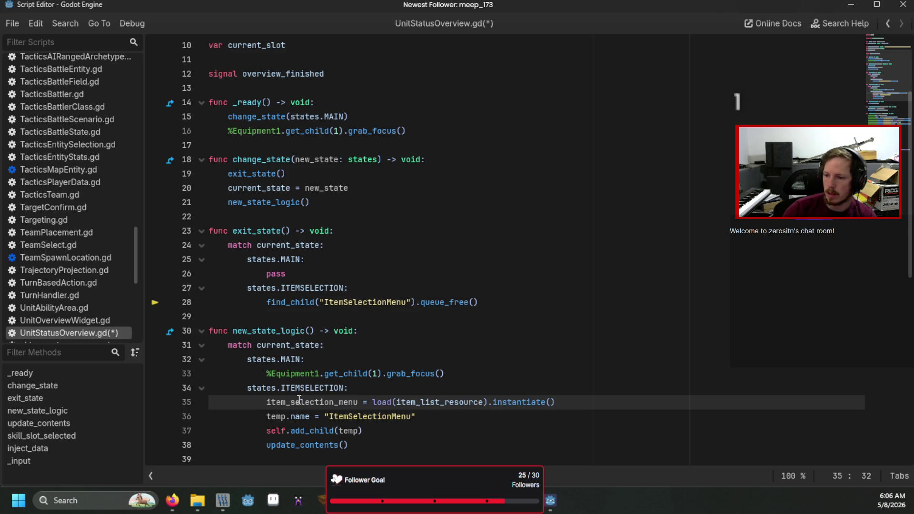
pyautogui.doubleClick(299, 402)
pyautogui.hotkey('ctrl', 'c')
# Delete the temp.name line, use item_selection_menu in add_child and in place of find_child, then run
pyautogui.moveTo(428, 417); pyautogui.dragTo(172, 414)
pyautogui.press('BackSpace')
pyautogui.press('BackSpace')
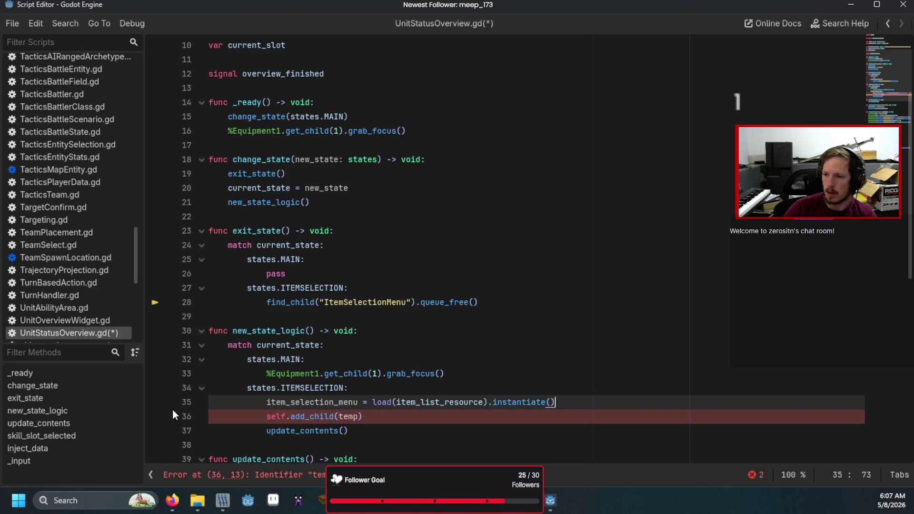
pyautogui.click(348, 416)
pyautogui.doubleClick(348, 417)
pyautogui.hotkey('ctrl', 'v')
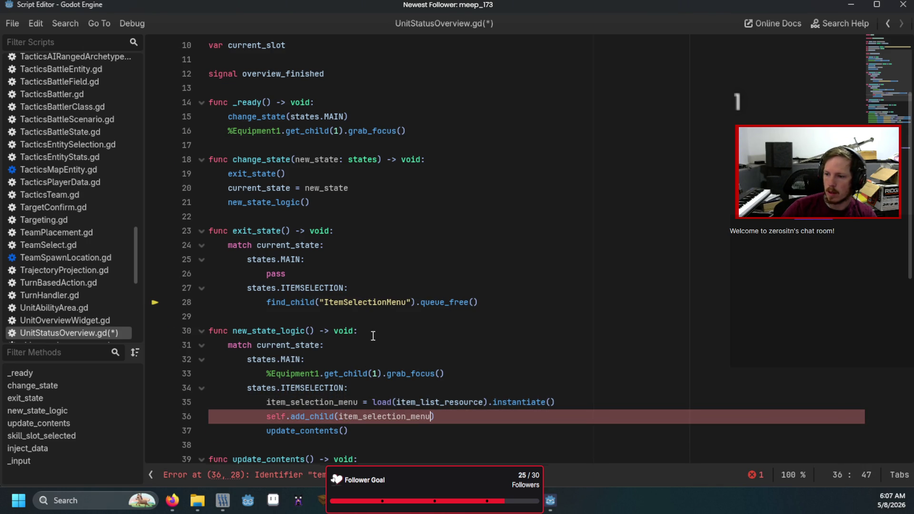
pyautogui.moveTo(416, 300); pyautogui.dragTo(269, 301)
pyautogui.hotkey('ctrl', 'v')
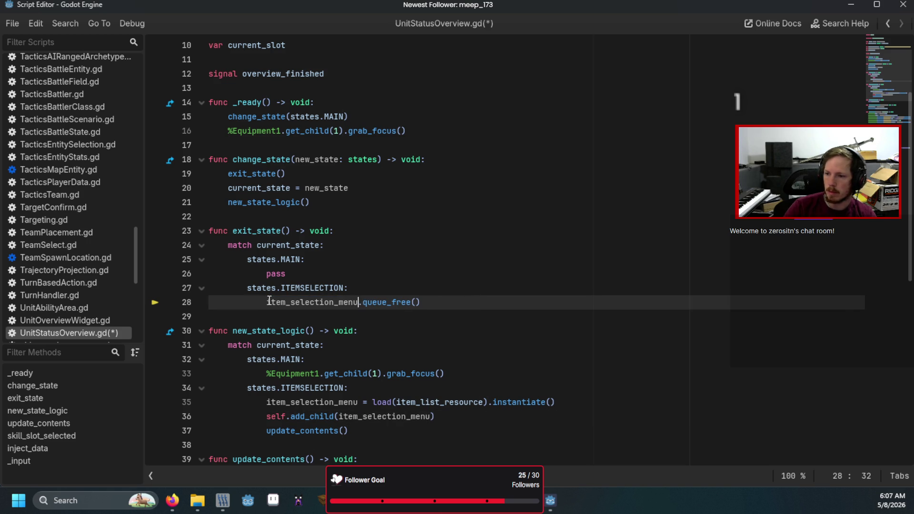
pyautogui.press('F5')
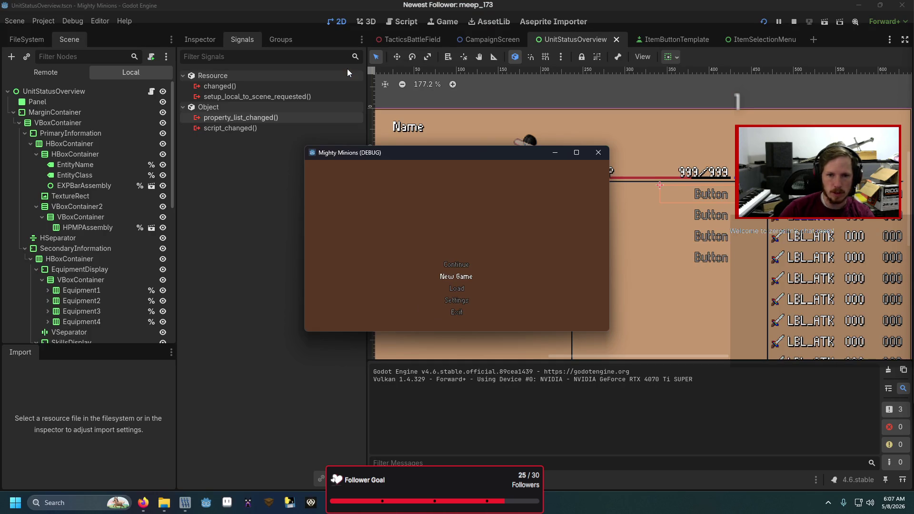
# Run the UnitStatusOverview scene, pick slot 0 twice to check the print, and close the game
pyautogui.press('F6')
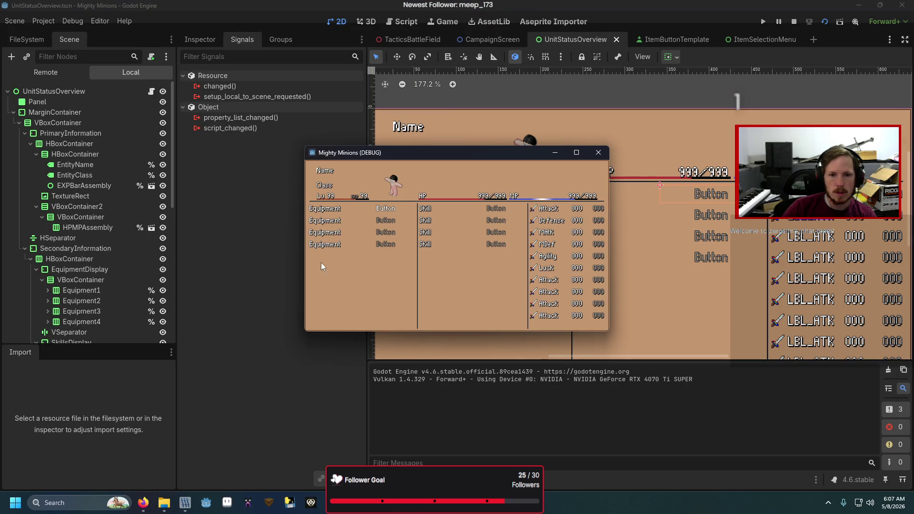
pyautogui.click(406, 288)
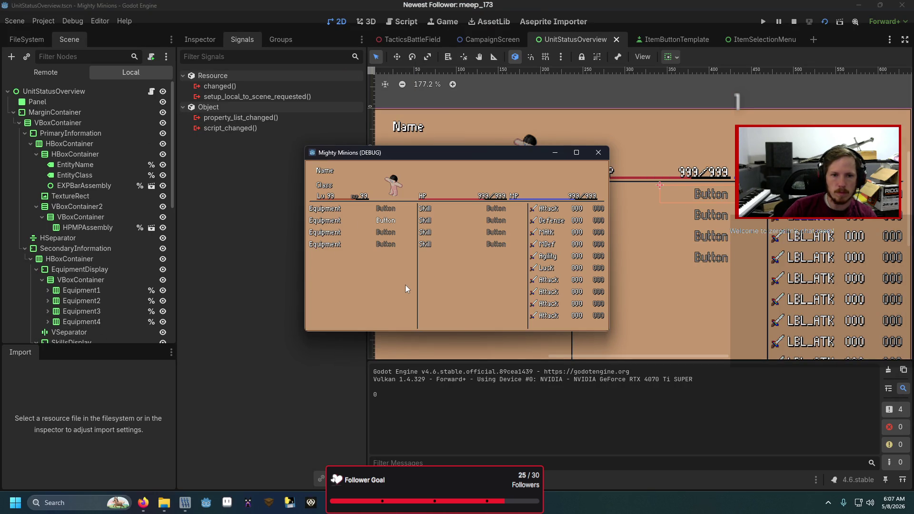
pyautogui.click(406, 288)
pyautogui.click(599, 153)
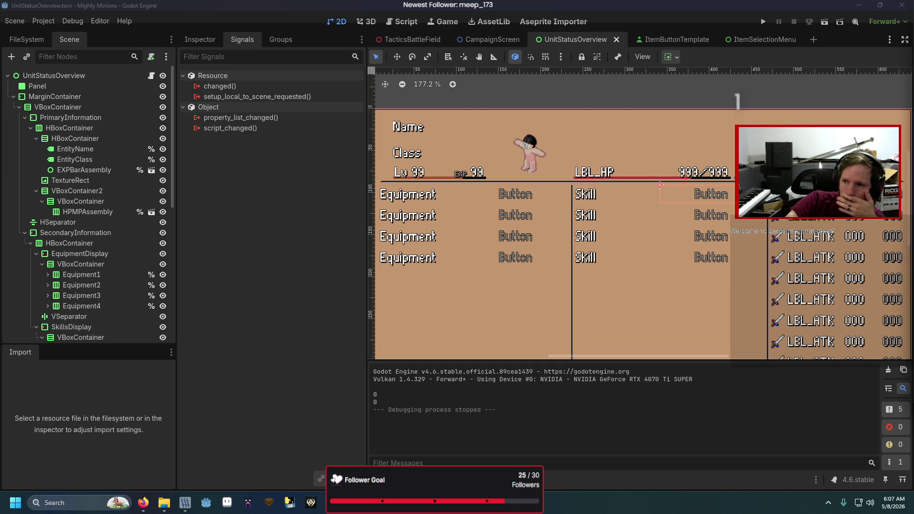
# Back in the script, begin a new inject_data line reading 'current_entity = to_'
pyautogui.hotkey('alt', 'Tab')
pyautogui.press('Return')
pyautogui.write('rrent_entity = to_')
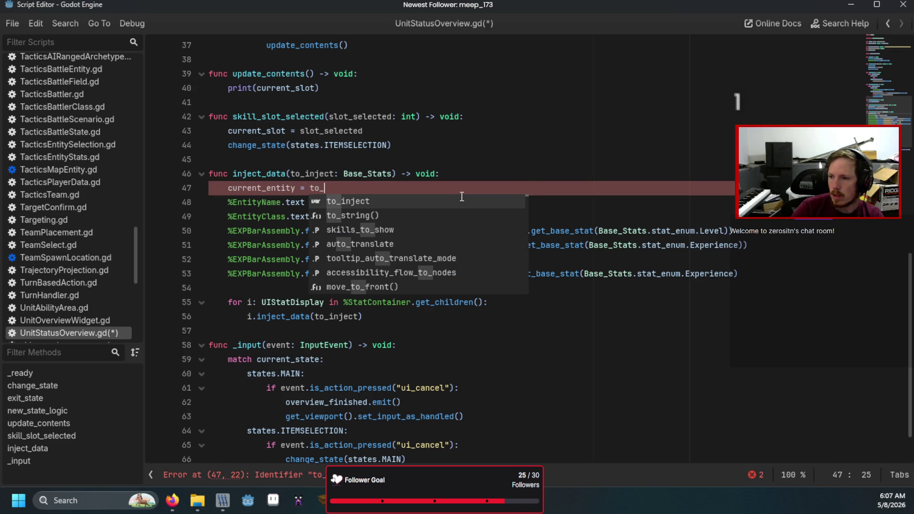
# Complete 'current_entity = to_inject', declare var current_entity: Base_Stats at the top, and save
pyautogui.press('Return')
pyautogui.scroll(12, 443, 190)
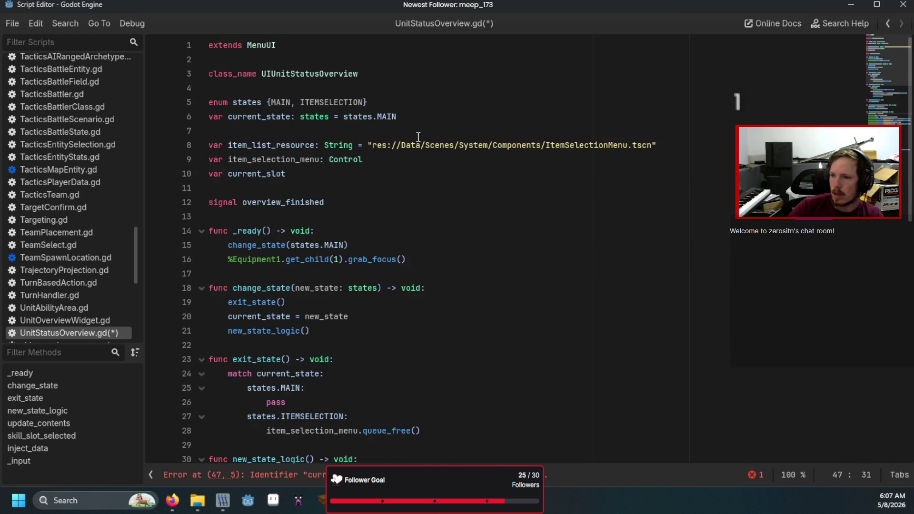
pyautogui.click(415, 133)
pyautogui.press('Down')
pyautogui.press('Down')
pyautogui.press('Down')
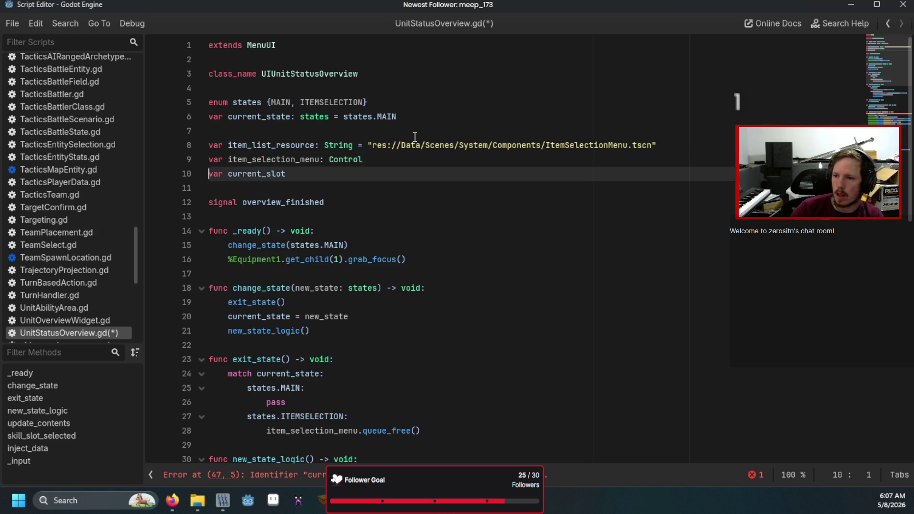
pyautogui.press('Return')
pyautogui.press('Up')
pyautogui.write('var cur')
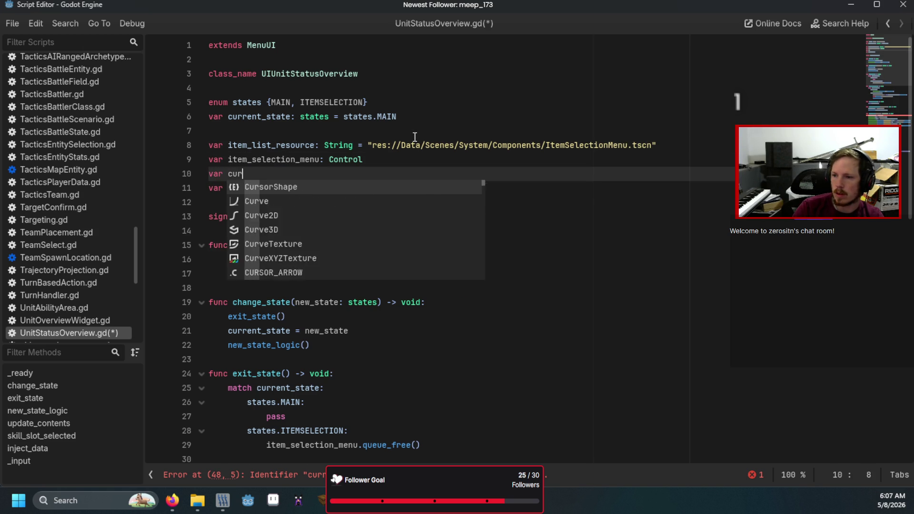
pyautogui.write('rent_entity')
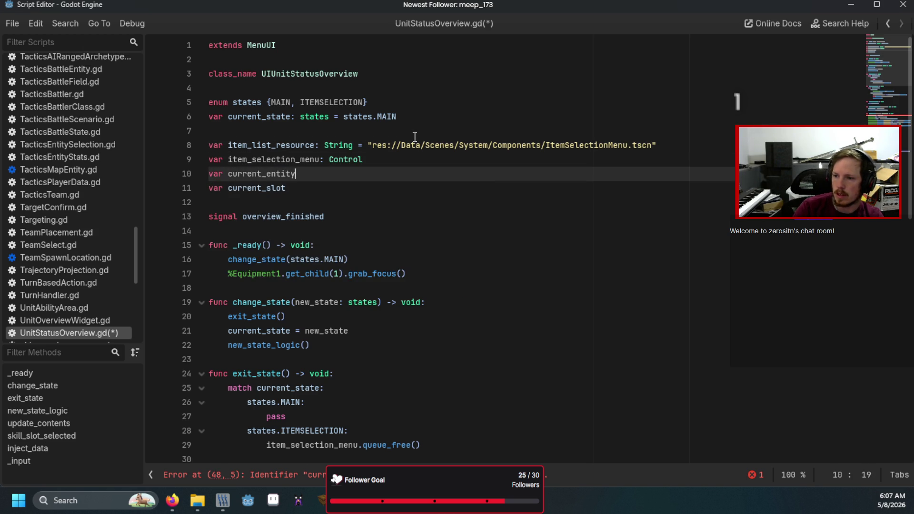
pyautogui.write(': Base_')
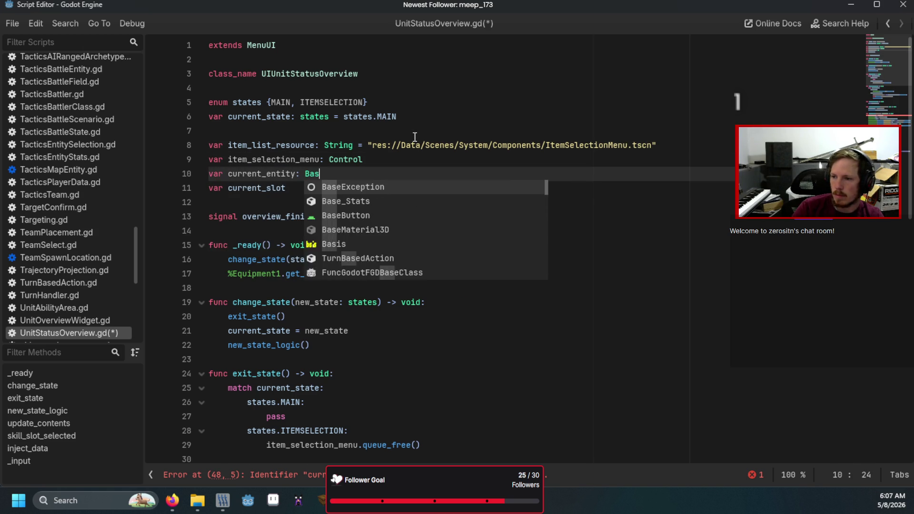
pyautogui.press('Return')
pyautogui.click(415, 138)
pyautogui.hotkey('ctrl', 's')
# Change the update_contents print to output current_entity.skill_slots and save
pyautogui.scroll(-6, 404, 154)
pyautogui.scroll(-3, 394, 209)
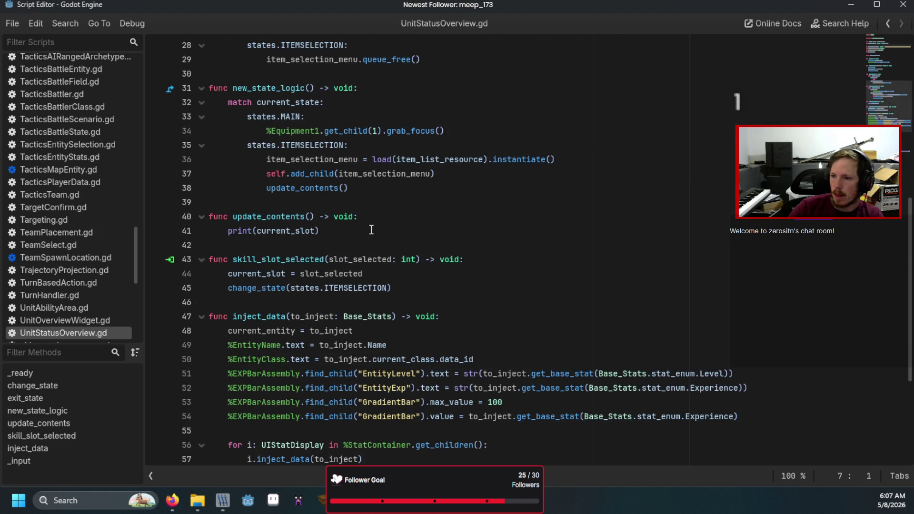
pyautogui.click(369, 231)
pyautogui.doubleClick(273, 232)
pyautogui.write('cu')
pyautogui.press('Return')
pyautogui.write('.sk')
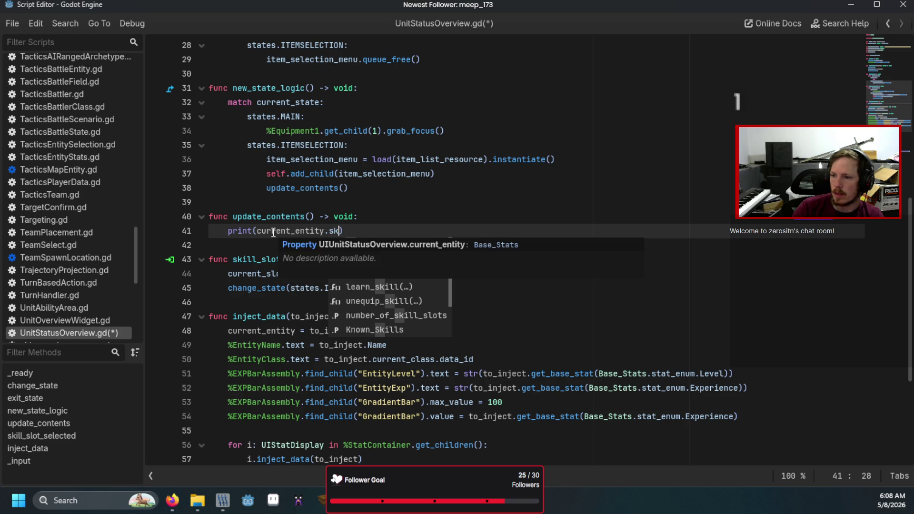
pyautogui.press('Return')
pyautogui.hotkey('ctrl', 's')
# Run the scene to test and resume past the line 41 breakpoint
pyautogui.press('F6')
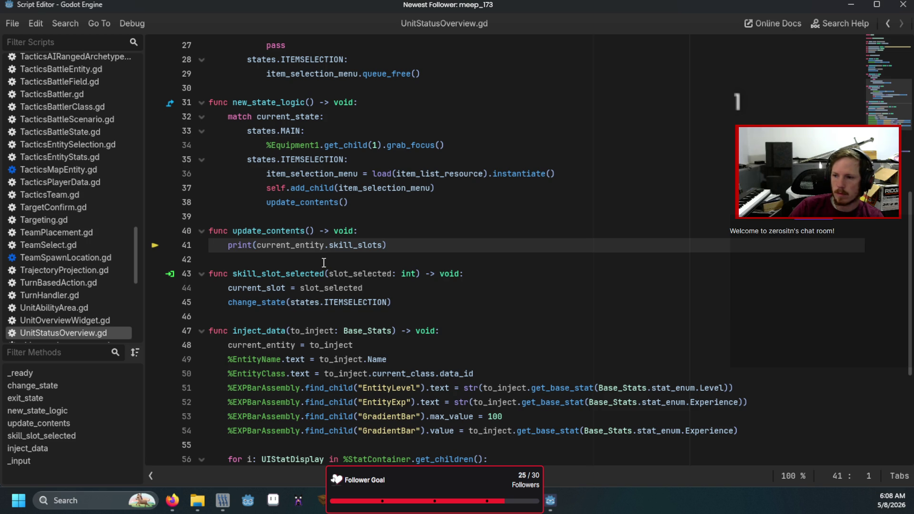
pyautogui.scroll(3, 324, 263)
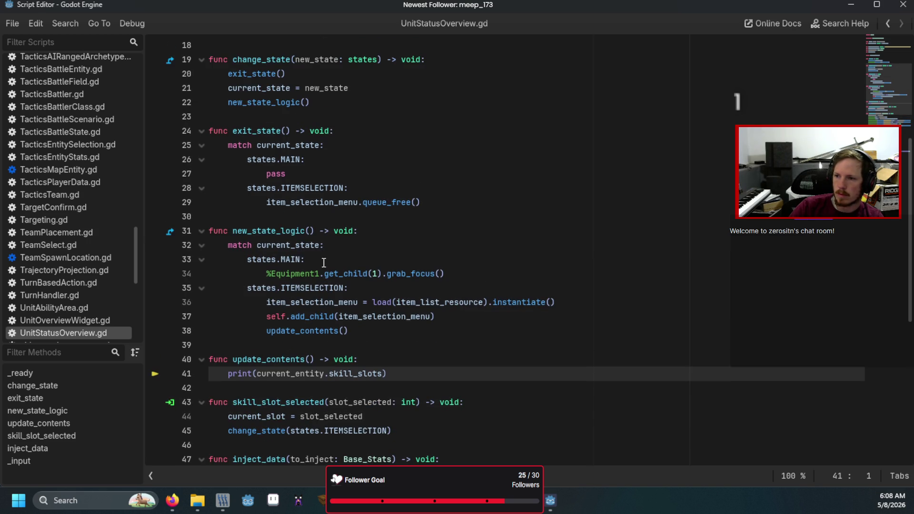
pyautogui.scroll(-4, 324, 262)
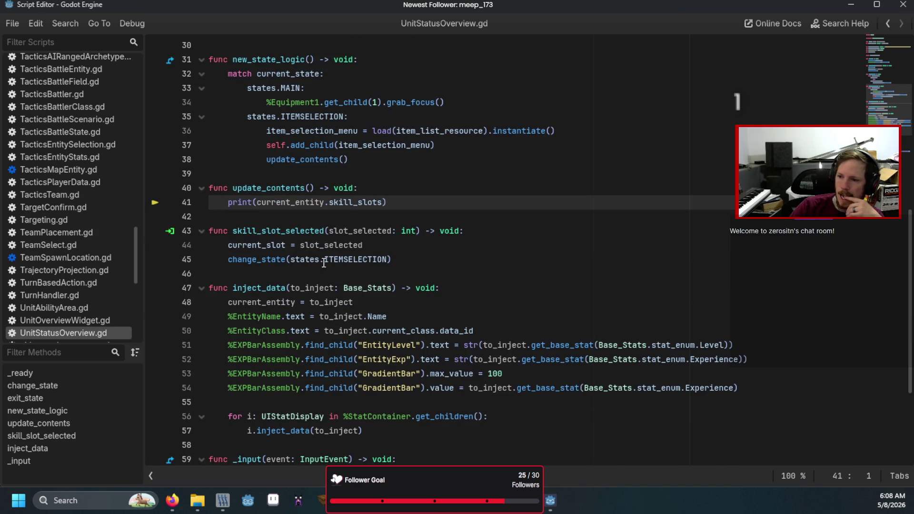
pyautogui.scroll(-4, 323, 263)
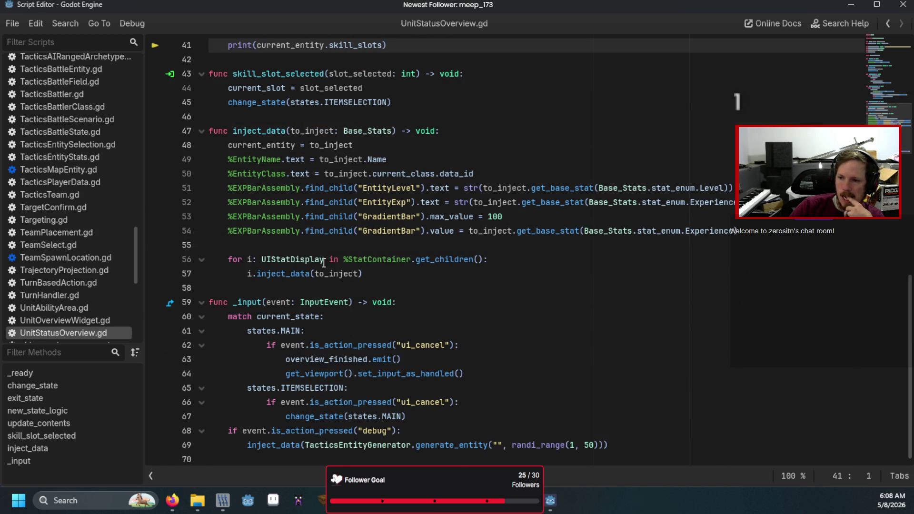
pyautogui.press('F12')
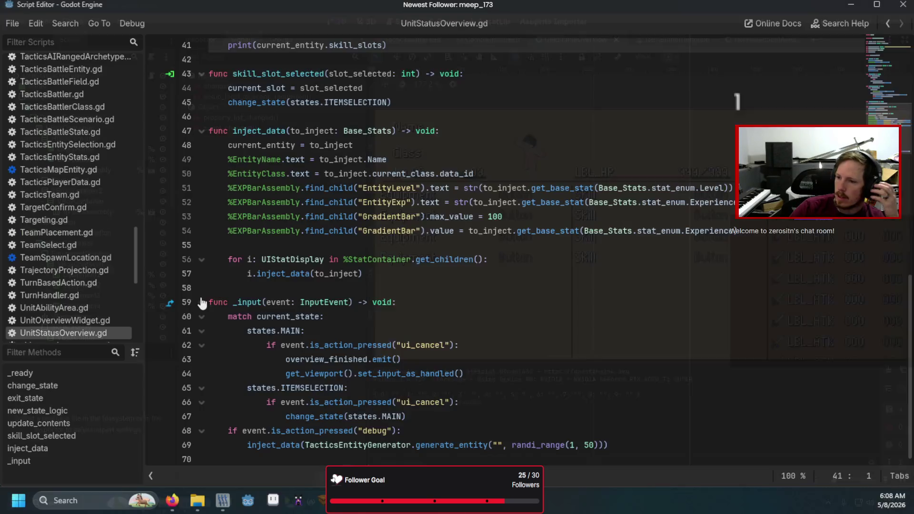
# Close the test game and return to the end of the update_contents header
pyautogui.click(599, 153)
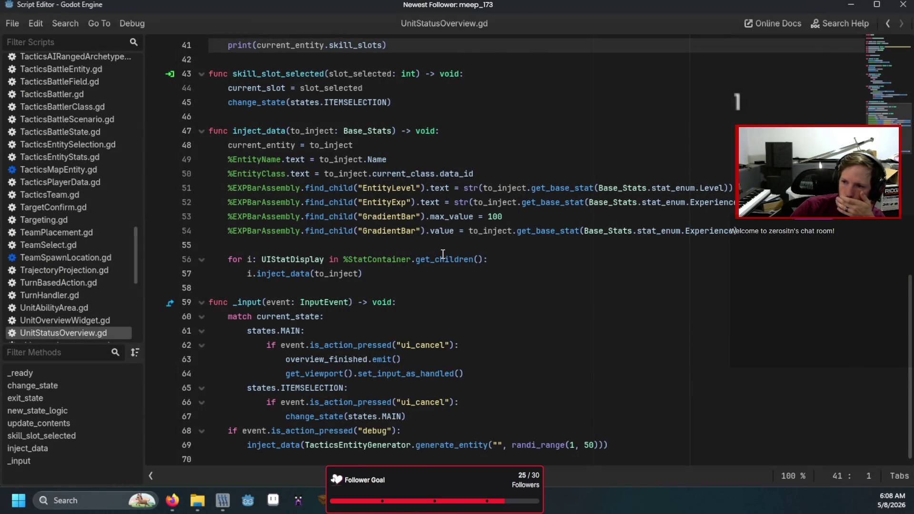
pyautogui.scroll(4, 443, 254)
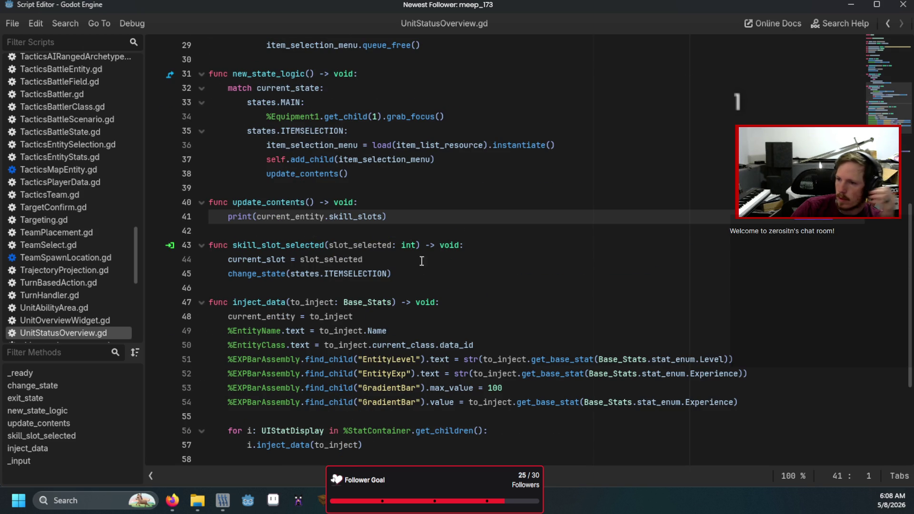
pyautogui.click(380, 205)
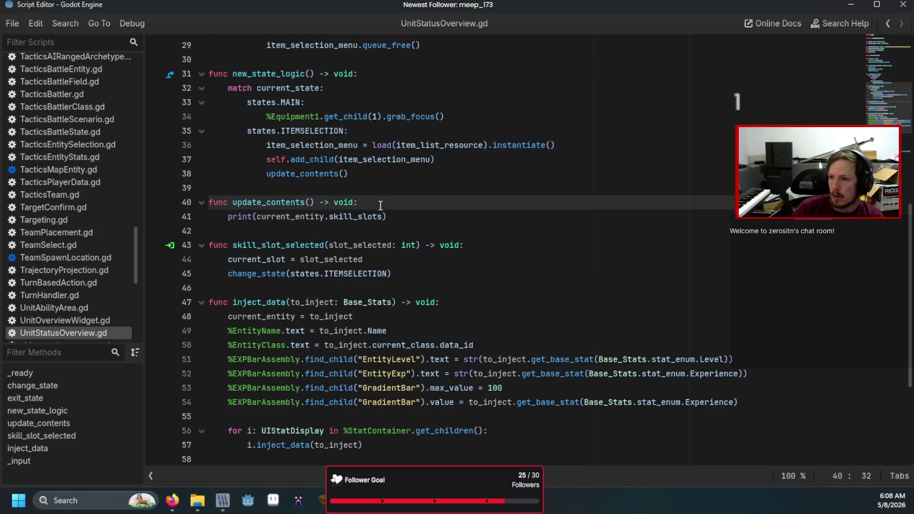
# Add the call gather_skills(current_entity, ["Skills"], "item_selected") inside update_contents
pyautogui.press('Return')
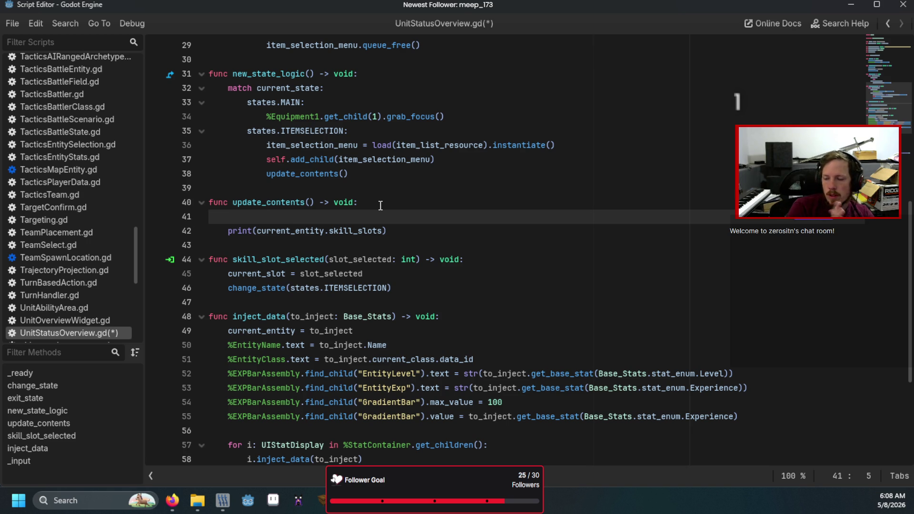
pyautogui.write('ga')
pyautogui.press('Return')
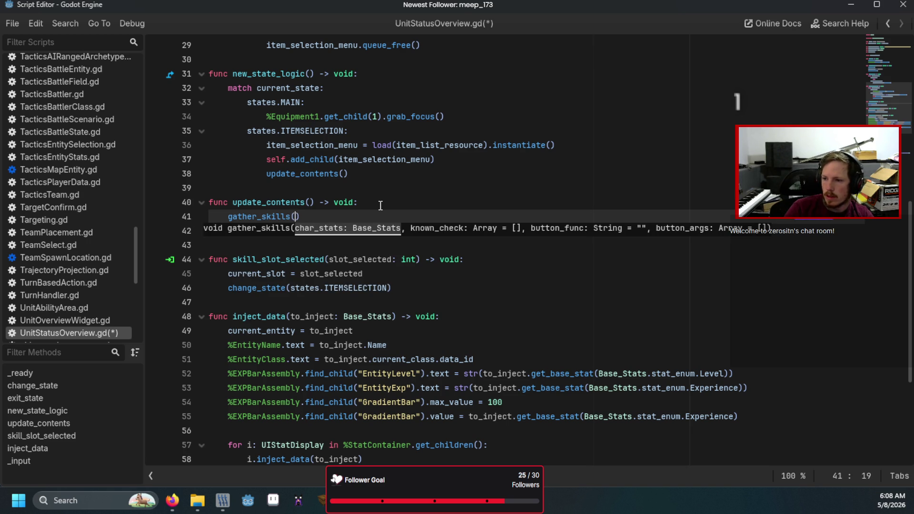
pyautogui.write('cu')
pyautogui.press('Return')
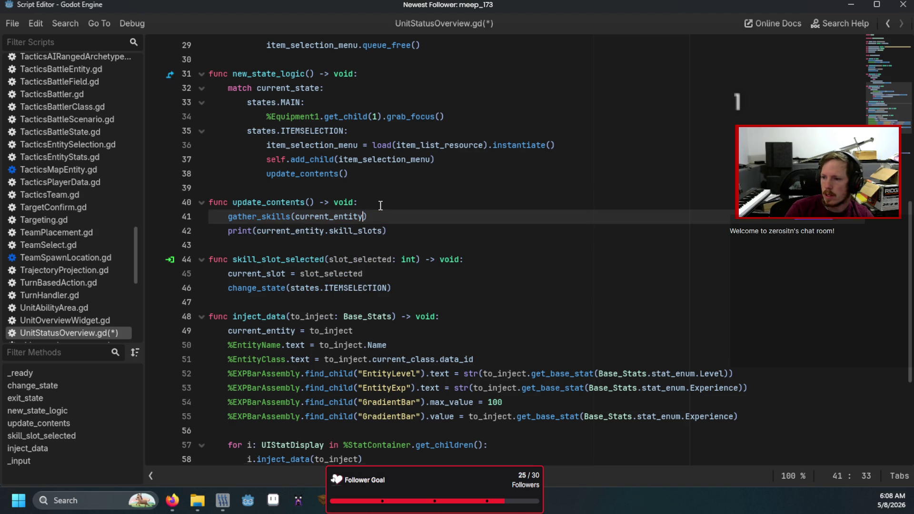
pyautogui.write(', ')
pyautogui.write('[')
pyautogui.write('"Skils')
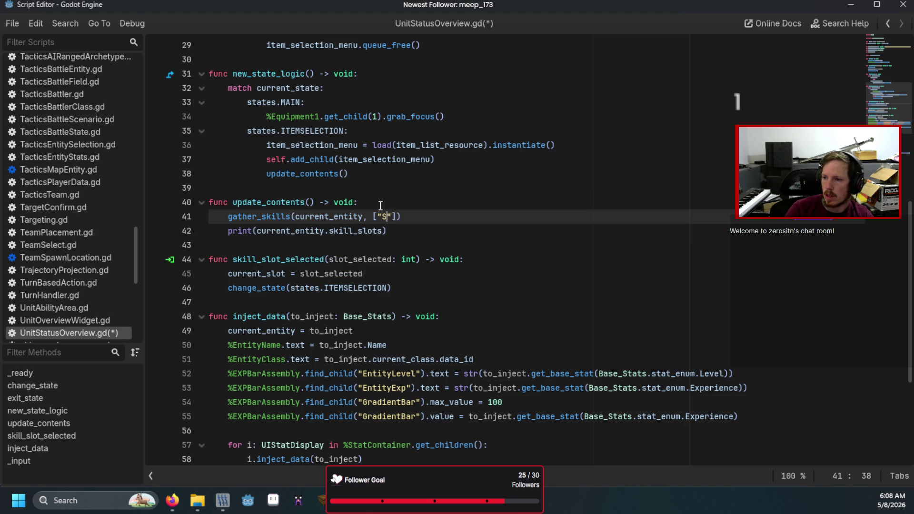
pyautogui.press('BackSpace')
pyautogui.write('ls"],')
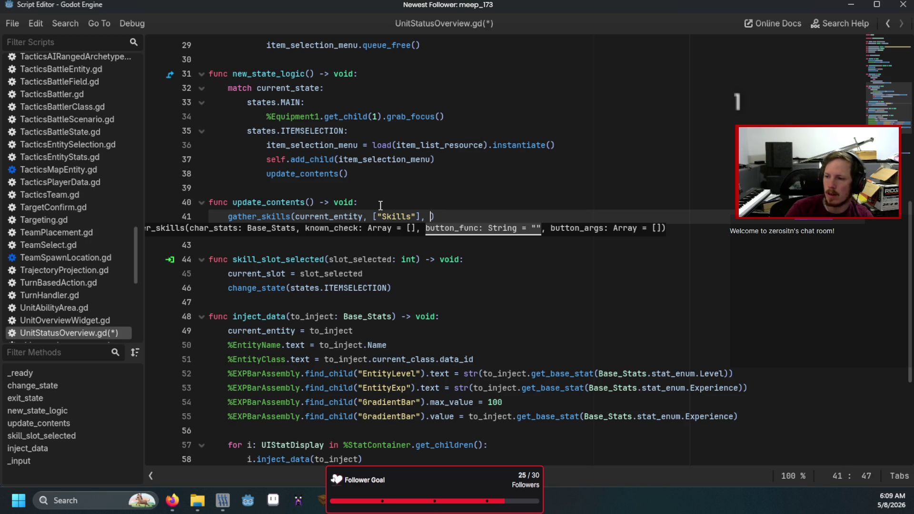
pyautogui.write('"item_s')
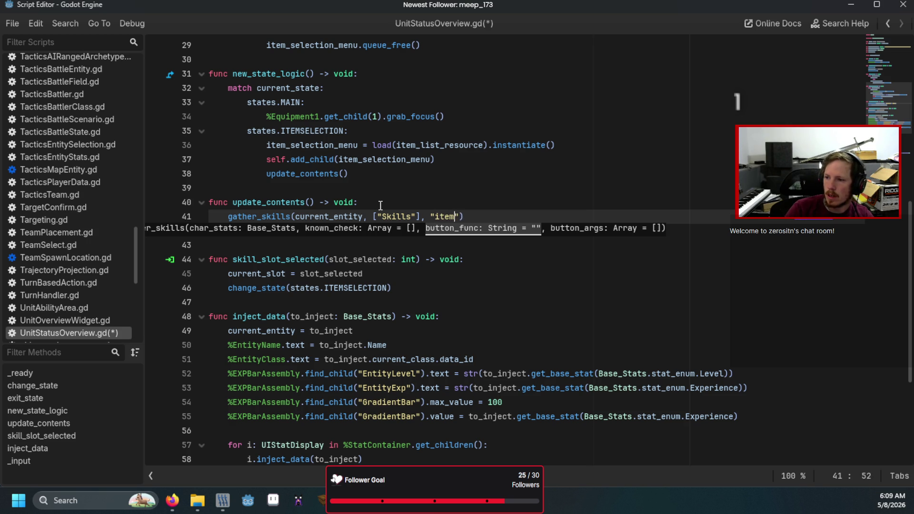
pyautogui.write('elected')
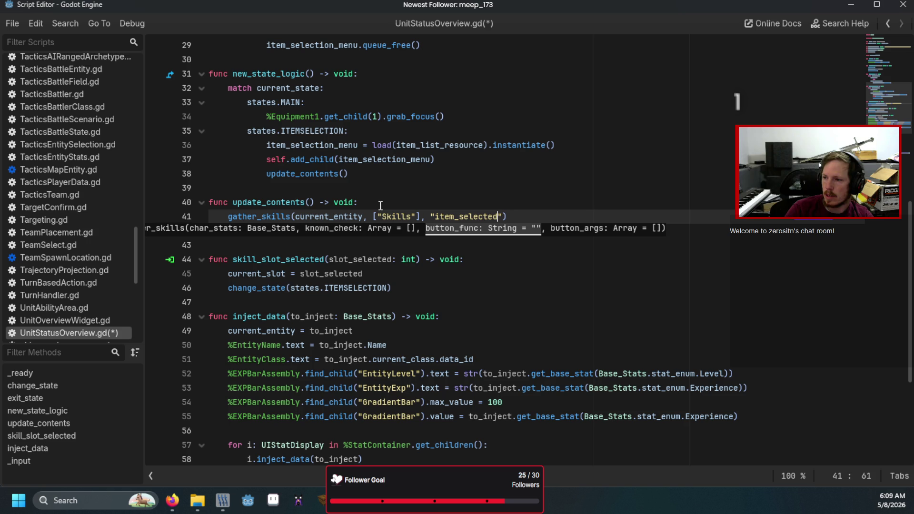
# Add a stub function 'func item_selected() -> void: pass' below update_contents
pyautogui.click(247, 257)
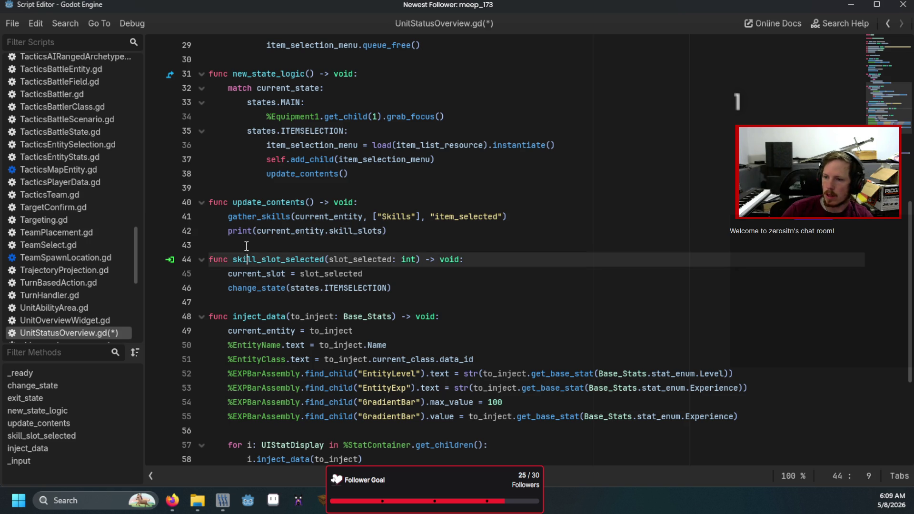
pyautogui.click(246, 246)
pyautogui.press('Return')
pyautogui.press('Return')
pyautogui.press('Up')
pyautogui.write('func item_selected(')
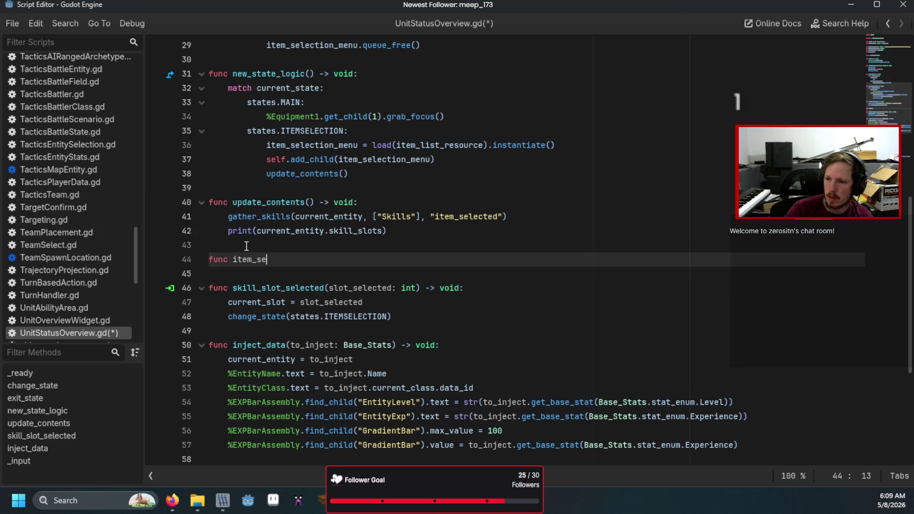
pyautogui.write(') -> void:')
pyautogui.press('Return')
pyautogui.write('pass')
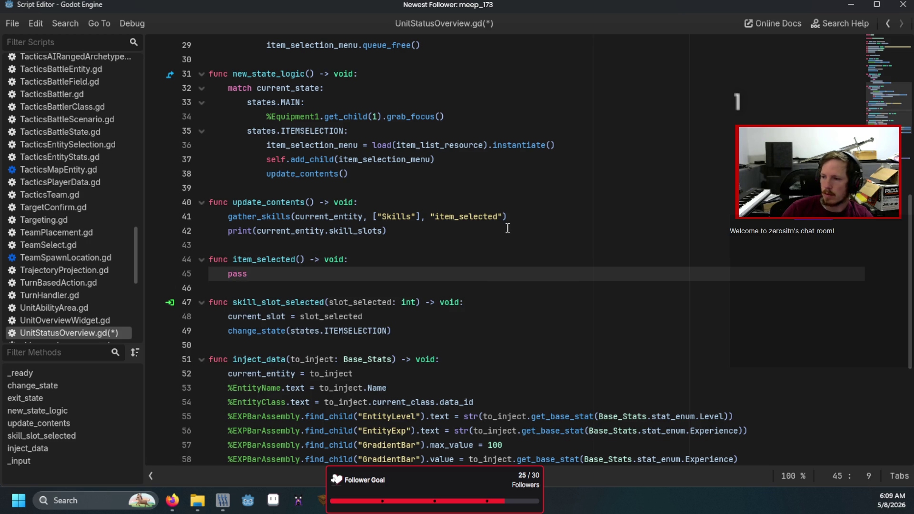
# Remove the stray comma after the gather_skills call and run the scene to test
pyautogui.click(503, 220)
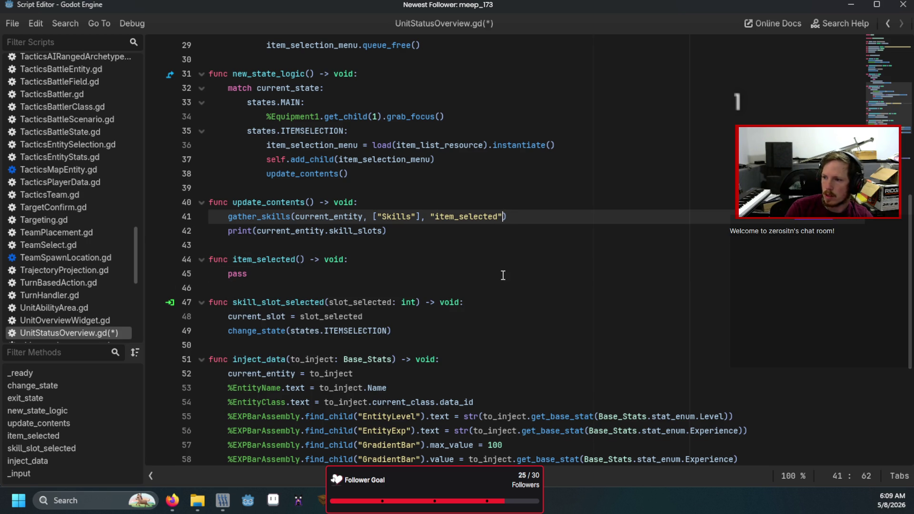
pyautogui.write(',')
pyautogui.press('BackSpace')
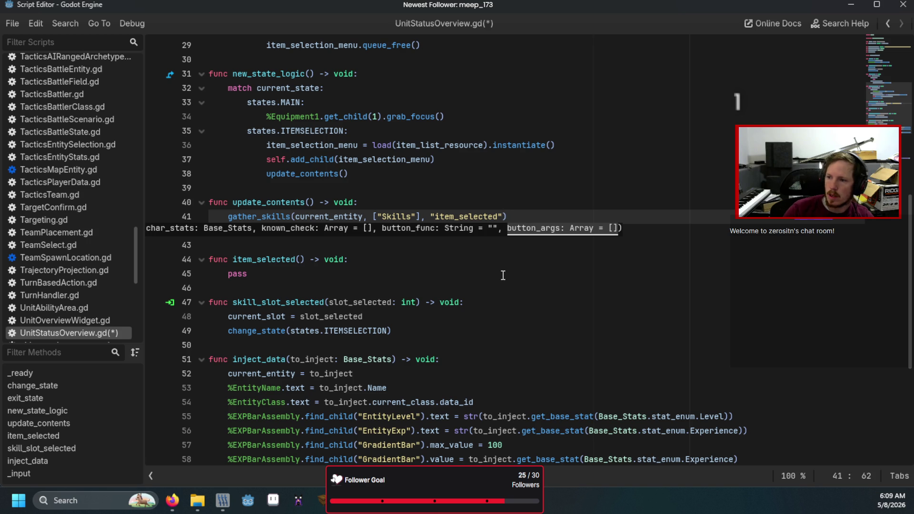
pyautogui.click(503, 275)
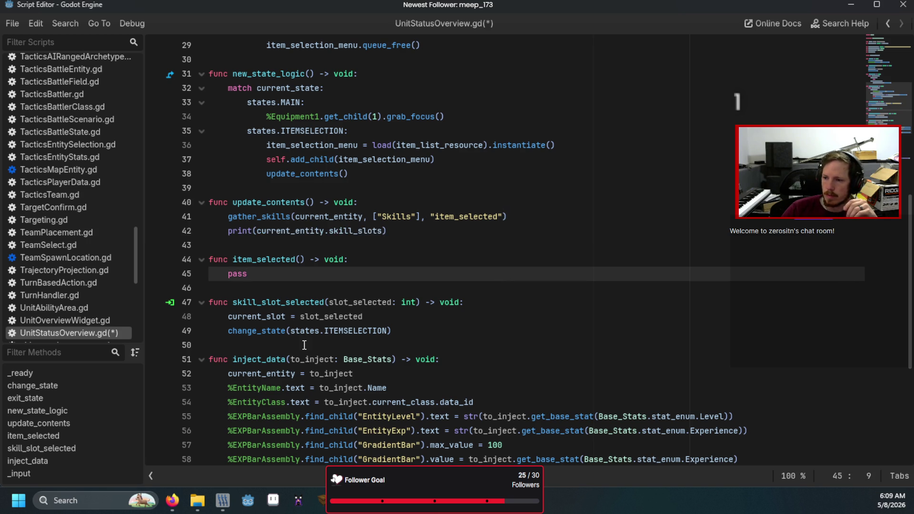
pyautogui.press('F6')
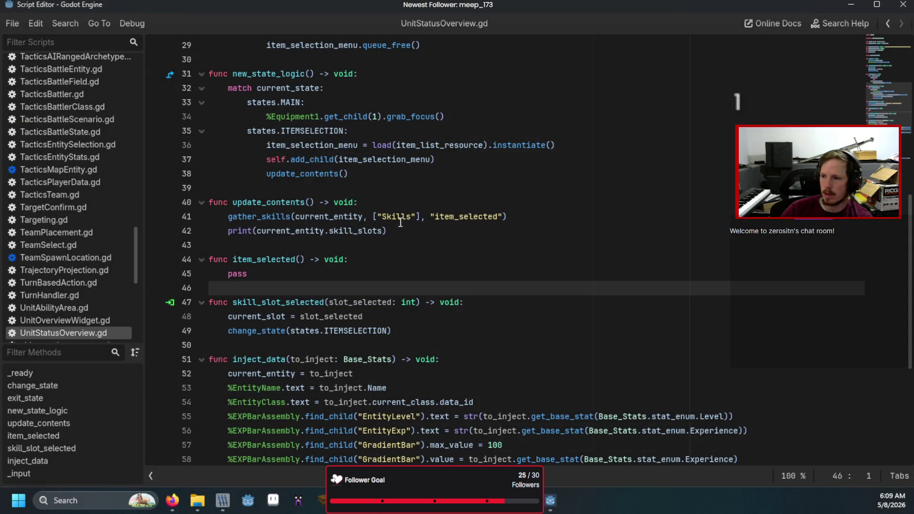
# Delete the skill_slots print line, relaunch, and choose a Skill slot to hit the breakpoint
pyautogui.click(402, 230)
pyautogui.keyDown('shift'); pyautogui.click(201, 227); pyautogui.keyUp('shift')
pyautogui.press('BackSpace')
pyautogui.press('BackSpace')
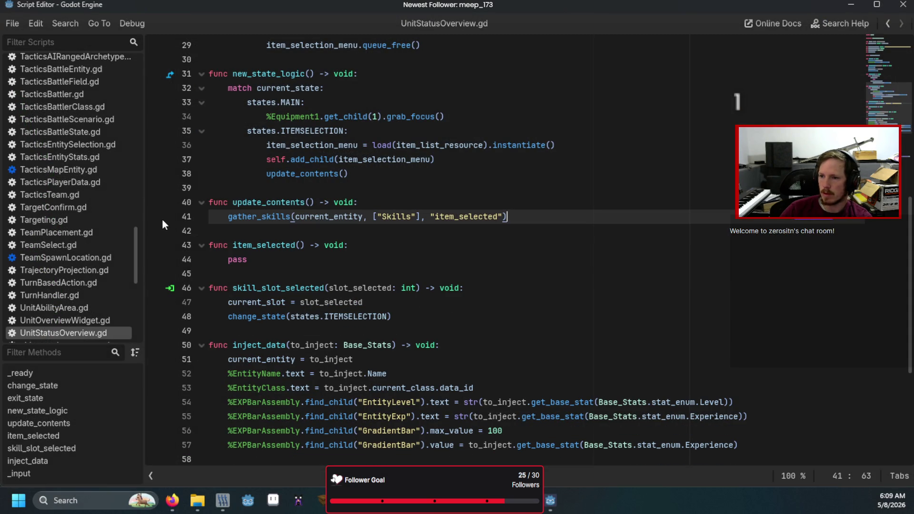
pyautogui.press('F6')
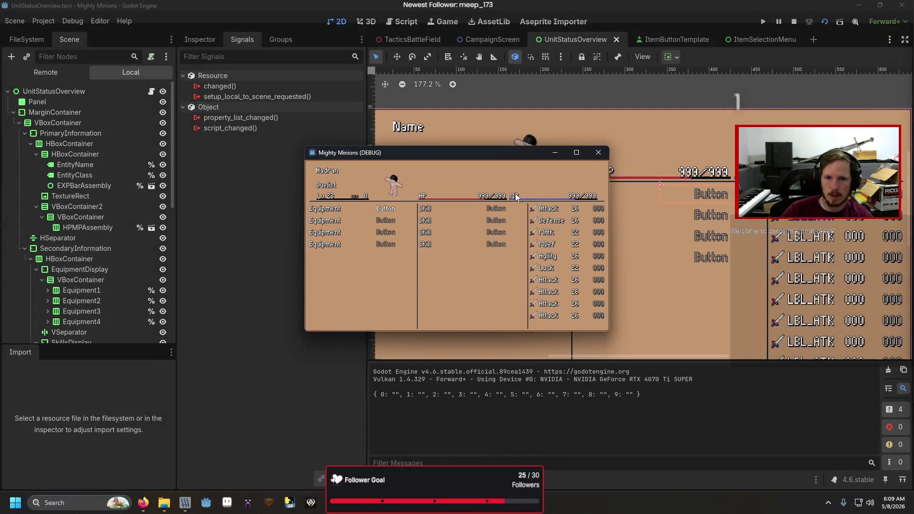
pyautogui.press('Right')
pyautogui.press('Return')
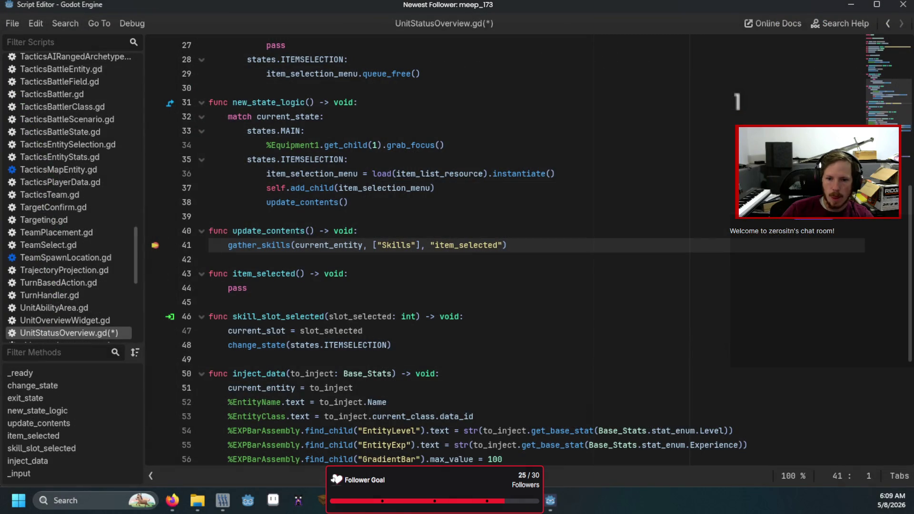
# Step through gather_skills in BaseMenu.gd to the populate_skill_buttons call, then resume the game
pyautogui.press('F11')
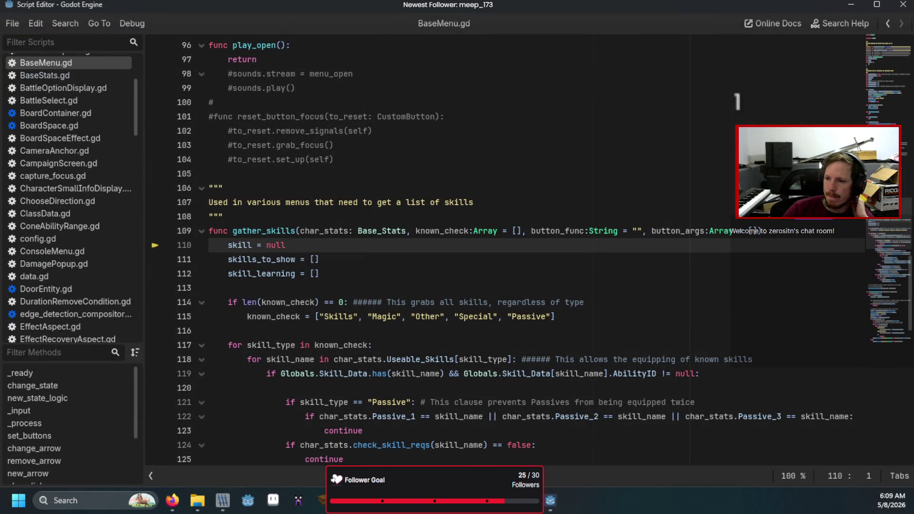
pyautogui.press('F11')
pyautogui.press('F11')
pyautogui.press('F11')
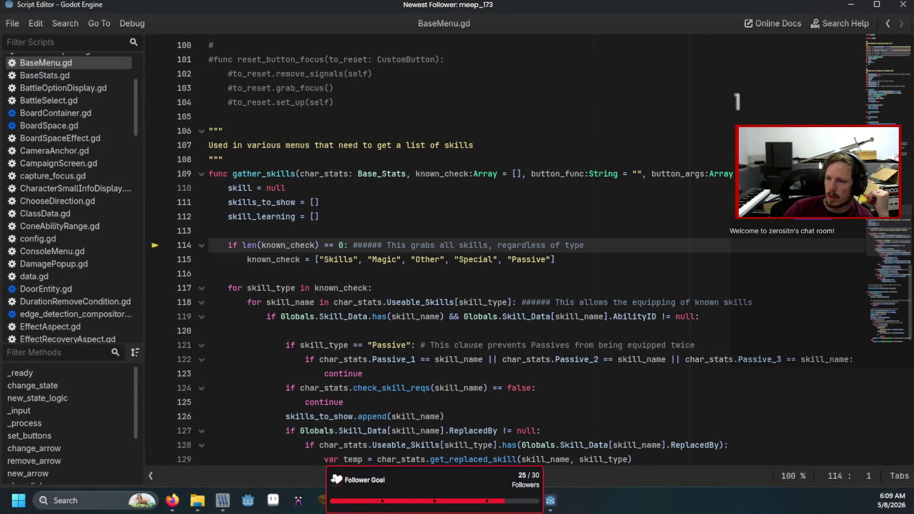
pyautogui.press('F11')
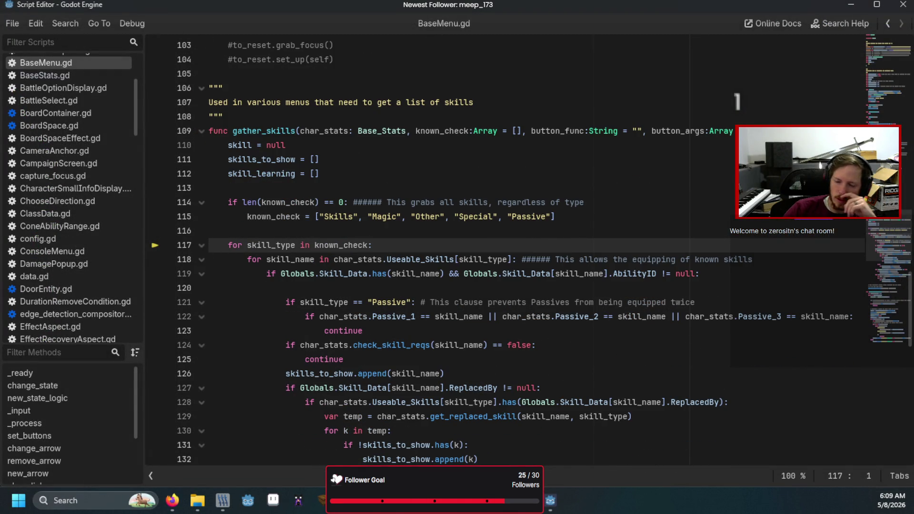
pyautogui.press('F11')
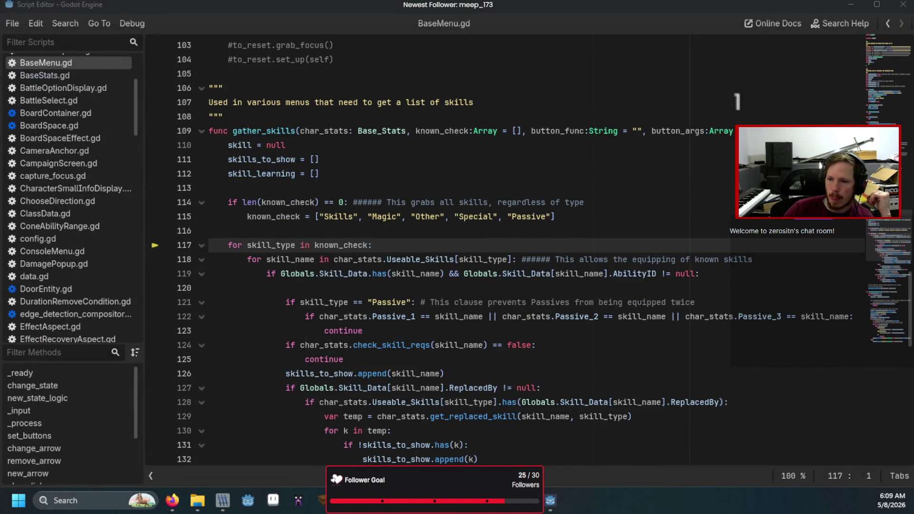
pyautogui.press('F11')
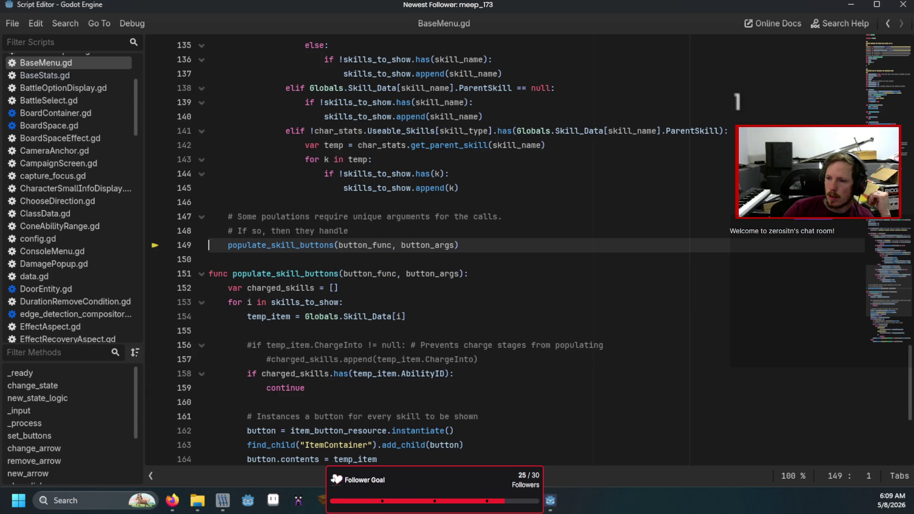
pyautogui.scroll(10, 234, 280)
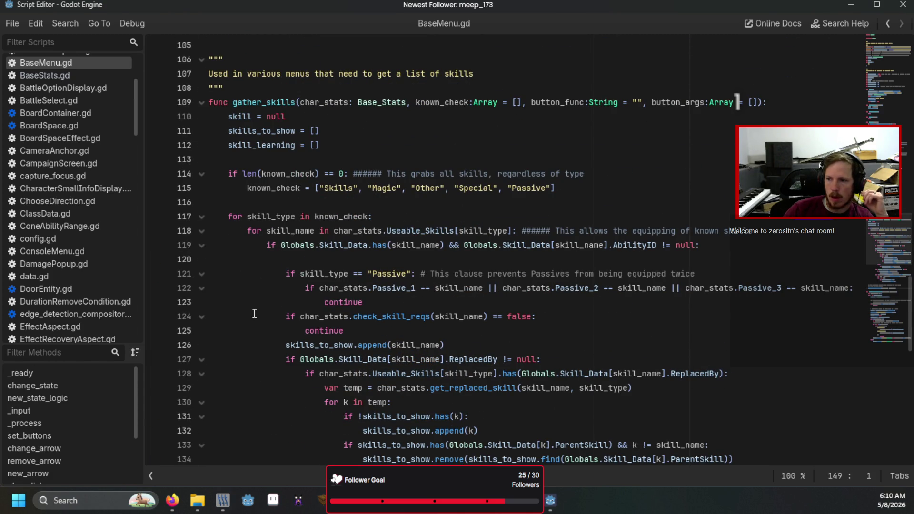
pyautogui.scroll(-3, 255, 313)
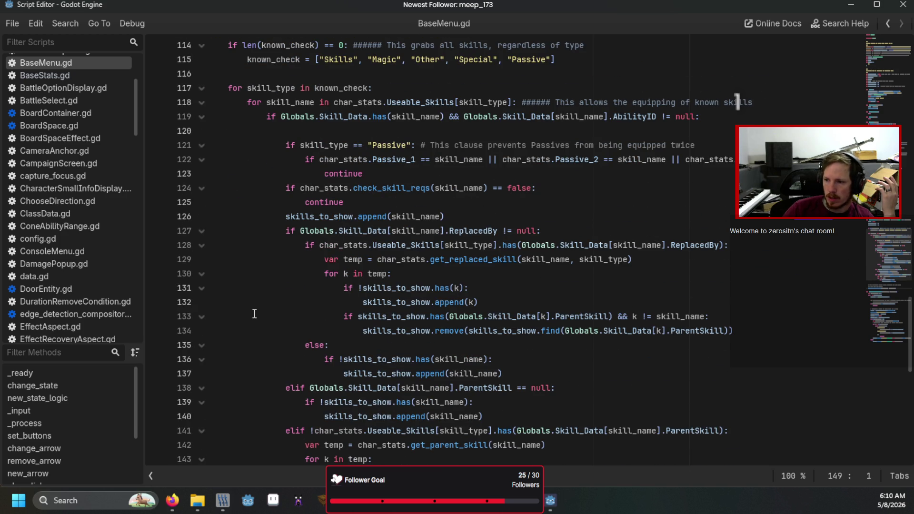
pyautogui.scroll(4, 255, 313)
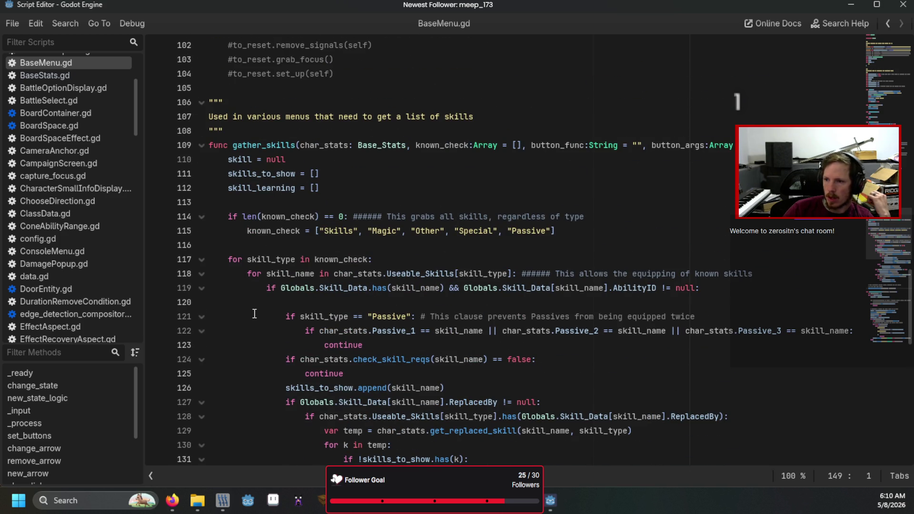
pyautogui.scroll(-13, 254, 313)
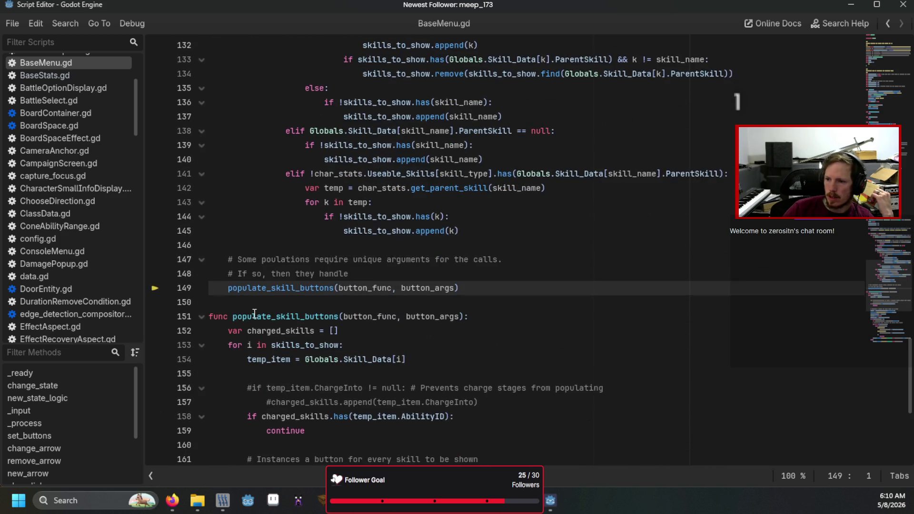
pyautogui.scroll(15, 255, 313)
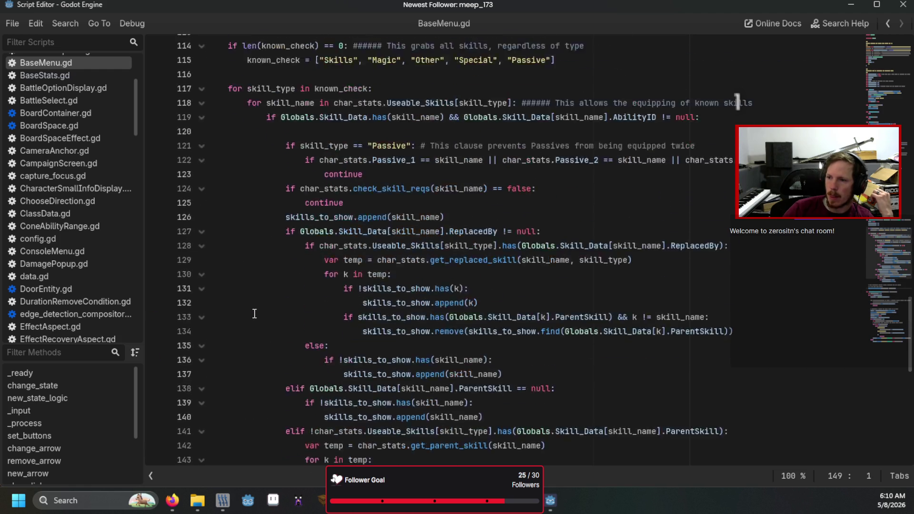
pyautogui.scroll(4, 255, 313)
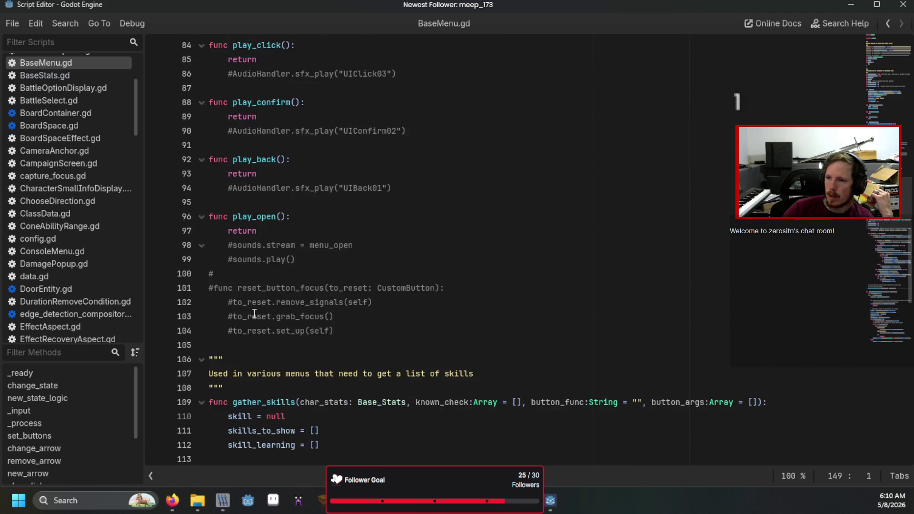
pyautogui.scroll(-6, 255, 314)
pyautogui.scroll(-5, 255, 313)
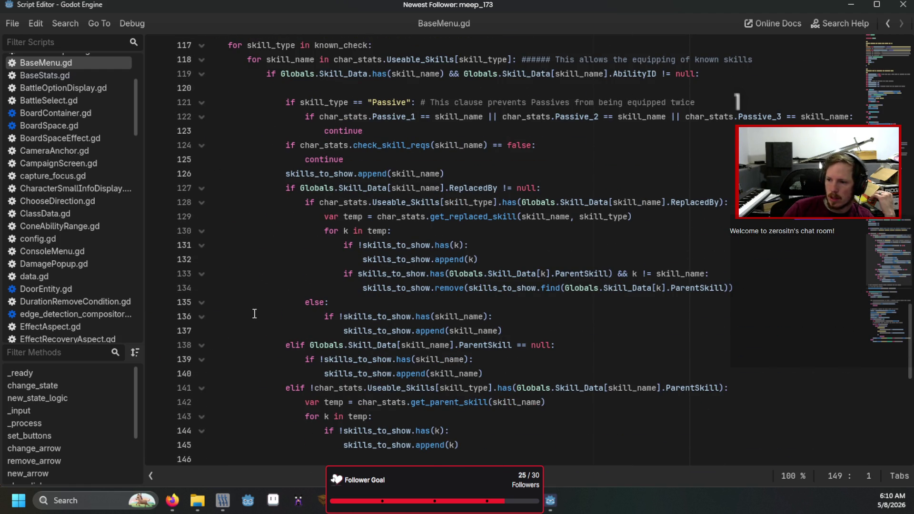
pyautogui.scroll(-2, 255, 314)
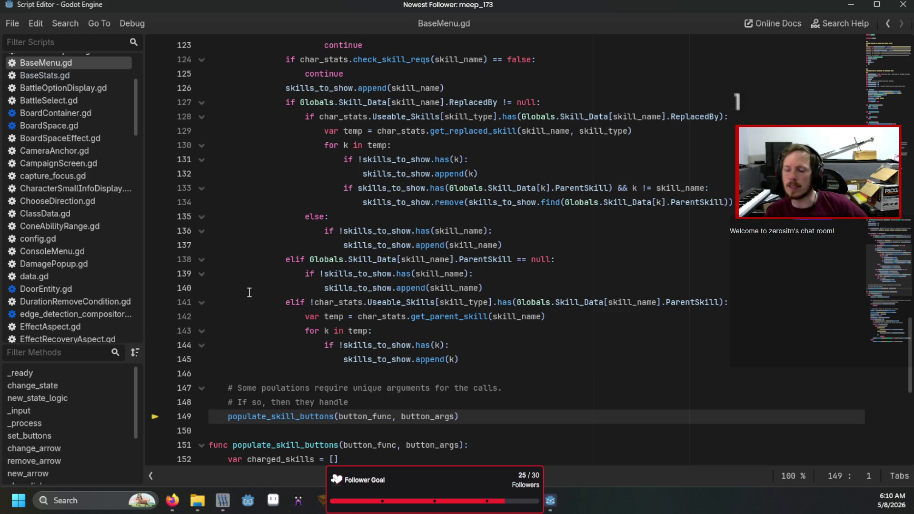
pyautogui.scroll(-4, 457, 345)
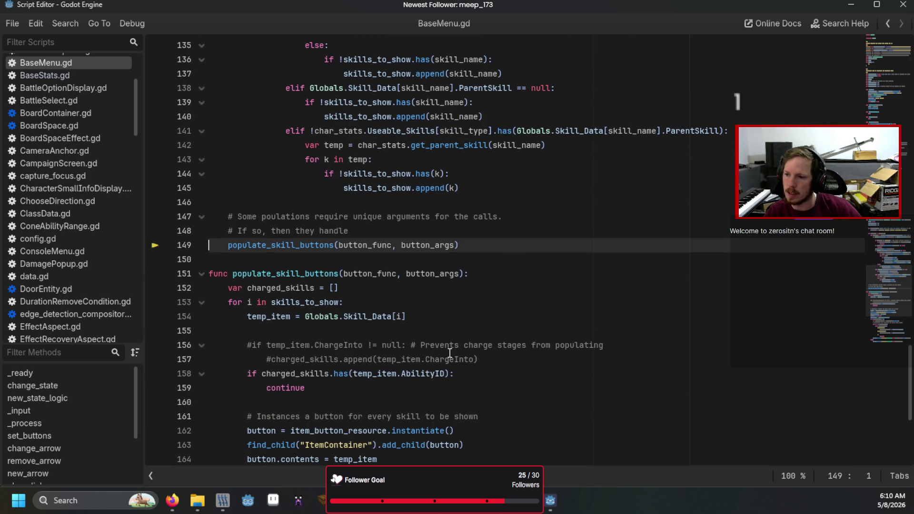
pyautogui.press('F12')
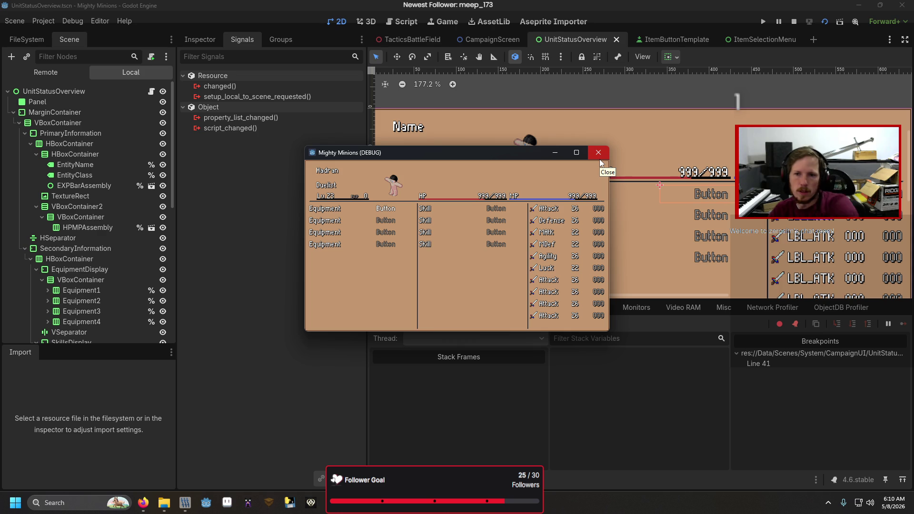
# Close the game and open Testing's Scenes/System/PauseMenu/EquipmentScreen/EquipmentScreen.gd from Documents in Notepad
pyautogui.click(599, 159)
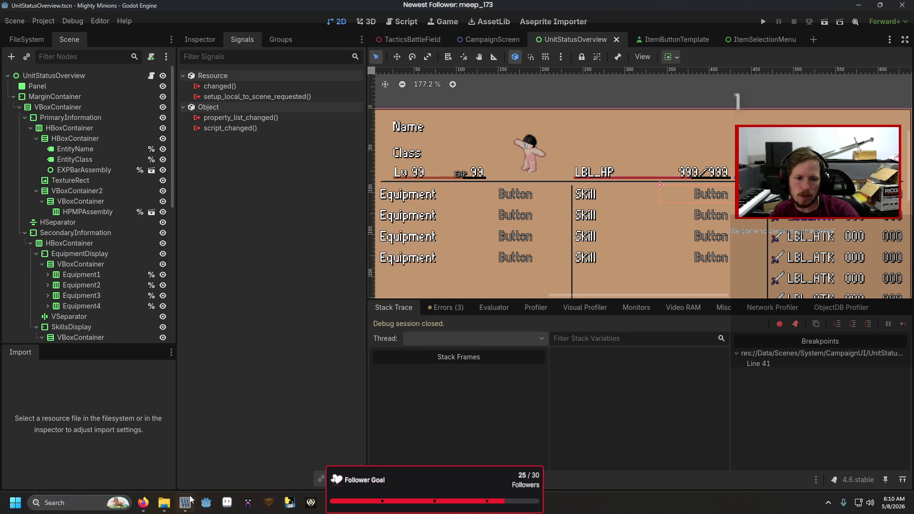
pyautogui.click(163, 503)
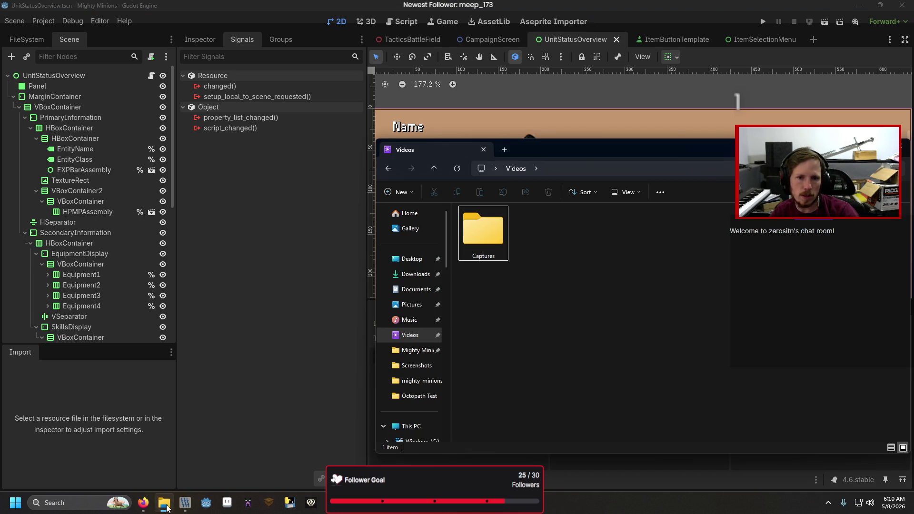
pyautogui.click(422, 287)
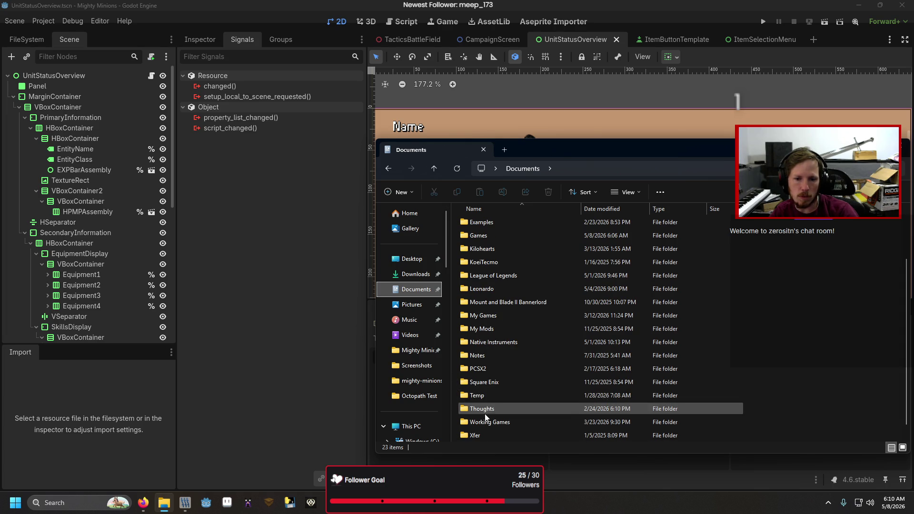
pyautogui.doubleClick(486, 423)
pyautogui.doubleClick(496, 396)
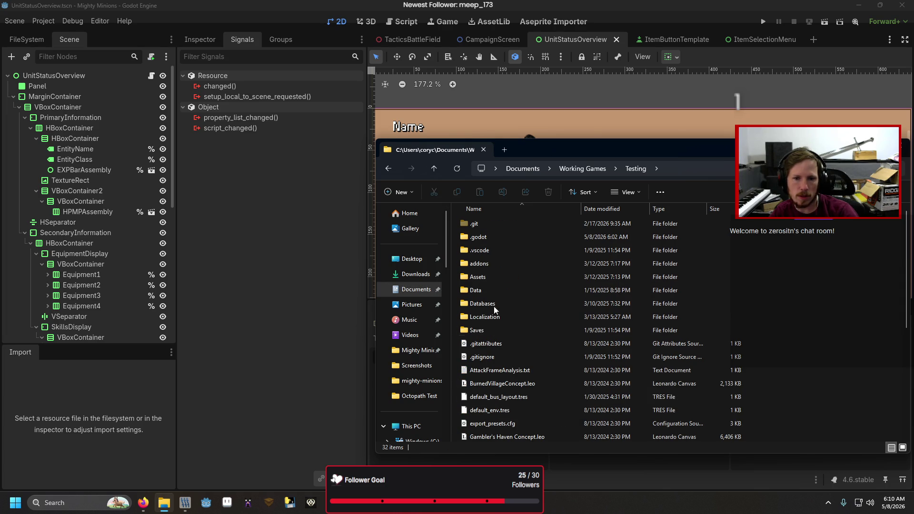
pyautogui.doubleClick(495, 295)
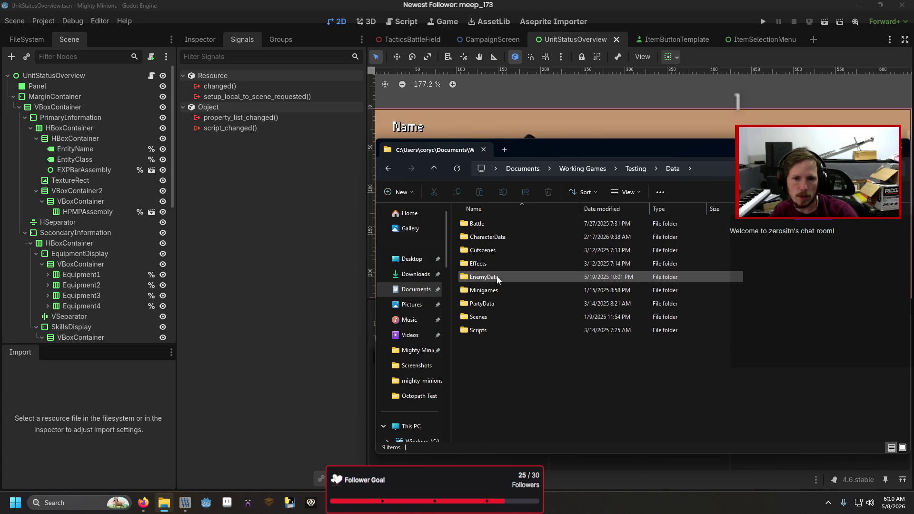
pyautogui.doubleClick(492, 316)
pyautogui.doubleClick(498, 237)
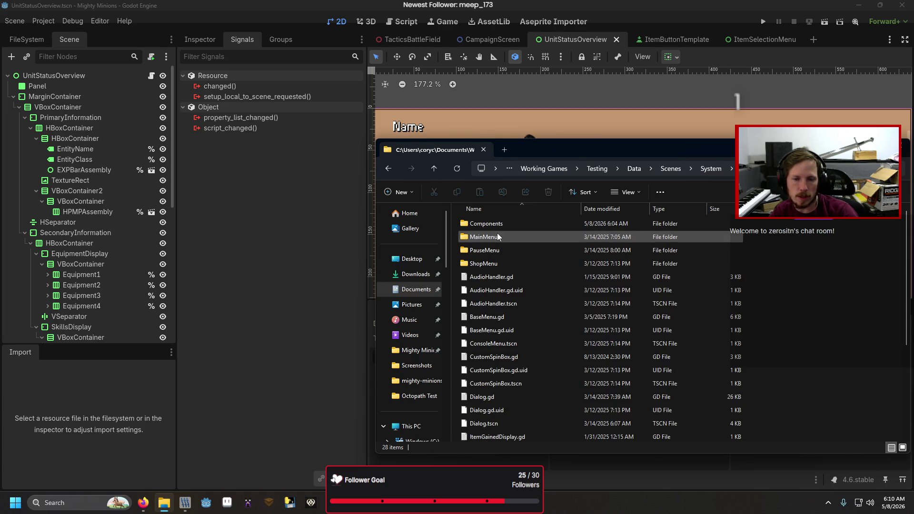
pyautogui.doubleClick(499, 253)
pyautogui.doubleClick(498, 231)
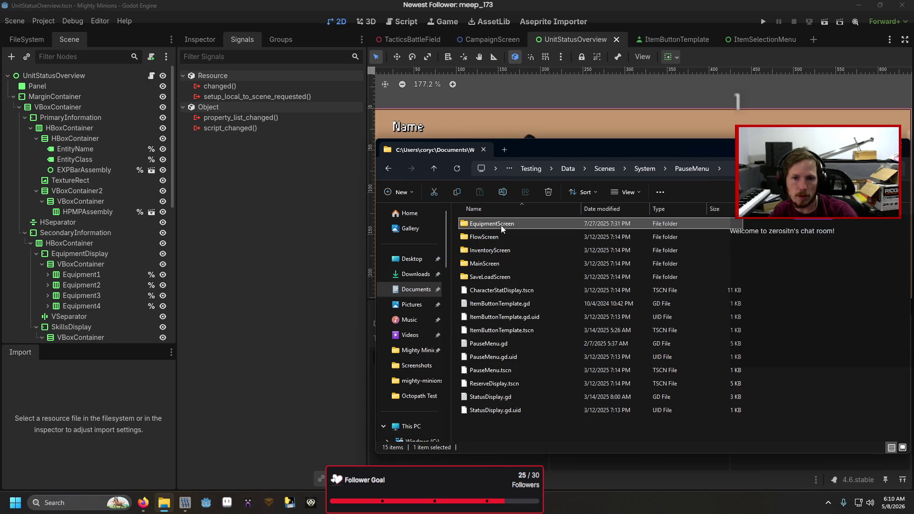
pyautogui.doubleClick(501, 224)
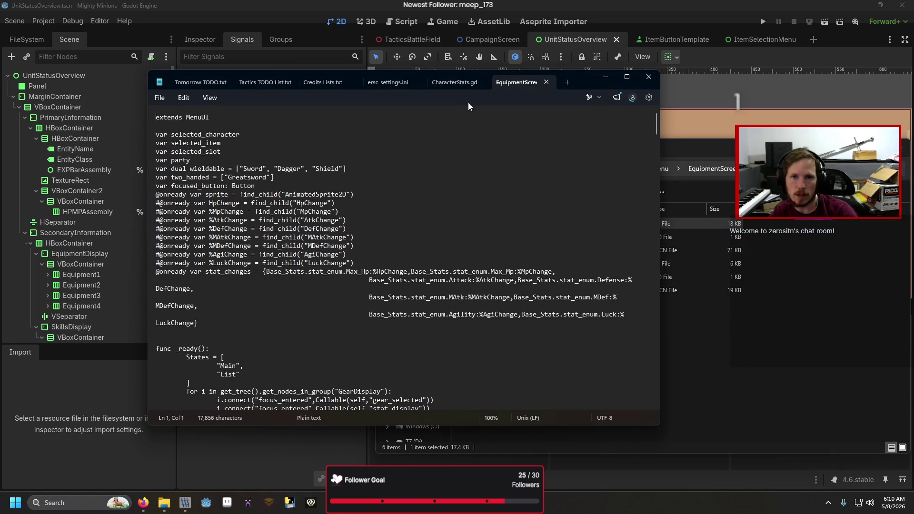
# Maximize Notepad and search for update_content, reviewing the RightHand and LeftHand equipment checks
pyautogui.doubleClick(584, 78)
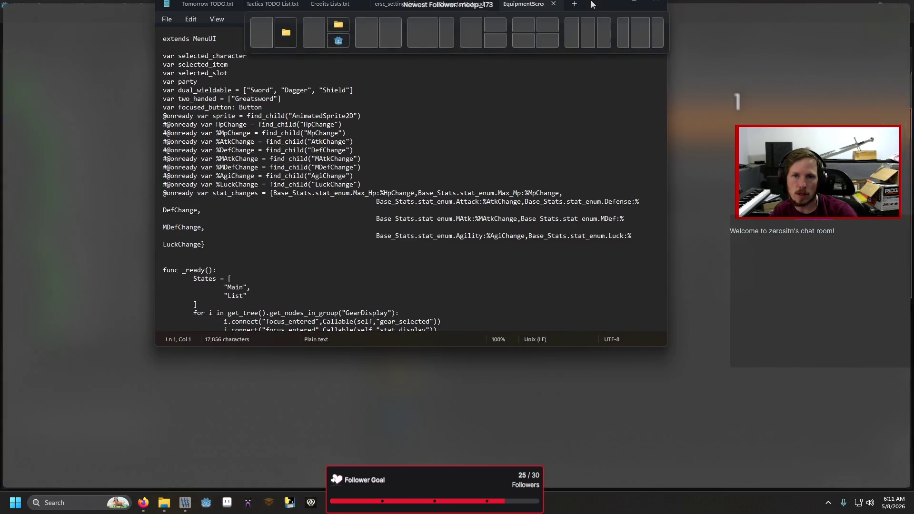
pyautogui.scroll(-11, 342, 227)
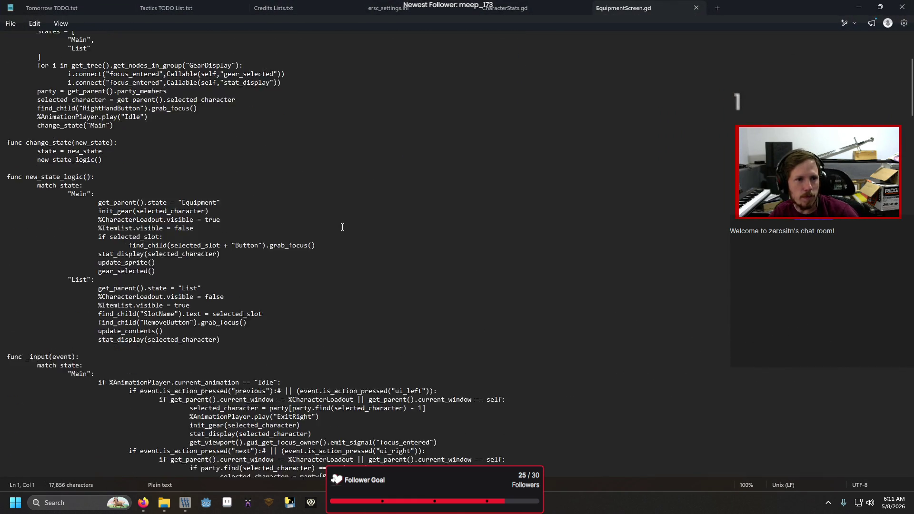
pyautogui.scroll(-13, 343, 227)
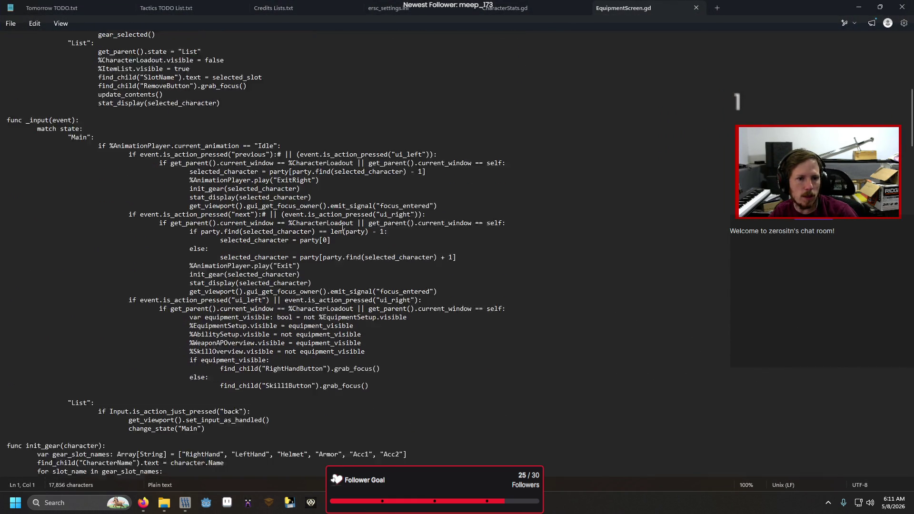
pyautogui.scroll(-4, 342, 227)
pyautogui.click(343, 227)
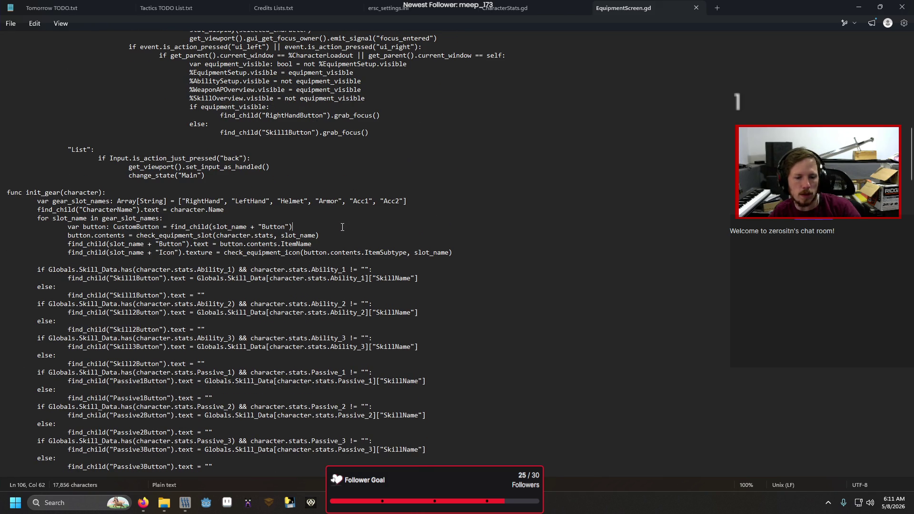
pyautogui.hotkey('ctrl', 'f')
pyautogui.write('update_')
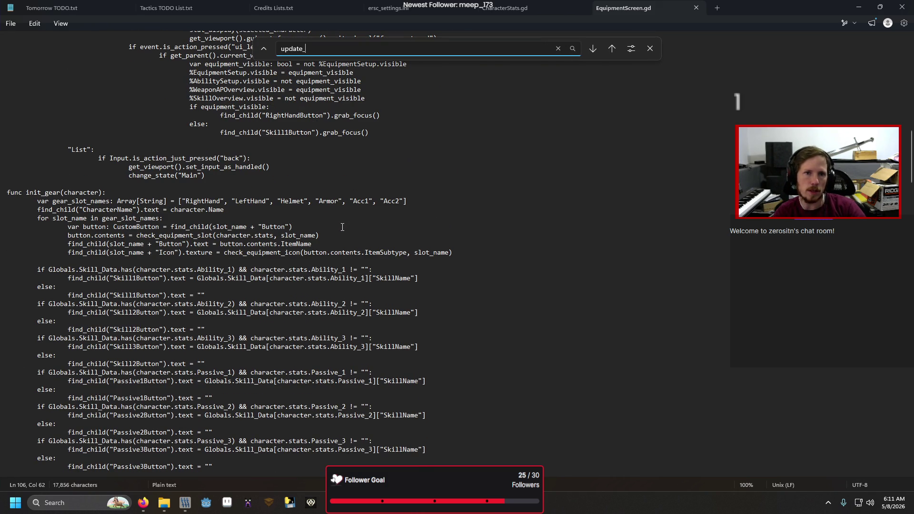
pyautogui.write('content')
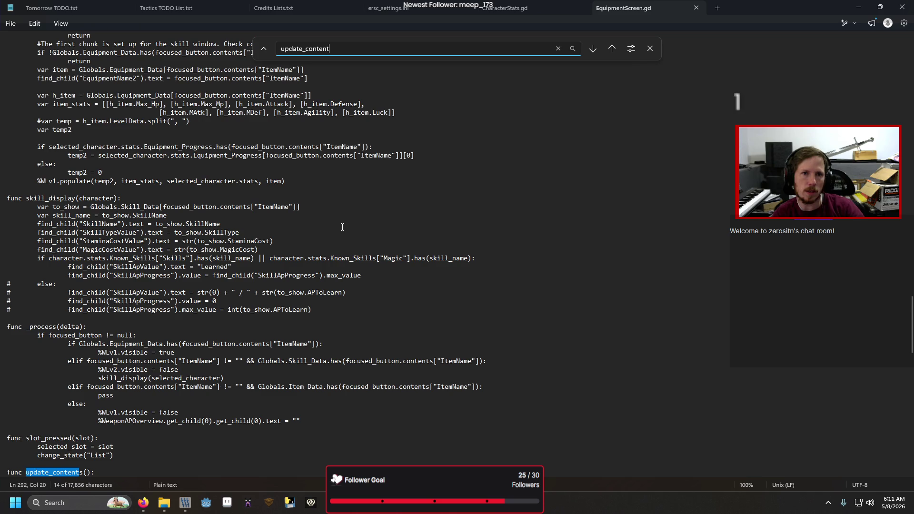
pyautogui.scroll(-18, 342, 227)
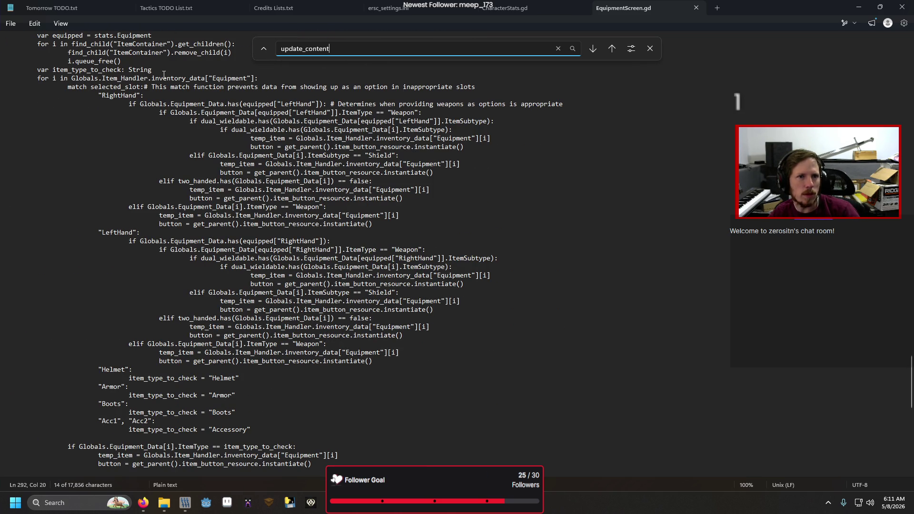
pyautogui.click(159, 82)
pyautogui.scroll(1, 164, 104)
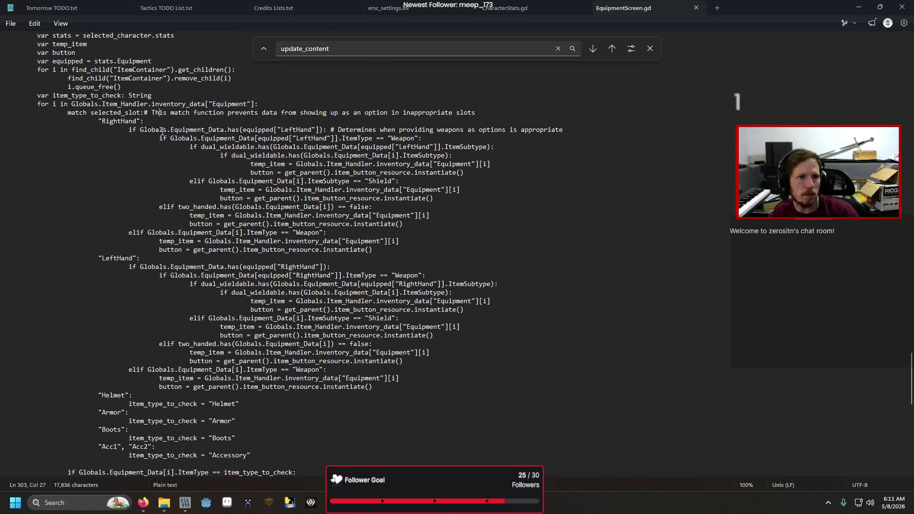
pyautogui.moveTo(383, 251)
pyautogui.mouseDown()
pyautogui.moveTo(257, 174)
pyautogui.moveTo(157, 139)
pyautogui.moveTo(156, 126)
pyautogui.mouseUp()
pyautogui.click(430, 164)
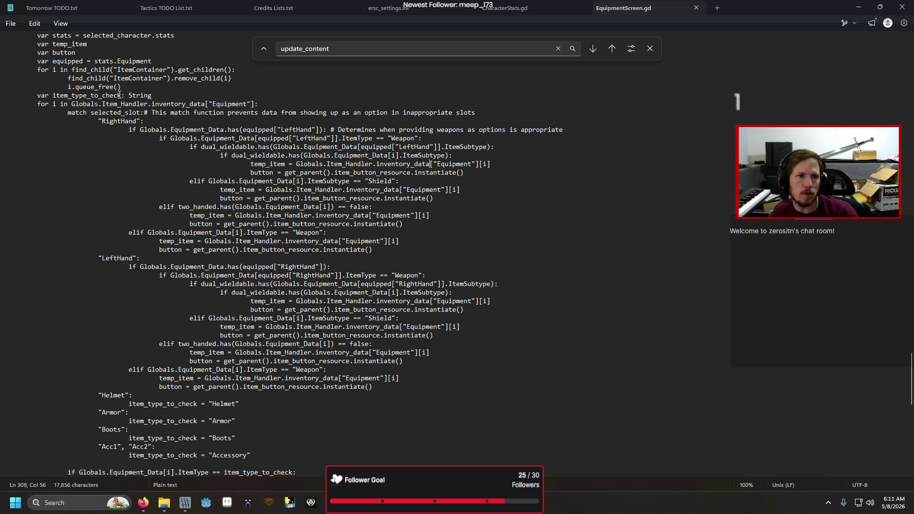
pyautogui.moveTo(141, 104); pyautogui.dragTo(224, 104)
pyautogui.click(280, 105)
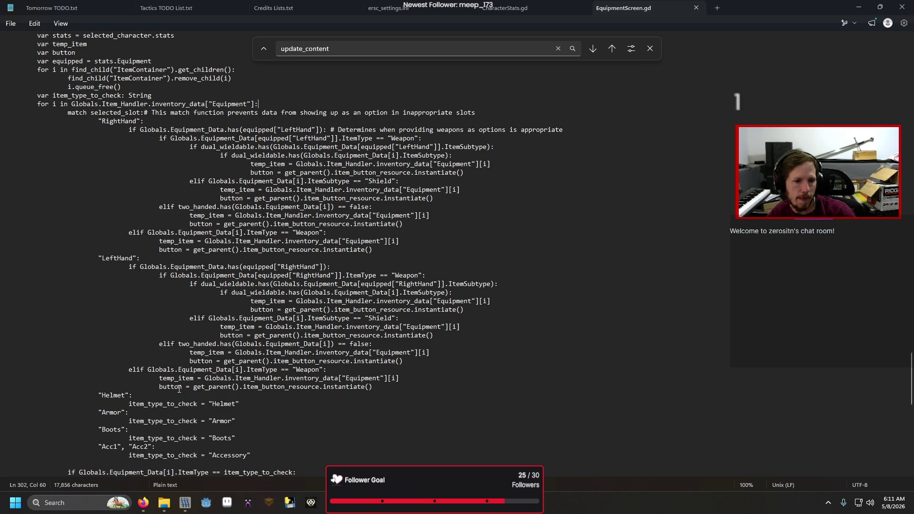
# Search for item_type_to_check, step through its matches, and return to Godot
pyautogui.hotkey('ctrl', 'f')
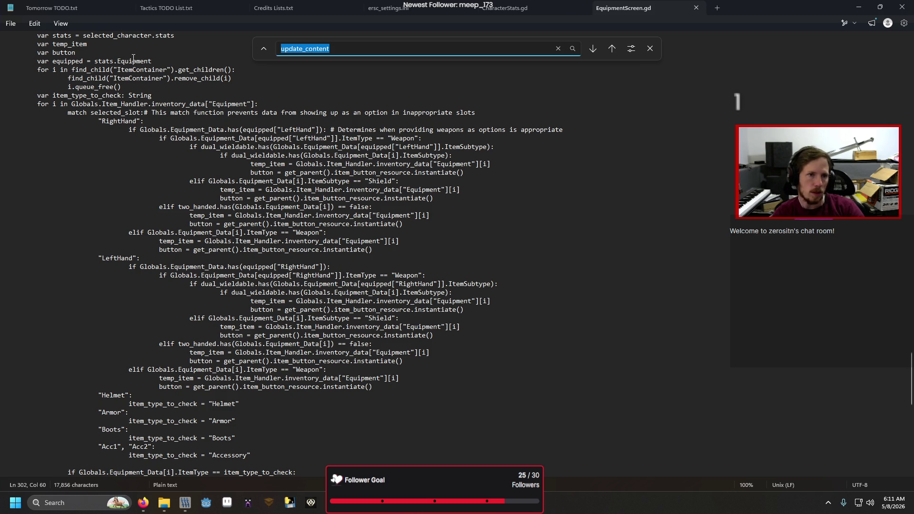
pyautogui.write('item_type_')
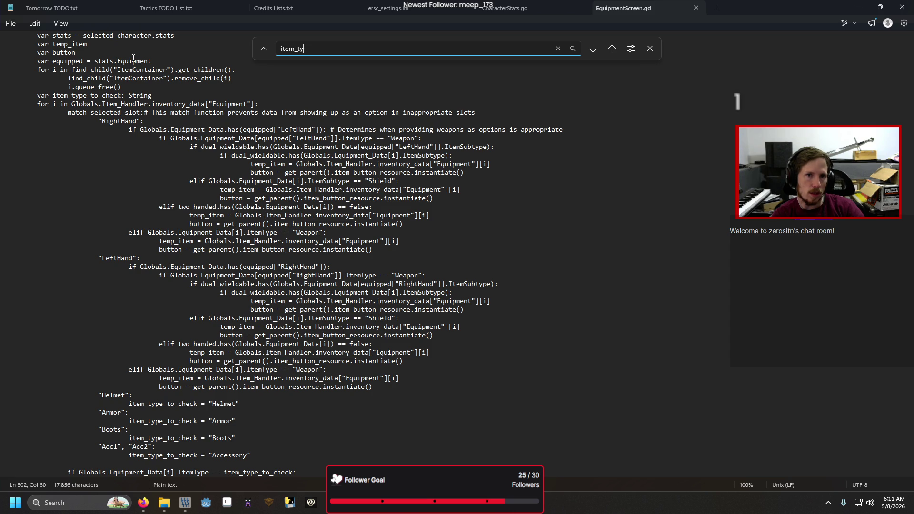
pyautogui.write('to_check')
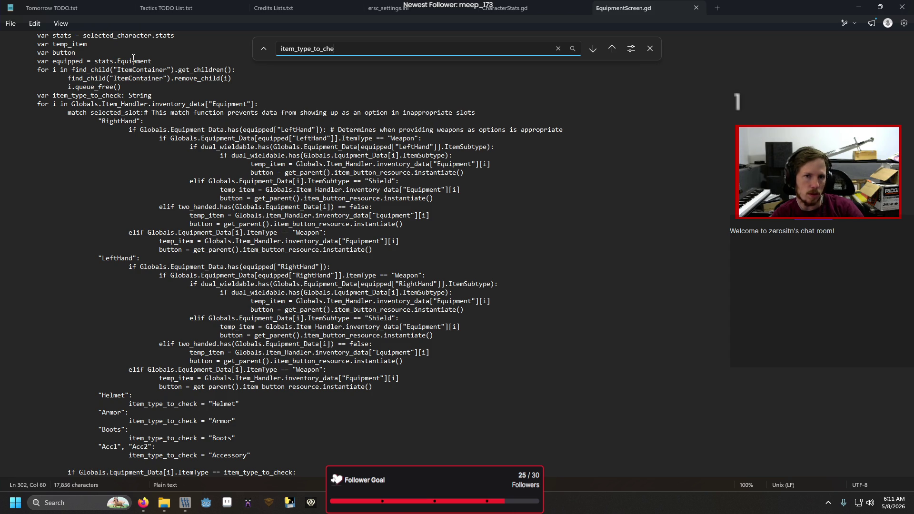
pyautogui.click(593, 49)
pyautogui.click(593, 49)
pyautogui.click(593, 49)
pyautogui.click(593, 49)
pyautogui.scroll(-3, 432, 292)
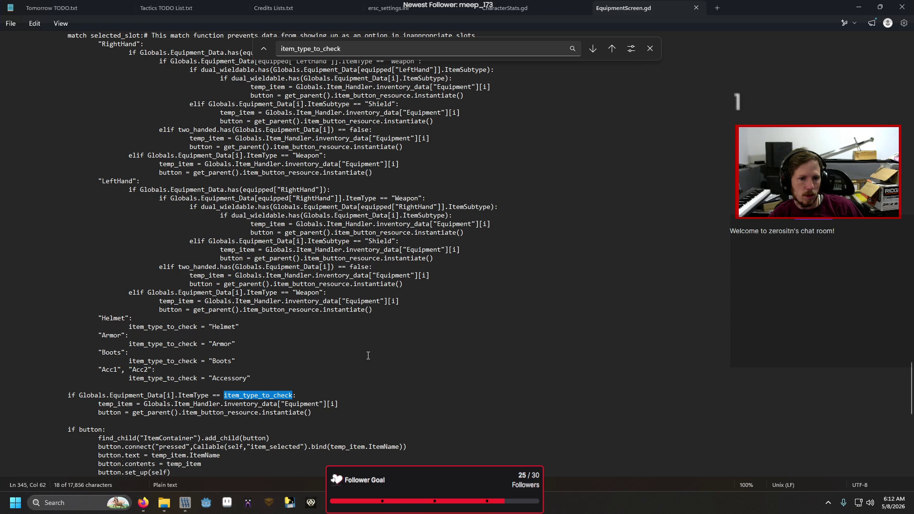
pyautogui.scroll(3, 368, 355)
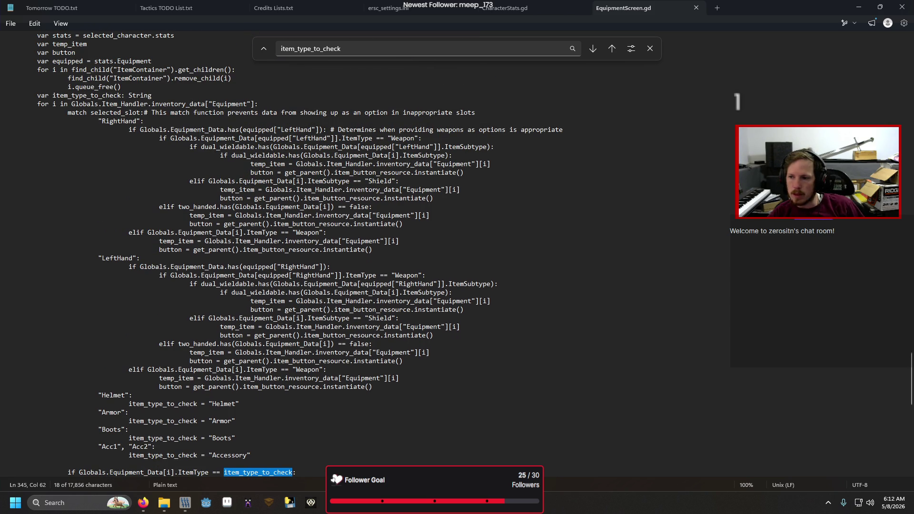
pyautogui.hotkey('alt', 'Tab')
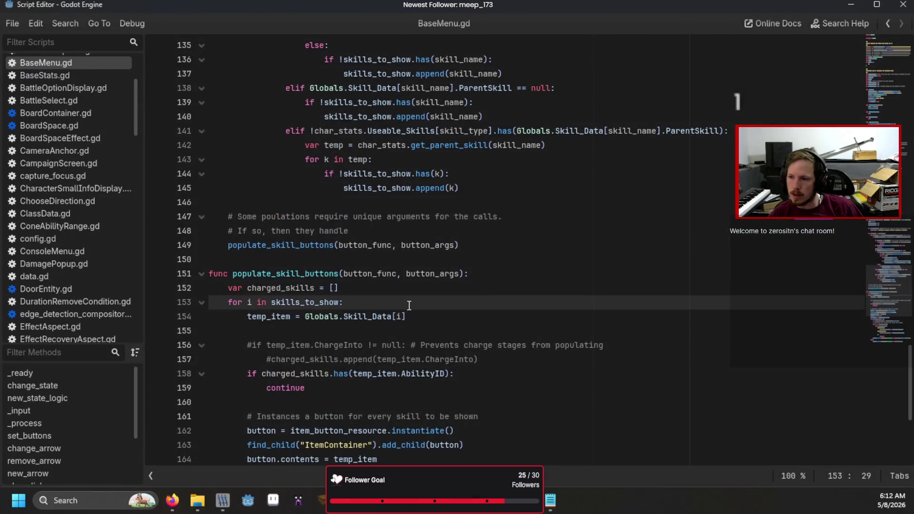
# Remove the red breakpoint from line 41 of UnitStatusOverview.gd and go back to the scene view
pyautogui.scroll(-1, 409, 305)
pyautogui.scroll(3, 62, 262)
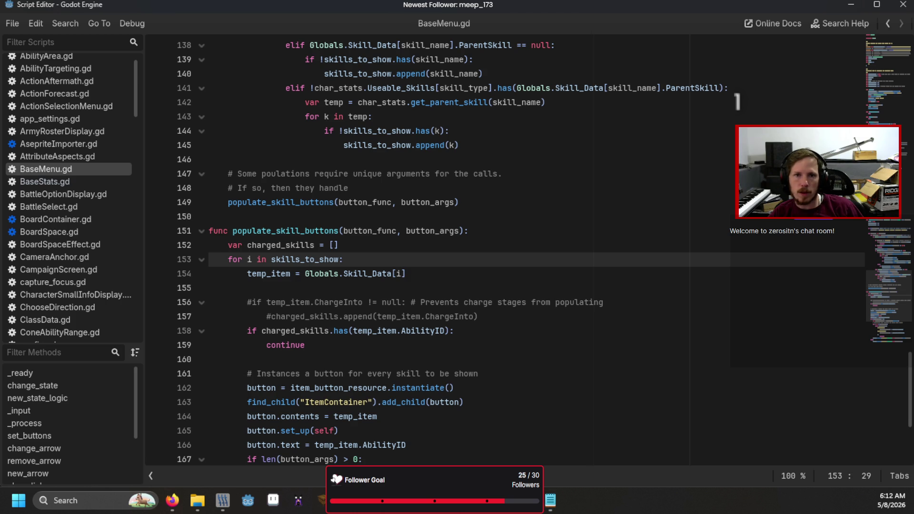
pyautogui.hotkey('alt', 'Tab')
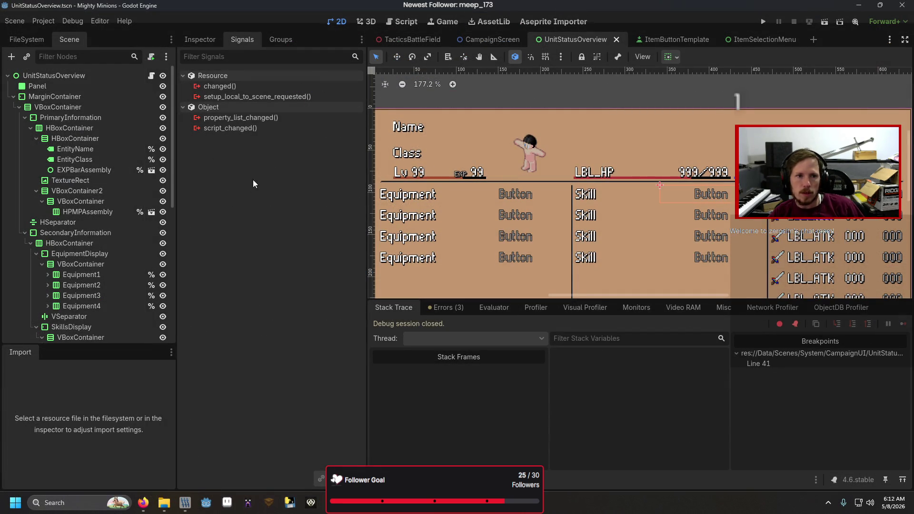
pyautogui.click(151, 75)
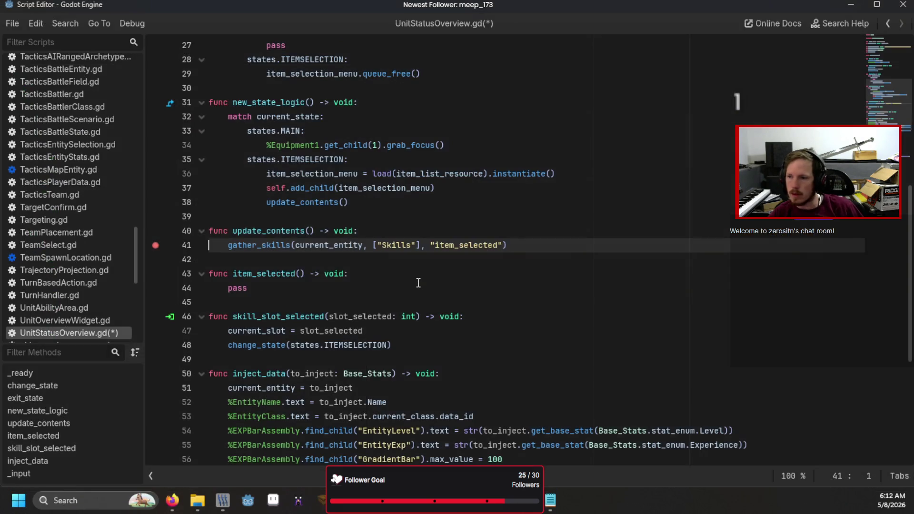
pyautogui.click(405, 230)
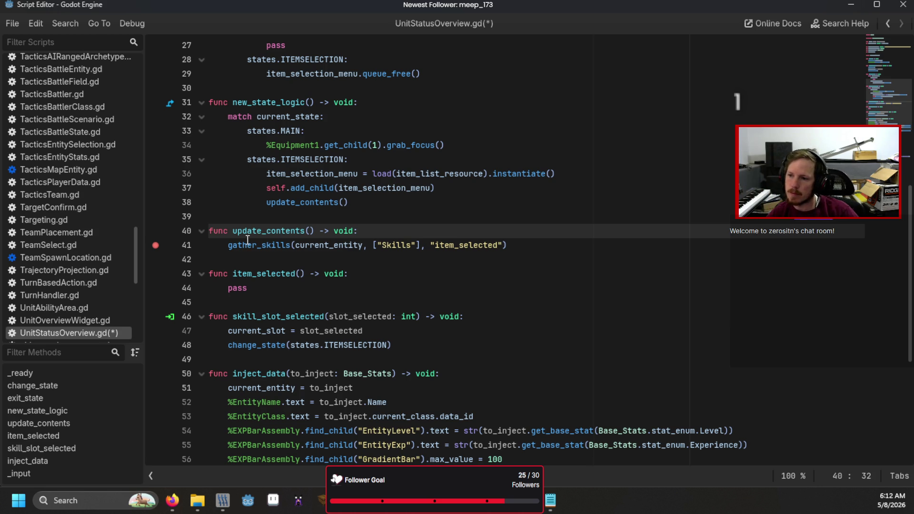
pyautogui.click(155, 244)
pyautogui.hotkey('alt', 'Tab')
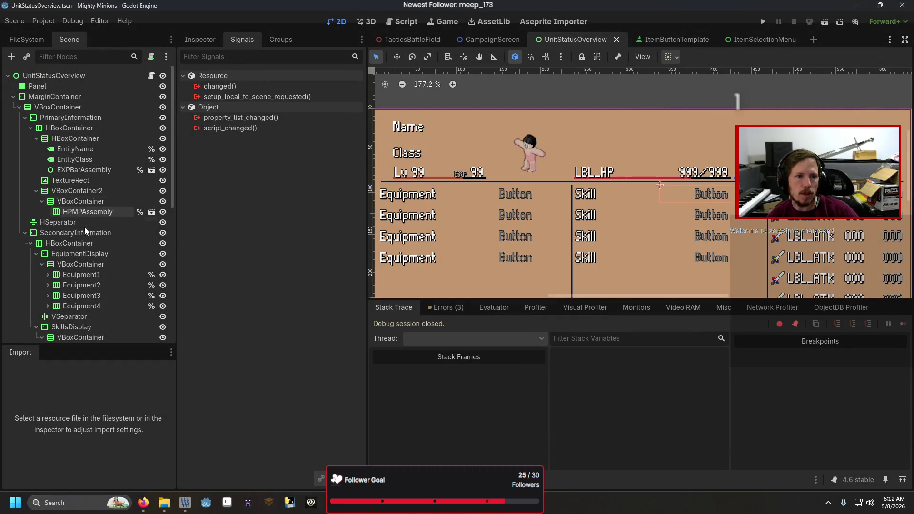
# Open the Edit Connection dialog for the Skill1 Button's pressed() connection to skill_slot_selected
pyautogui.scroll(-5, 90, 248)
pyautogui.scroll(1, 91, 271)
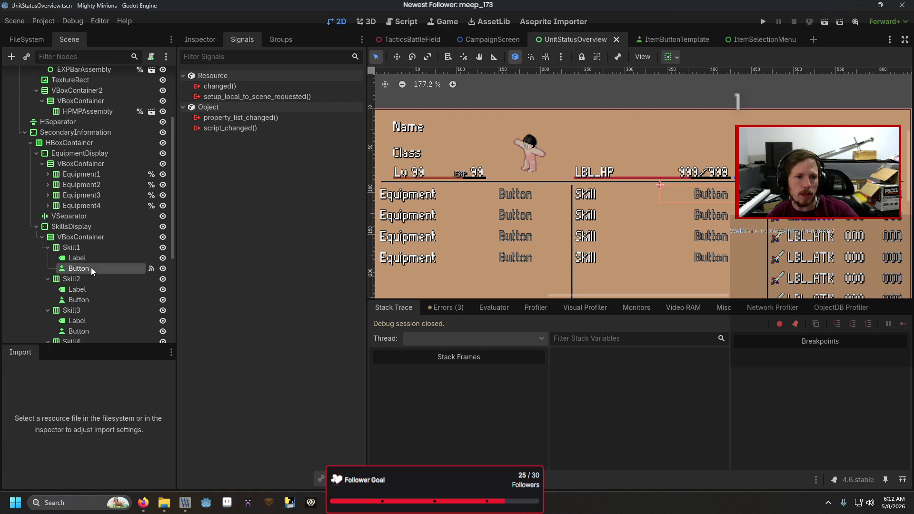
pyautogui.click(91, 268)
pyautogui.rightClick(270, 118)
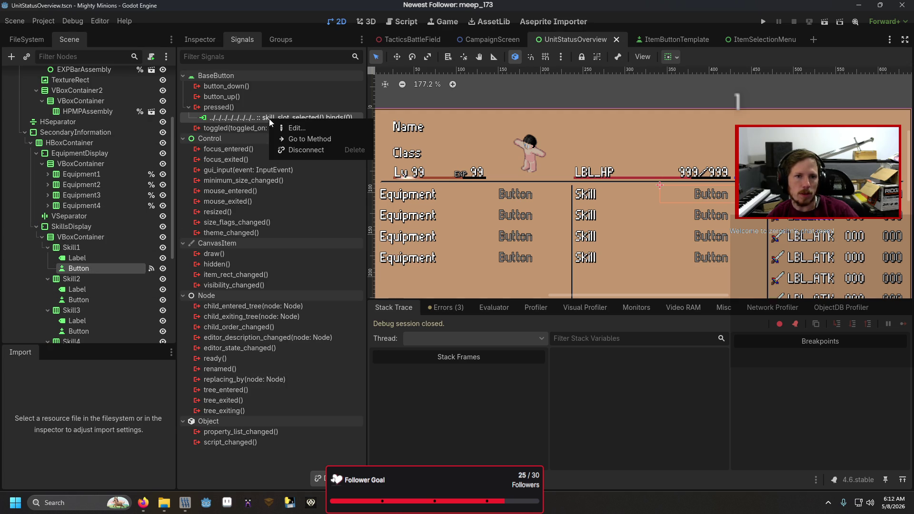
pyautogui.click(295, 127)
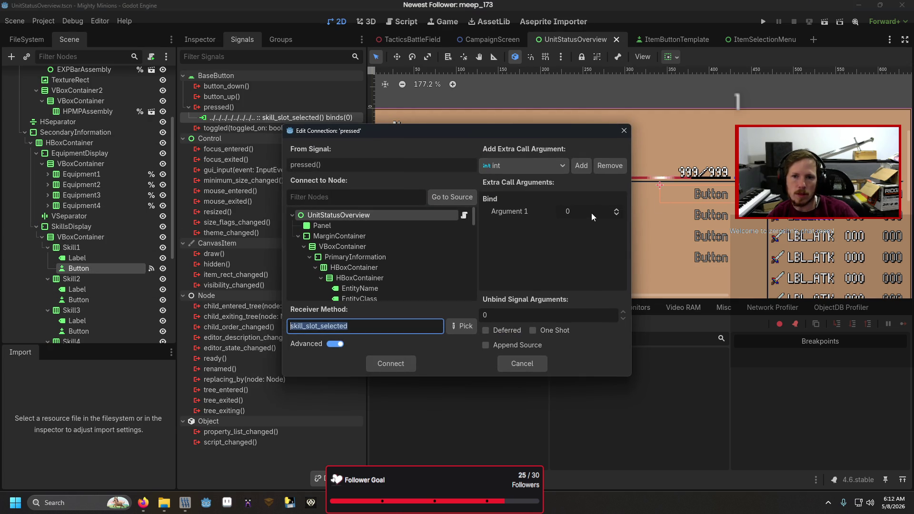
# Remove the bound Argument 1 from the connection's extra call arguments and open the argument type list
pyautogui.click(610, 172)
pyautogui.click(609, 165)
pyautogui.click(560, 167)
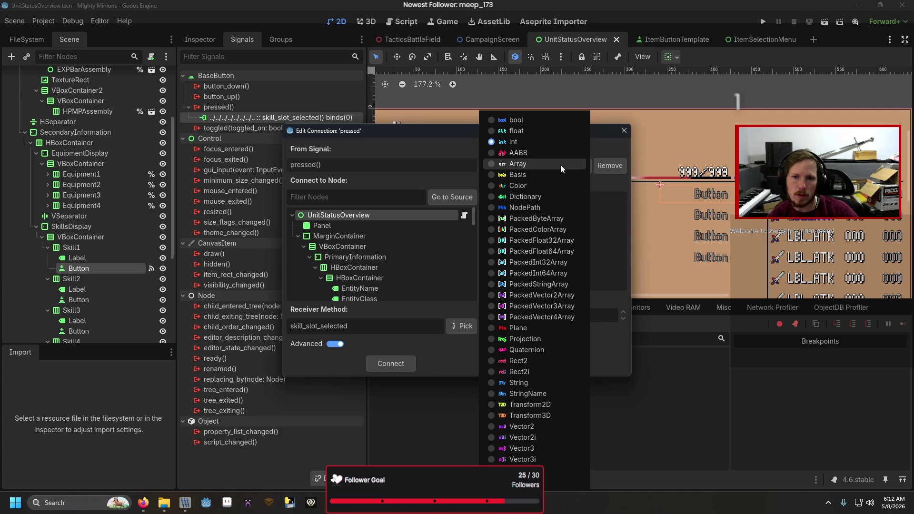
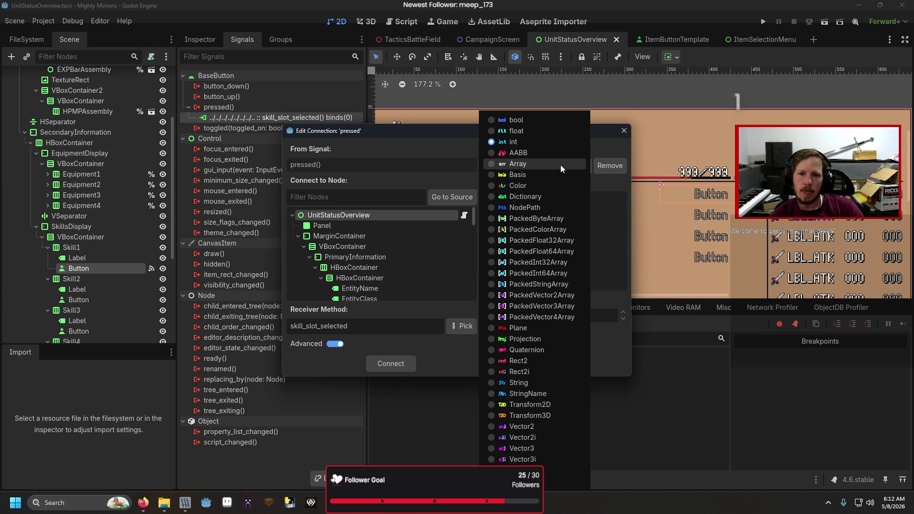
# Bind a String argument 'Skill1' and an int argument to Skill1's pressed connection, then connect
pyautogui.click(519, 383)
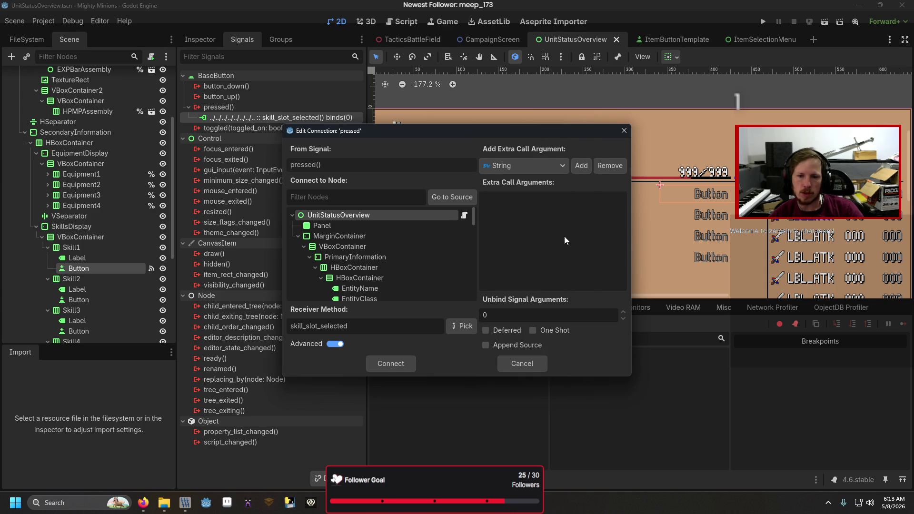
pyautogui.click(581, 165)
pyautogui.click(573, 209)
pyautogui.write('Skill1')
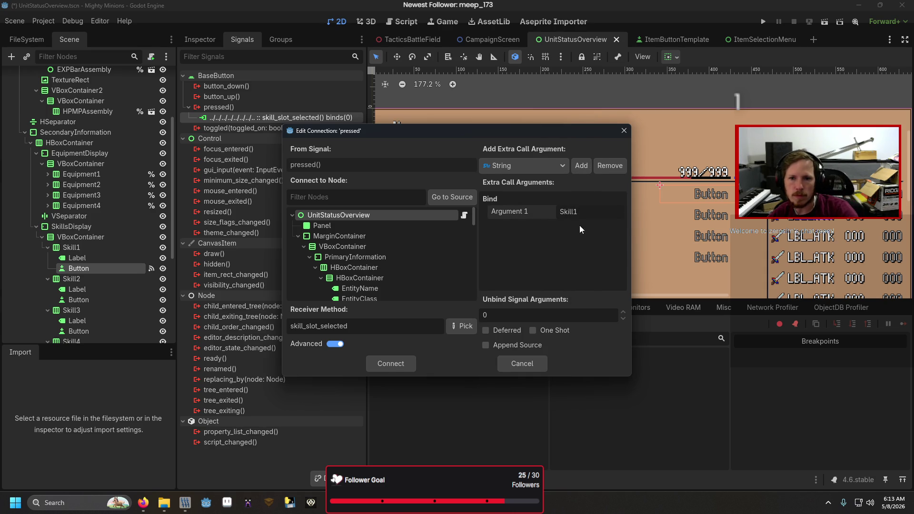
pyautogui.click(562, 165)
pyautogui.click(556, 142)
pyautogui.click(580, 166)
pyautogui.click(395, 365)
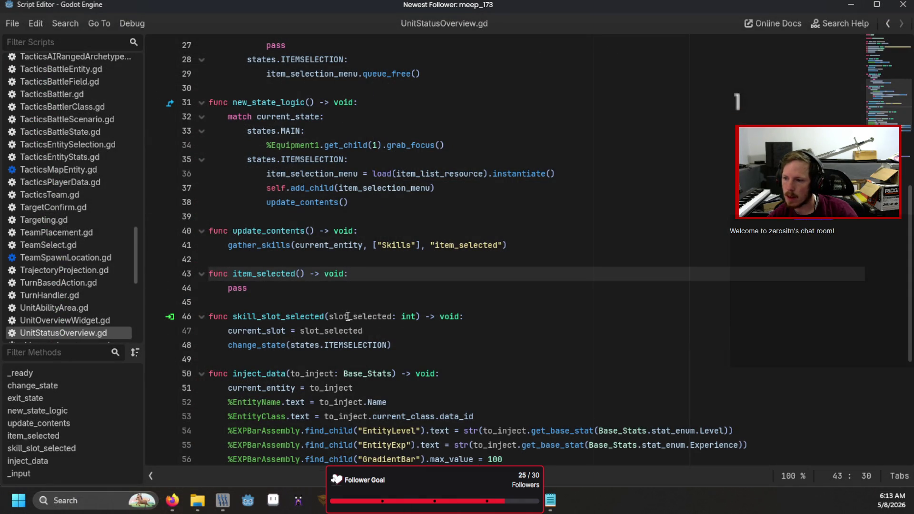
# Change skill_slot_selected's parameters to (String, slot_id: int)
pyautogui.click(329, 316)
pyautogui.moveTo(338, 386)
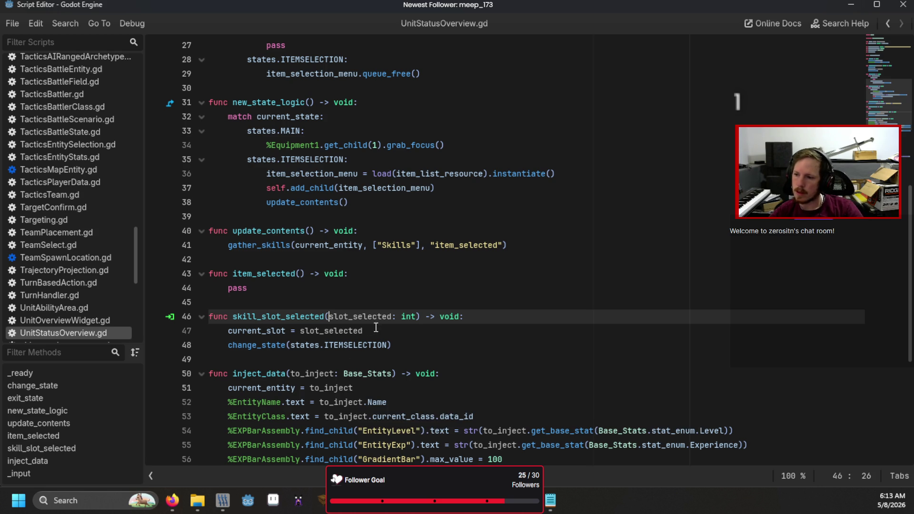
pyautogui.doubleClick(405, 317)
pyautogui.write('String, ')
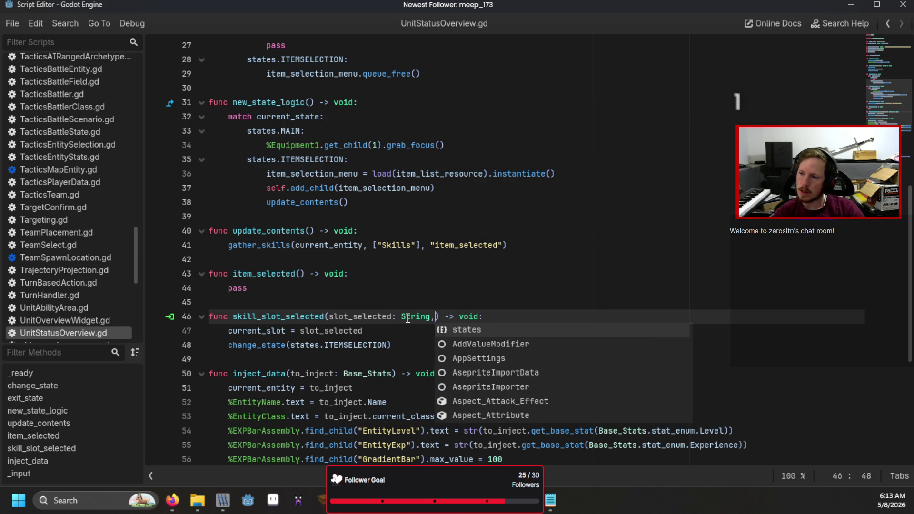
pyautogui.write('slot_id: i')
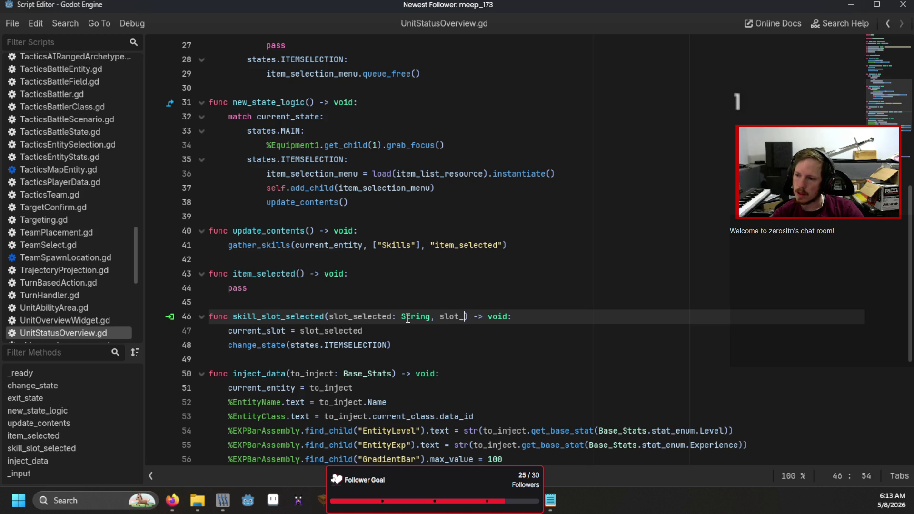
pyautogui.write('nt')
pyautogui.click(408, 318)
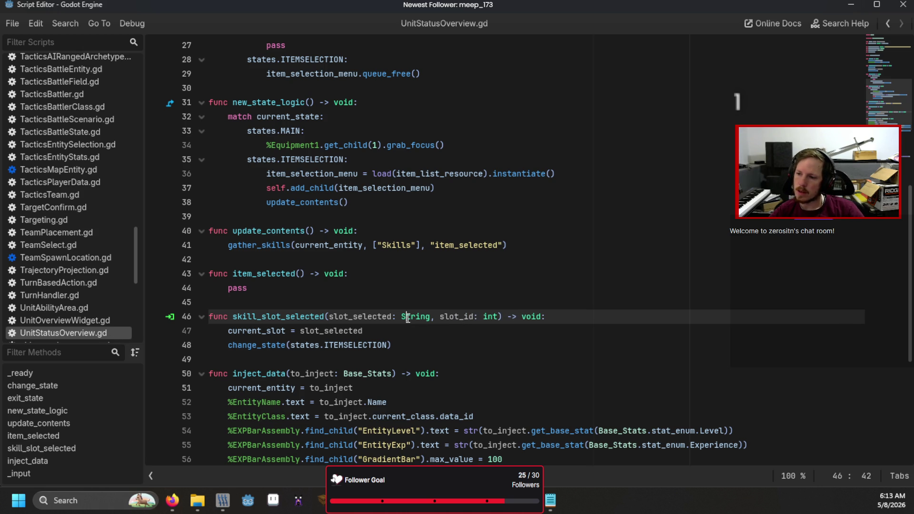
# Add a current_slot.starts_with("Skill") condition in update_contents and indent gather_skills under it
pyautogui.click(383, 237)
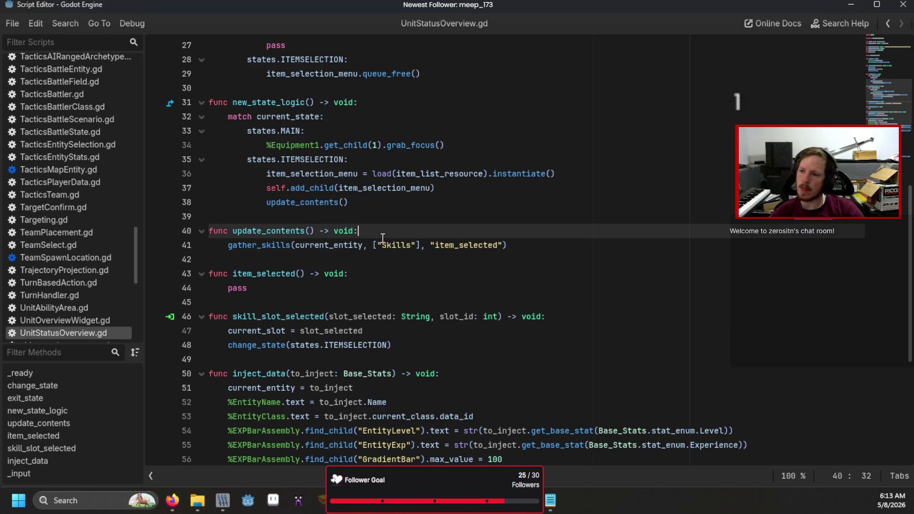
pyautogui.press('Return')
pyautogui.write('if')
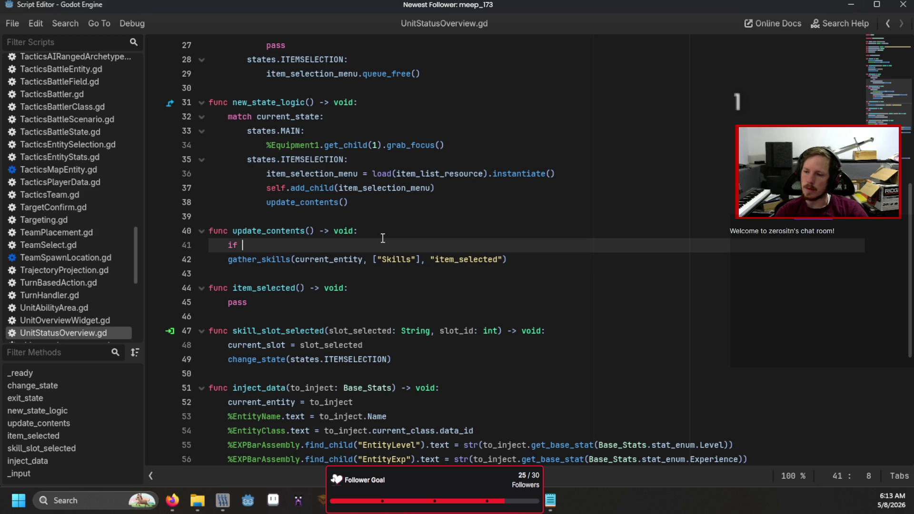
pyautogui.write('cu')
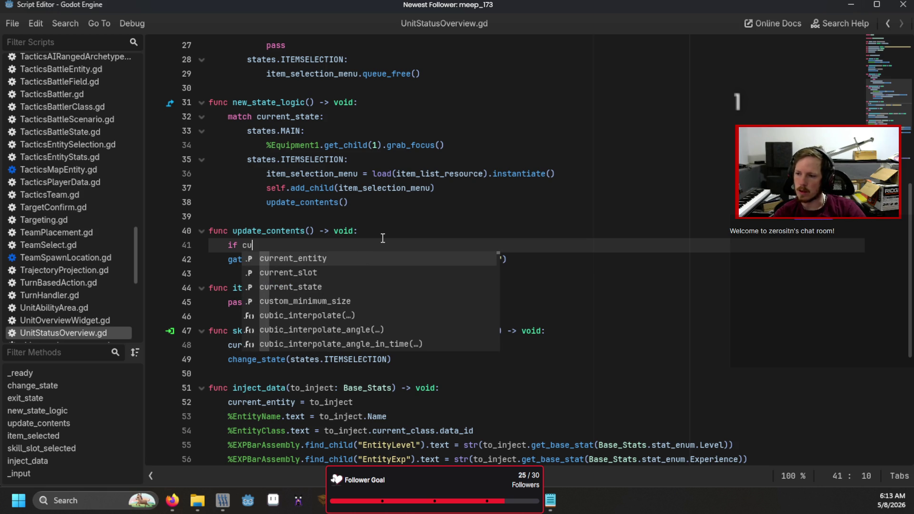
pyautogui.press('Down')
pyautogui.press('Return')
pyautogui.write('.stat')
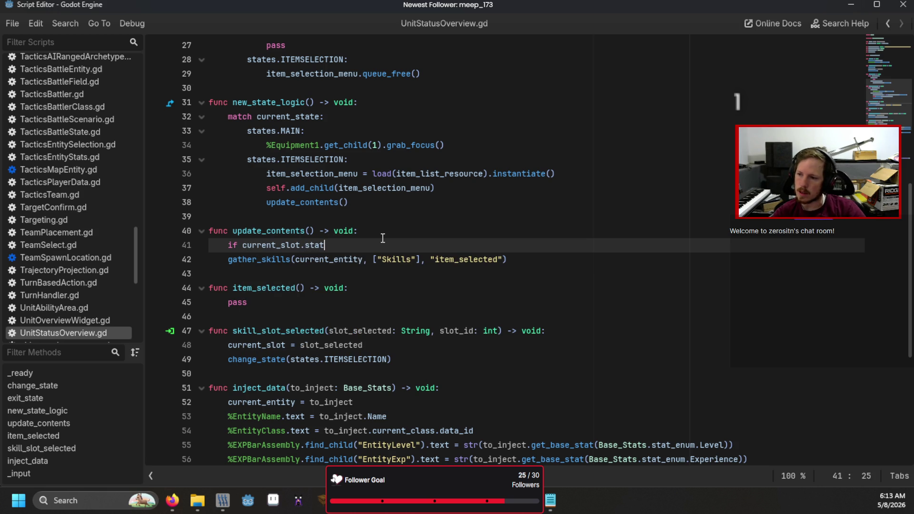
pyautogui.press('BackSpace')
pyautogui.write('rts_with')
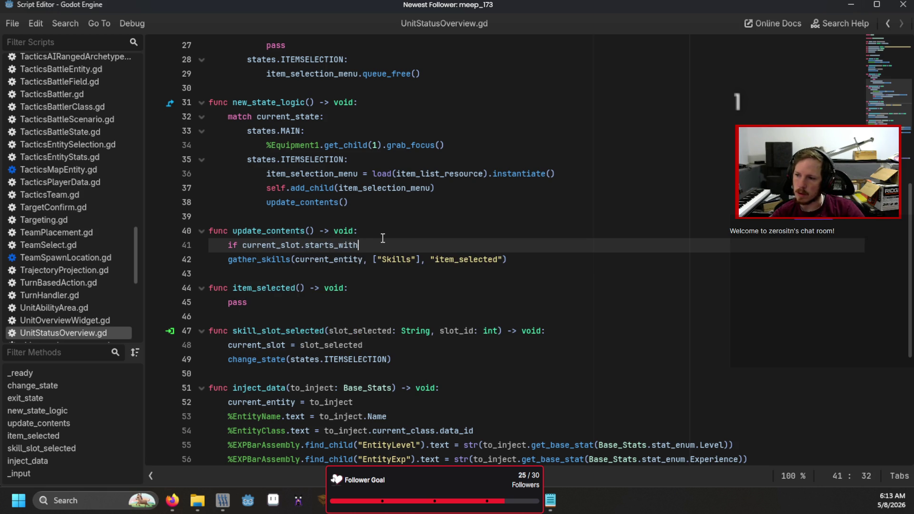
pyautogui.write('("Skill")')
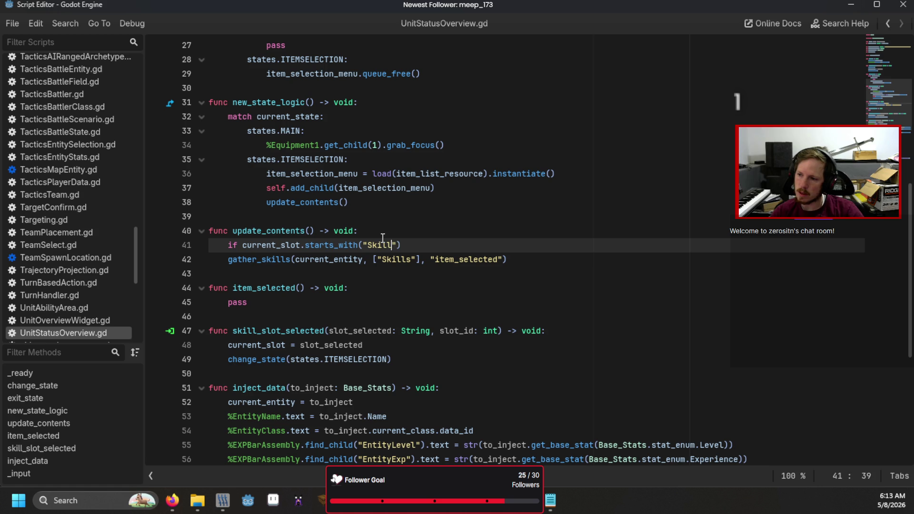
pyautogui.write(':')
pyautogui.press('Down')
pyautogui.press('Home')
pyautogui.press('Tab')
# Rewrite the condition as a proper if line and remove the duplicate and blank lines
pyautogui.press('Up')
pyautogui.press('Return')
pyautogui.press('Up')
pyautogui.write('if cu')
pyautogui.press('Return')
pyautogui.write('.star')
pyautogui.press('BackSpace')
pyautogui.press('BackSpace')
pyautogui.press('BackSpace')
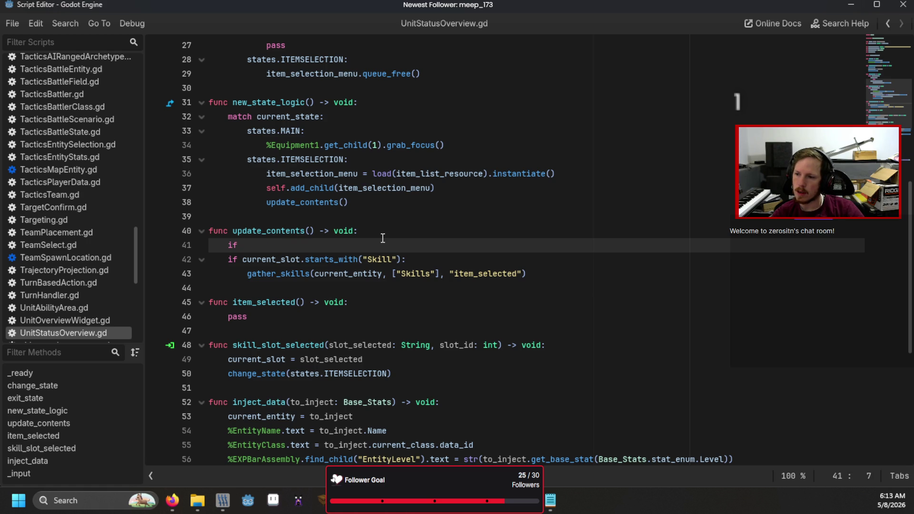
pyautogui.write('cu')
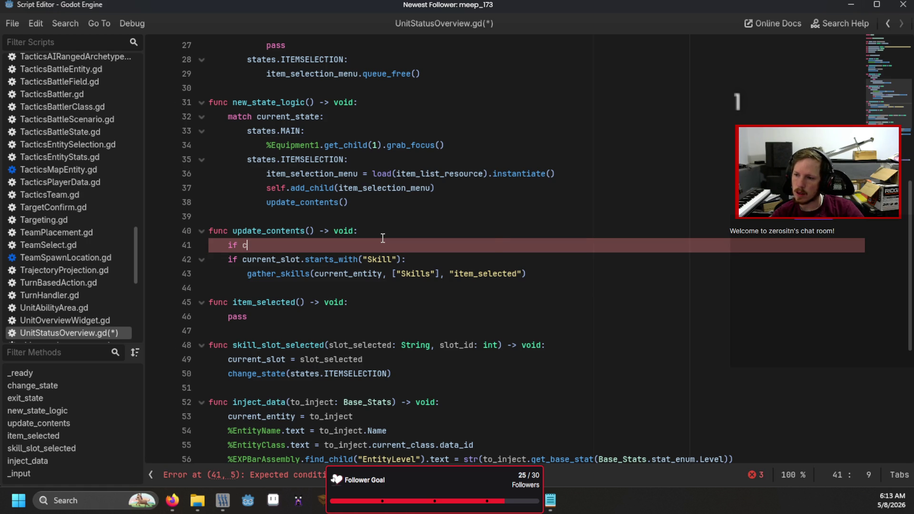
pyautogui.press('Down')
pyautogui.press('Return')
pyautogui.write('.st')
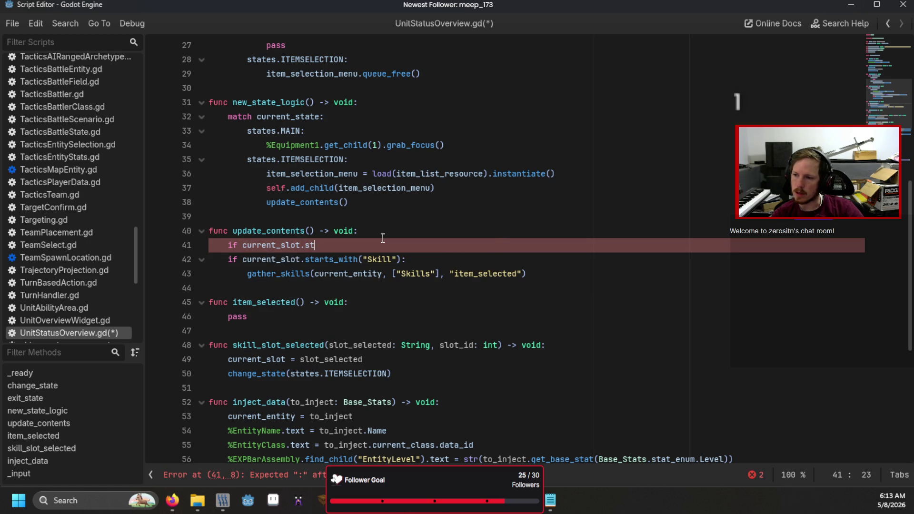
pyautogui.write('arts_with("')
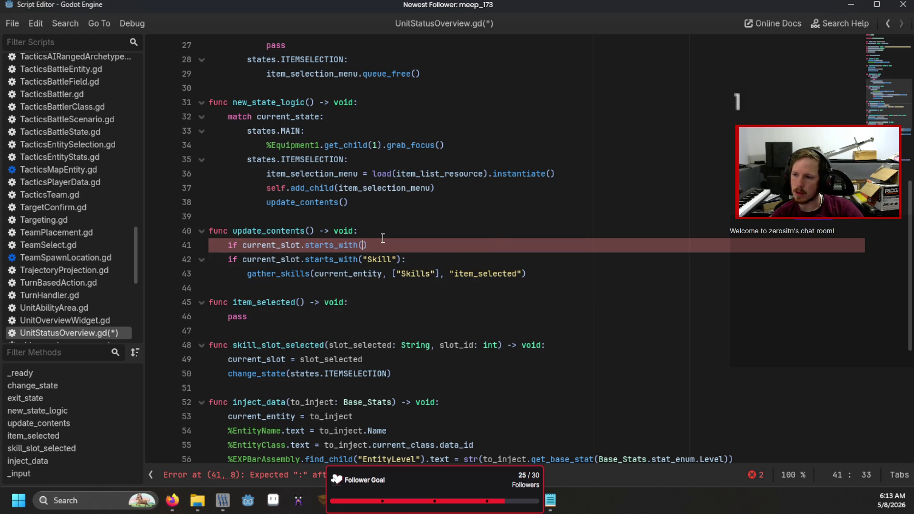
pyautogui.press('BackSpace')
pyautogui.press('BackSpace')
pyautogui.press('BackSpace')
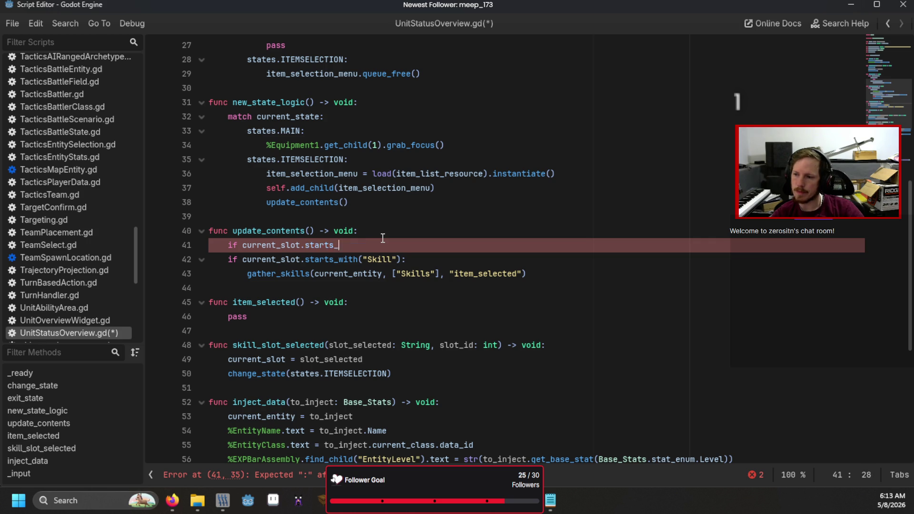
pyautogui.press('BackSpace')
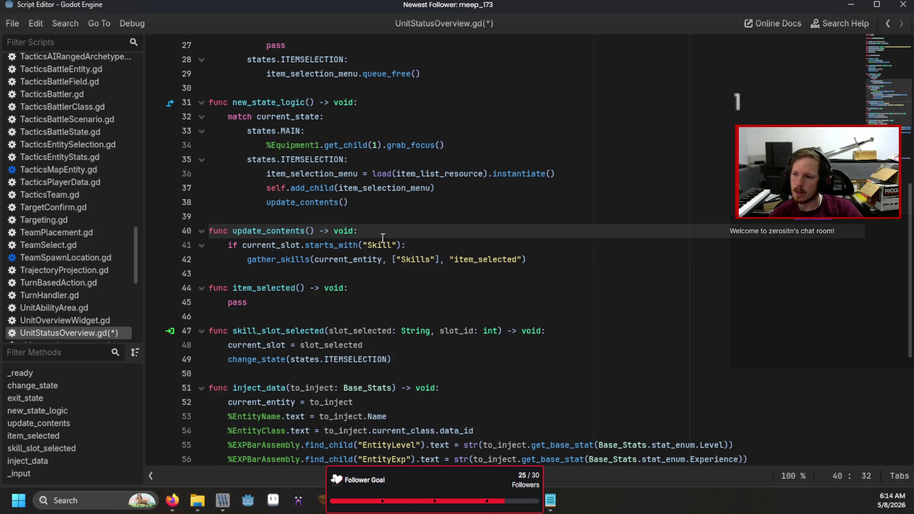
# Add an else branch containing match current_slot: after gather_skills
pyautogui.click(552, 261)
pyautogui.press('Return')
pyautogui.press('BackSpace')
pyautogui.write('else:')
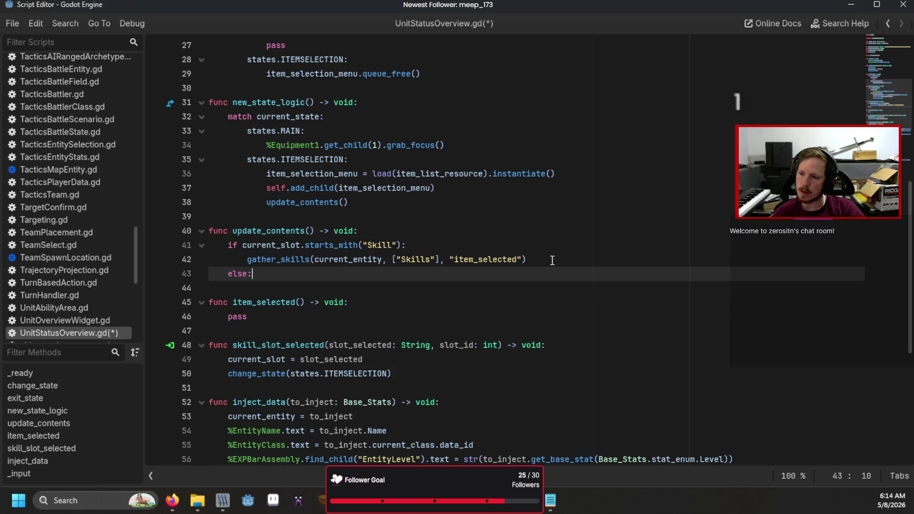
pyautogui.press('Return')
pyautogui.write('match_sl')
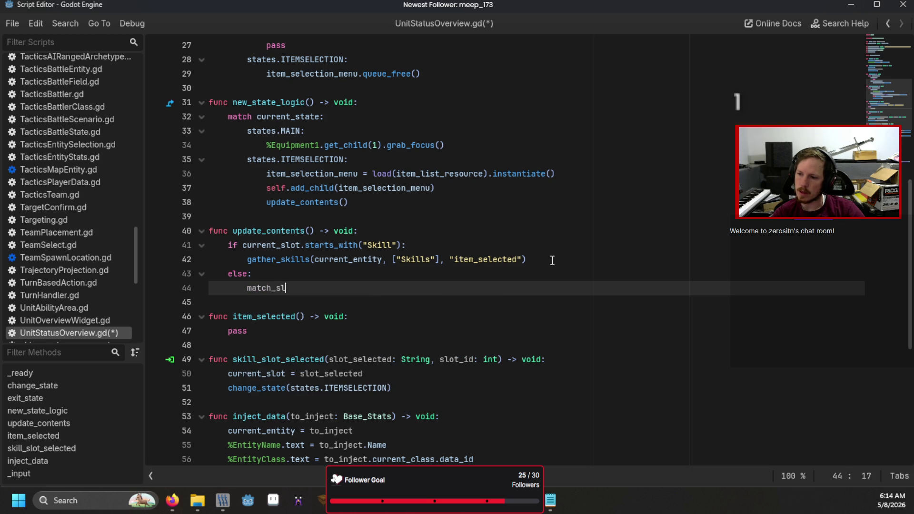
pyautogui.press('BackSpace')
pyautogui.press('BackSpace')
pyautogui.press('BackSpace')
pyautogui.write('cu')
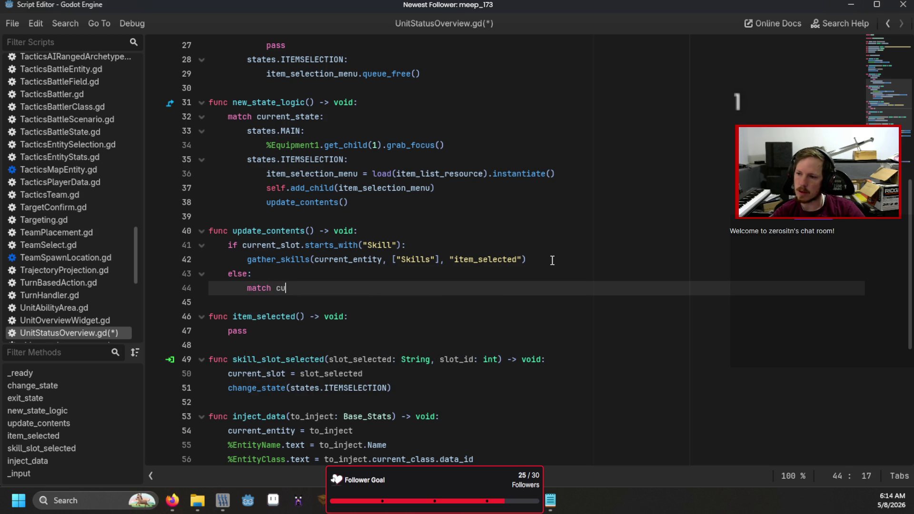
pyautogui.press('Down')
pyautogui.press('Return')
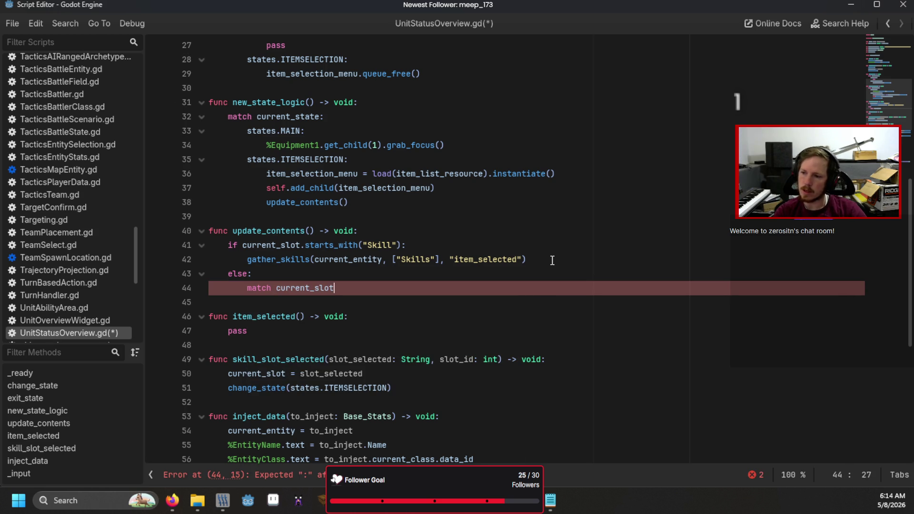
pyautogui.write(':')
pyautogui.press('Return')
# Add a "Weapon" case that prints "HI" and save the script
pyautogui.write('"Weapon":')
pyautogui.press('Return')
pyautogui.write('print"')
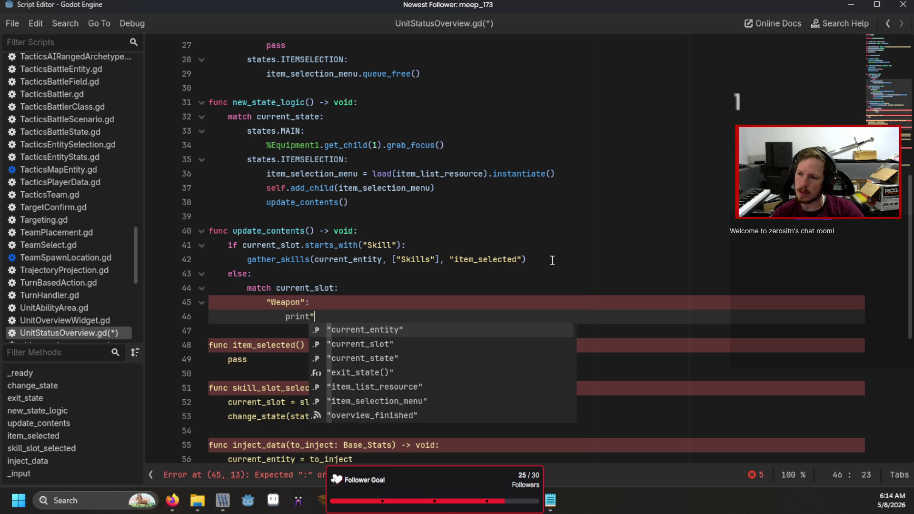
pyautogui.press('BackSpace')
pyautogui.write('("HI')
pyautogui.click(553, 260)
pyautogui.hotkey('ctrl', 's')
pyautogui.hotkey('alt', 'Tab')
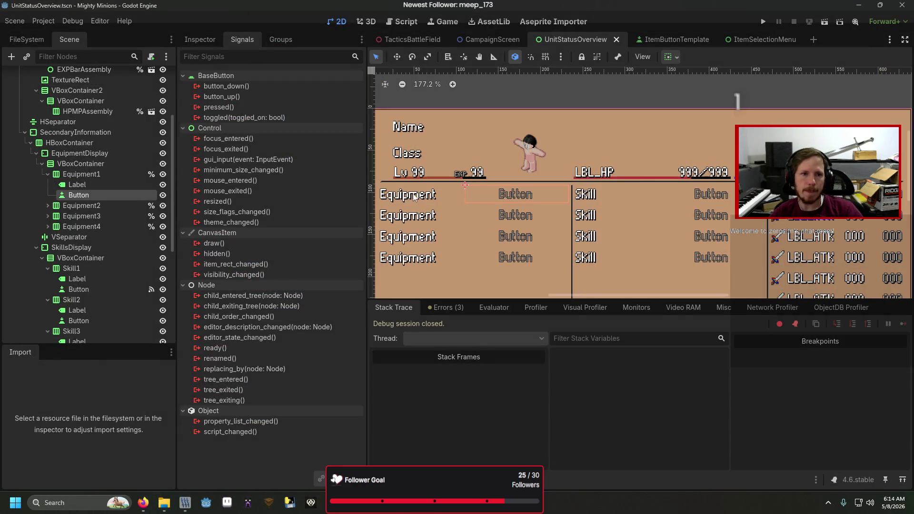
# Connect Equipment1's pressed signal to slot_selected with a bound String 'Weapon'
pyautogui.doubleClick(263, 109)
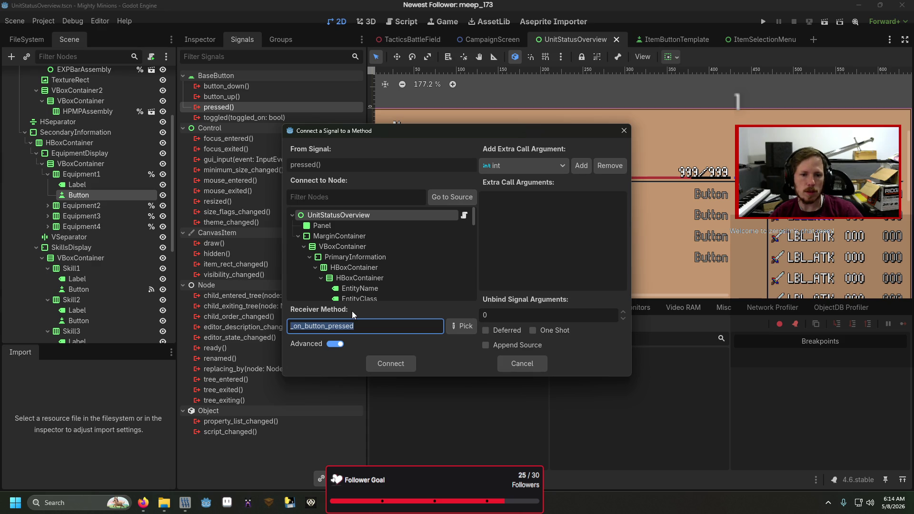
pyautogui.write('slot_selected')
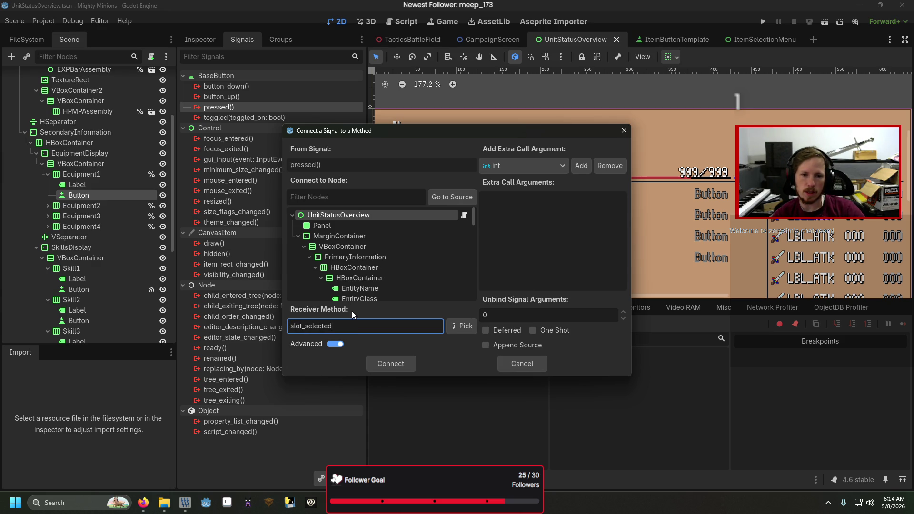
pyautogui.click(562, 166)
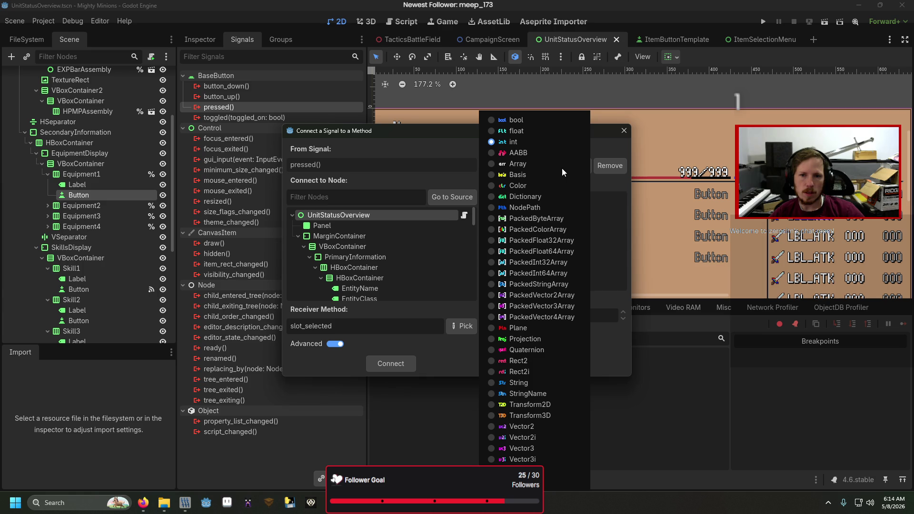
pyautogui.click(518, 383)
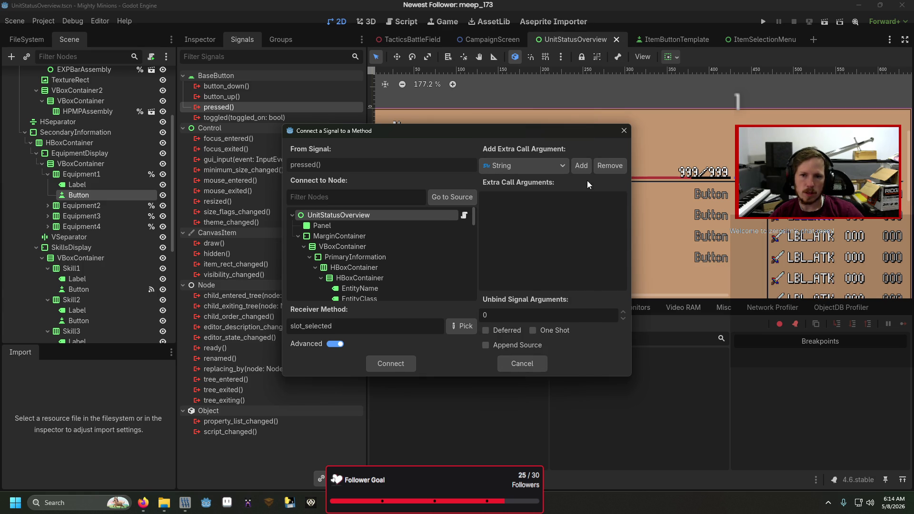
pyautogui.click(588, 170)
pyautogui.click(588, 212)
pyautogui.write('W')
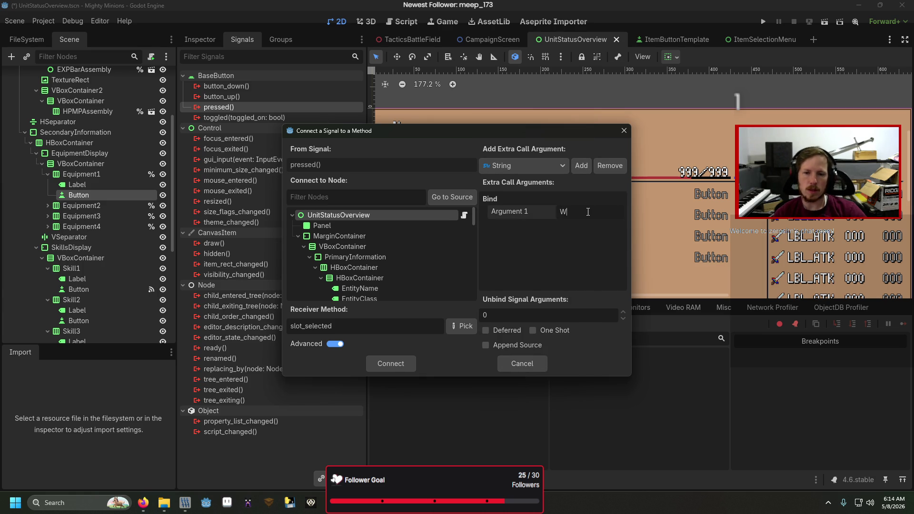
pyautogui.write('eapon')
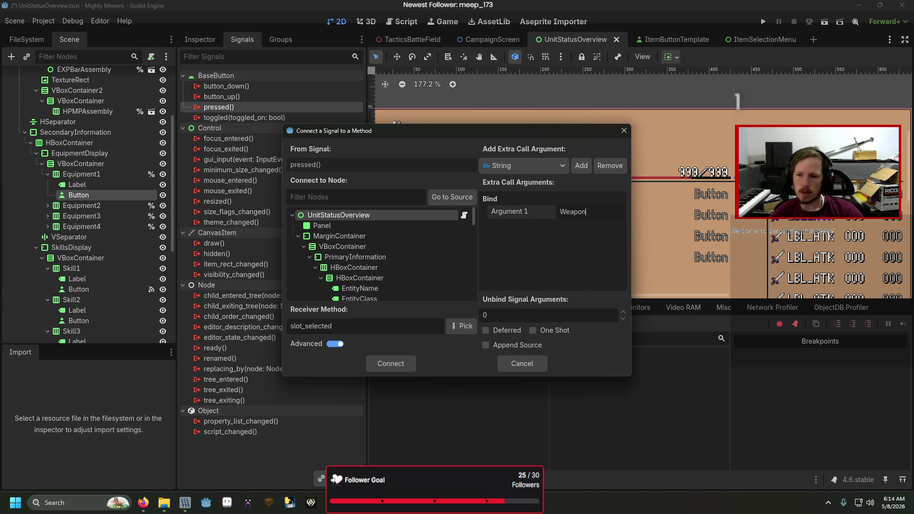
pyautogui.click(390, 363)
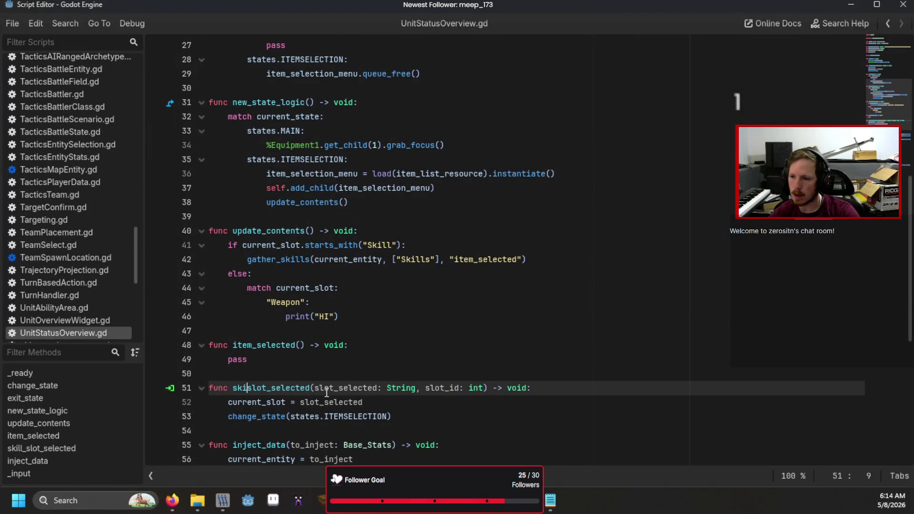
# Give slot_id a default value of 0 in slot_selected
pyautogui.click(470, 388)
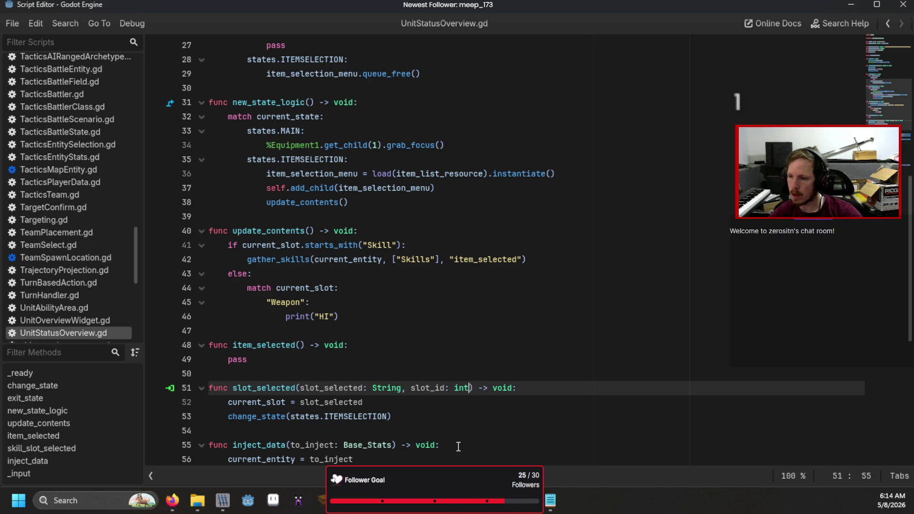
pyautogui.write('= 0')
pyautogui.click(525, 413)
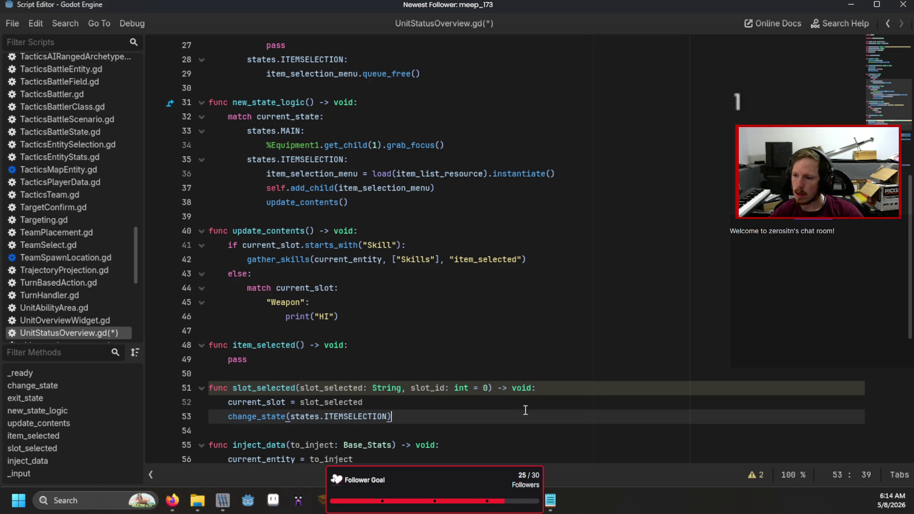
# Run the game with F5 and pick an equipment slot, pausing at line 41
pyautogui.hotkey('alt', 'Tab')
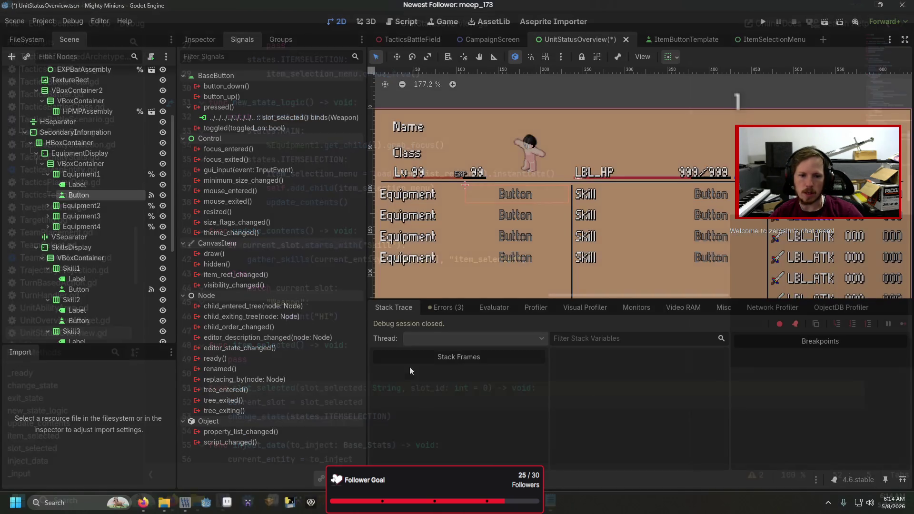
pyautogui.hotkey('alt', 'Tab')
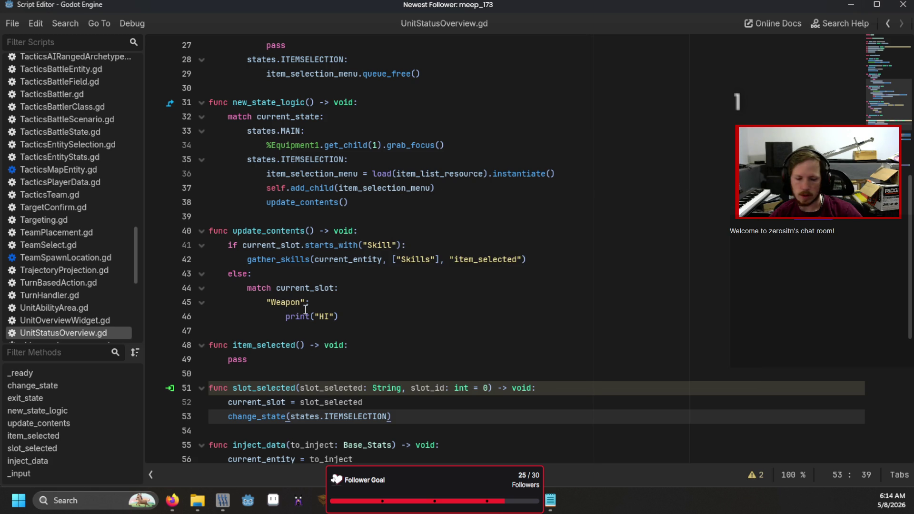
pyautogui.press('F5')
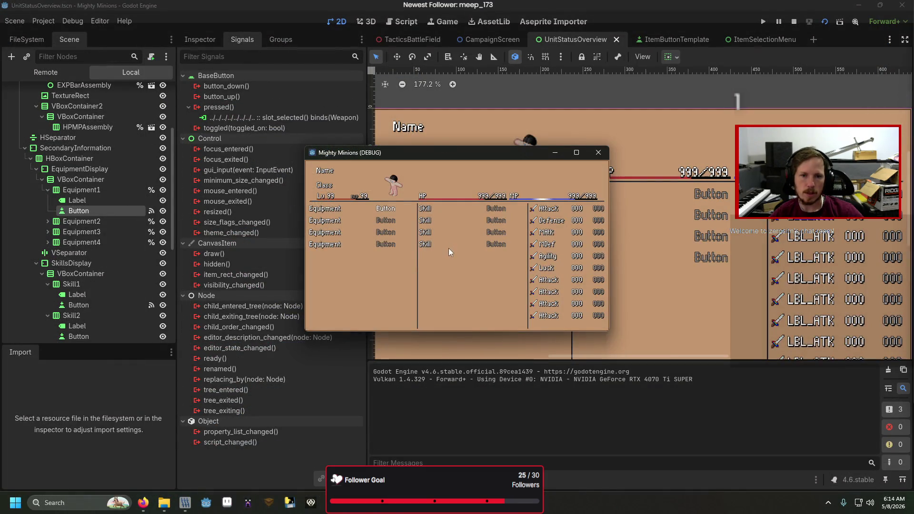
pyautogui.click(443, 252)
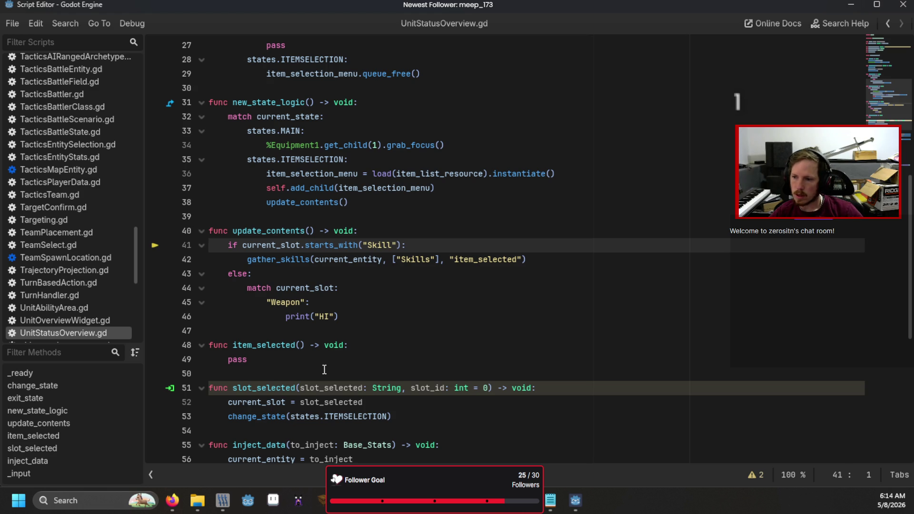
# Continue and step the debugger, then declare current_slot as String on line 11
pyautogui.press('F12')
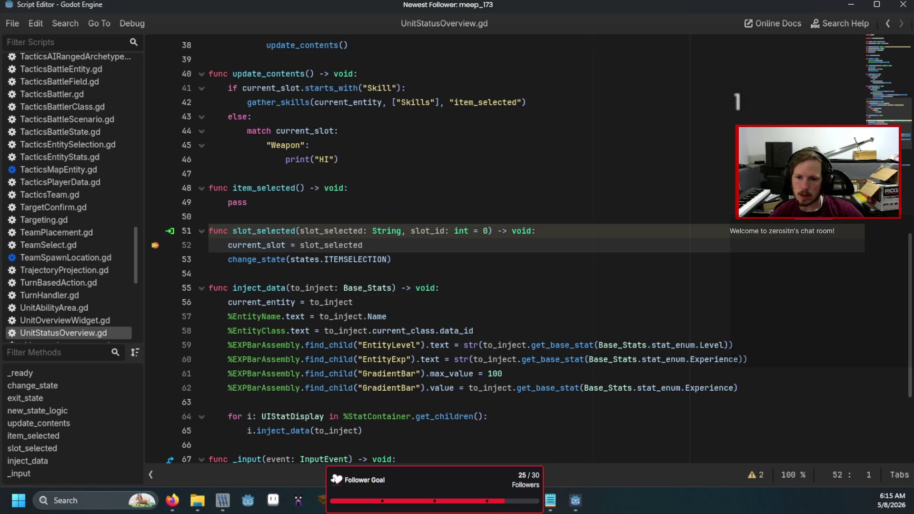
pyautogui.press('F10')
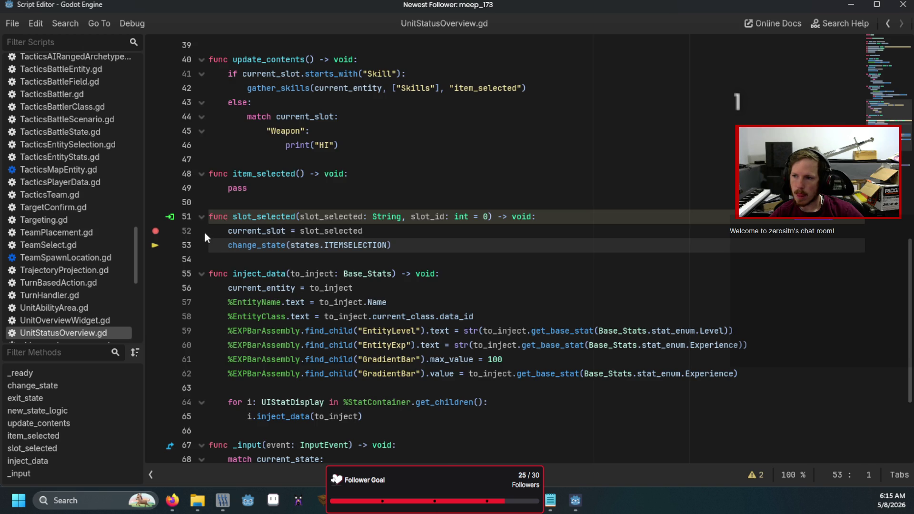
pyautogui.scroll(3, 205, 232)
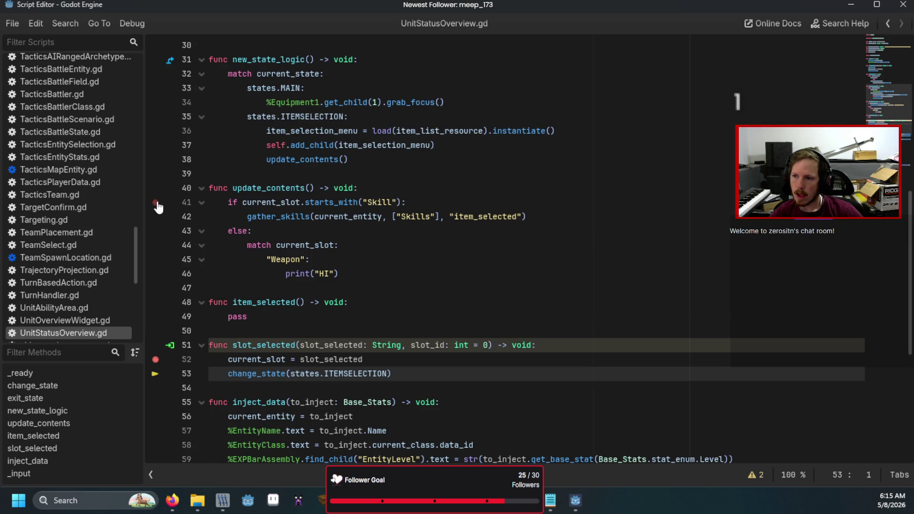
pyautogui.scroll(10, 411, 245)
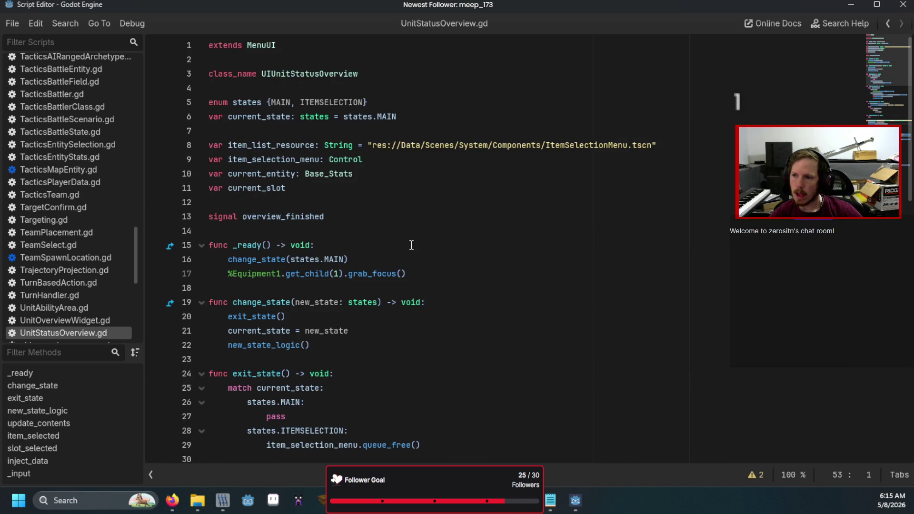
pyautogui.click(340, 188)
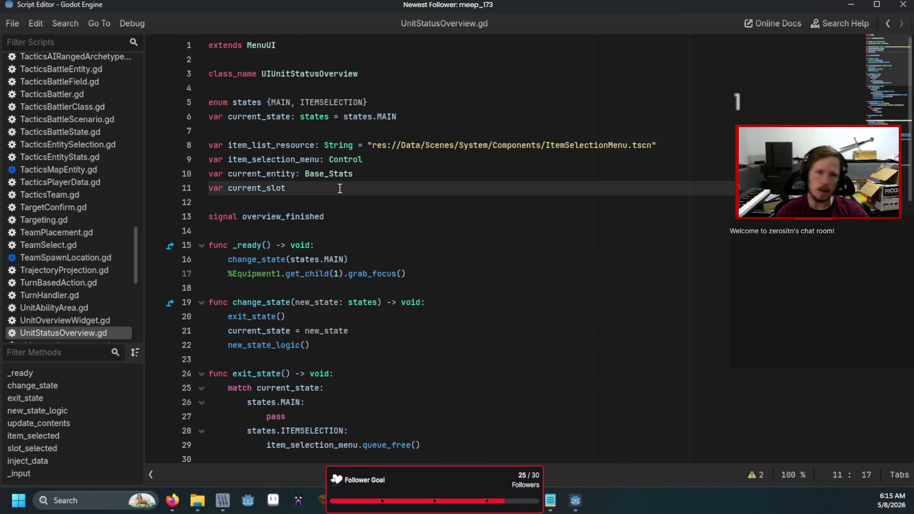
pyautogui.write(': String')
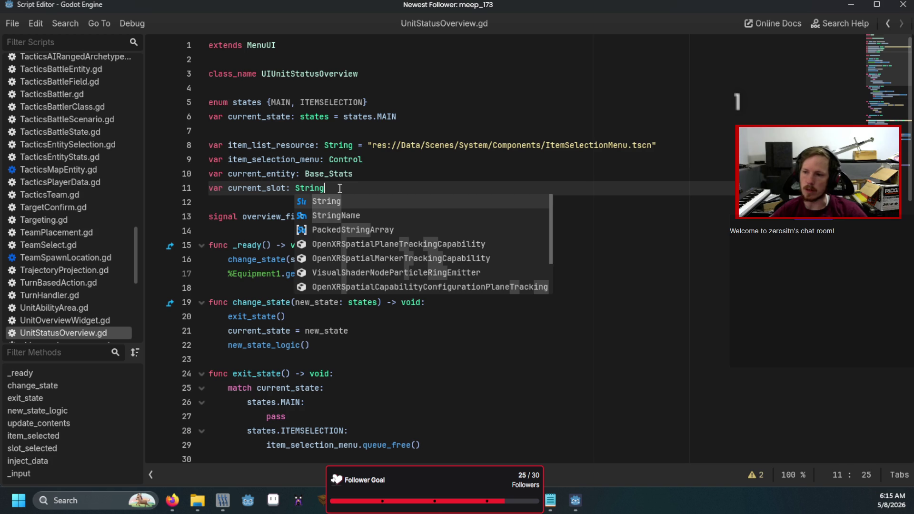
pyautogui.click(363, 160)
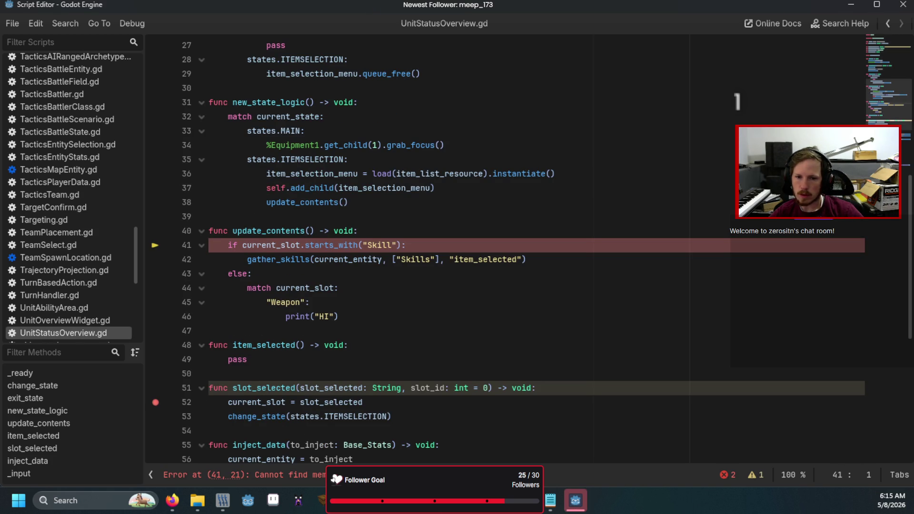
pyautogui.click(382, 296)
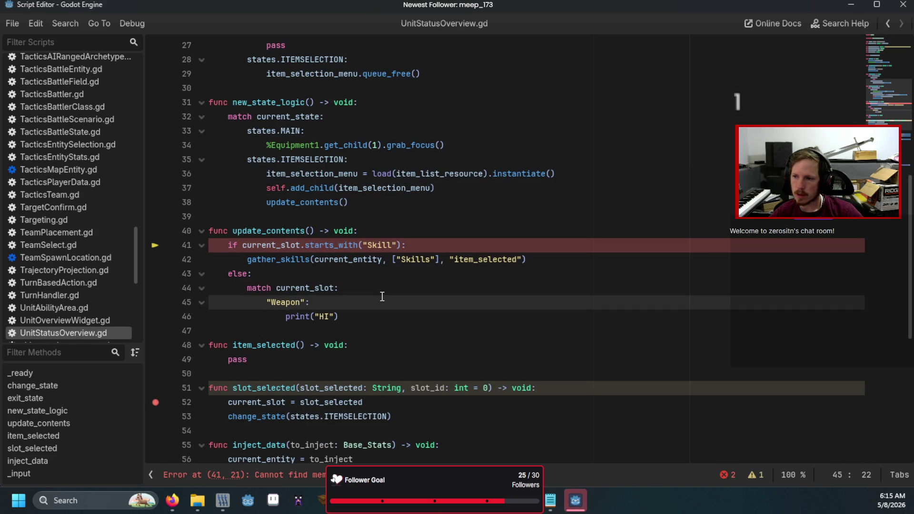
pyautogui.scroll(4, 382, 296)
pyautogui.scroll(-1, 381, 300)
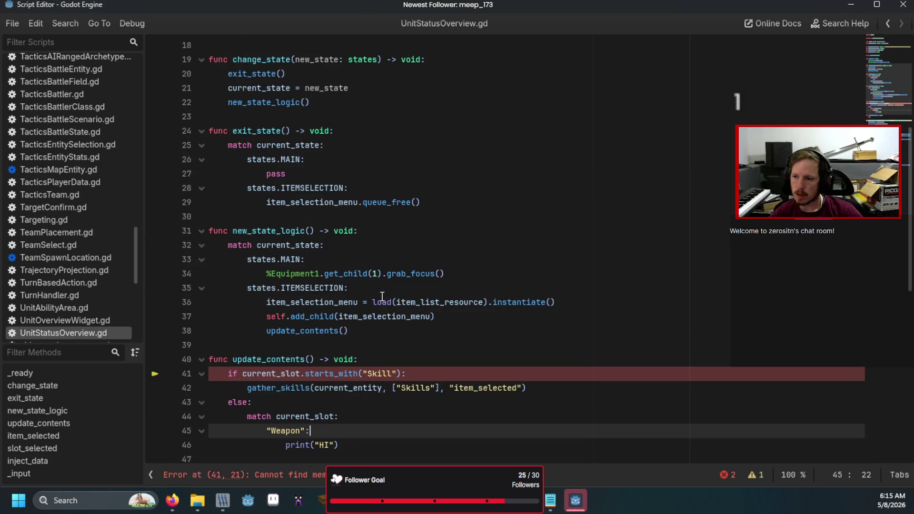
# Replace starts_with with begins_with on line 41
pyautogui.doubleClick(319, 373)
pyautogui.write('begins')
pyautogui.press('Return')
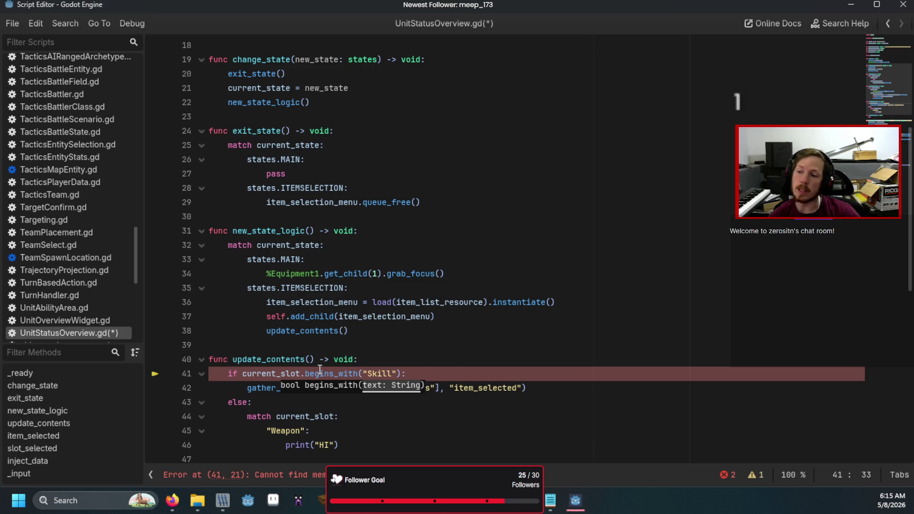
# Save and run the game, confirm it prints HI, then close the game window
pyautogui.scroll(-5, 183, 359)
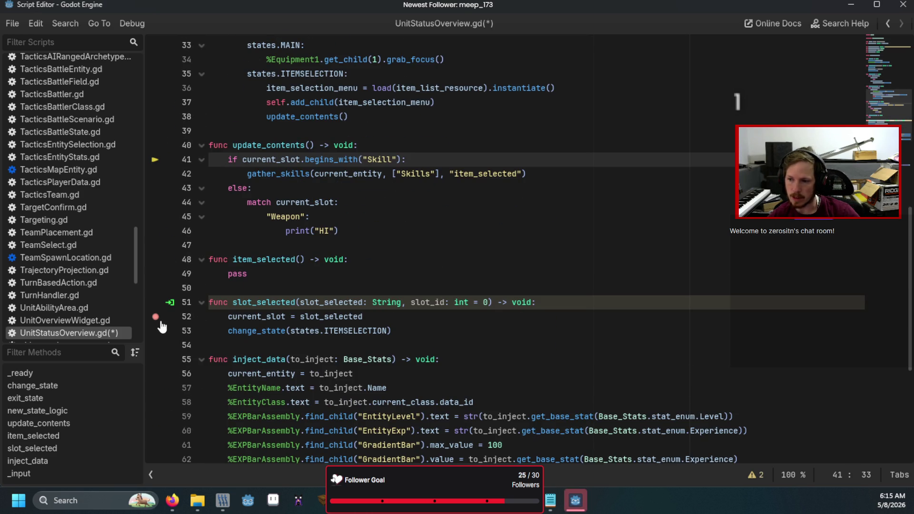
pyautogui.press('F6')
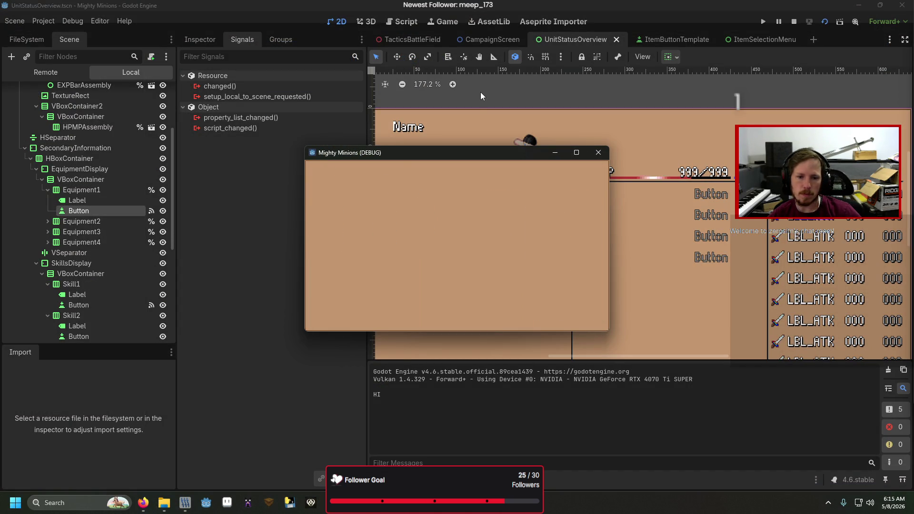
pyautogui.click(601, 154)
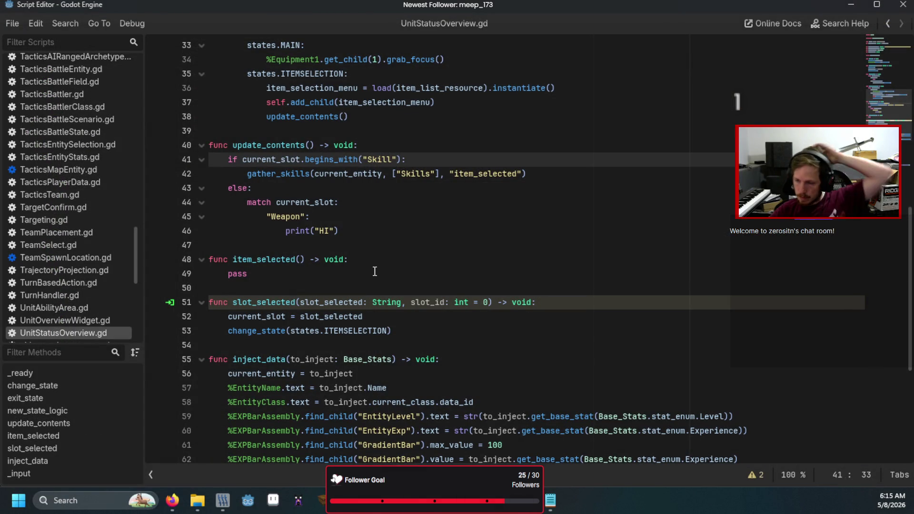
pyautogui.moveTo(362, 234); pyautogui.dragTo(288, 236)
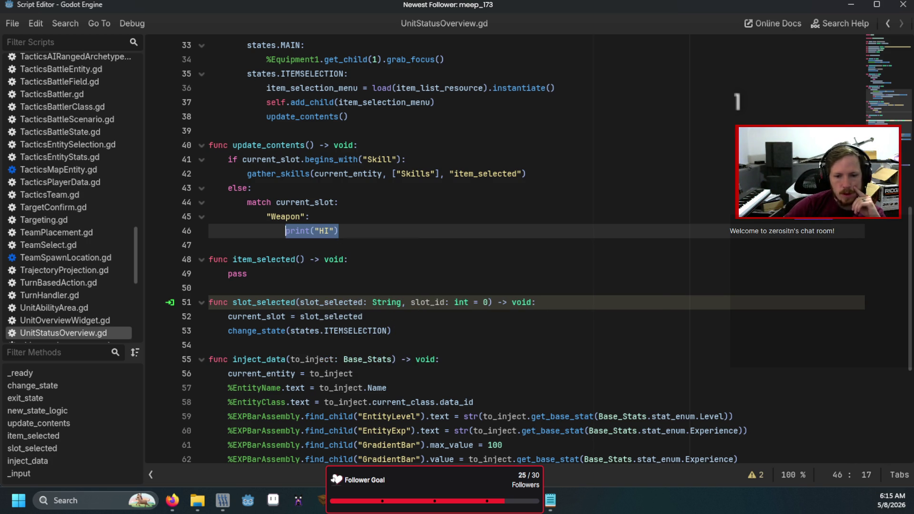
pyautogui.hotkey('alt', 'Tab')
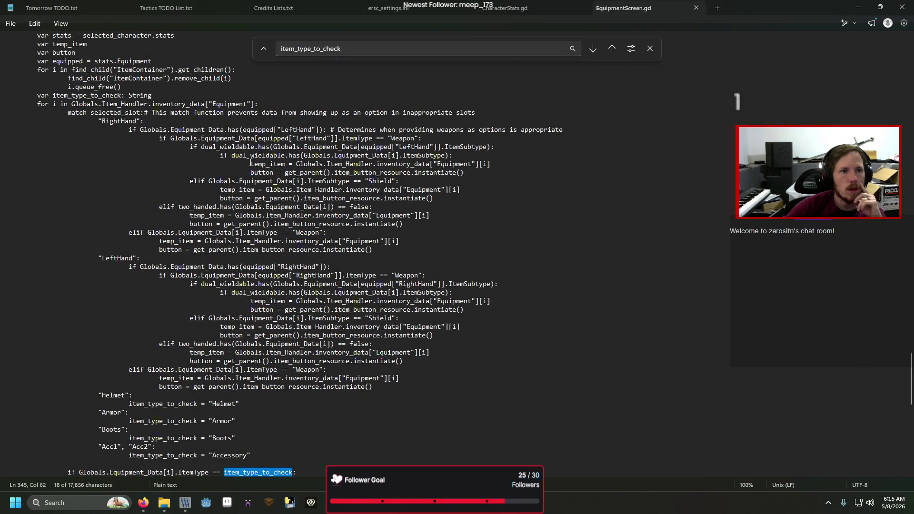
# Declare var item_type_to_check: String on a new line under else:
pyautogui.hotkey('alt', 'Tab')
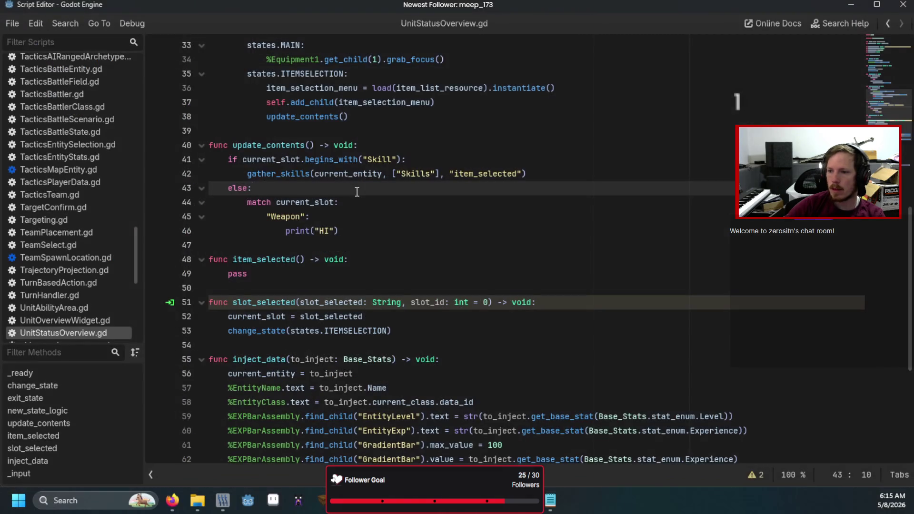
pyautogui.press('Return')
pyautogui.write('var ti')
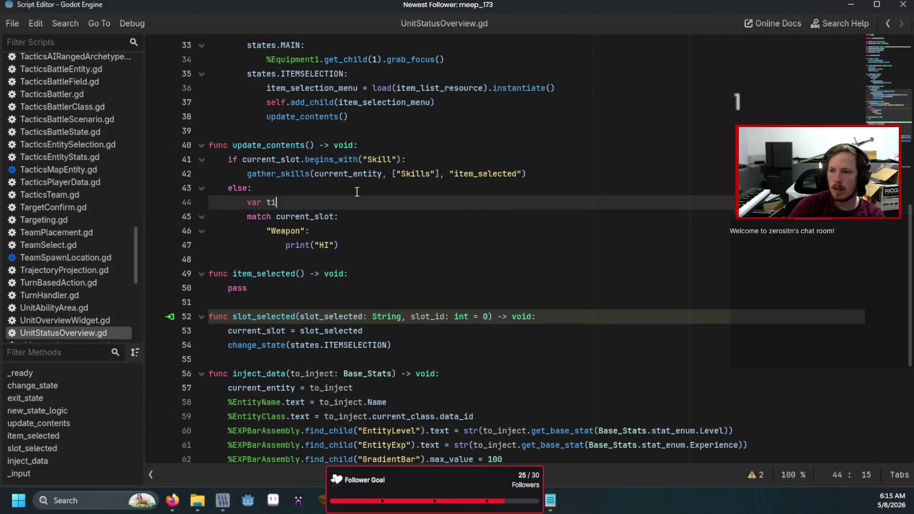
pyautogui.press('BackSpace')
pyautogui.write('item_type_to_che')
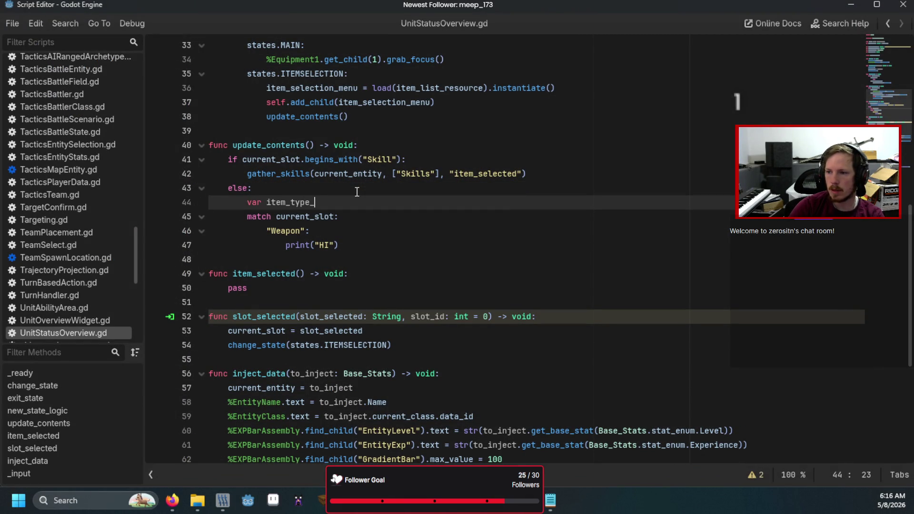
pyautogui.write('ck: String')
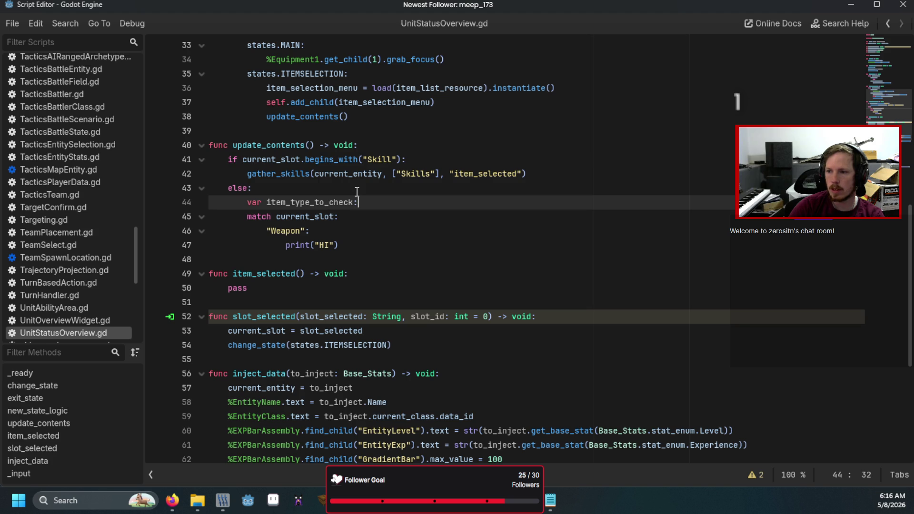
pyautogui.click(355, 216)
pyautogui.moveTo(338, 245); pyautogui.dragTo(286, 246)
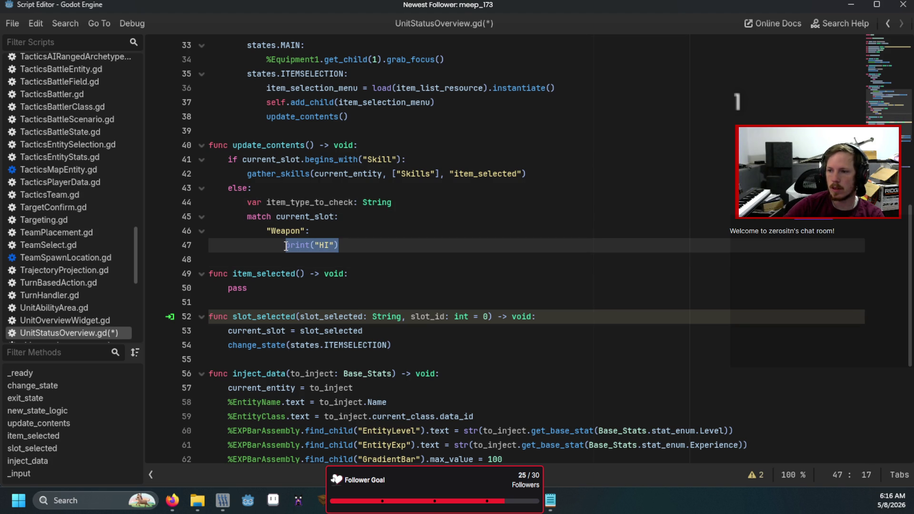
pyautogui.moveTo(380, 207)
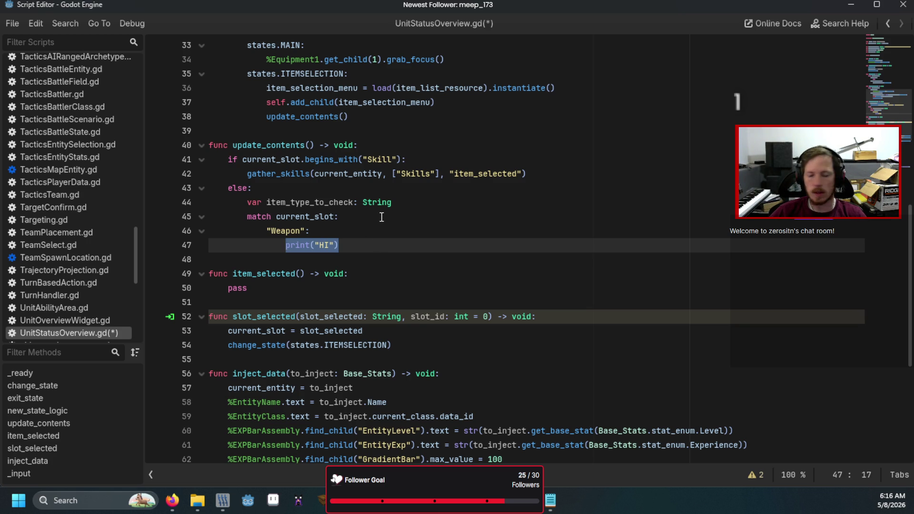
pyautogui.click(409, 202)
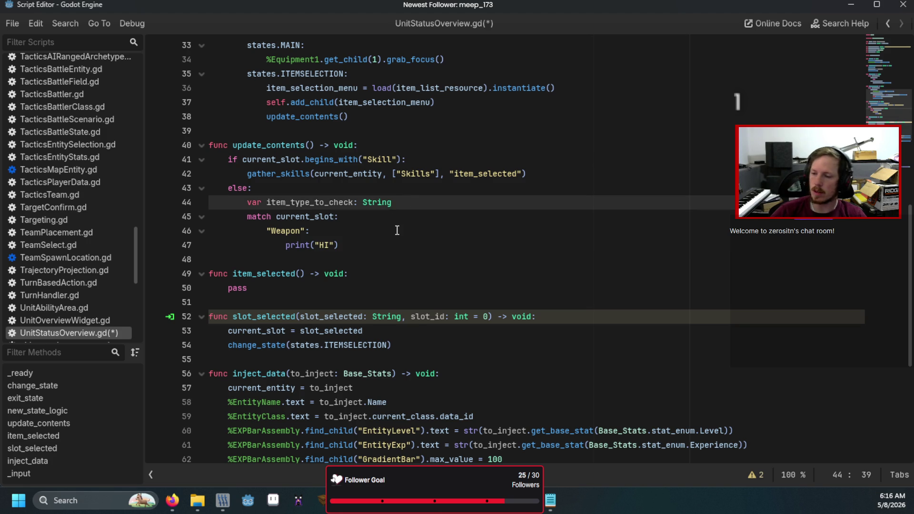
# Begin a 'for i in Globals.Item_Data' loop below the variable declaration
pyautogui.press('Return')
pyautogui.write('for i in ')
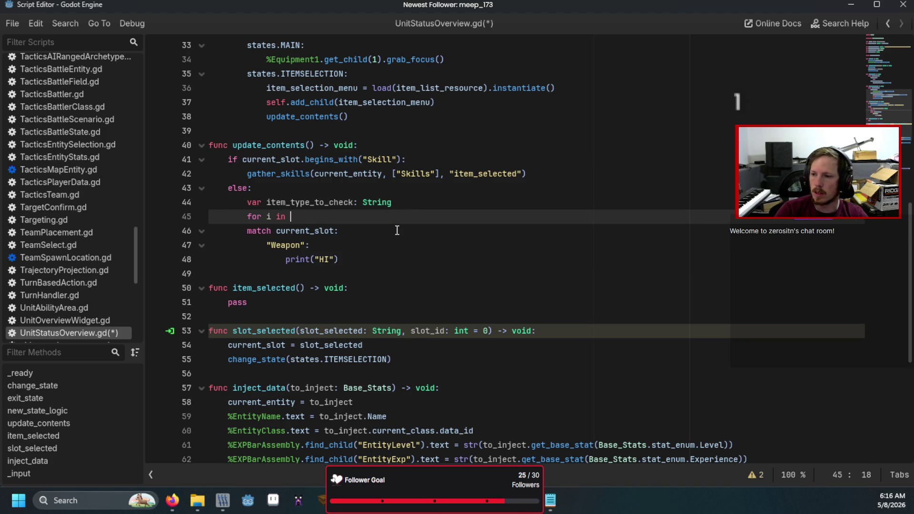
pyautogui.write('Globals.ite')
pyautogui.press('Return')
pyautogui.press('BackSpace')
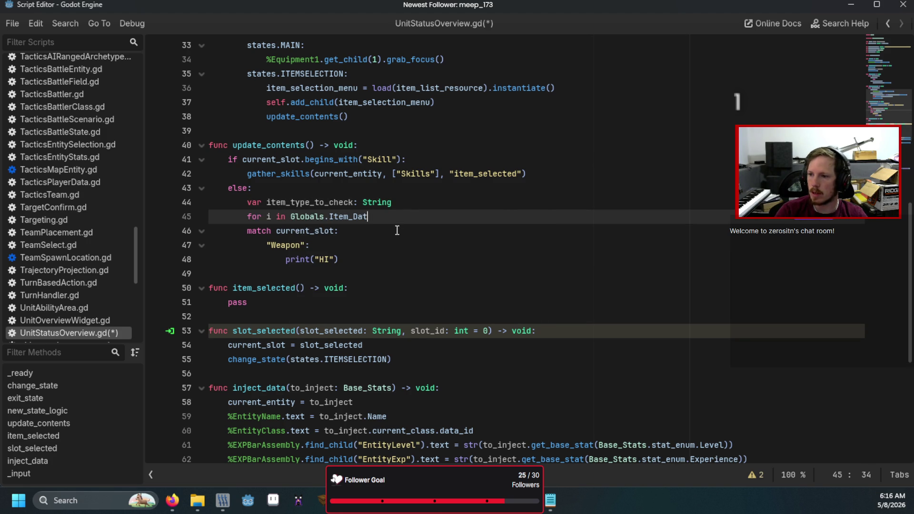
pyautogui.write('a')
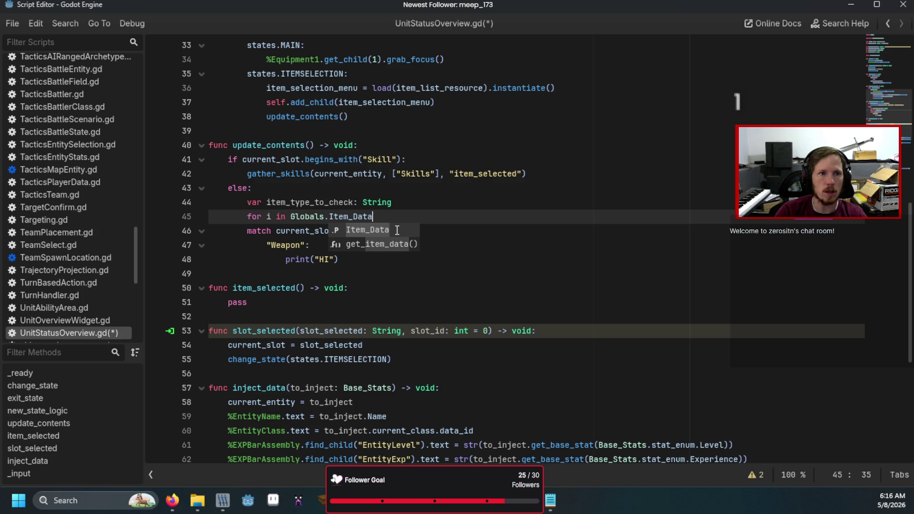
pyautogui.write('.i')
pyautogui.press('BackSpace')
pyautogui.press('BackSpace')
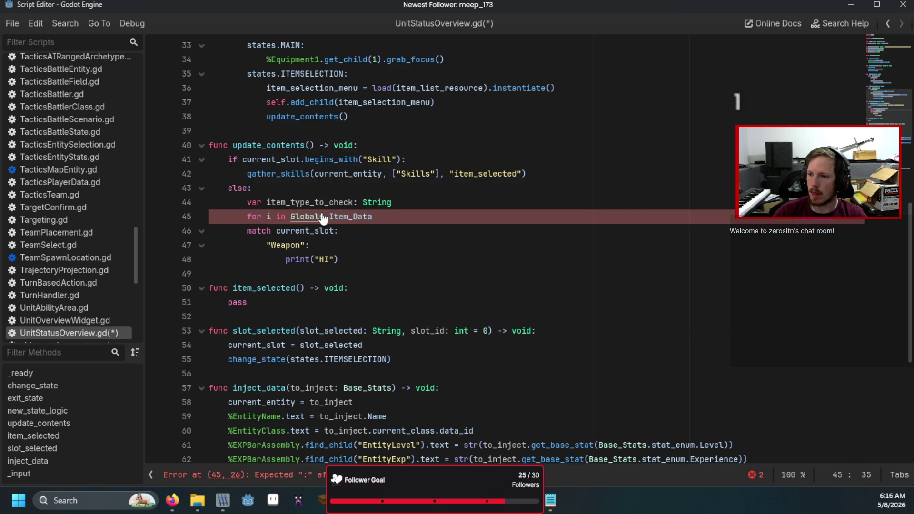
# Inspect Item_Handler and get_item_data in Globals.gd, then return to the scene view
pyautogui.keyDown('ctrl'); pyautogui.click(320, 216); pyautogui.keyUp('ctrl')
pyautogui.scroll(-14, 304, 242)
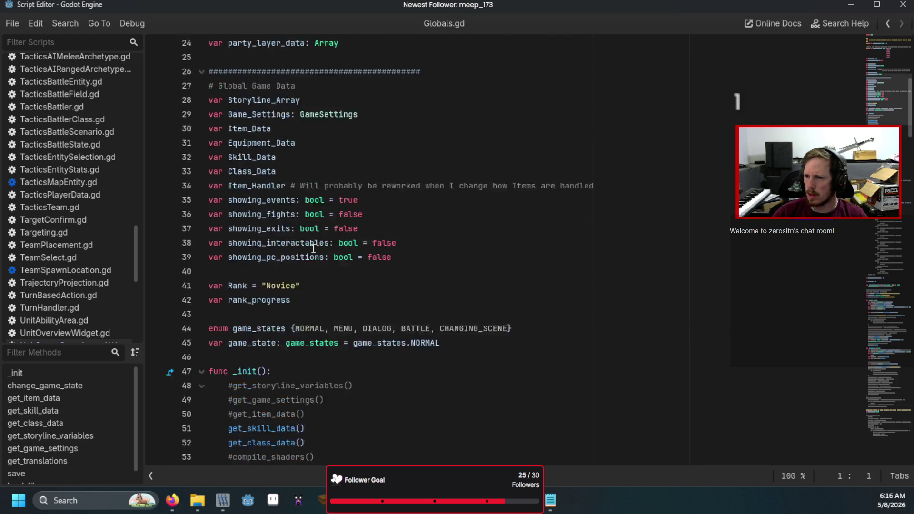
pyautogui.scroll(-2, 314, 248)
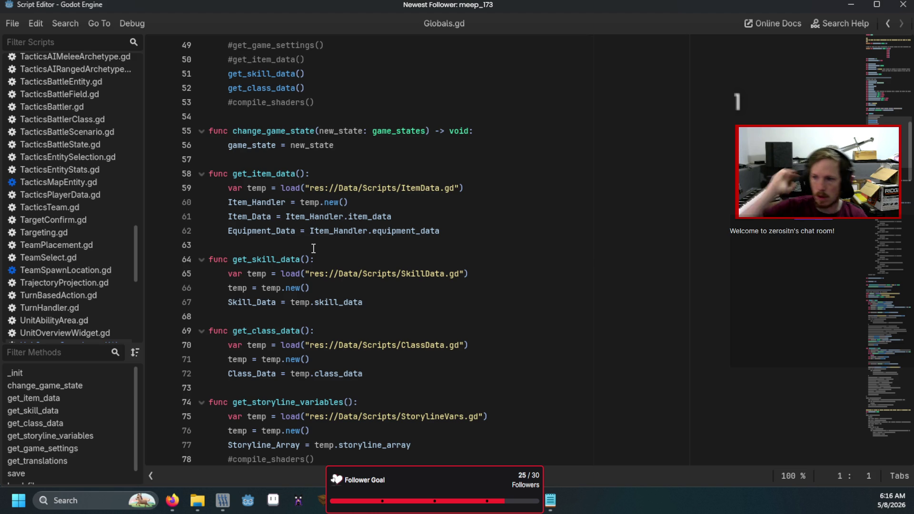
pyautogui.keyDown('ctrl'); pyautogui.click(270, 206); pyautogui.keyUp('ctrl')
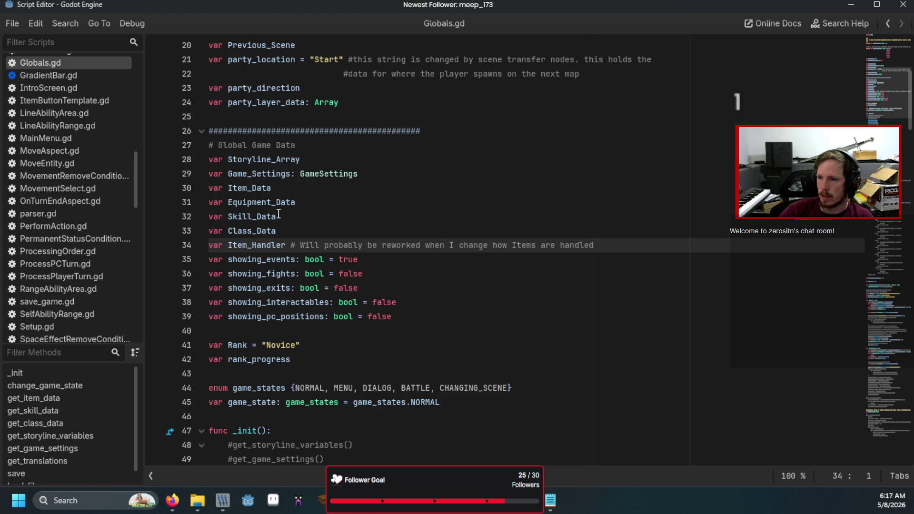
pyautogui.scroll(-10, 257, 243)
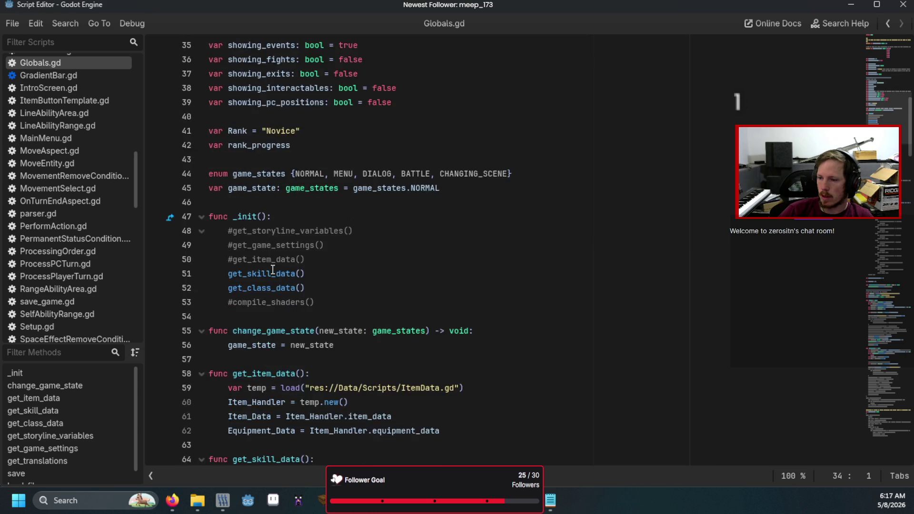
pyautogui.click(351, 130)
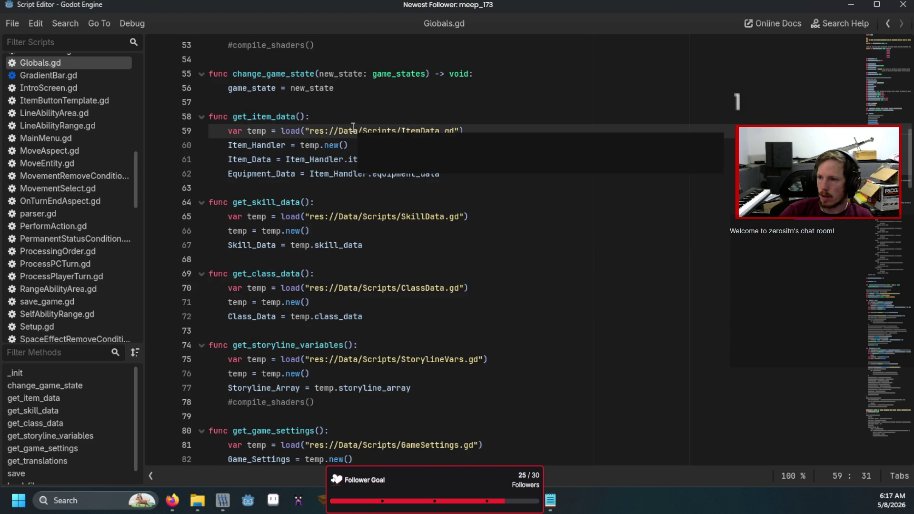
pyautogui.click(345, 159)
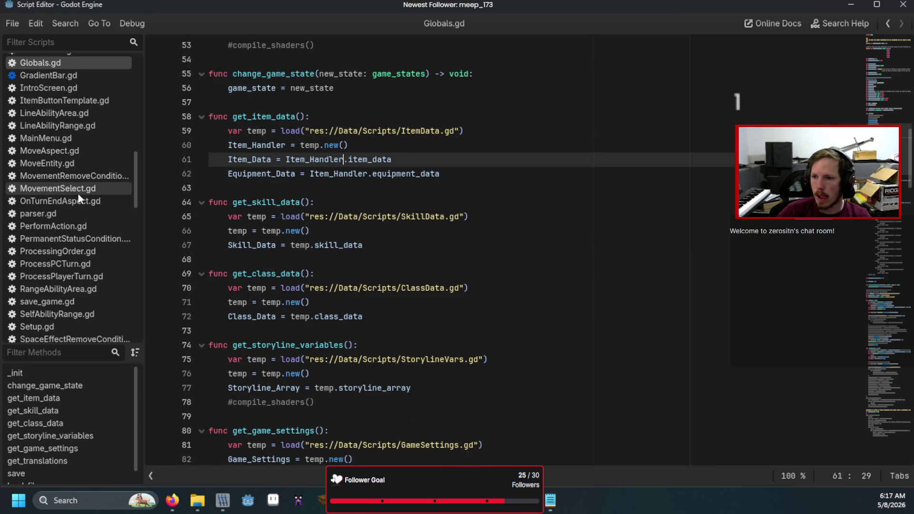
pyautogui.scroll(-5, 78, 193)
pyautogui.scroll(-5, 76, 202)
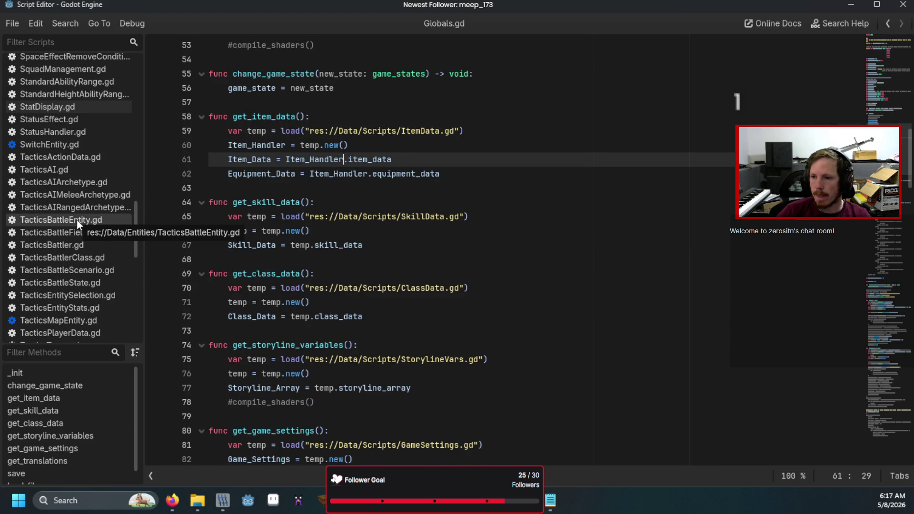
pyautogui.scroll(4, 242, 233)
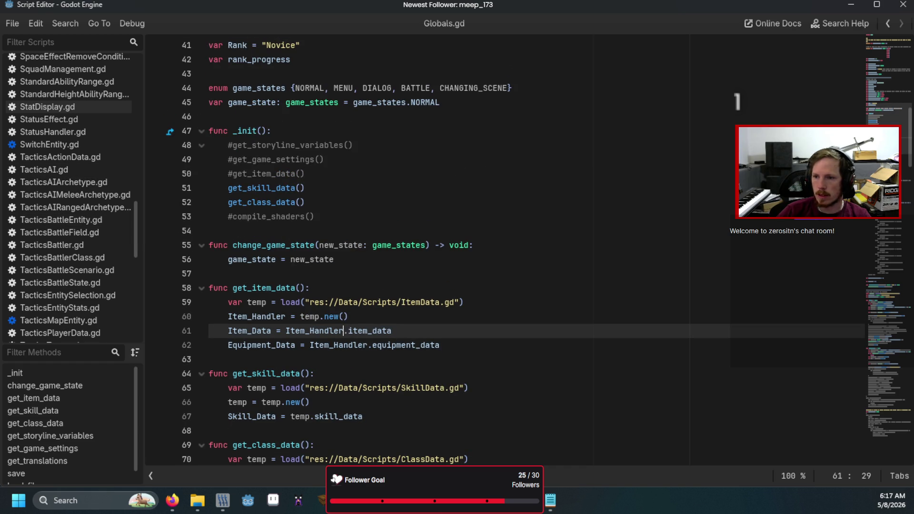
pyautogui.hotkey('alt', 'Tab')
pyautogui.scroll(3, 27, 168)
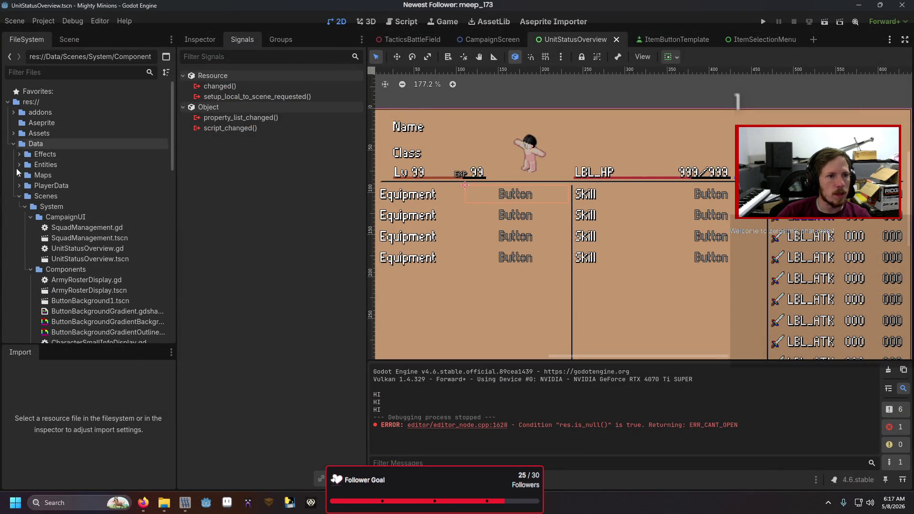
# Compare with the Item_Handler loop in the old EquipmentScreen.gd, collapsing the Scenes folder
pyautogui.click(23, 197)
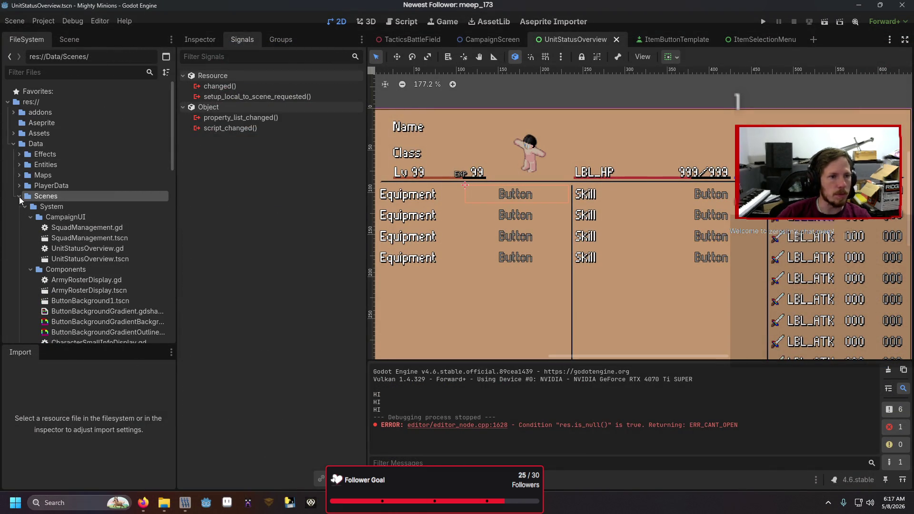
pyautogui.click(19, 196)
pyautogui.scroll(-3, 28, 172)
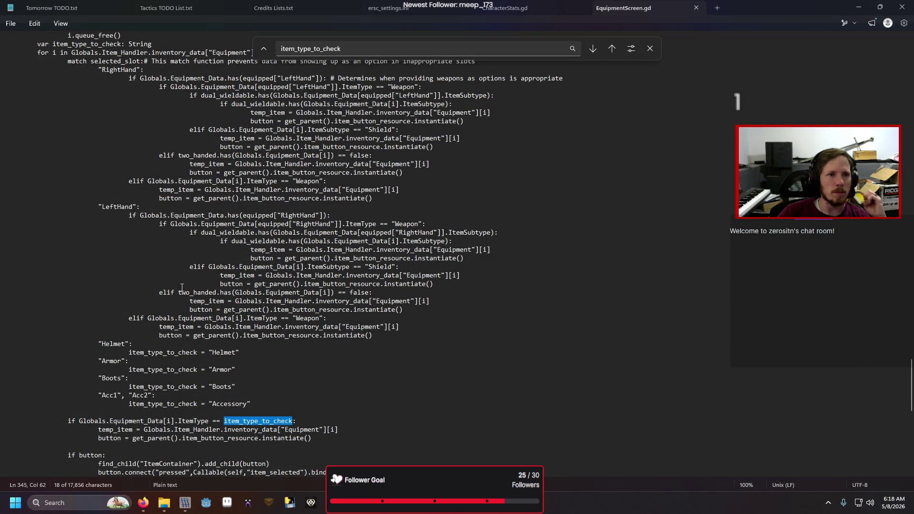
pyautogui.moveTo(152, 430); pyautogui.dragTo(224, 428)
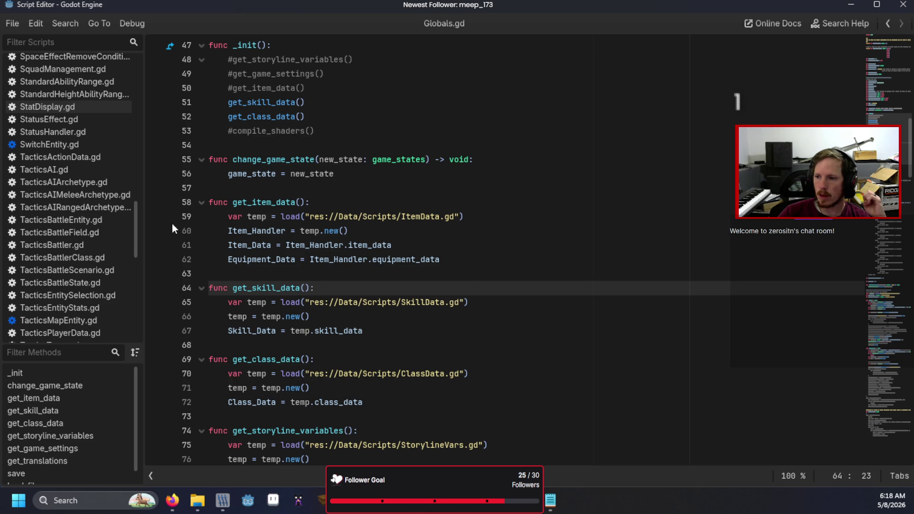
pyautogui.scroll(5, 73, 203)
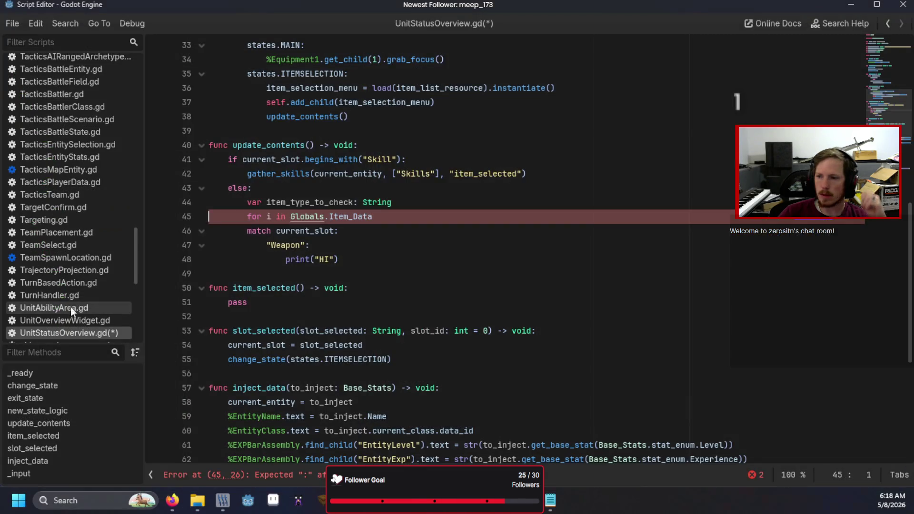
# Loop over Globals.Item_Handler.inventory_data printing each i, then save and run the game
pyautogui.doubleClick(376, 218)
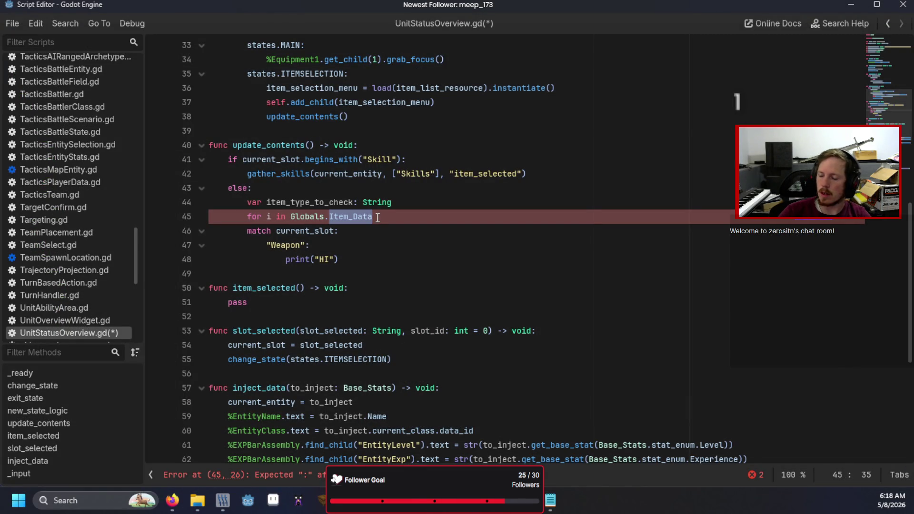
pyautogui.write('Item_')
pyautogui.press('Down')
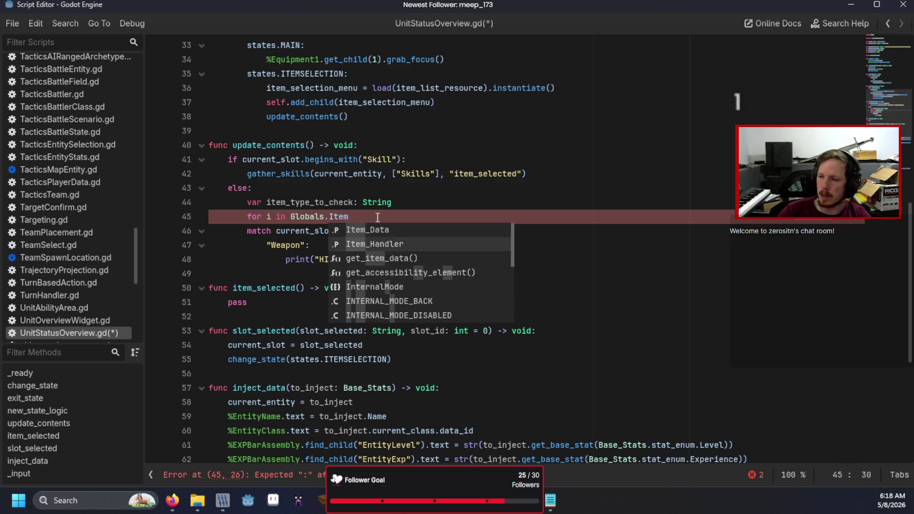
pyautogui.press('Return')
pyautogui.write('nventor')
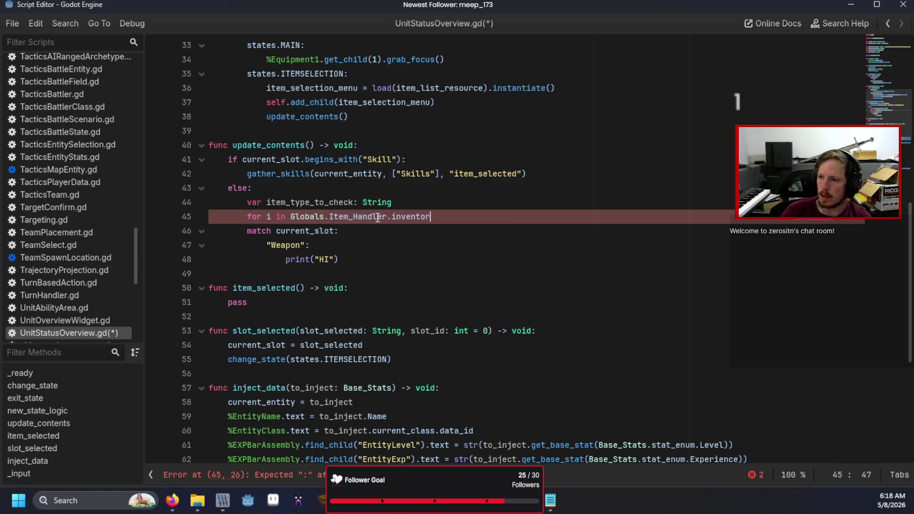
pyautogui.write('y_data')
pyautogui.write(':')
pyautogui.press('Return')
pyautogui.write('p')
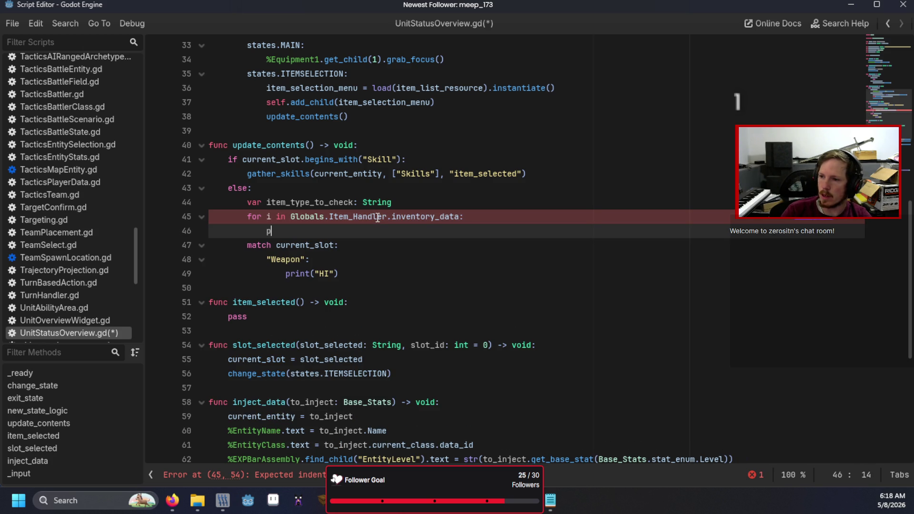
pyautogui.write('rint(i')
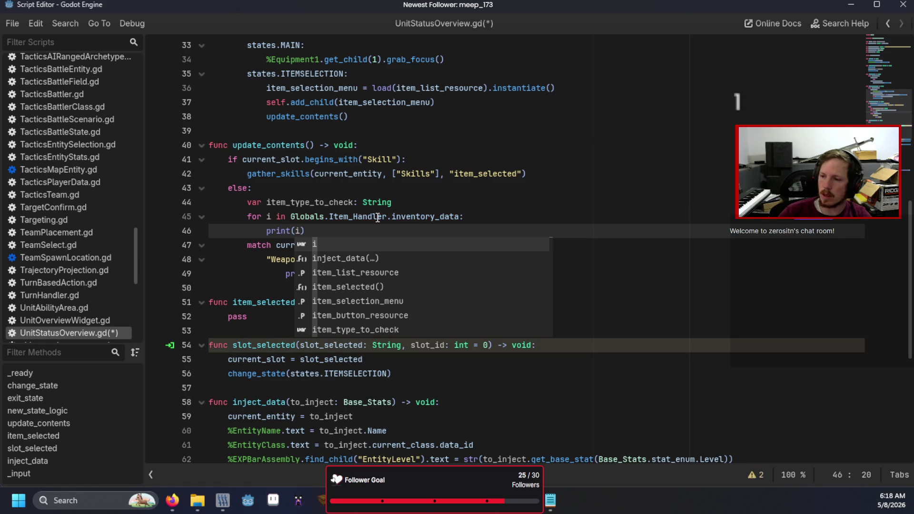
pyautogui.press('F6')
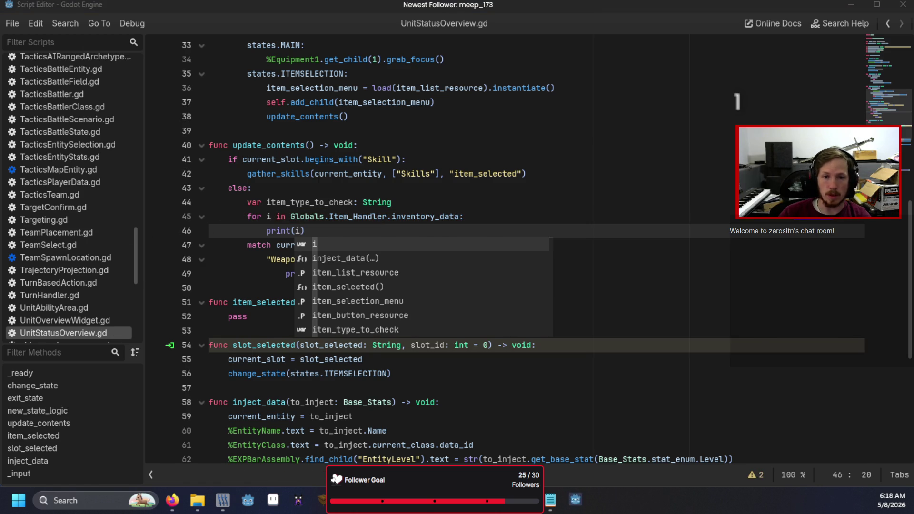
pyautogui.press('Return')
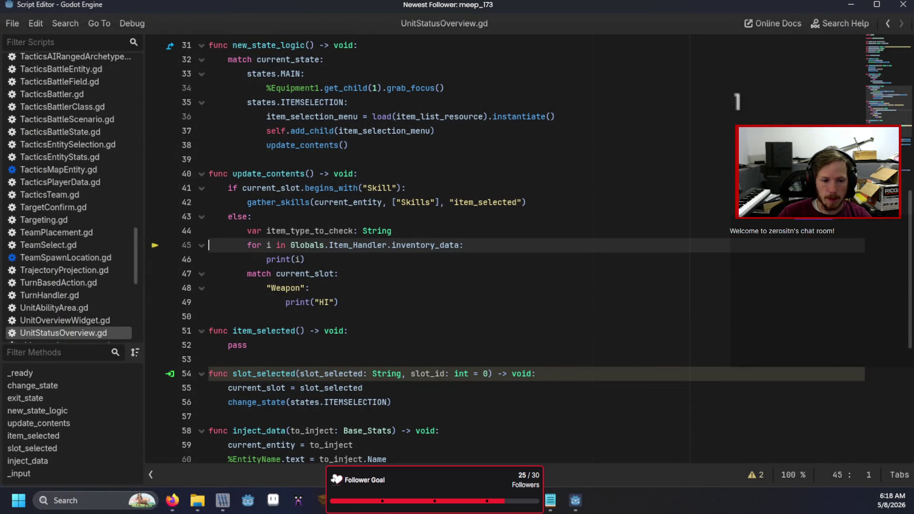
# Open the old Data/Scripts/ItemData.gd in Notepad and copy all of its code
pyautogui.click(197, 501)
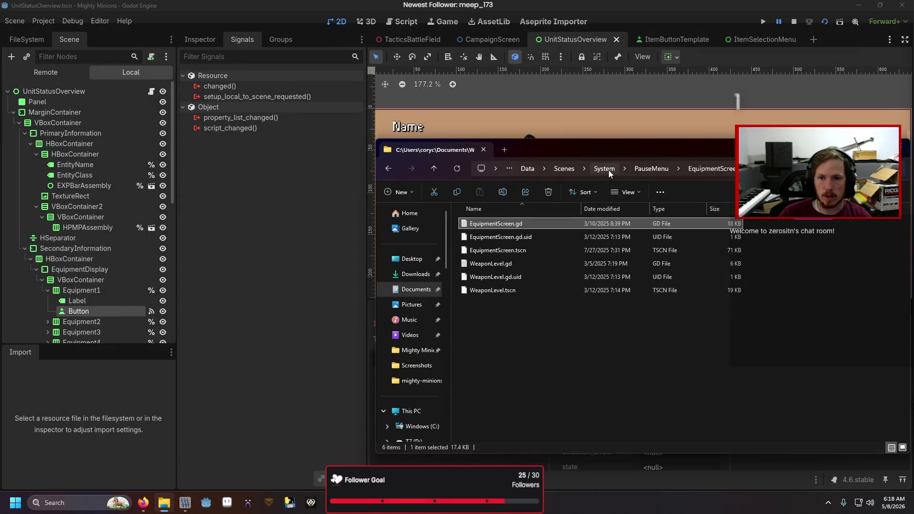
pyautogui.click(528, 169)
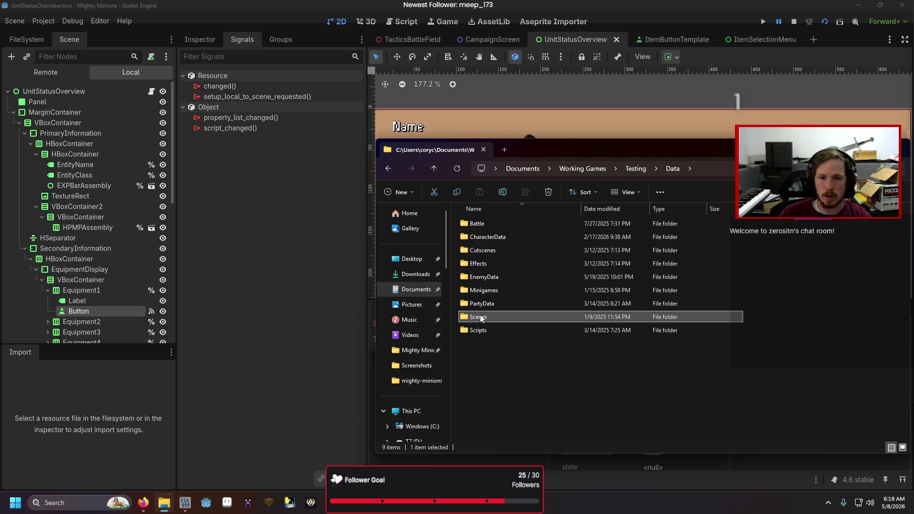
pyautogui.doubleClick(478, 330)
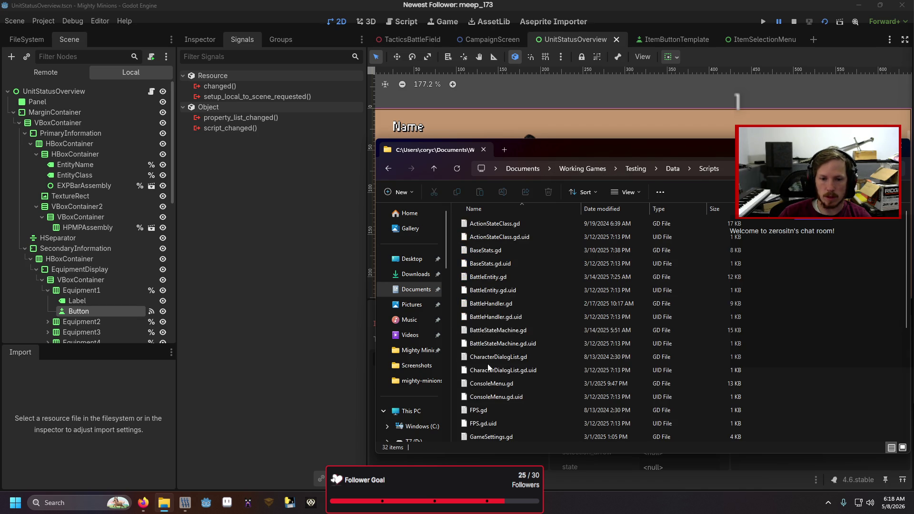
pyautogui.scroll(-2, 489, 366)
pyautogui.scroll(-1, 491, 391)
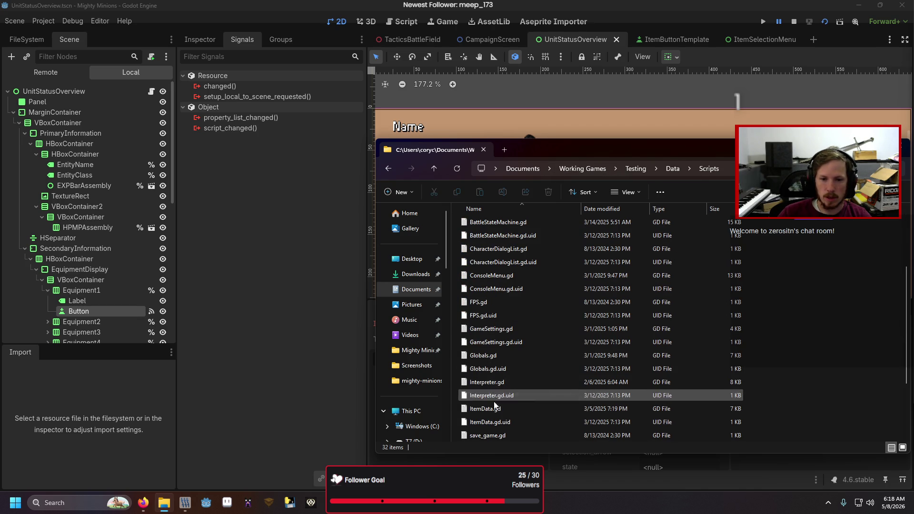
pyautogui.doubleClick(494, 407)
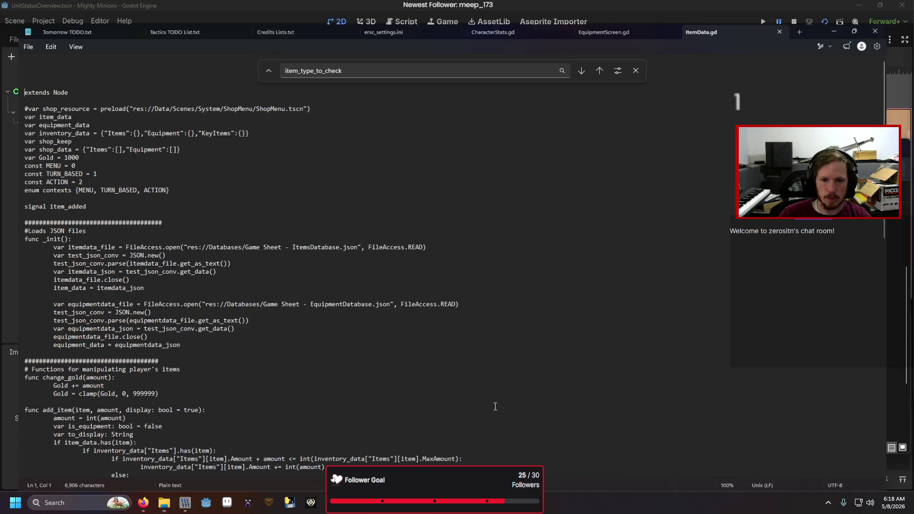
pyautogui.hotkey('ctrl', 'a')
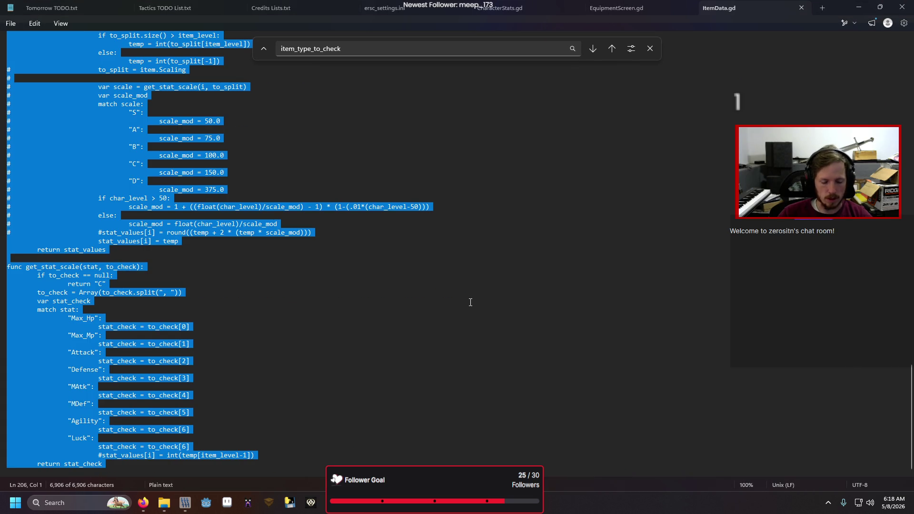
pyautogui.hotkey('alt', 'Tab')
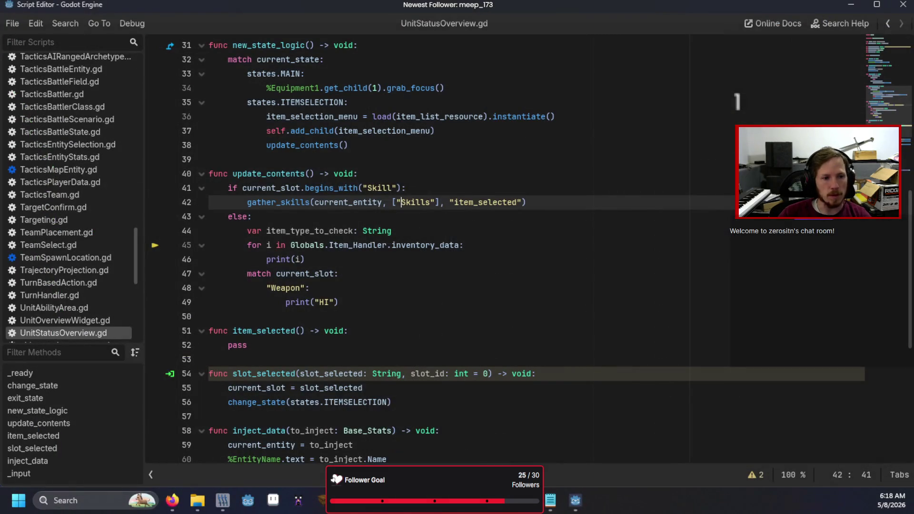
# Create a new script named ItemData in Godot's Scripts folder
pyautogui.hotkey('alt', 'Tab')
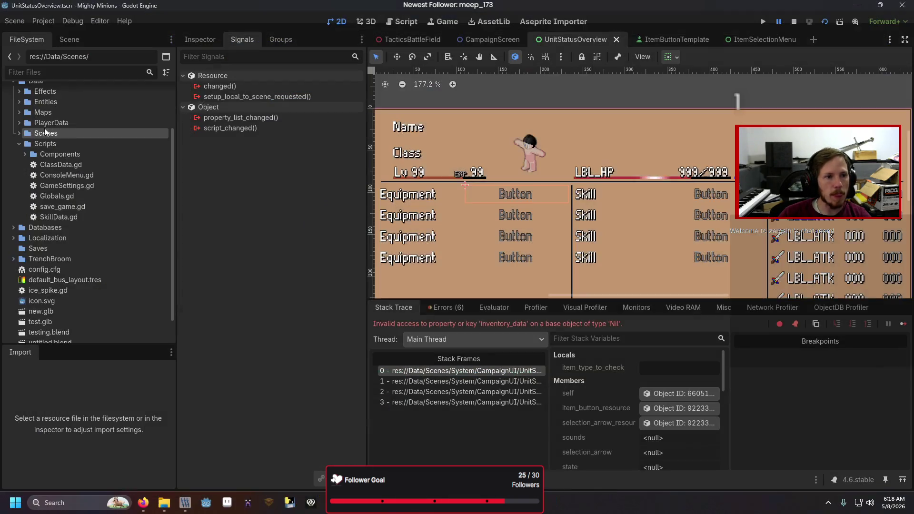
pyautogui.rightClick(65, 146)
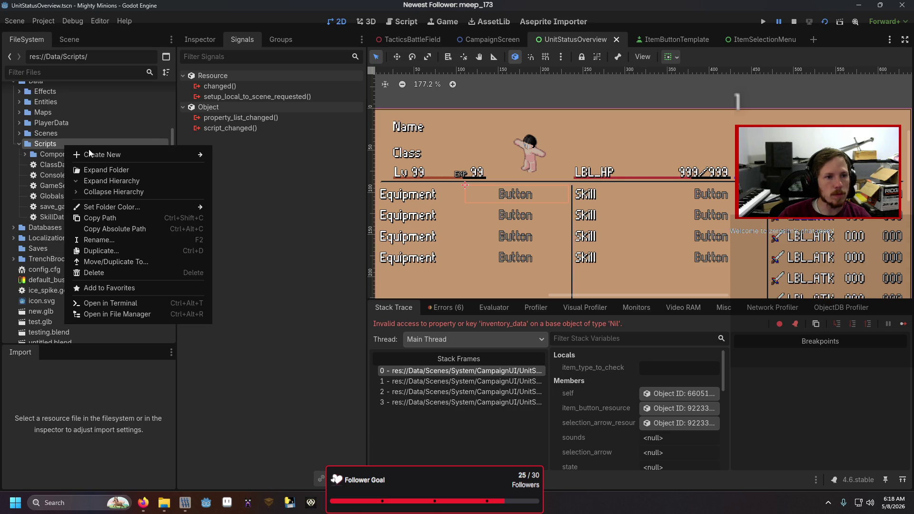
pyautogui.moveTo(92, 155)
pyautogui.click(243, 177)
pyautogui.write('ItemData')
pyautogui.press('Return')
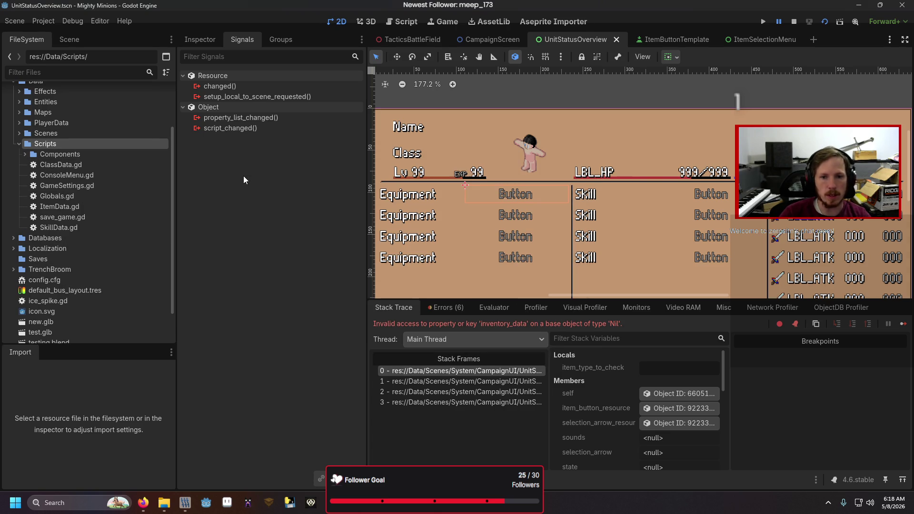
# Replace the new ItemData.gd placeholder text with the copied code
pyautogui.hotkey('ctrl', 'a')
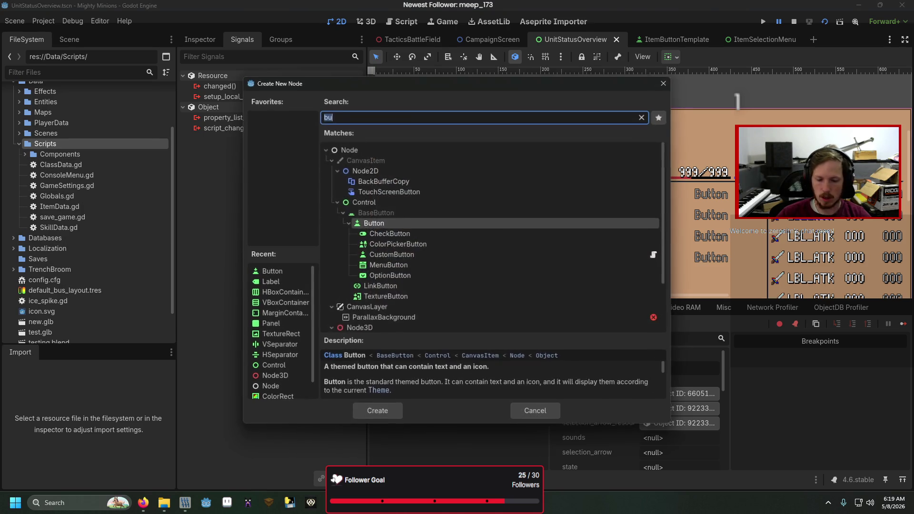
pyautogui.hotkey('ctrl', 'v')
pyautogui.press('Escape')
pyautogui.hotkey('alt', 'Tab')
pyautogui.hotkey('ctrl', 'a')
pyautogui.hotkey('ctrl', 'v')
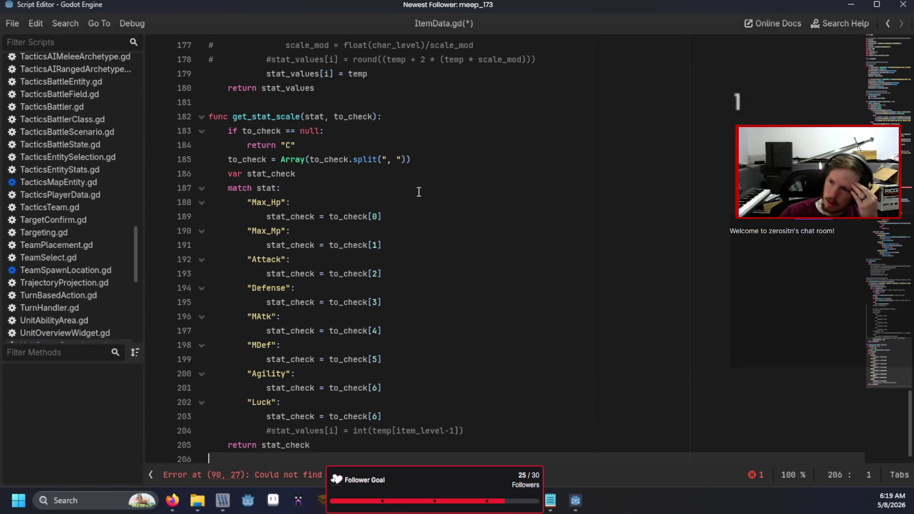
# Change use_item's target type on line 90 from BattleEntity to TacticsBattler
pyautogui.click(305, 475)
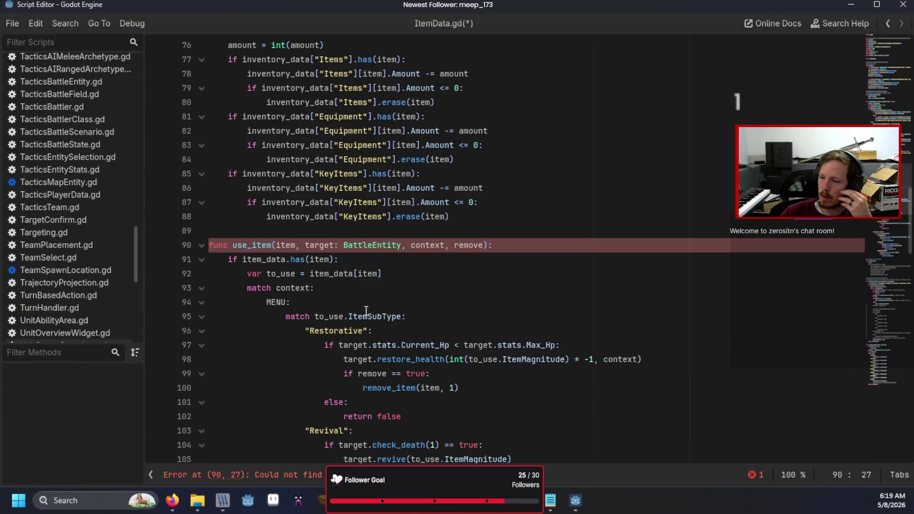
pyautogui.doubleClick(370, 245)
pyautogui.write('Tactics')
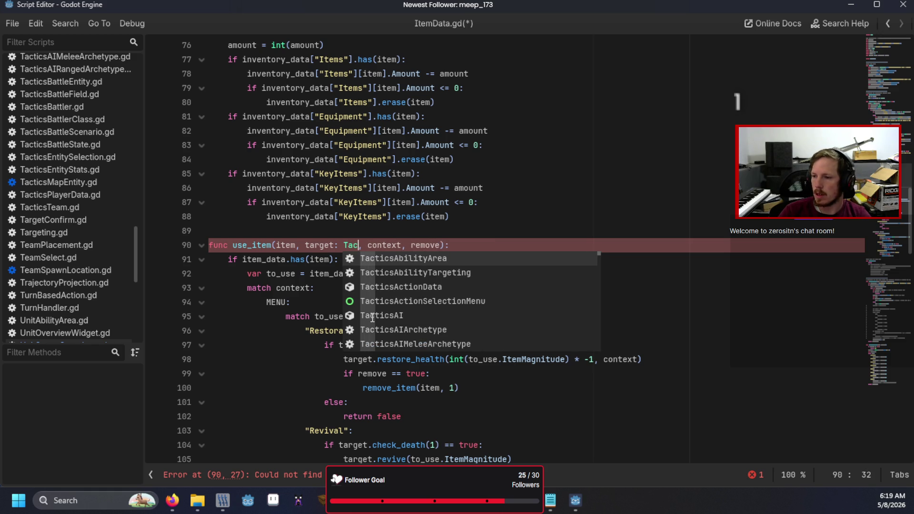
pyautogui.write('Battler')
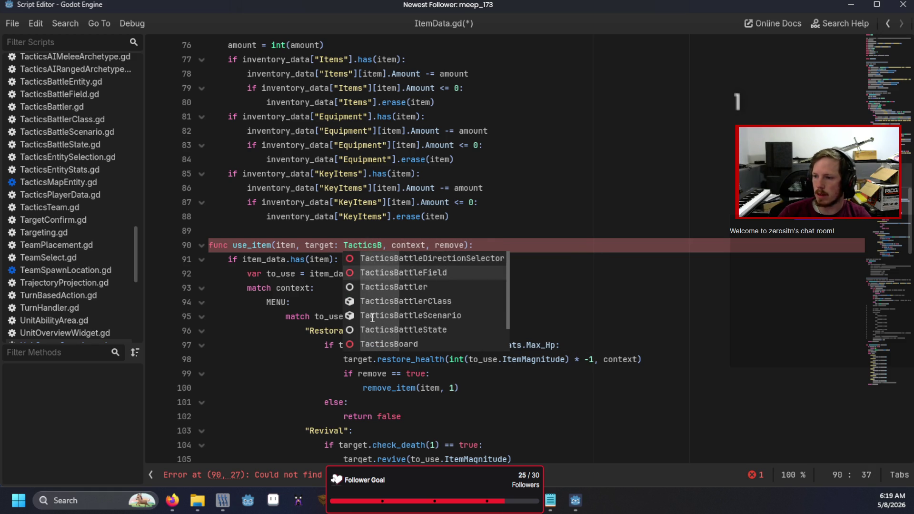
# Comment out the StatusRecovery branch on lines 127–130 to clear the line 128 error
pyautogui.click(428, 475)
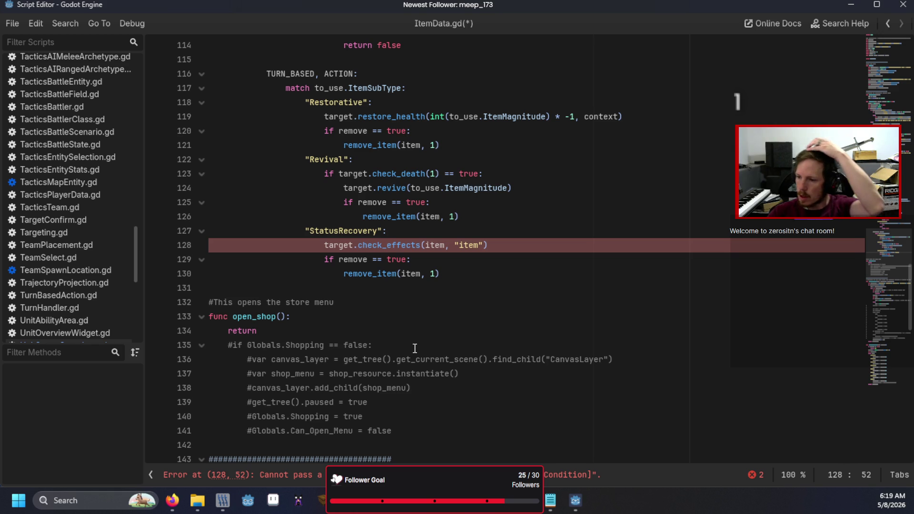
pyautogui.scroll(11, 415, 349)
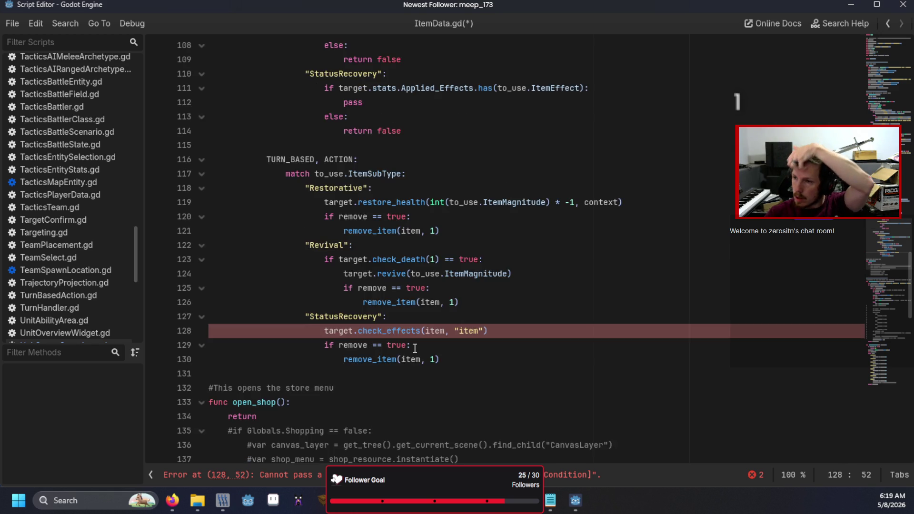
pyautogui.scroll(-8, 414, 348)
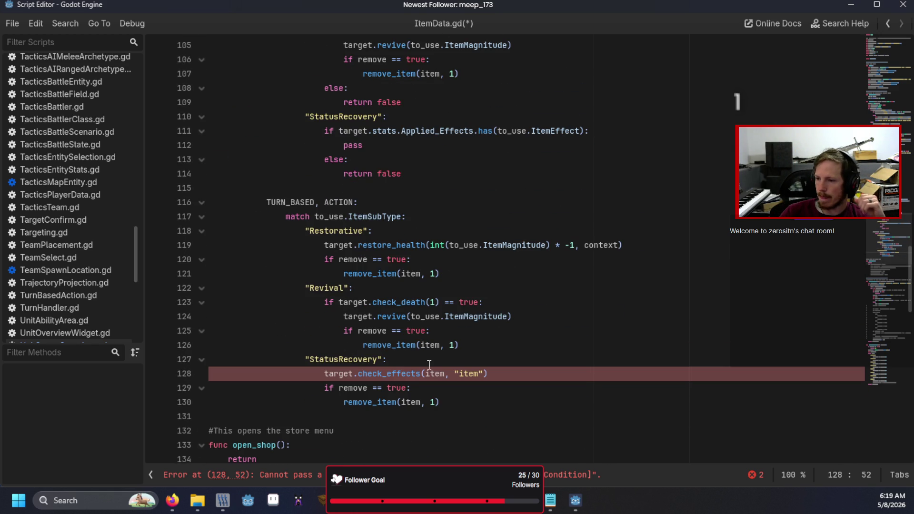
pyautogui.moveTo(459, 405)
pyautogui.mouseDown()
pyautogui.moveTo(192, 374)
pyautogui.moveTo(189, 363)
pyautogui.mouseUp()
pyautogui.hotkey('ctrl', 'k')
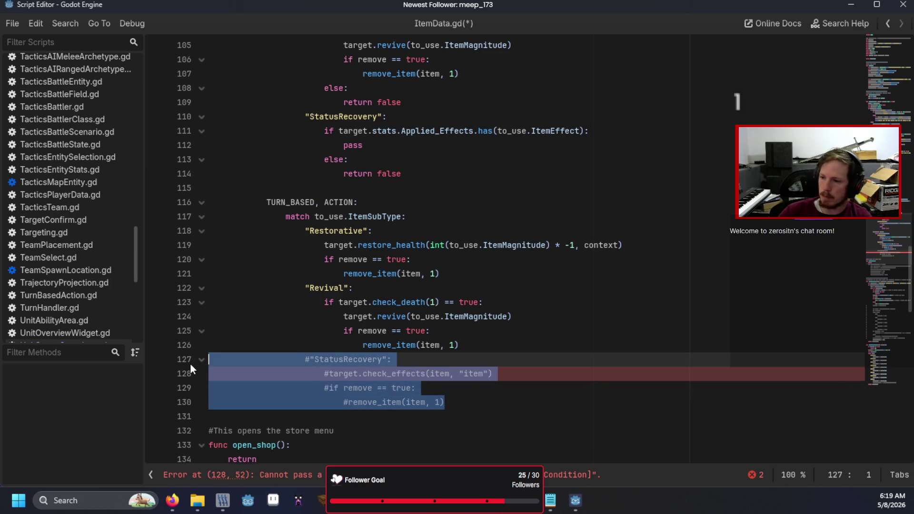
pyautogui.scroll(-2, 387, 300)
pyautogui.scroll(18, 387, 300)
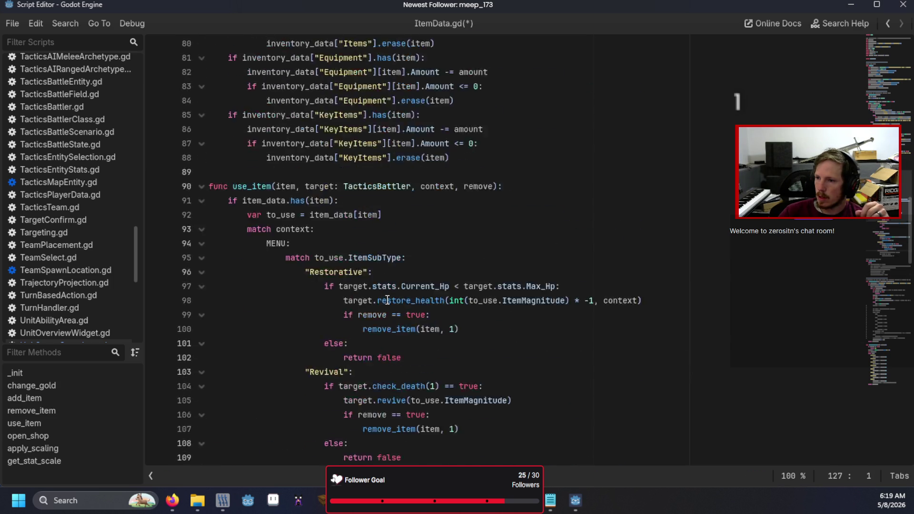
pyautogui.scroll(13, 387, 300)
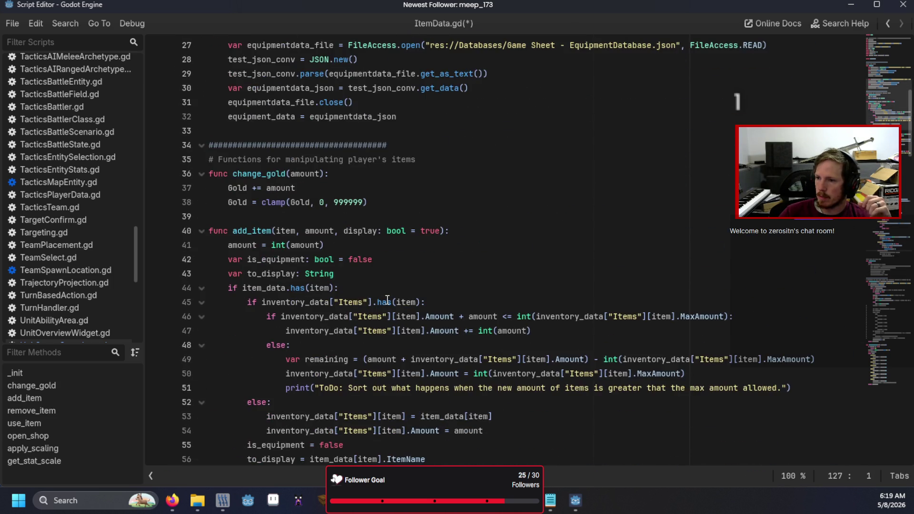
pyautogui.scroll(3, 387, 300)
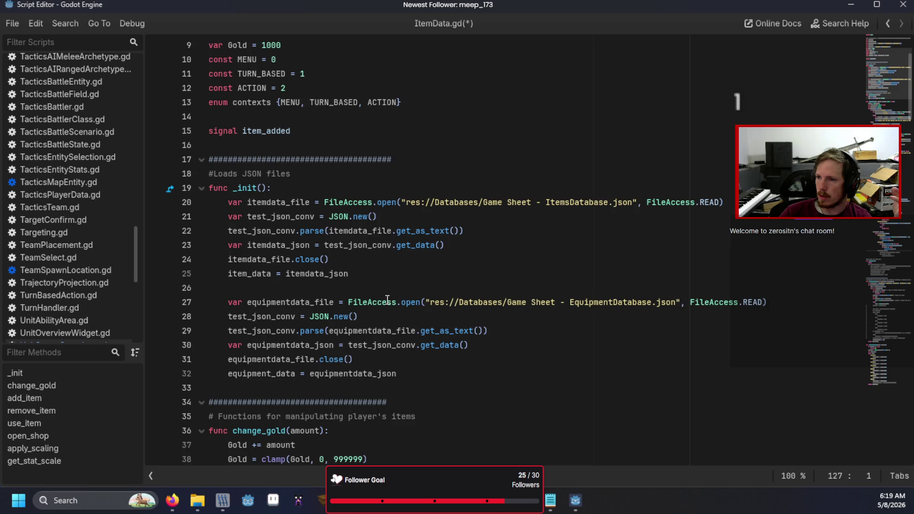
pyautogui.scroll(3, 387, 299)
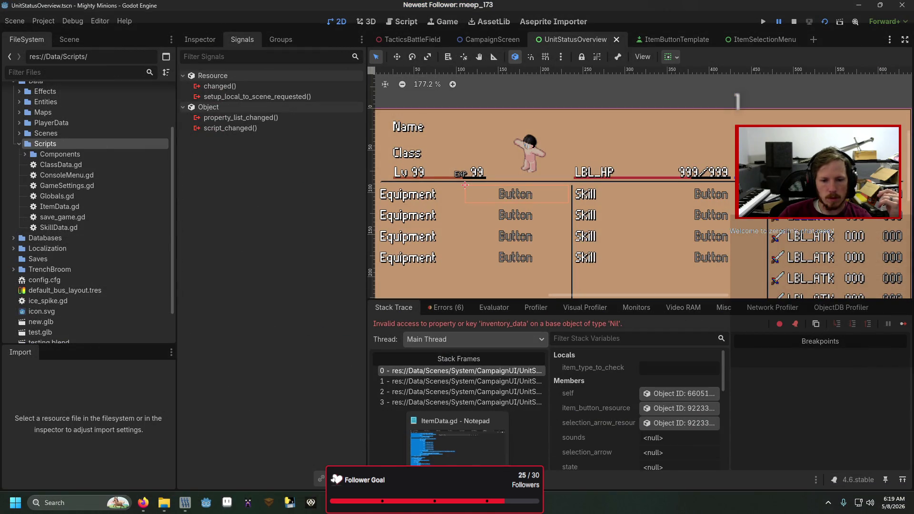
# Review the old EquipmentScreen.gd equipment-slot code in Notepad, then go back to Godot's script editor
pyautogui.click(459, 440)
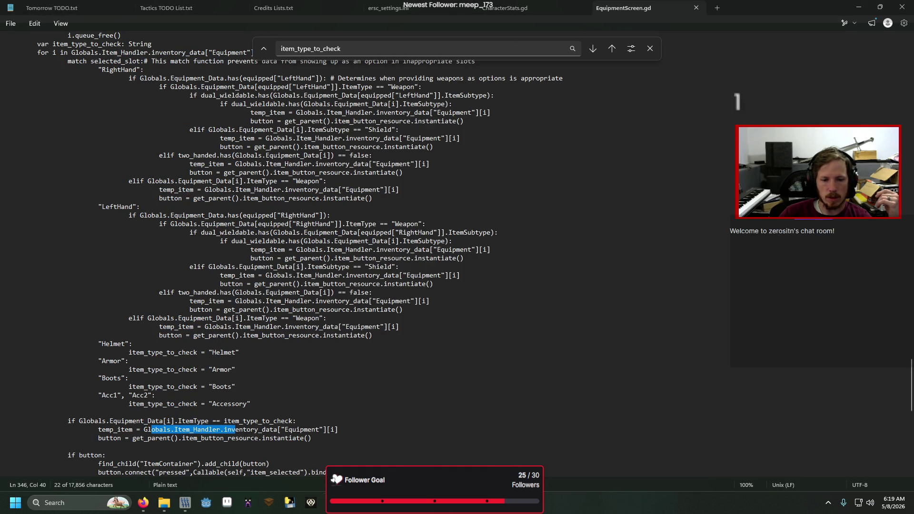
pyautogui.click(164, 502)
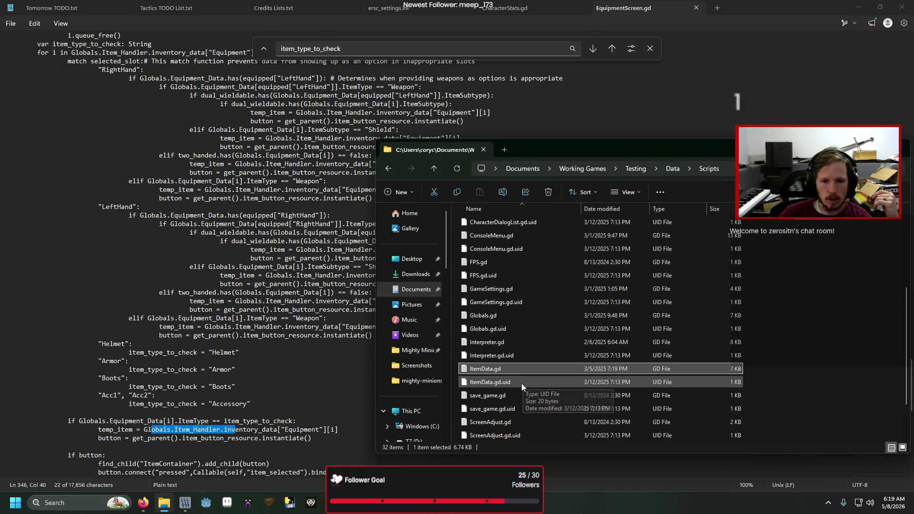
pyautogui.scroll(-2, 516, 366)
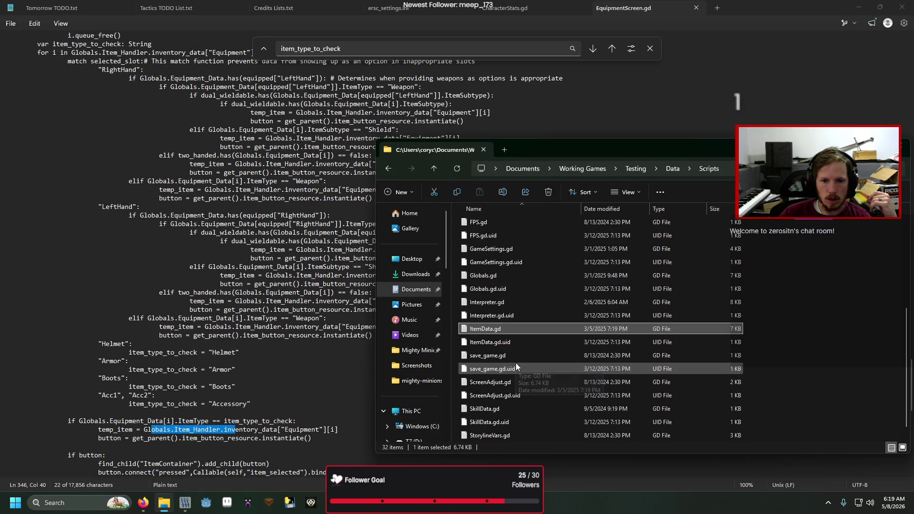
pyautogui.click(332, 372)
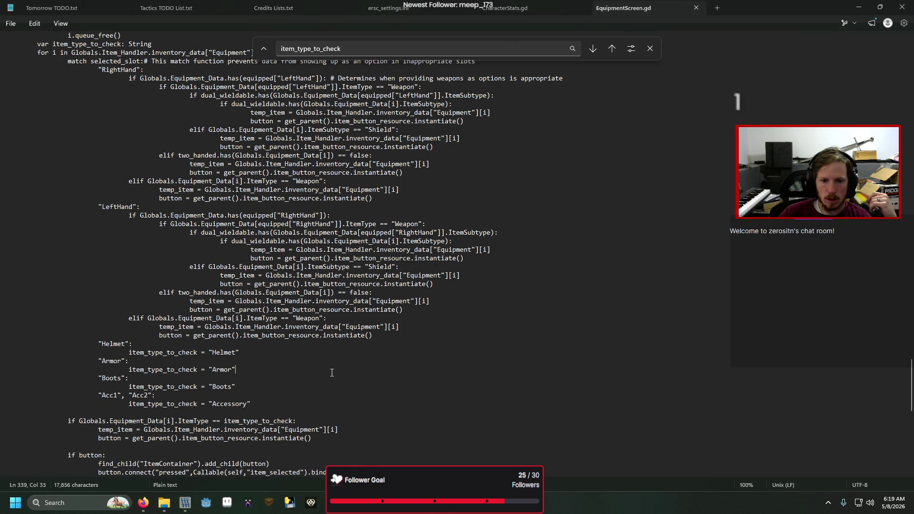
pyautogui.hotkey('alt', 'Tab')
pyautogui.scroll(10, 92, 177)
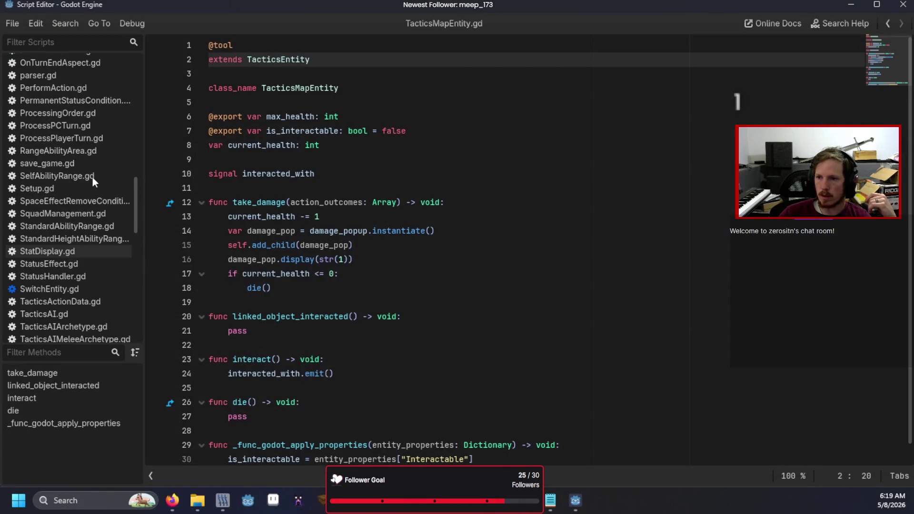
# Inspect the Item_Handler and Item_Data assignments in Globals.gd, then run the UnitStatusOverview scene with F6
pyautogui.click(78, 88)
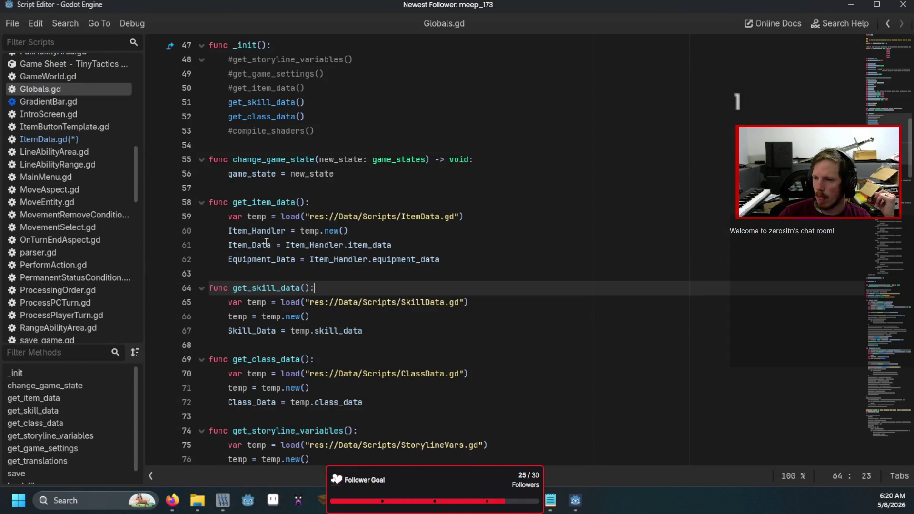
pyautogui.moveTo(237, 231); pyautogui.dragTo(356, 228)
pyautogui.click(357, 245)
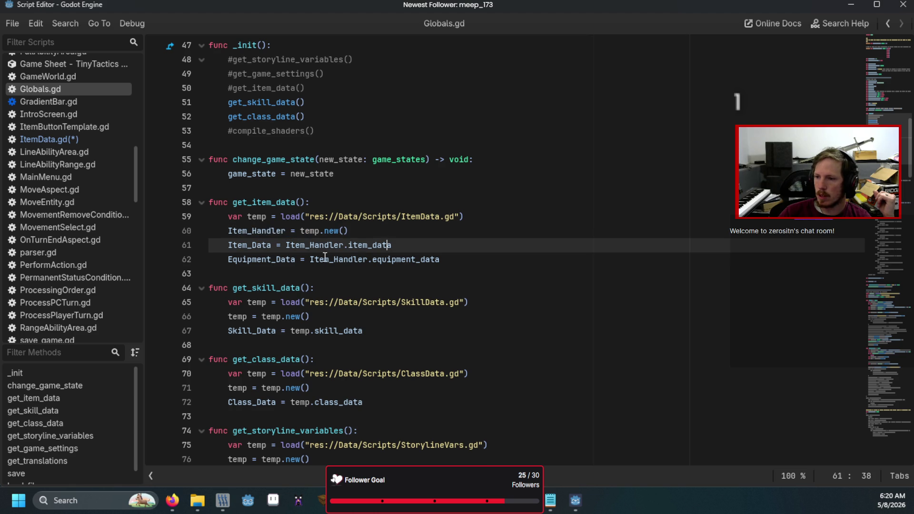
pyautogui.moveTo(247, 244); pyautogui.dragTo(339, 245)
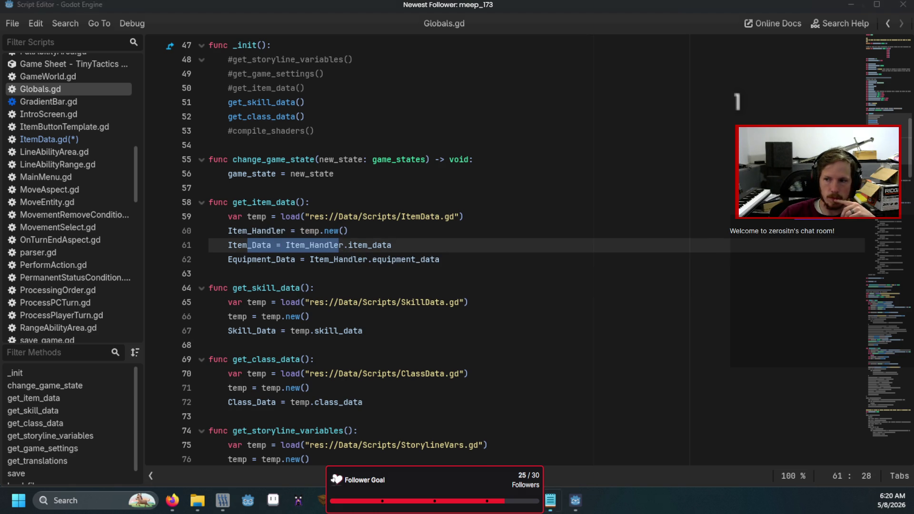
pyautogui.press('F5')
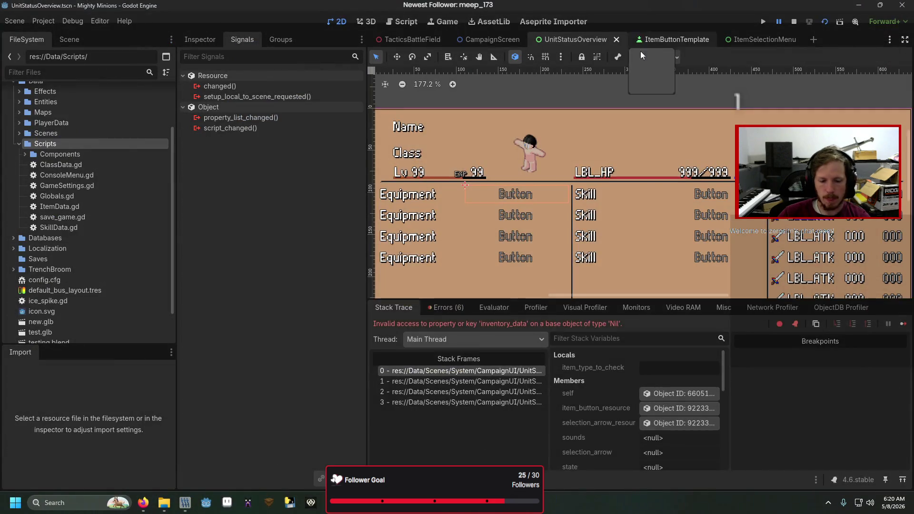
pyautogui.press('F6')
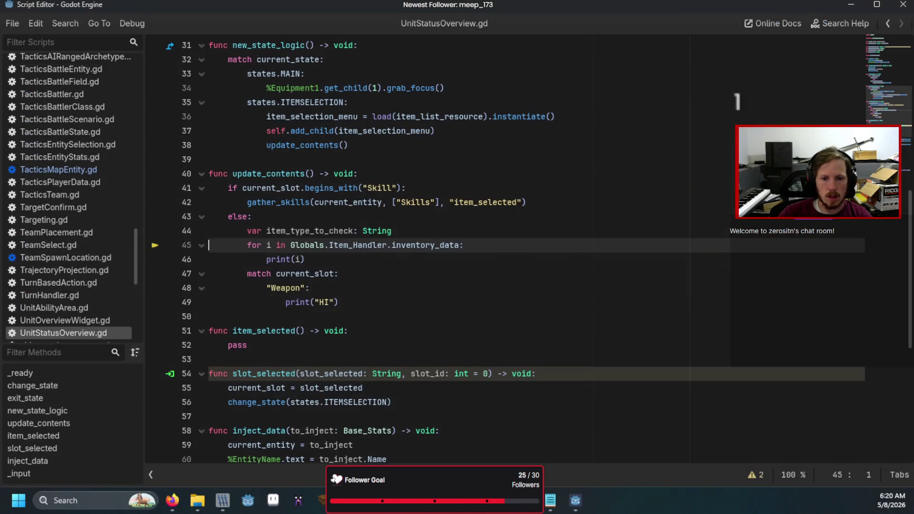
# Drop inventory_data from the loop on line 45 and test-run the scene
pyautogui.doubleClick(422, 245)
pyautogui.press('BackSpace')
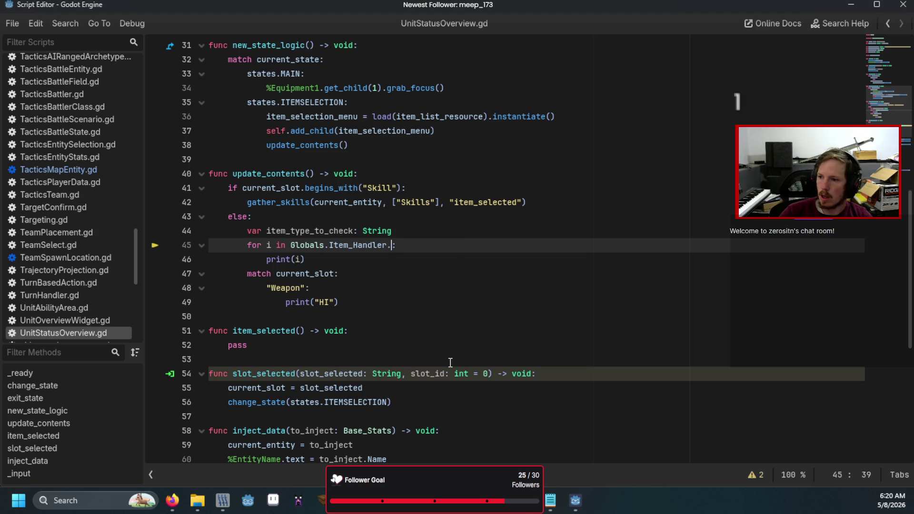
pyautogui.press('BackSpace')
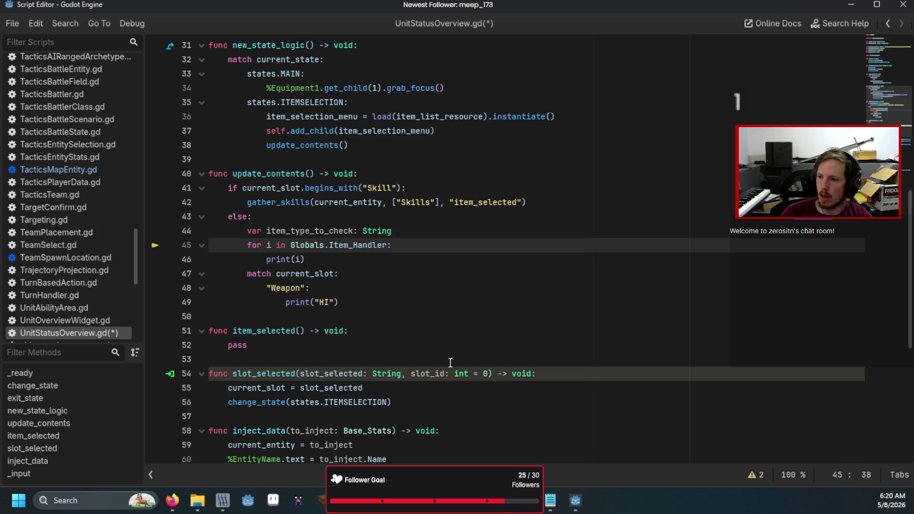
pyautogui.press('F6')
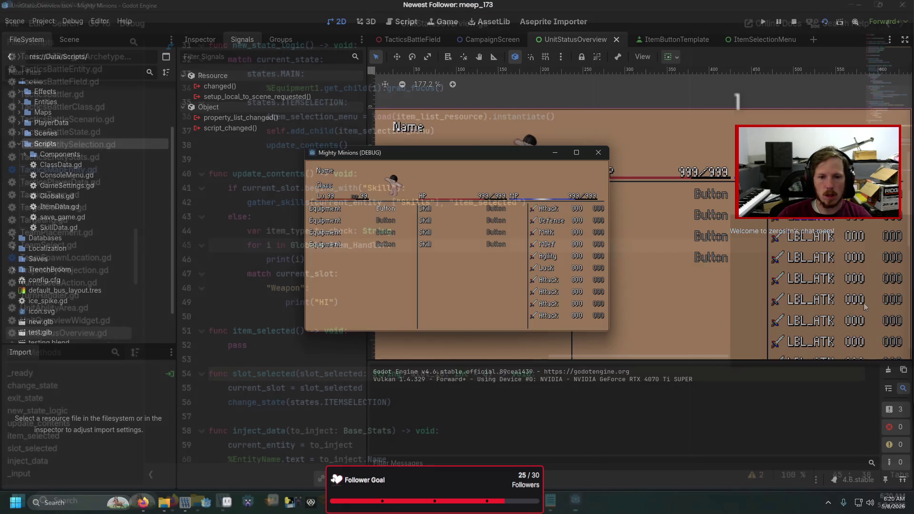
pyautogui.press('Return')
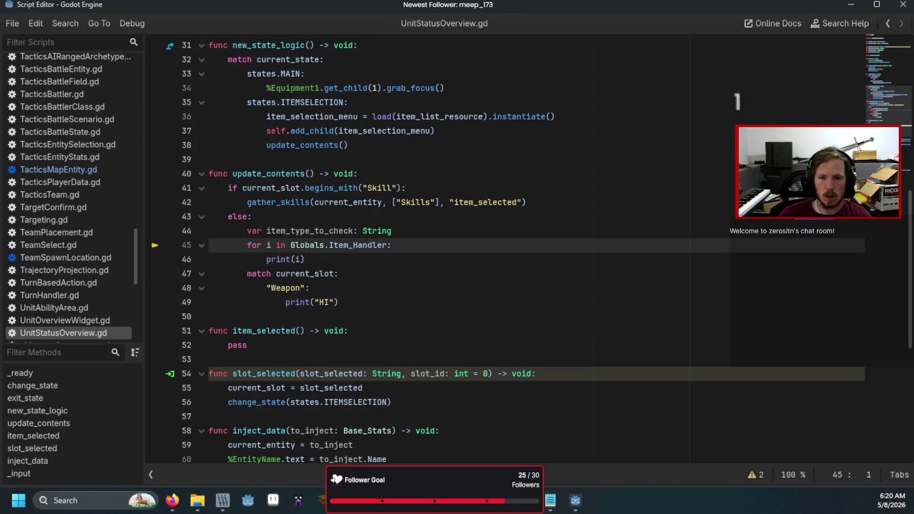
# Replace the for-loop with print(Globals.Item_Handler), run the scene, then open Globals.gd
pyautogui.moveTo(306, 259)
pyautogui.mouseDown()
pyautogui.moveTo(229, 259)
pyautogui.moveTo(243, 248)
pyautogui.mouseUp()
pyautogui.press('BackSpace')
pyautogui.write('print')
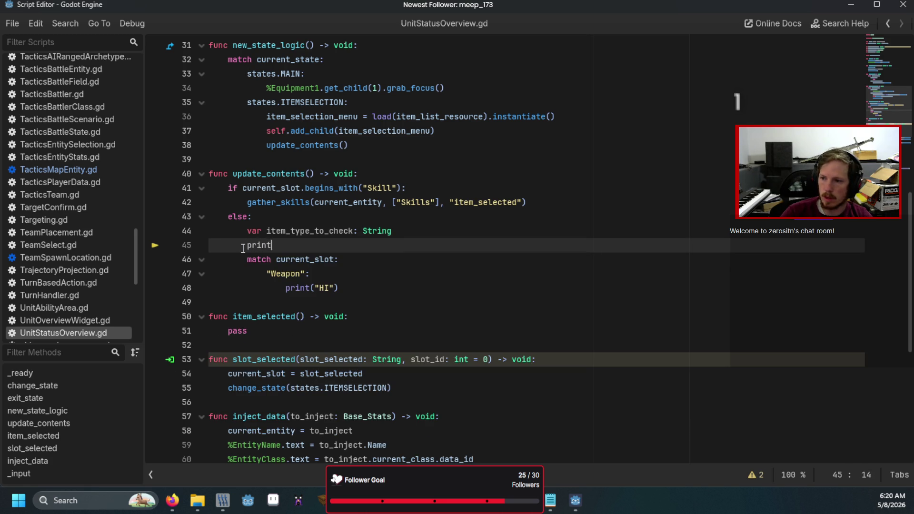
pyautogui.write('(Globals.Ite')
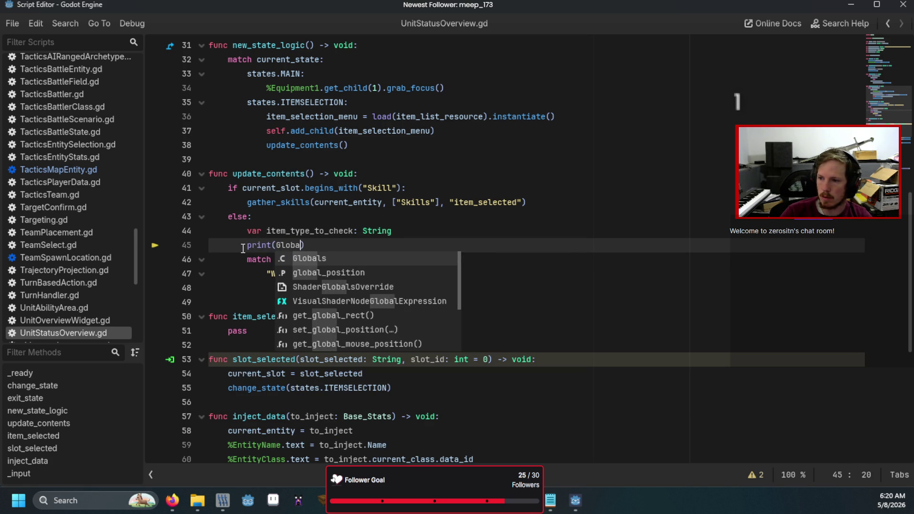
pyautogui.write('m')
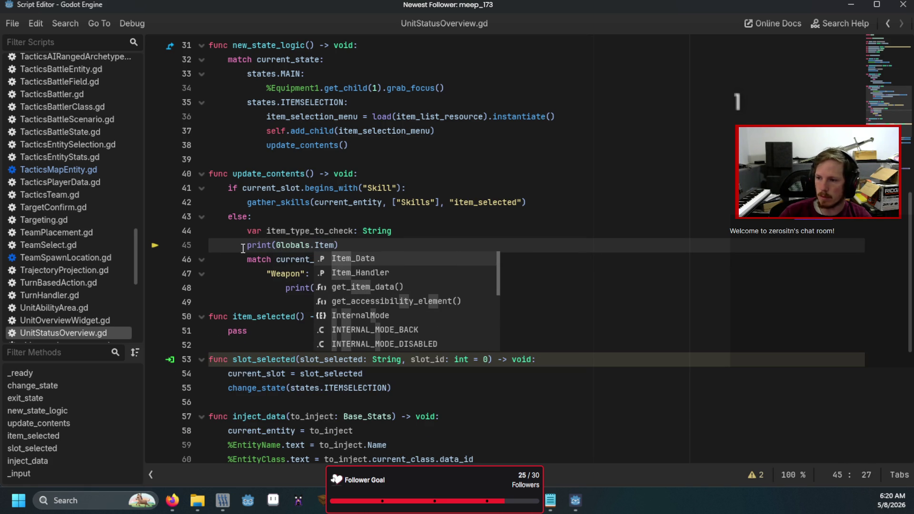
pyautogui.press('Down')
pyautogui.press('Return')
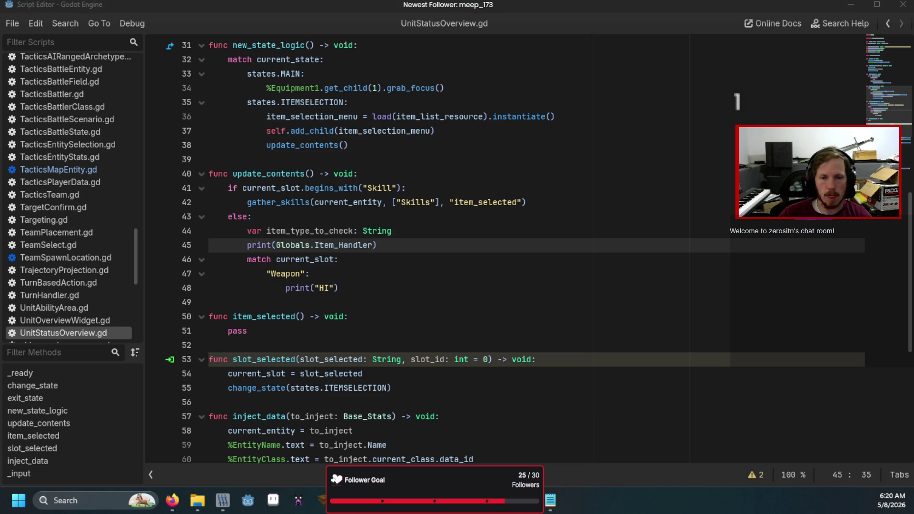
pyautogui.press('F6')
pyautogui.click(604, 157)
pyautogui.click(282, 245)
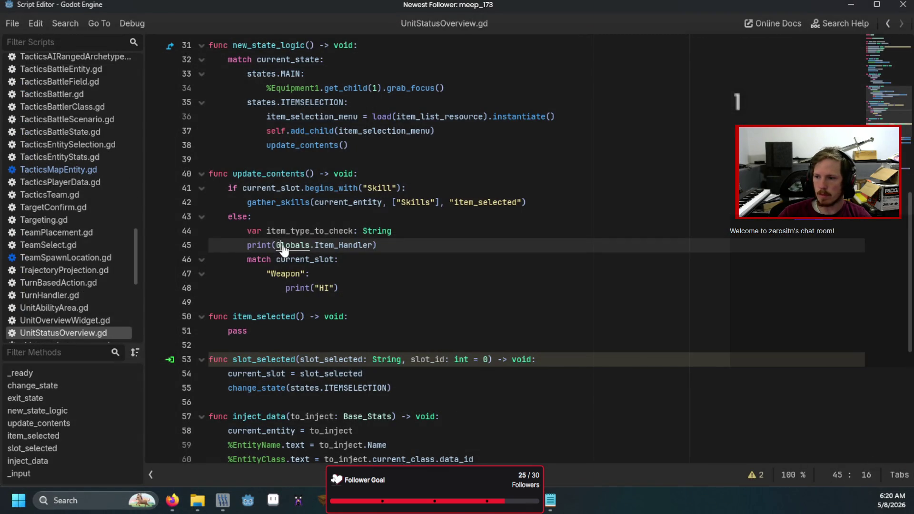
pyautogui.keyDown('ctrl'); pyautogui.click(282, 247); pyautogui.keyUp('ctrl')
pyautogui.scroll(-12, 311, 268)
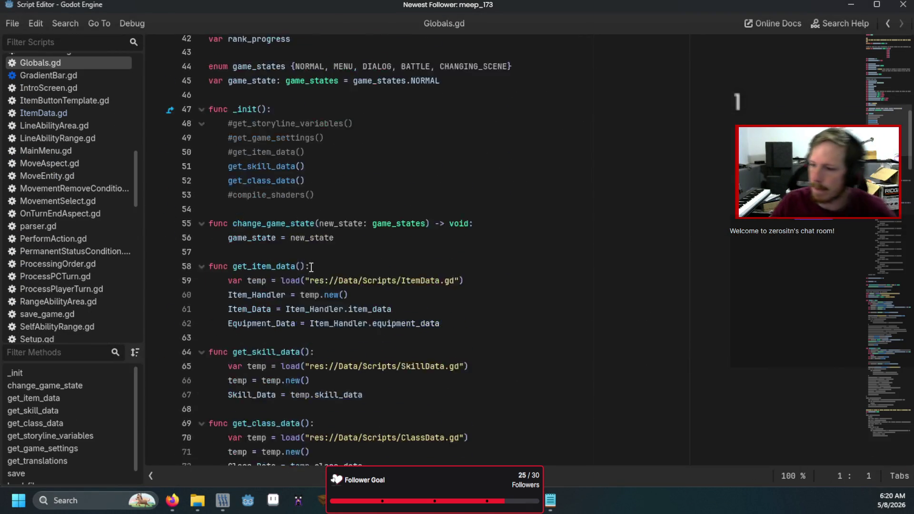
# Uncomment get_item_data() in Globals' _init and run the game, exposing the ItemData.gd line 22 error
pyautogui.scroll(-1, 311, 268)
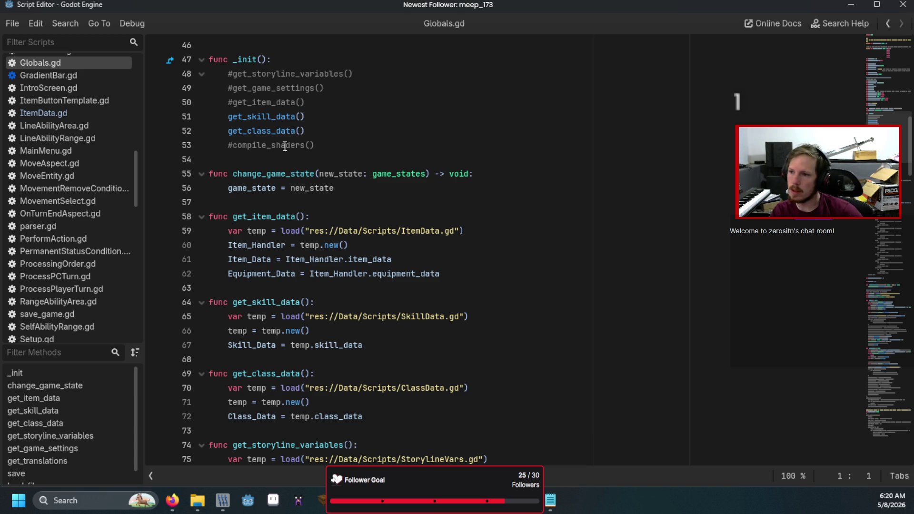
pyautogui.click(231, 104)
pyautogui.press('BackSpace')
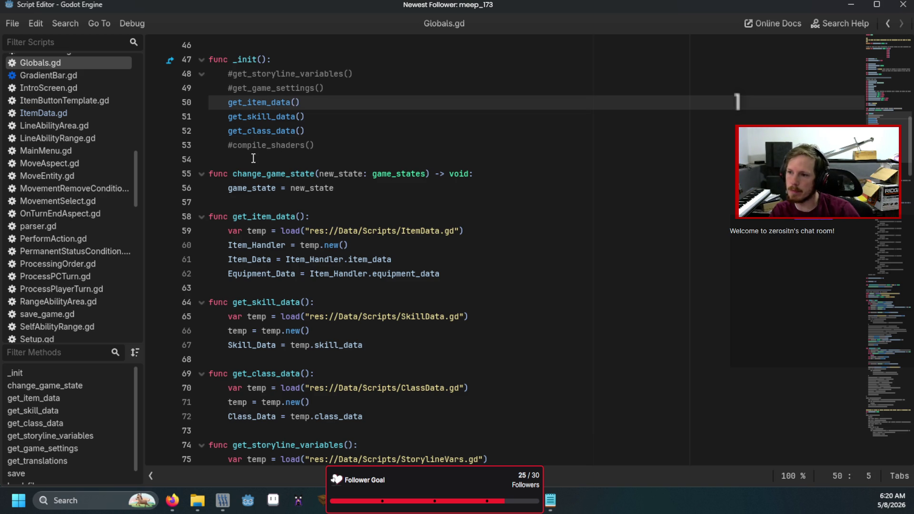
pyautogui.press('F5')
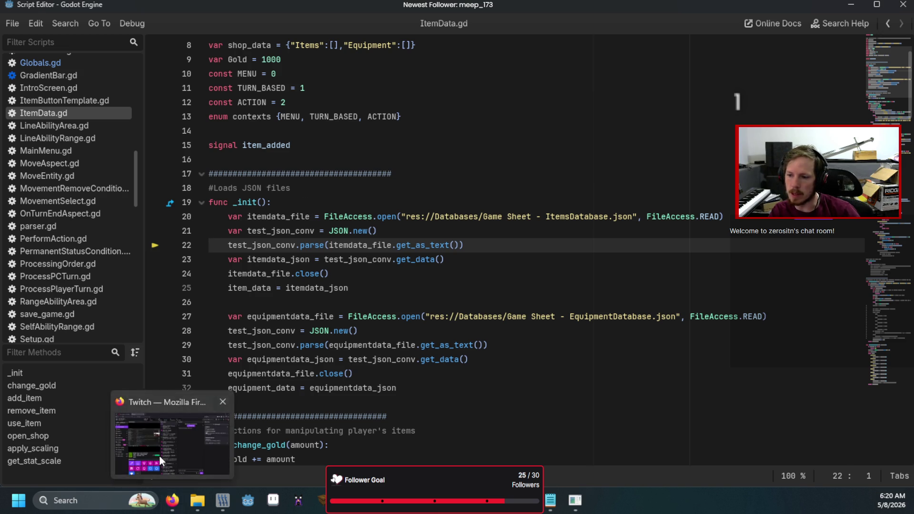
pyautogui.click(248, 500)
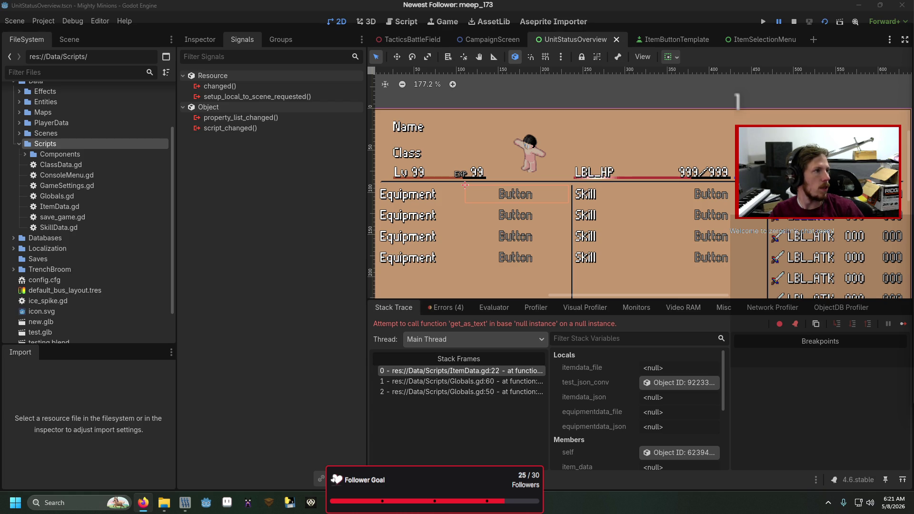
pyautogui.hotkey('alt', 'Tab')
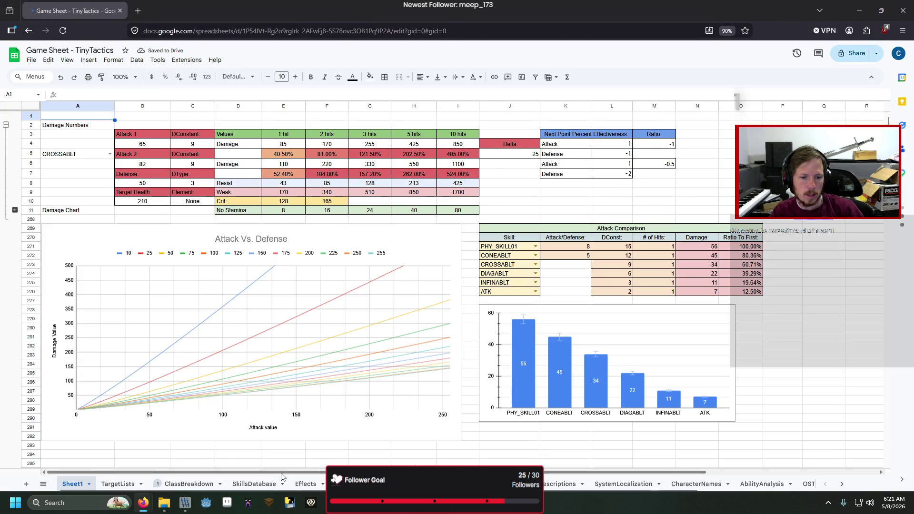
# Download the Items sheet as a Comma Separated Values (.csv) file
pyautogui.click(345, 484)
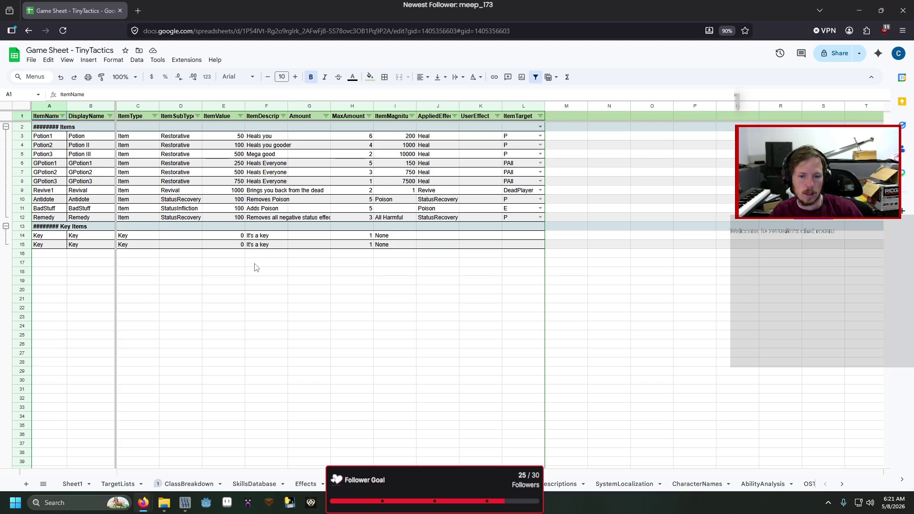
pyautogui.click(31, 60)
pyautogui.moveTo(98, 165)
pyautogui.click(228, 224)
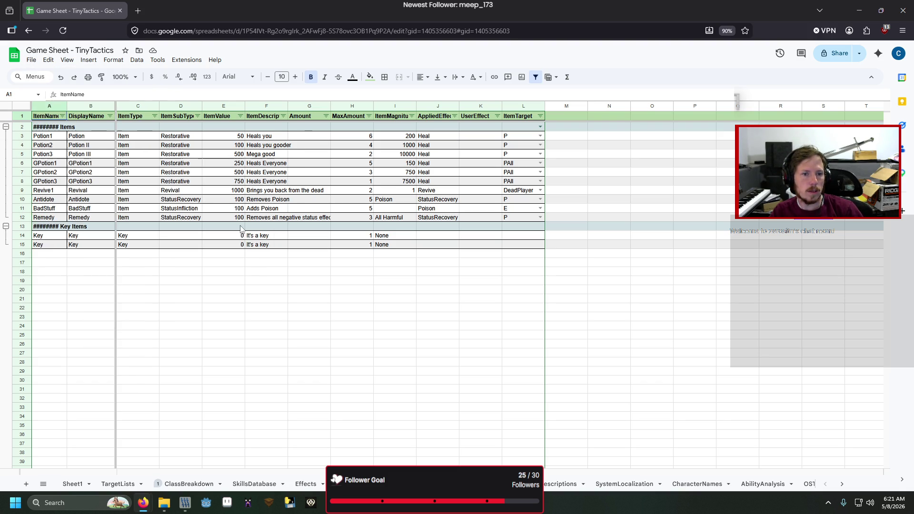
# Download the equipment sheet as a CSV file
pyautogui.hotkey('ctrl', 'pageup')
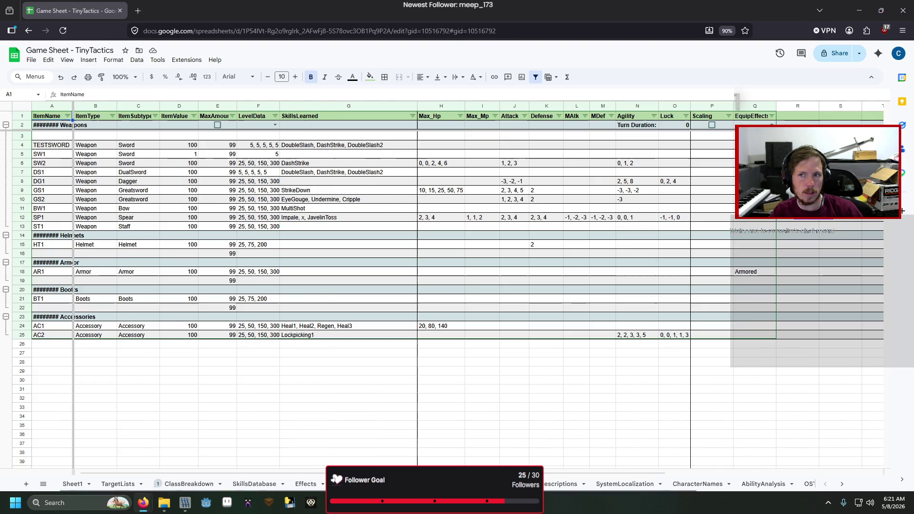
pyautogui.click(31, 59)
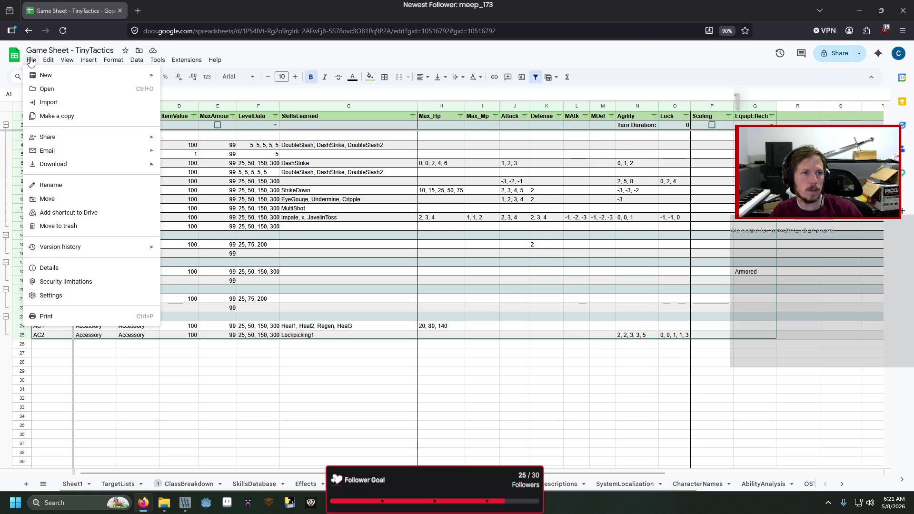
pyautogui.moveTo(135, 151)
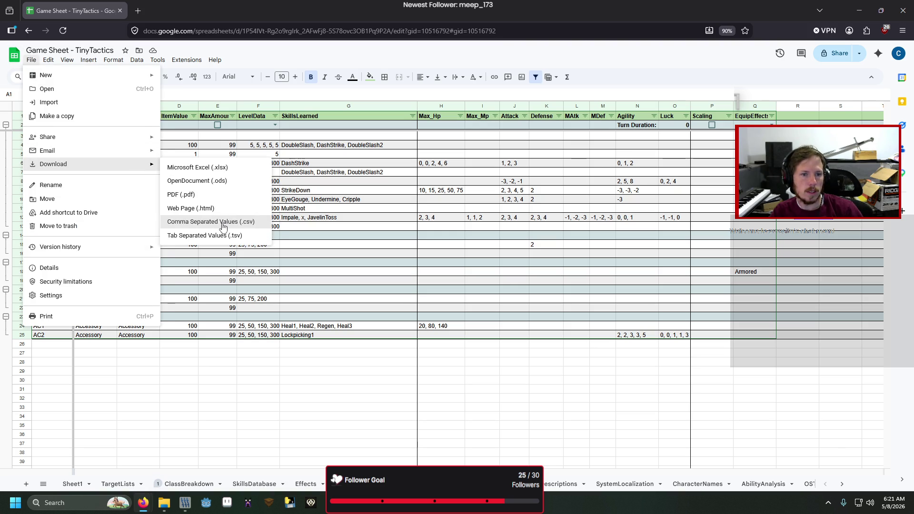
pyautogui.click(224, 229)
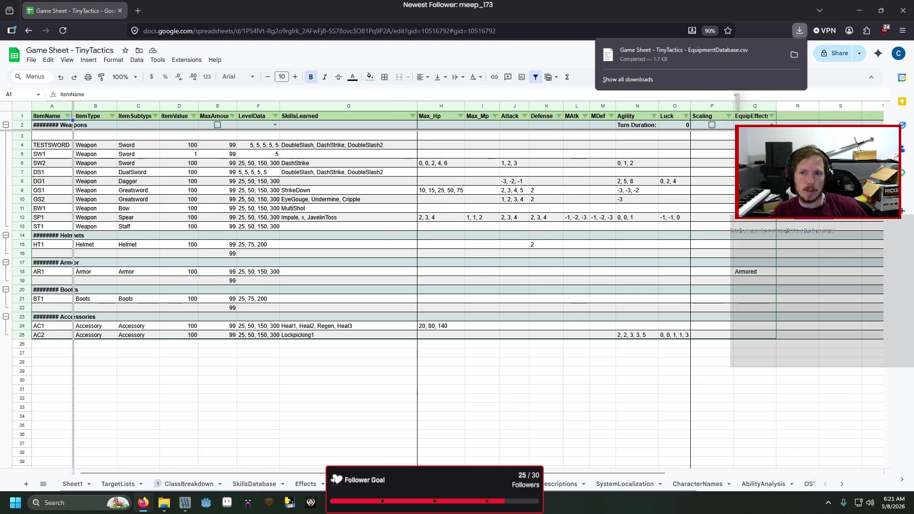
# Export the items sheet as CSV once more, then focus DatabaseConverter.py in VS Code
pyautogui.hotkey('ctrl', 'shift', 'pagedown')
pyautogui.click(36, 64)
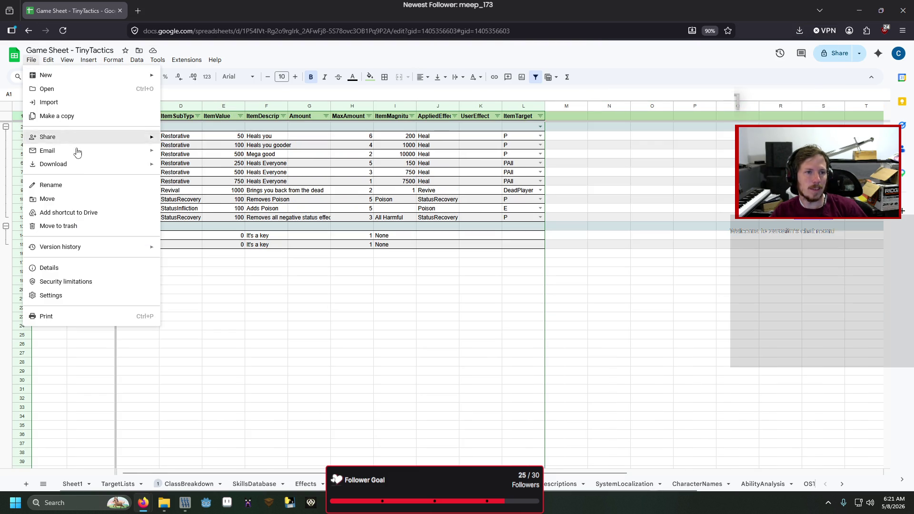
pyautogui.moveTo(114, 164)
pyautogui.click(224, 228)
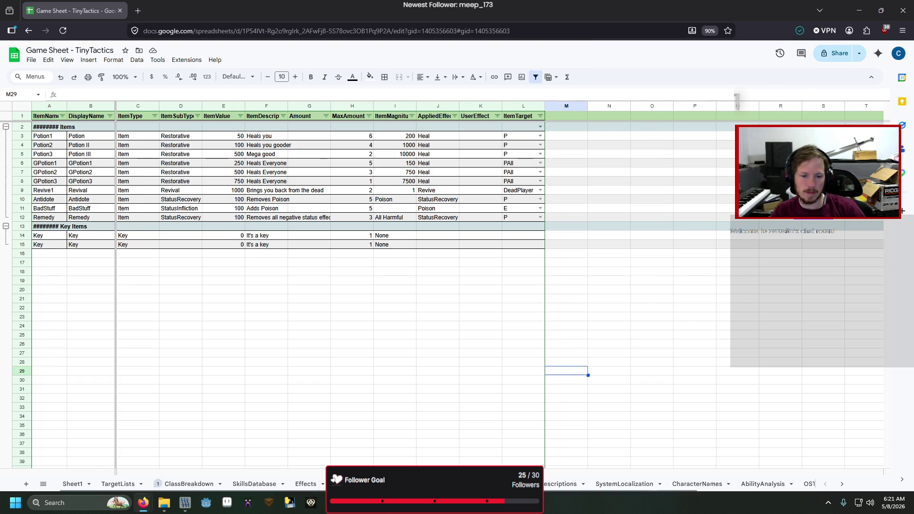
pyautogui.click(374, 502)
pyautogui.click(417, 291)
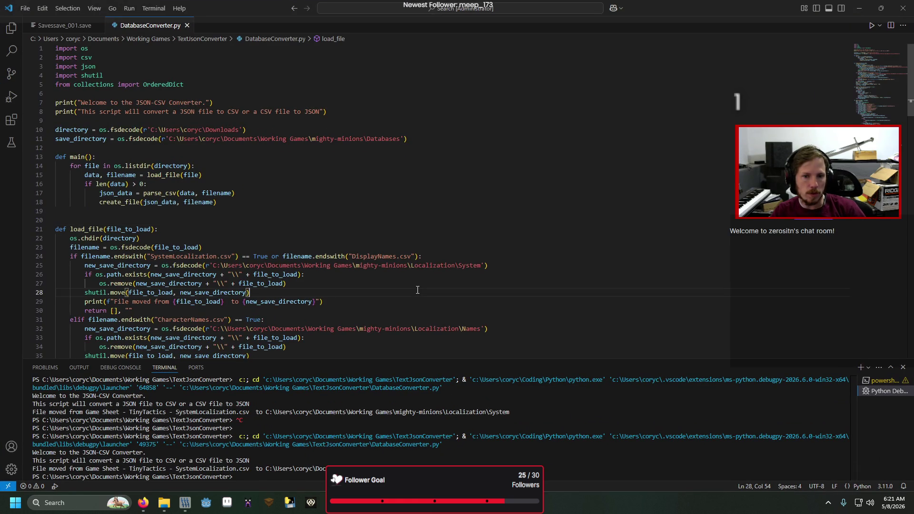
# Run DatabaseConverter.py to generate EquipmentDatabase.json and ItemsDatabase.json, then minimize VS Code and the browser
pyautogui.scroll(-3, 417, 290)
pyautogui.press('F5')
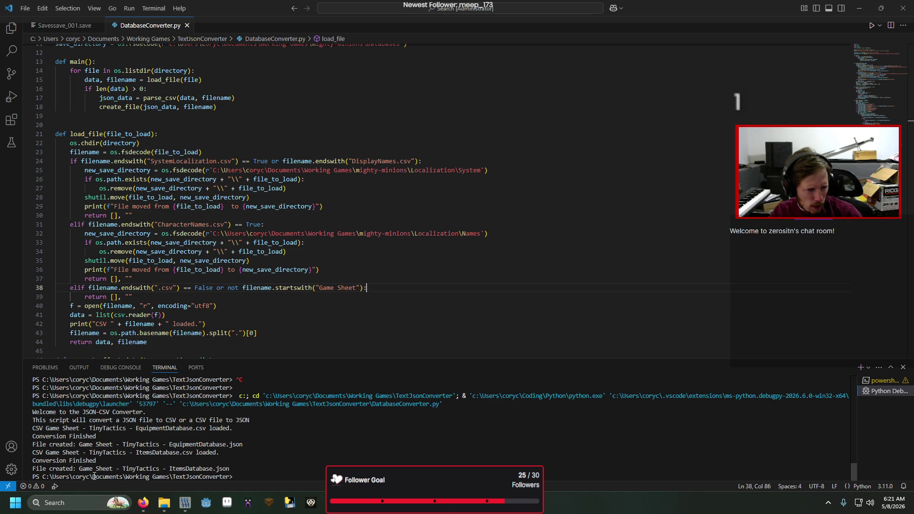
pyautogui.click(859, 8)
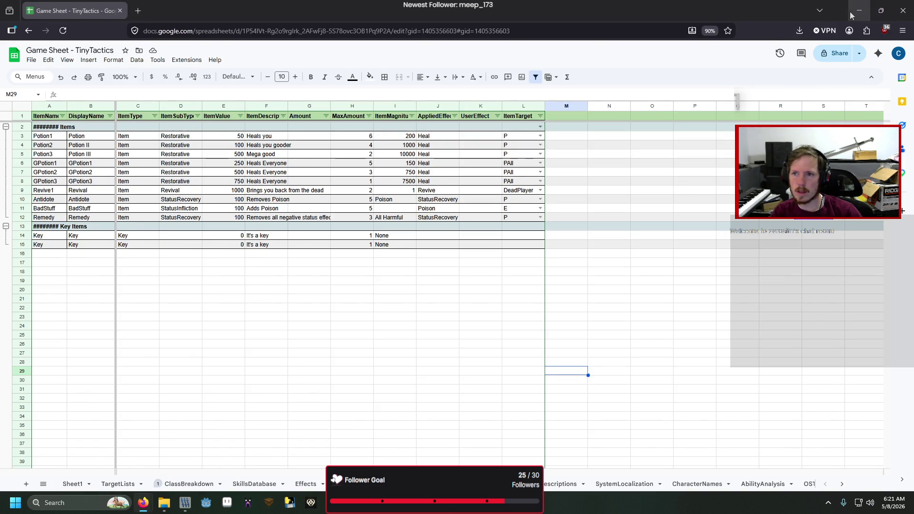
pyautogui.click(859, 8)
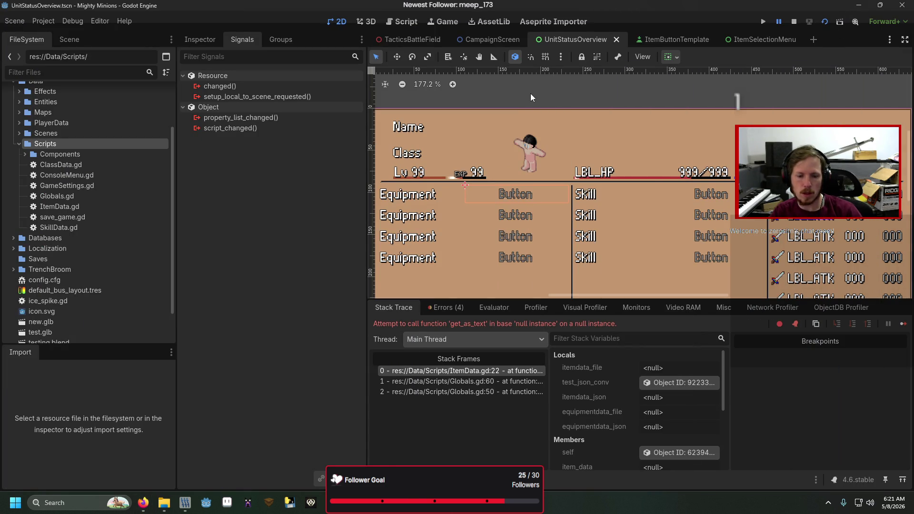
# Stop the game and check the JSON files in the Databases folder
pyautogui.press('F5')
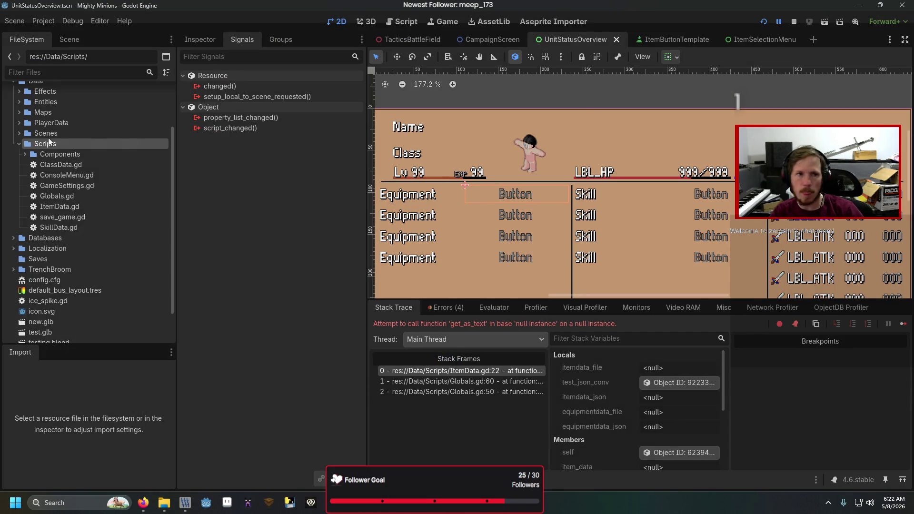
pyautogui.click(13, 238)
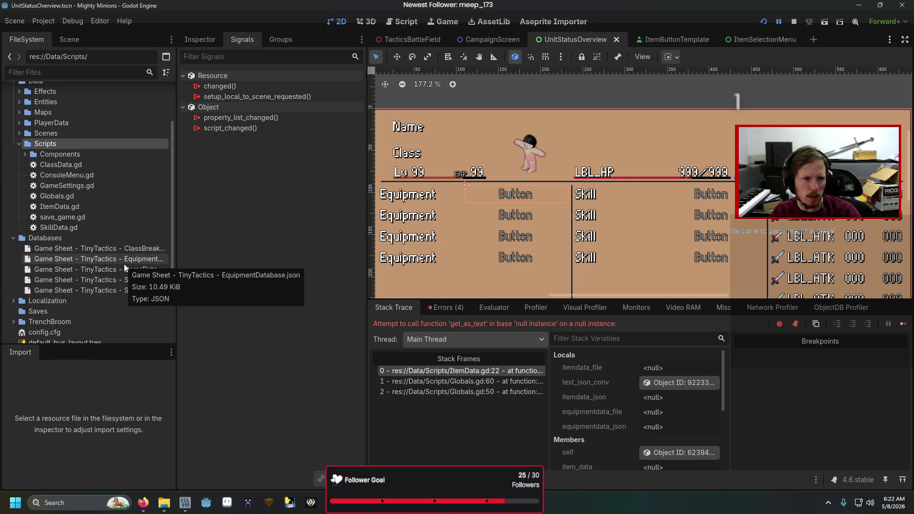
pyautogui.hotkey('alt', 'Tab')
# Rename the item and equipment paths on lines 20 and 27 to 'Game Sheet - Tiny Tactics' files and save
pyautogui.click(531, 216)
pyautogui.hotkey('ctrl', 'shift', 'Left')
pyautogui.hotkey('ctrl', 'shift', 'Left')
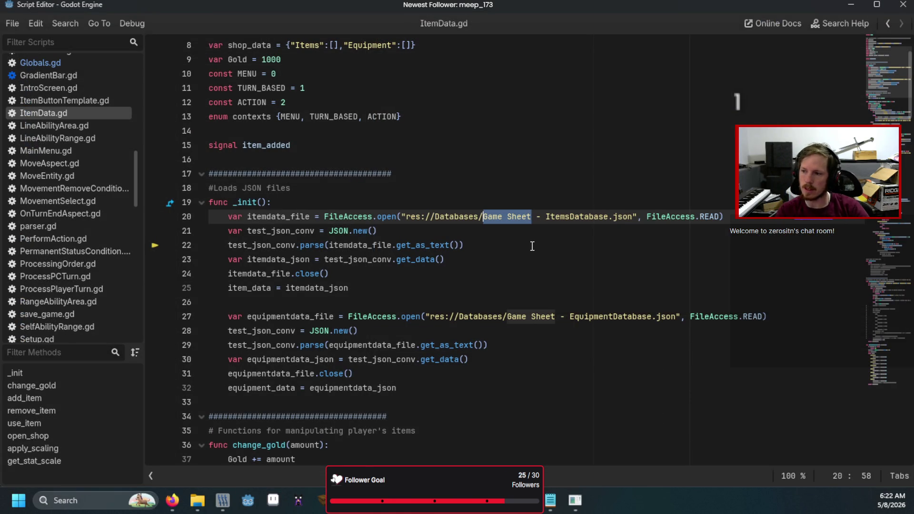
pyautogui.write('Tiny Tactics')
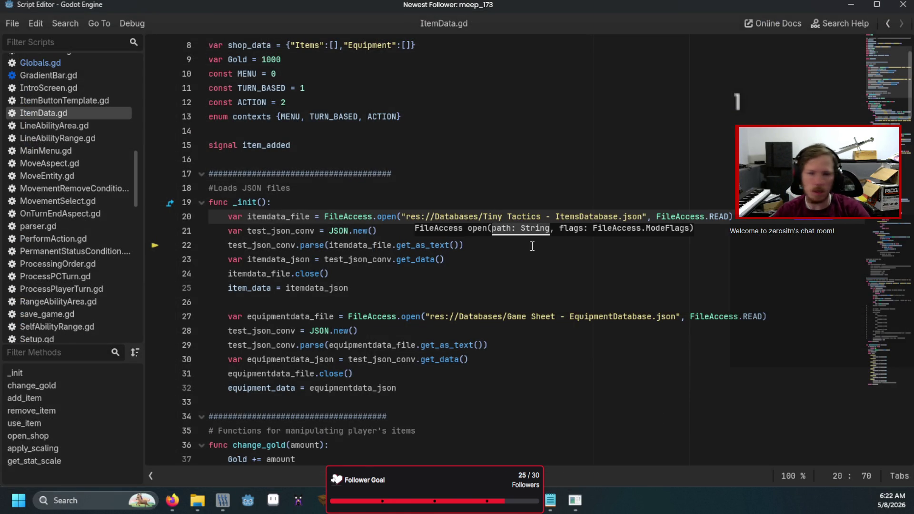
pyautogui.click(485, 213)
pyautogui.write('Game Sheet -')
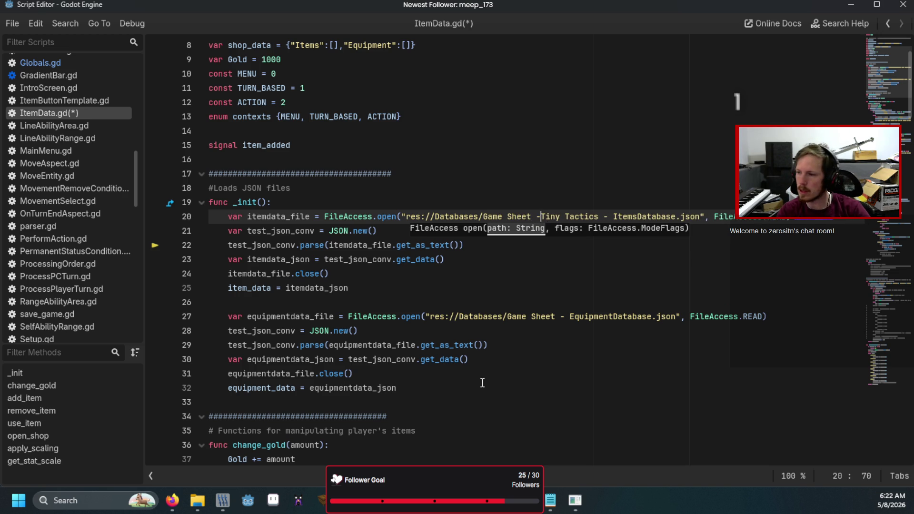
pyautogui.click(557, 314)
pyautogui.write('- Tiny Tactics -')
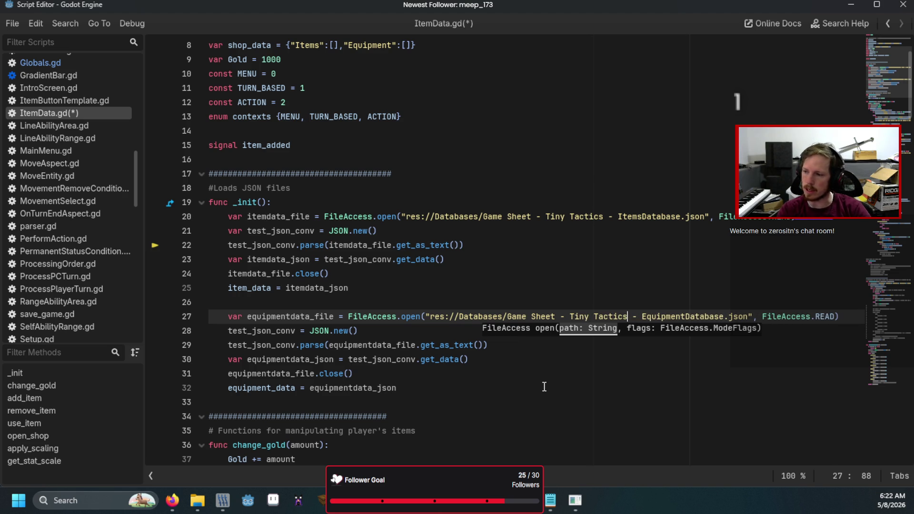
pyautogui.hotkey('ctrl', 's')
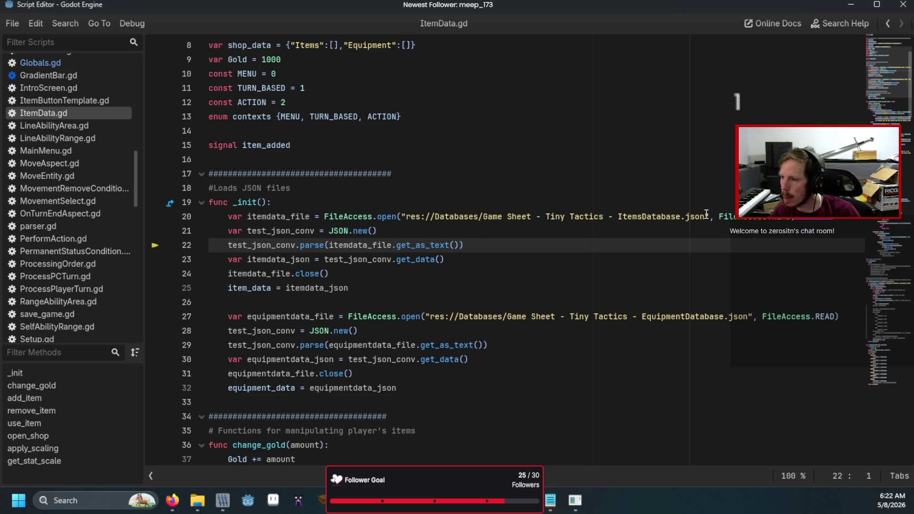
pyautogui.moveTo(706, 213)
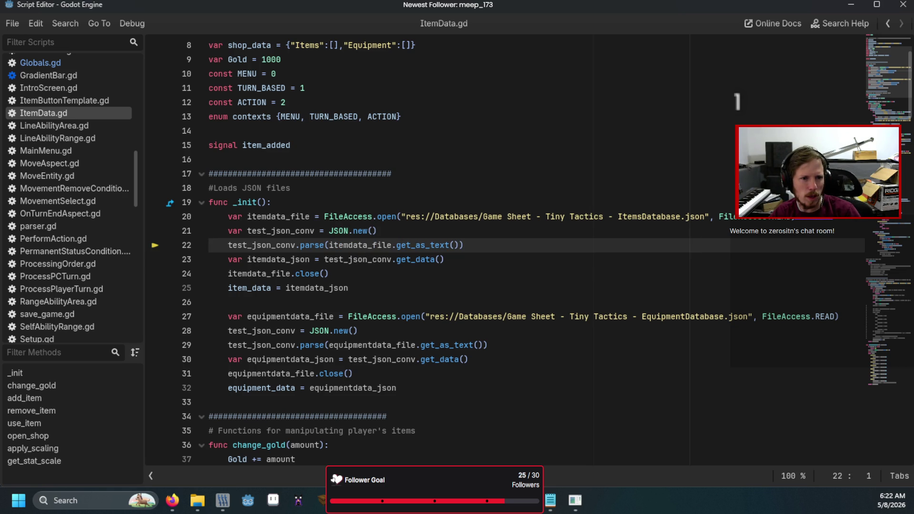
pyautogui.hotkey('alt', 'Tab')
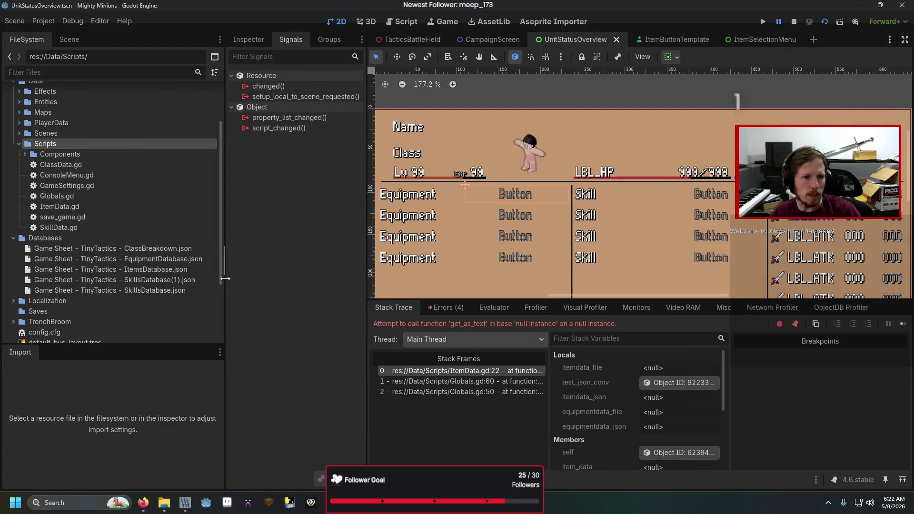
# Delete the duplicate SkillsDatabase(1).json file from the project
pyautogui.click(187, 284)
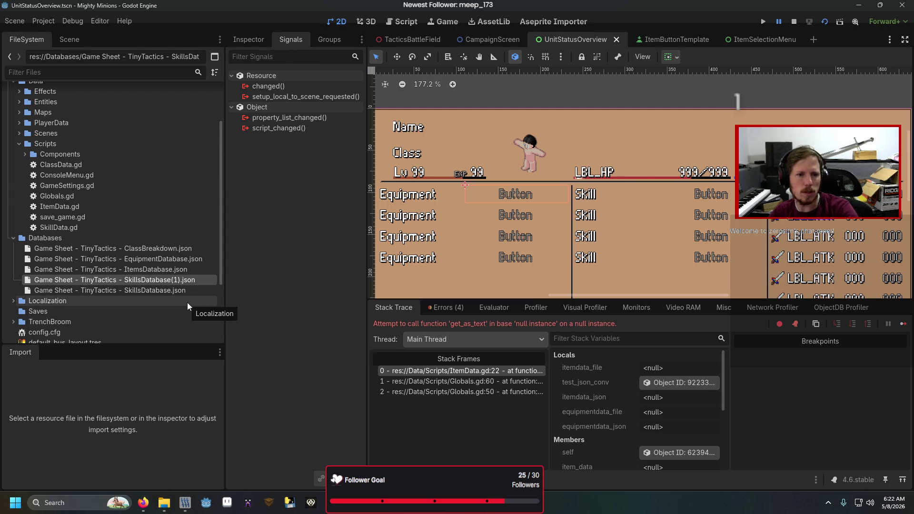
pyautogui.press('Delete')
pyautogui.click(382, 301)
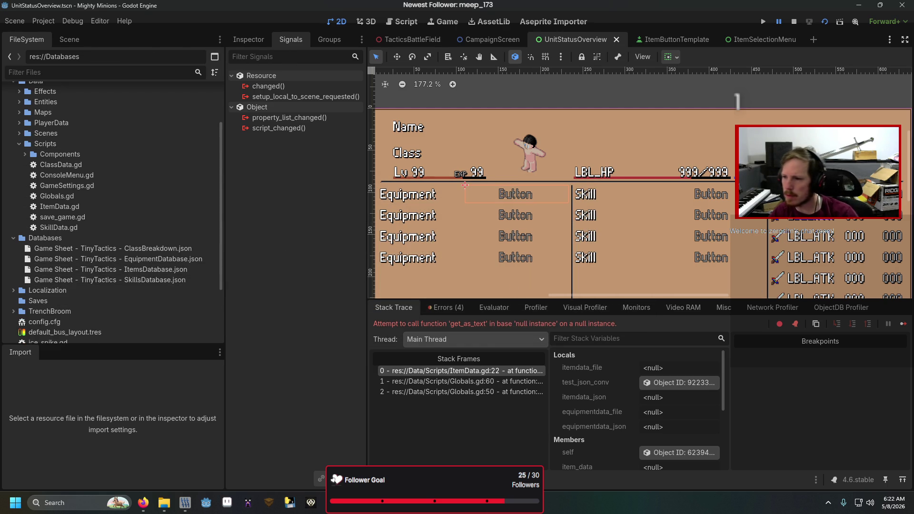
# Swap the line 20 and 27 paths for the exact ItemsDatabase and equipment JSON paths, then rerun
pyautogui.hotkey('alt', 'Tab')
pyautogui.moveTo(713, 216); pyautogui.dragTo(401, 216)
pyautogui.press('BackSpace')
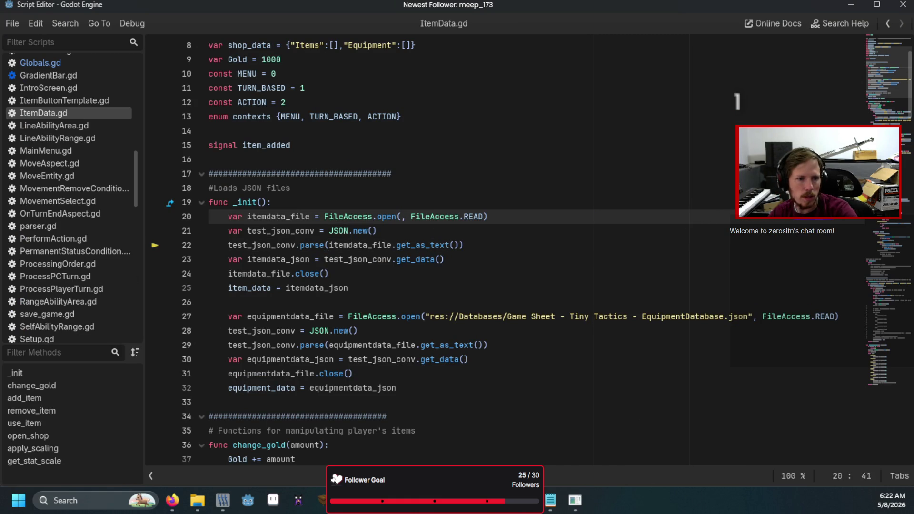
pyautogui.hotkey('alt', 'Tab')
pyautogui.click(111, 269)
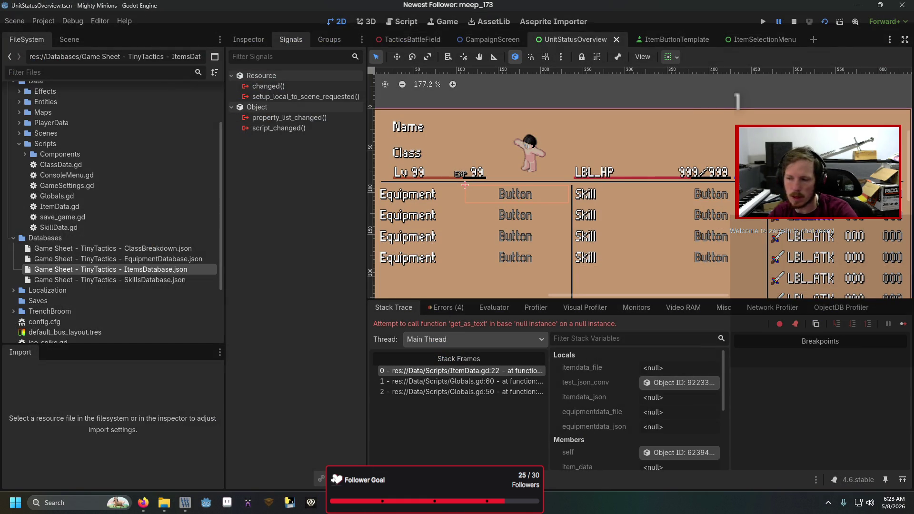
pyautogui.hotkey('alt', 'Tab')
pyautogui.moveTo(752, 317); pyautogui.dragTo(425, 317)
pyautogui.press('BackSpace')
pyautogui.hotkey('alt', 'Tab')
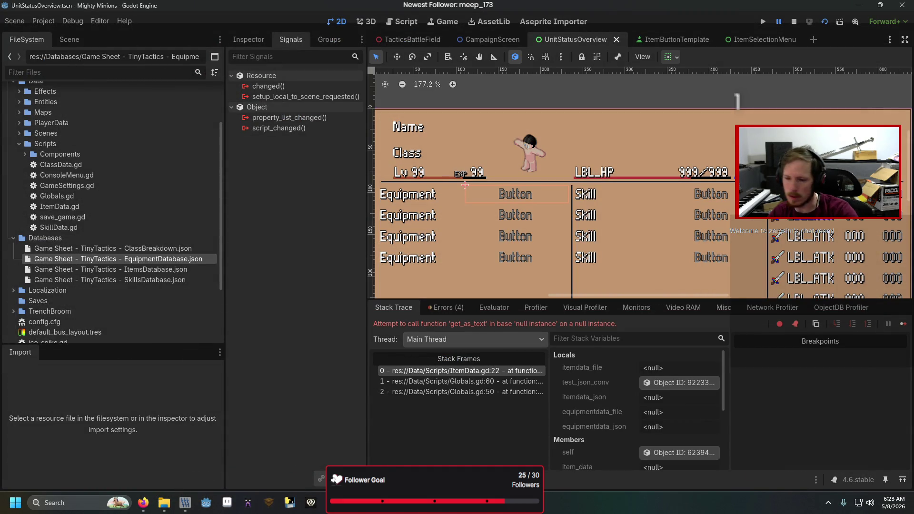
pyautogui.press('F6')
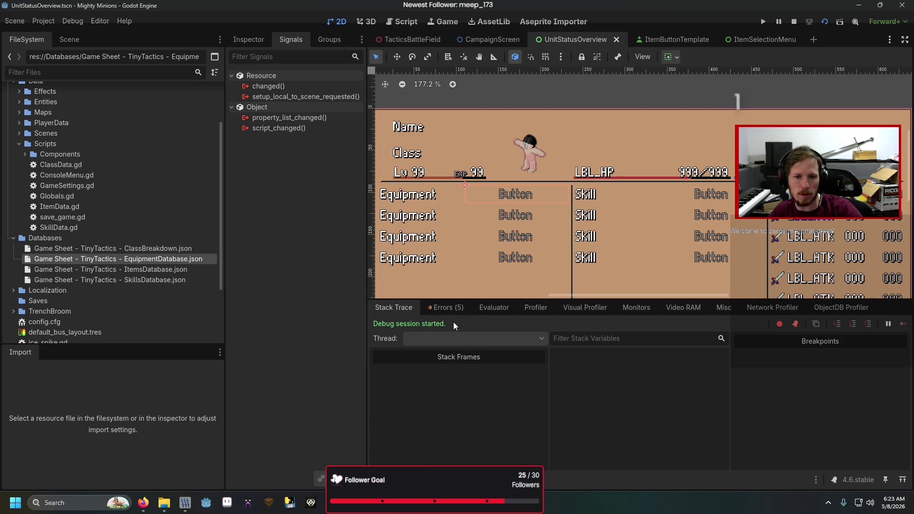
# Review the failed pressed-signal connection error and output log, then stop the running game
pyautogui.click(448, 307)
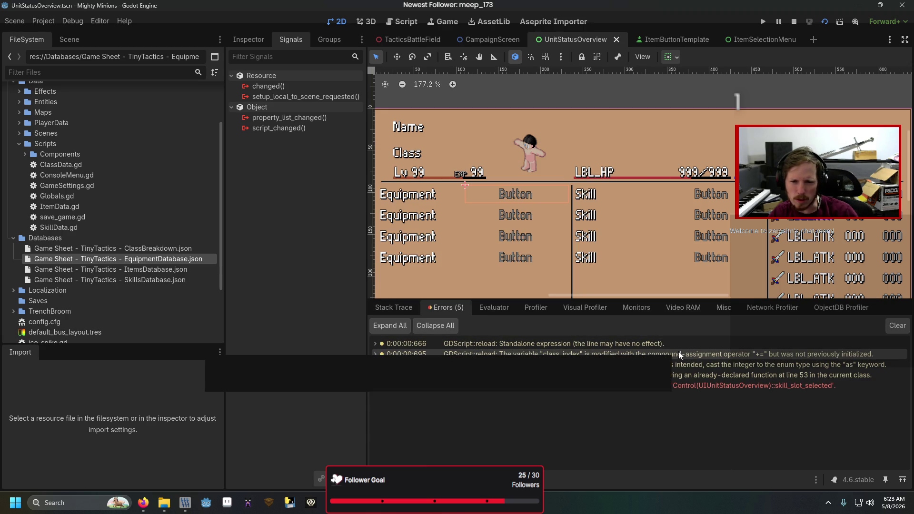
pyautogui.click(675, 390)
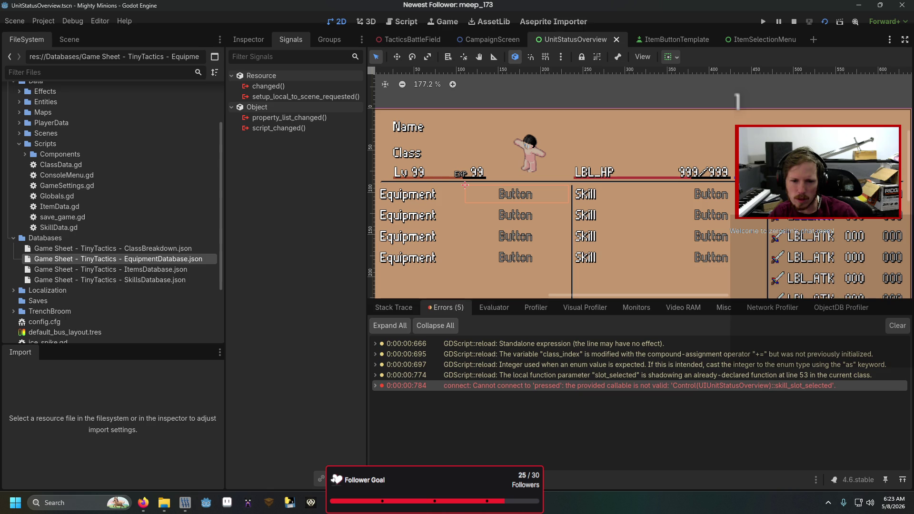
pyautogui.click(399, 478)
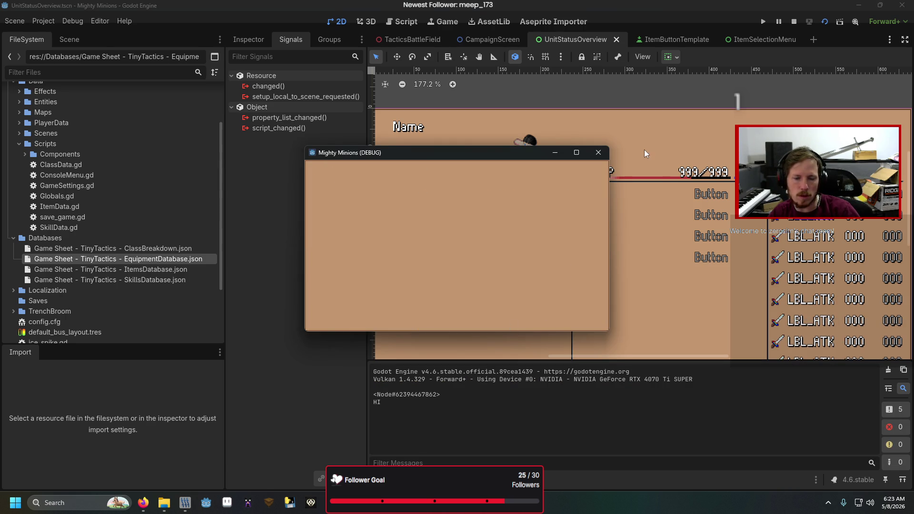
pyautogui.click(598, 152)
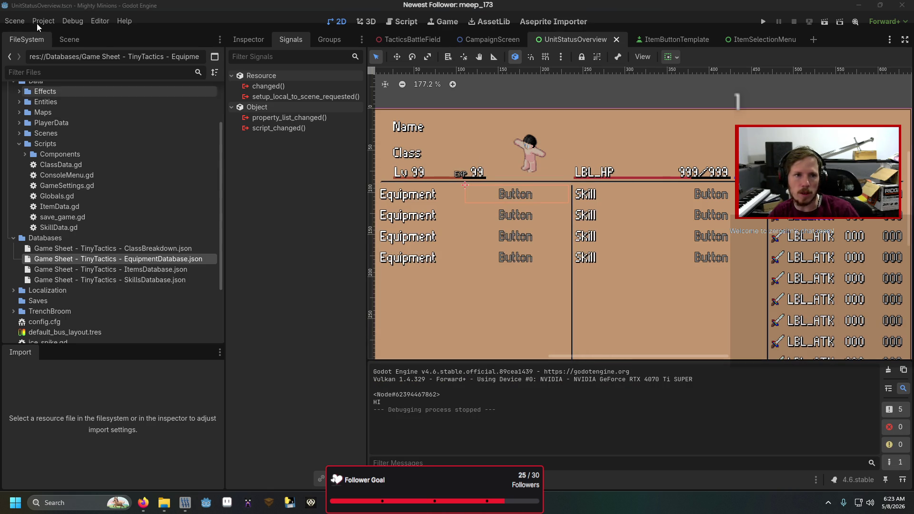
# Bring UnitStatusOverview.gd back up and select the print statement on line 45
pyautogui.click(69, 39)
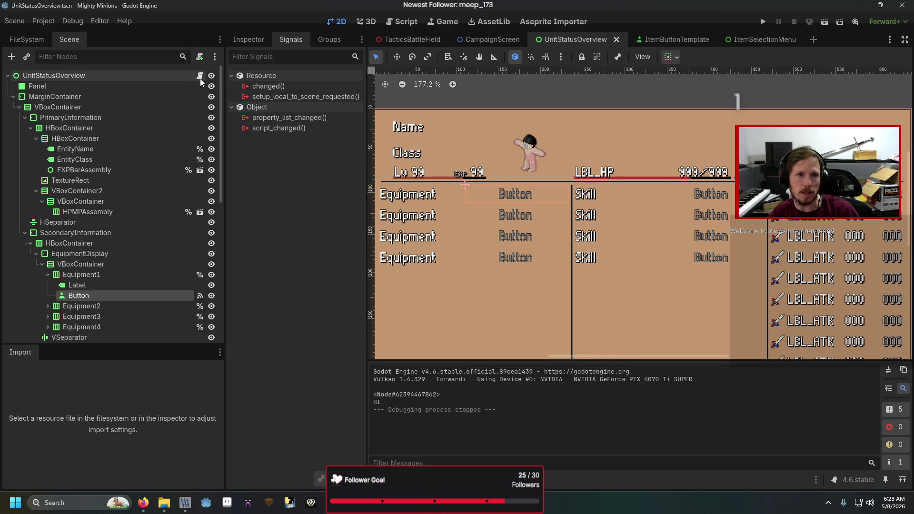
pyautogui.click(200, 75)
pyautogui.hotkey('alt', 'Tab')
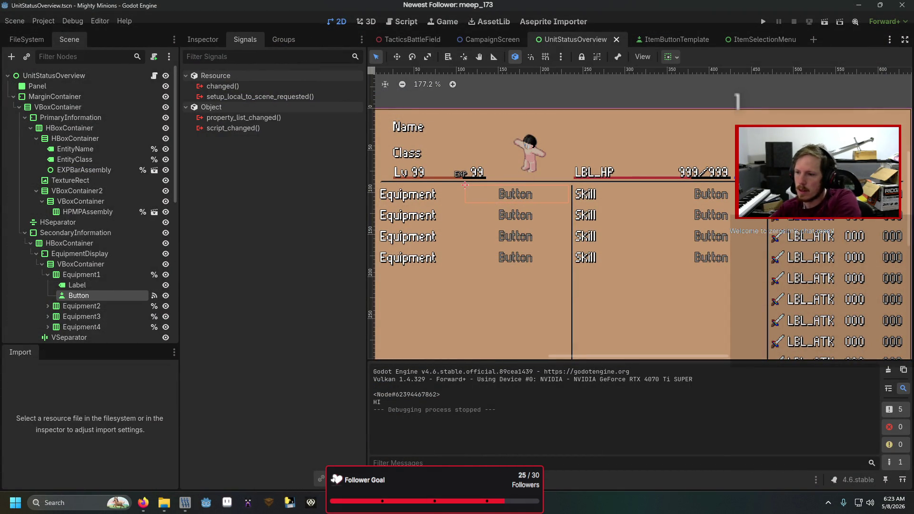
pyautogui.hotkey('alt', 'Tab')
pyautogui.hotkey('shift', 'Home')
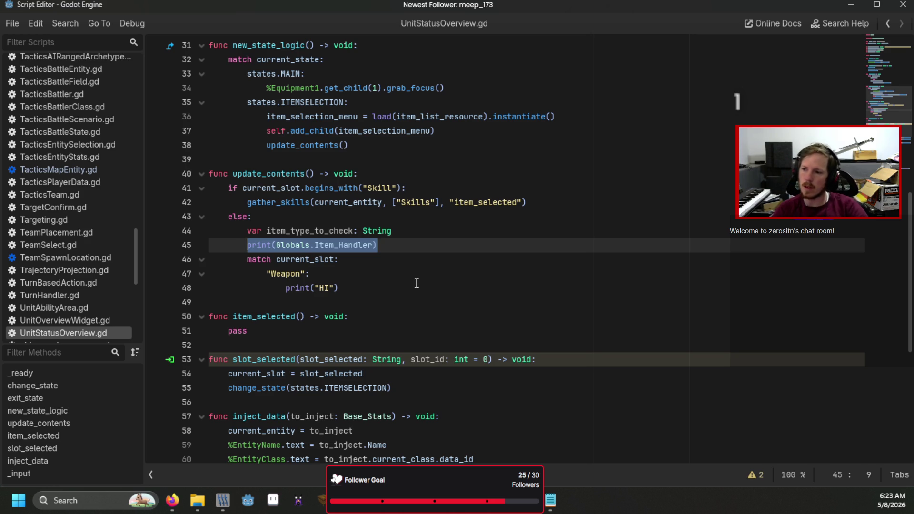
# Rewrite line 45 as 'for i in Globals.Item_Handler.inventory_data:' with 'print(i)' inside, then run
pyautogui.write('for i in Globals.')
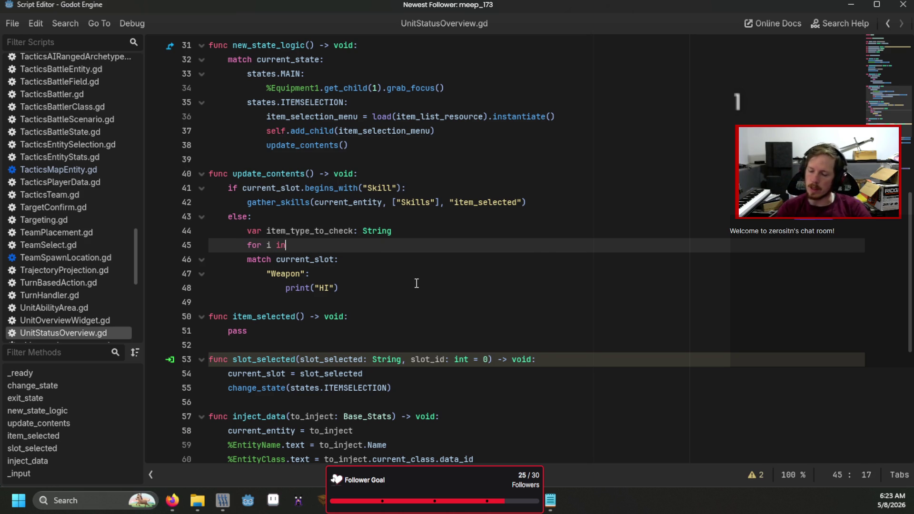
pyautogui.write('I')
pyautogui.press('Down')
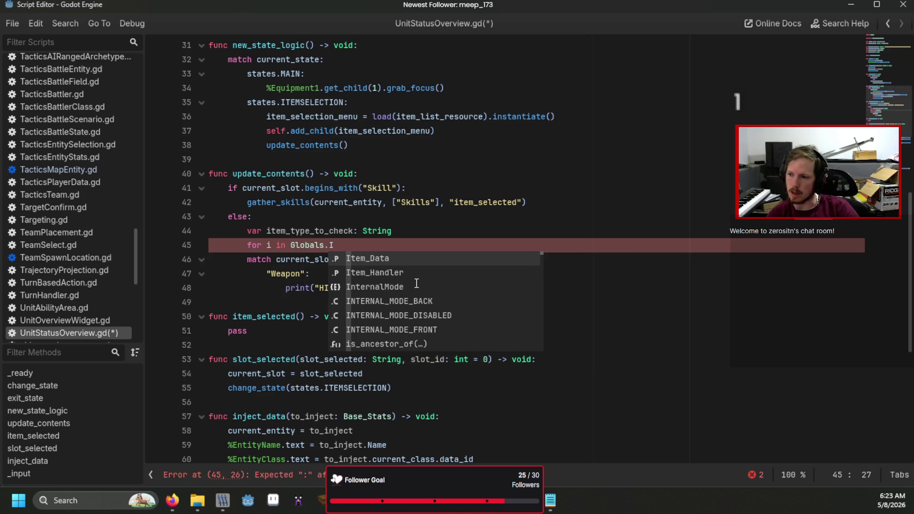
pyautogui.press('Return')
pyautogui.write('n')
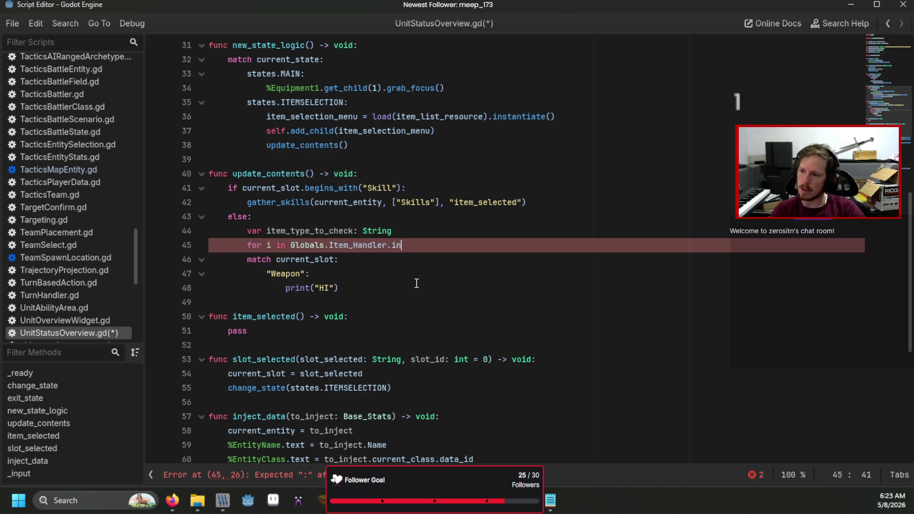
pyautogui.write('ventory_data')
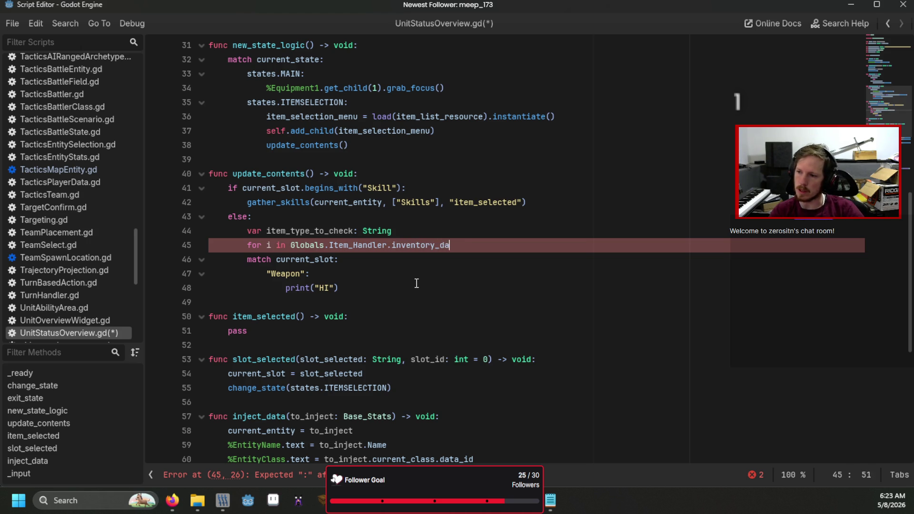
pyautogui.press('Return')
pyautogui.write('print(i')
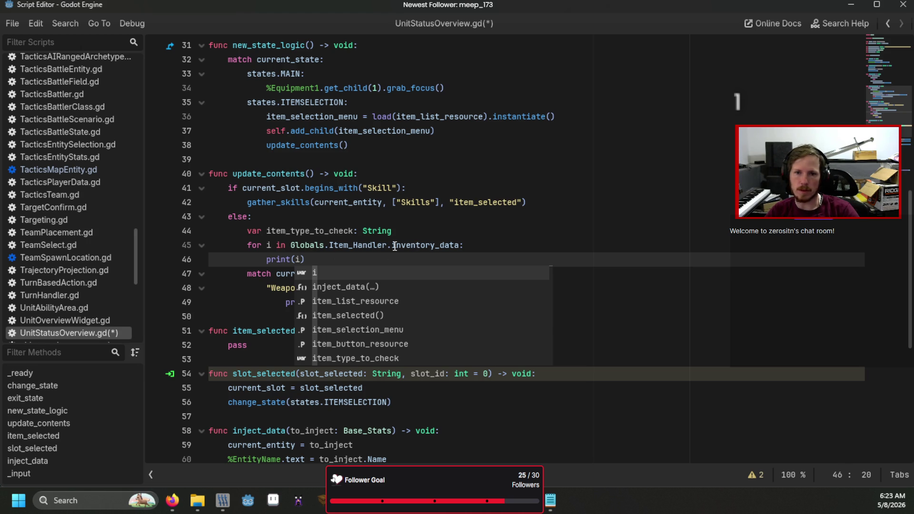
pyautogui.press('F5')
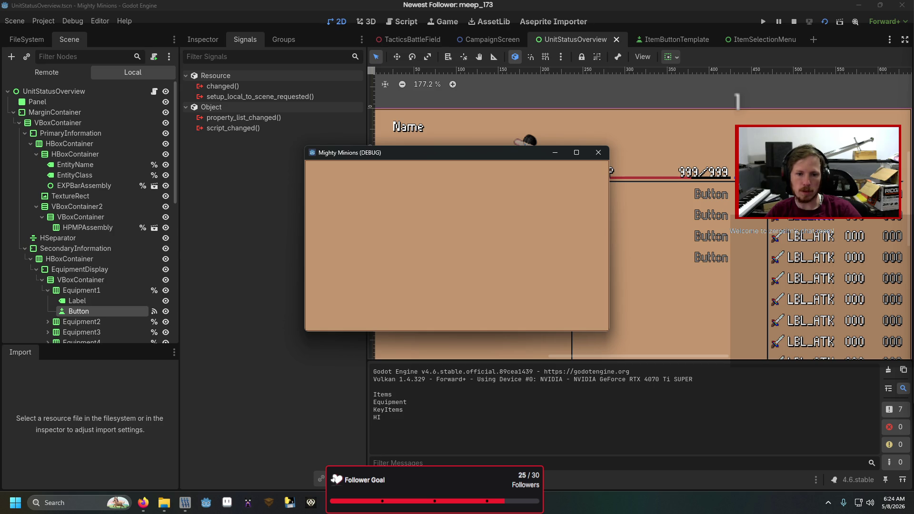
# Append an ["Equipment"] key to the loop, test-run the game, and close it
pyautogui.hotkey('alt', 'Tab')
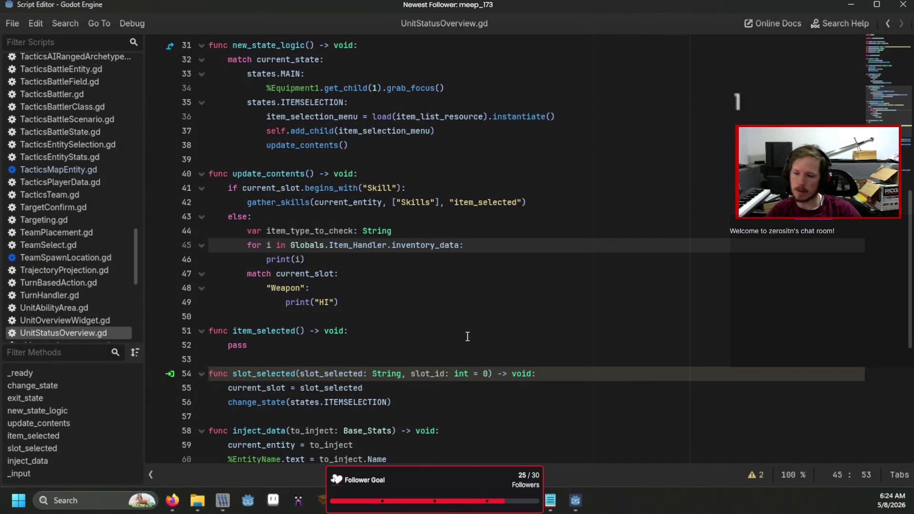
pyautogui.write('["Equip')
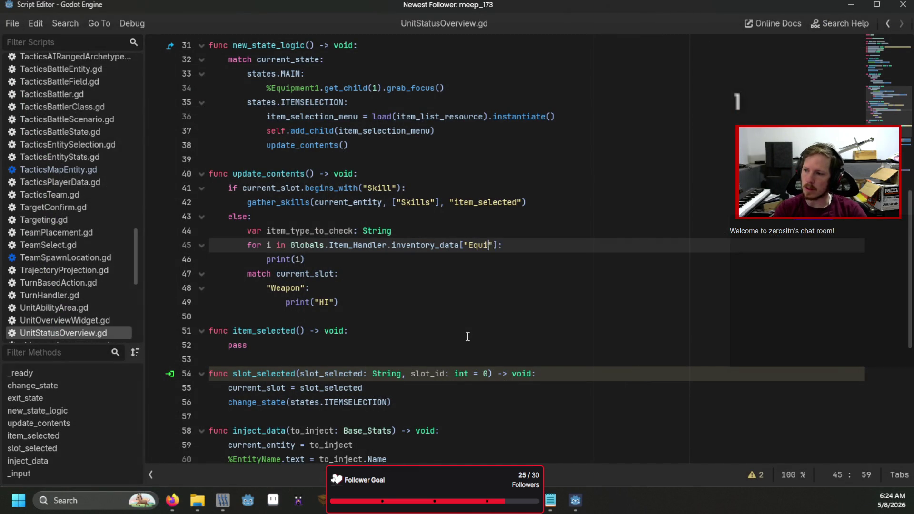
pyautogui.write('ment')
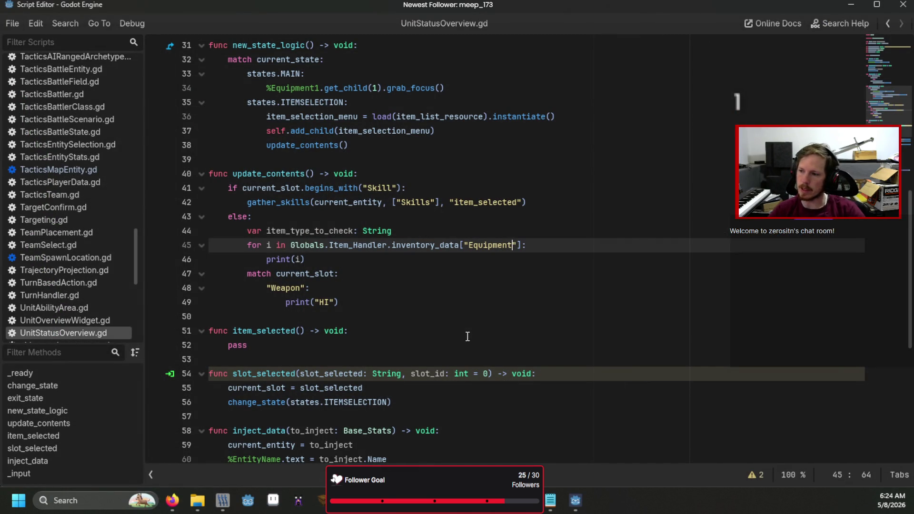
pyautogui.press('F6')
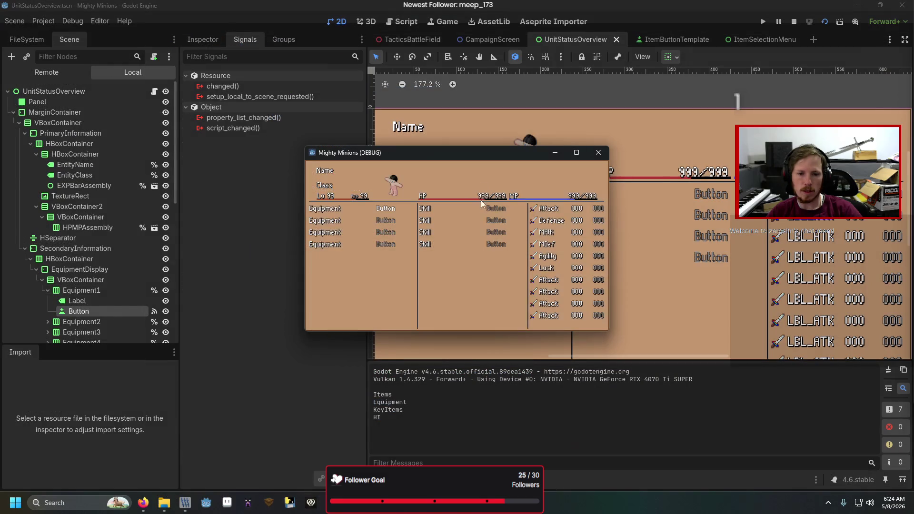
pyautogui.click(606, 156)
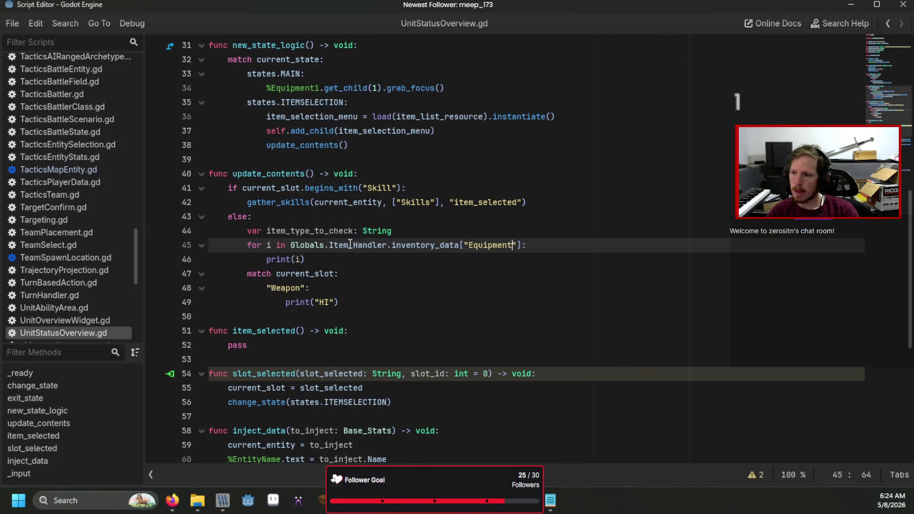
# Change the loop to 'for i in Globals.Item_Data["Equipment"]:', save, and run the game
pyautogui.doubleClick(350, 245)
pyautogui.write('Item_Data')
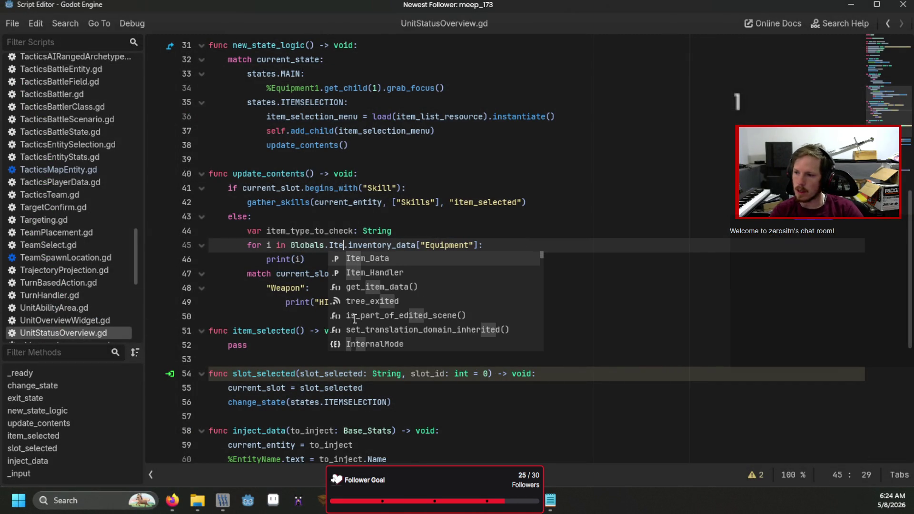
pyautogui.press('Return')
pyautogui.hotkey('ctrl', 'shift', 'Right')
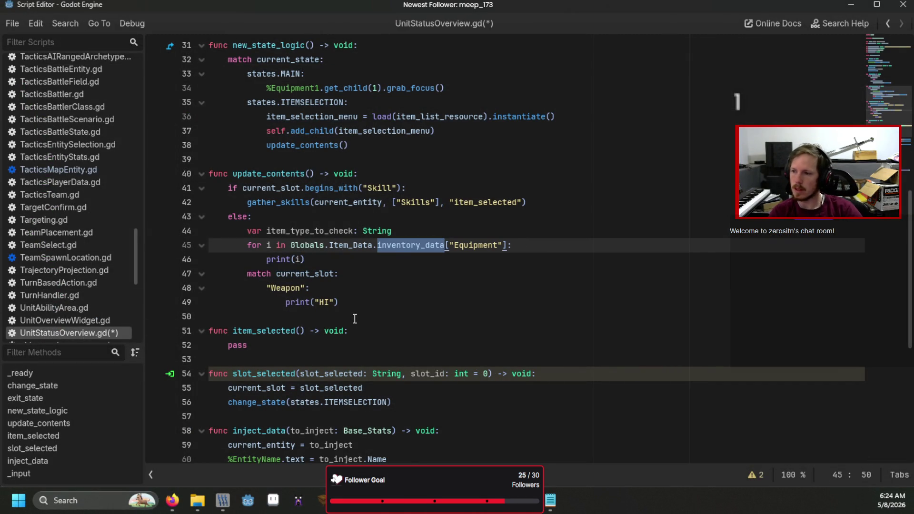
pyautogui.press('BackSpace')
pyautogui.press('BackSpace')
pyautogui.press('Delete')
pyautogui.press('Delete')
pyautogui.press('Delete')
pyautogui.press('Delete')
pyautogui.press('Delete')
pyautogui.write('["Equi')
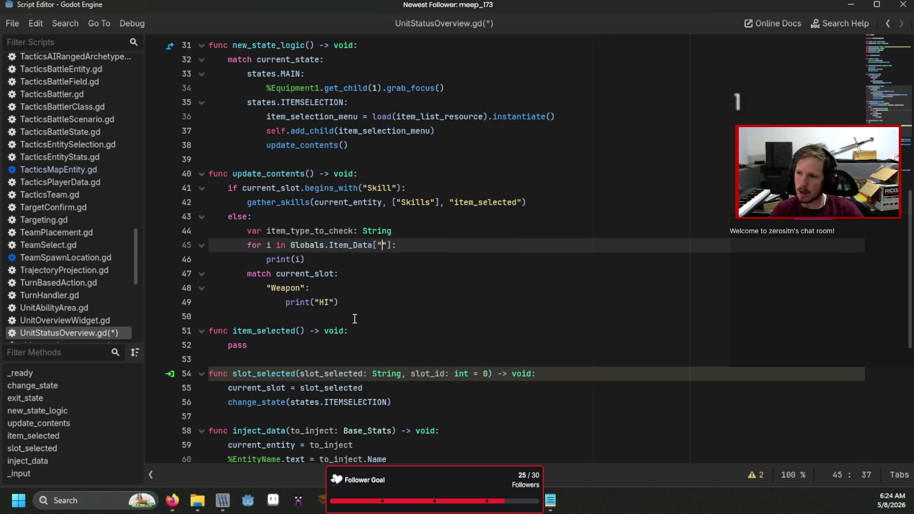
pyautogui.write('pment')
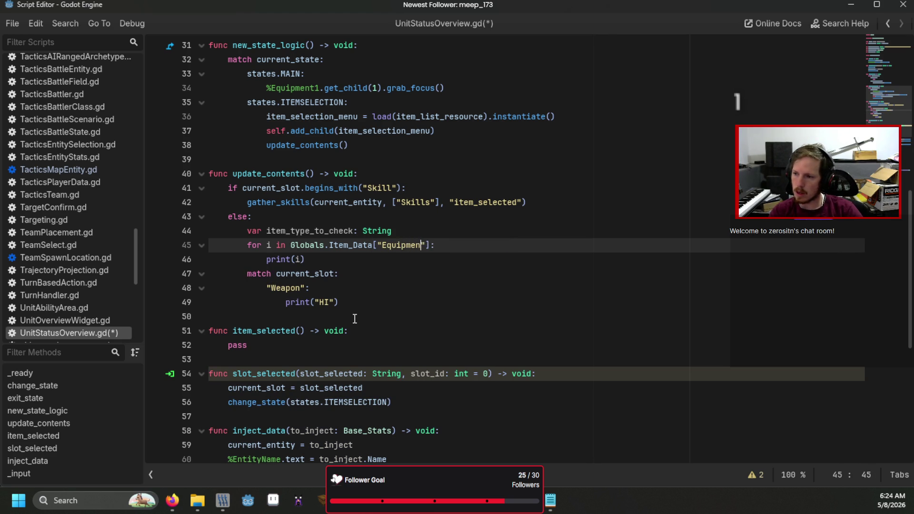
pyautogui.hotkey('ctrl', 's')
pyautogui.press('F5')
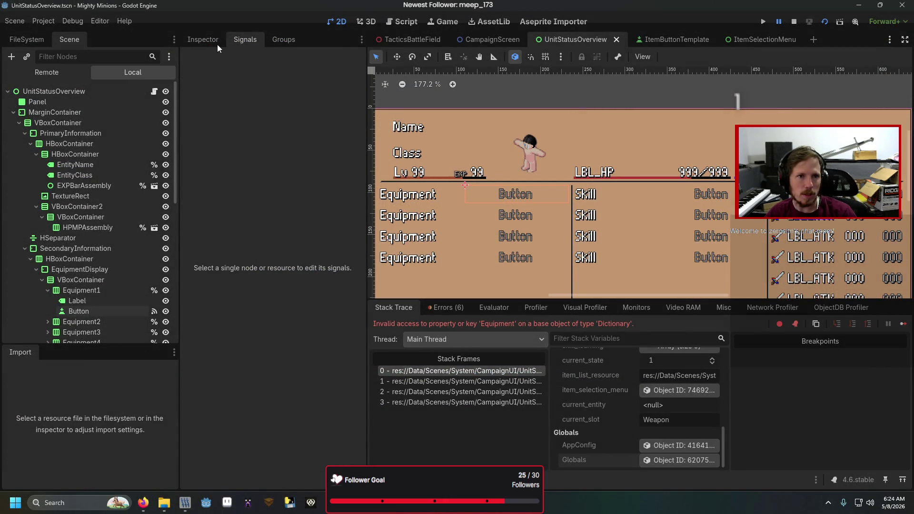
# Inspect the Globals object's Item Data dictionary keys in the debugger Inspector
pyautogui.click(217, 45)
pyautogui.click(277, 267)
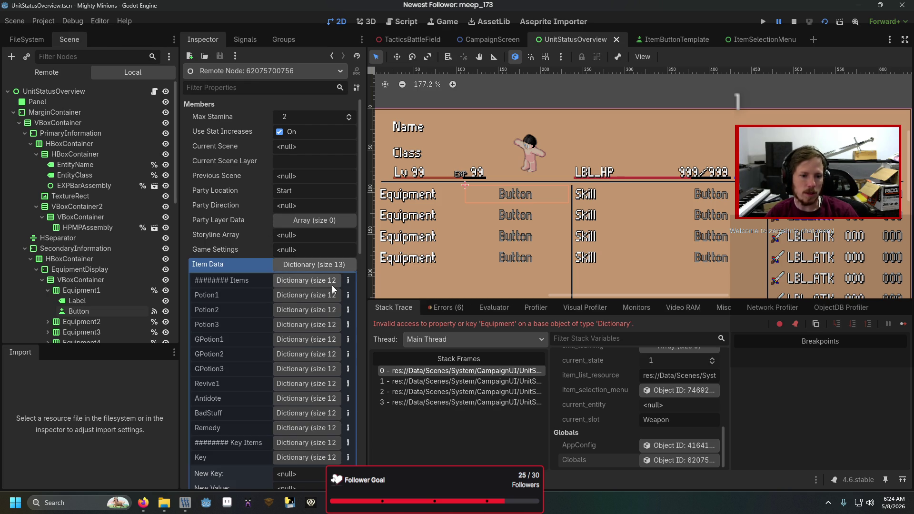
pyautogui.scroll(-2, 297, 313)
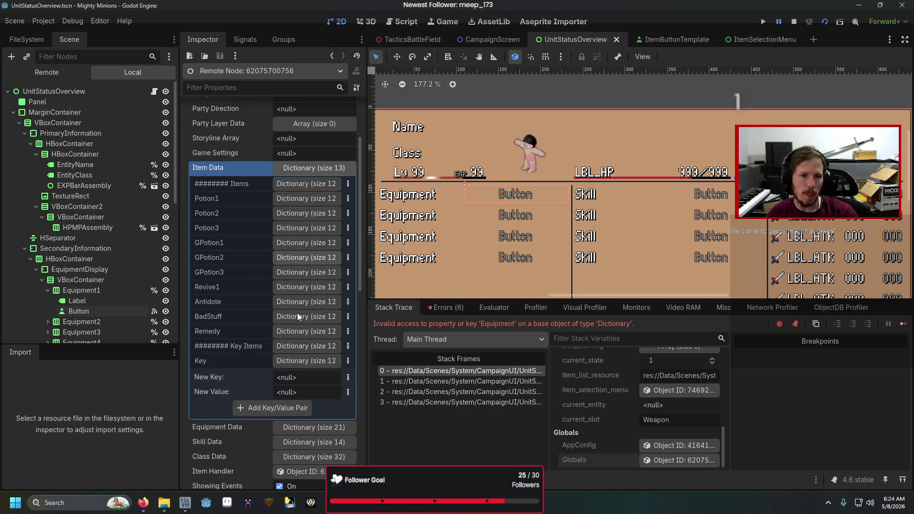
pyautogui.scroll(1, 297, 312)
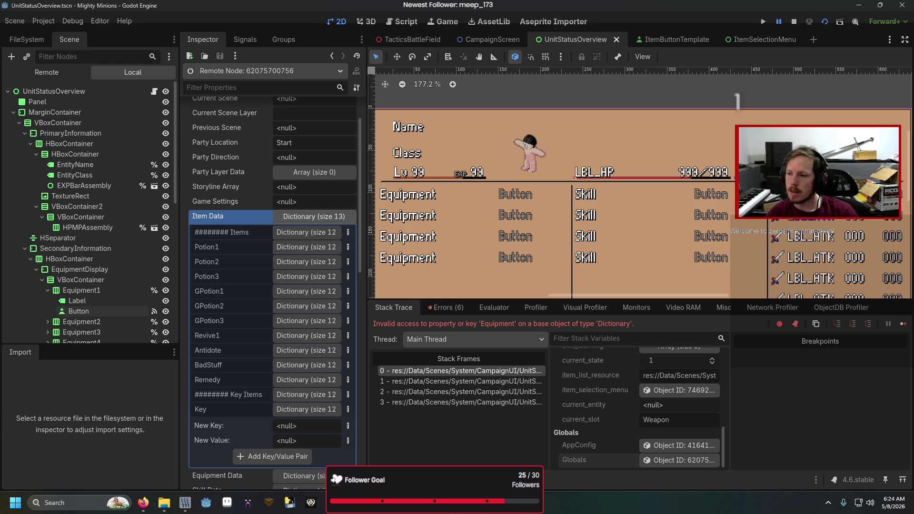
# Replace Item_Data with Equipment_Data in the line 45 loop
pyautogui.click(402, 21)
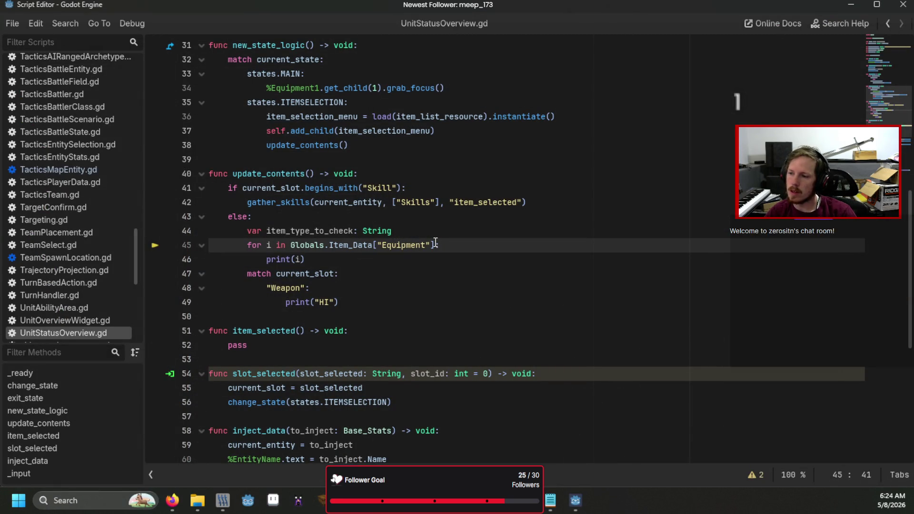
pyautogui.doubleClick(359, 247)
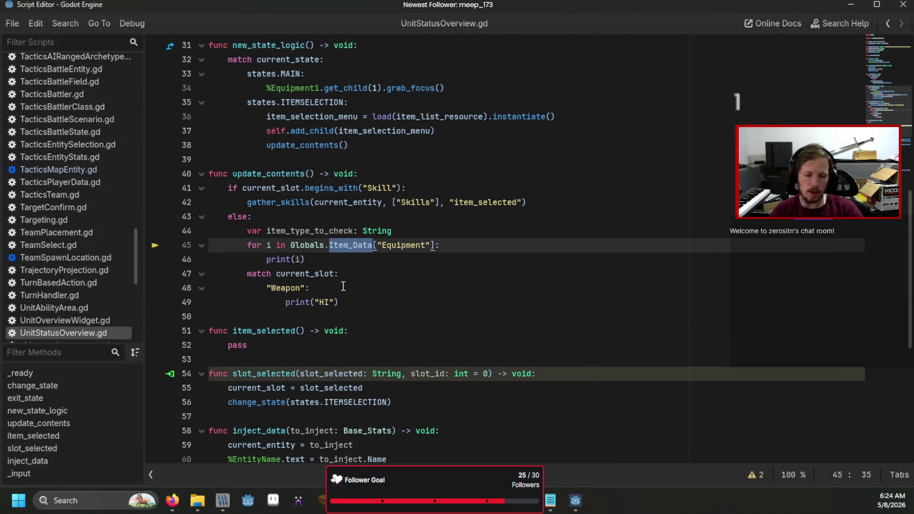
pyautogui.write('Equip')
pyautogui.press('Return')
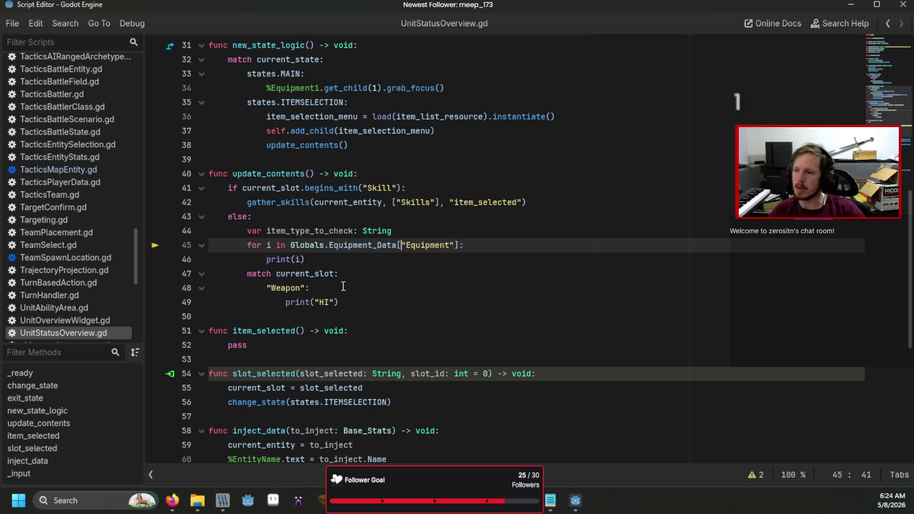
# Remove the ["Equipment"] lookup so the loop iterates Globals.Equipment_Data directly, and test-run
pyautogui.press('Left')
pyautogui.press('BackSpace')
pyautogui.press('Delete')
pyautogui.press('Delete')
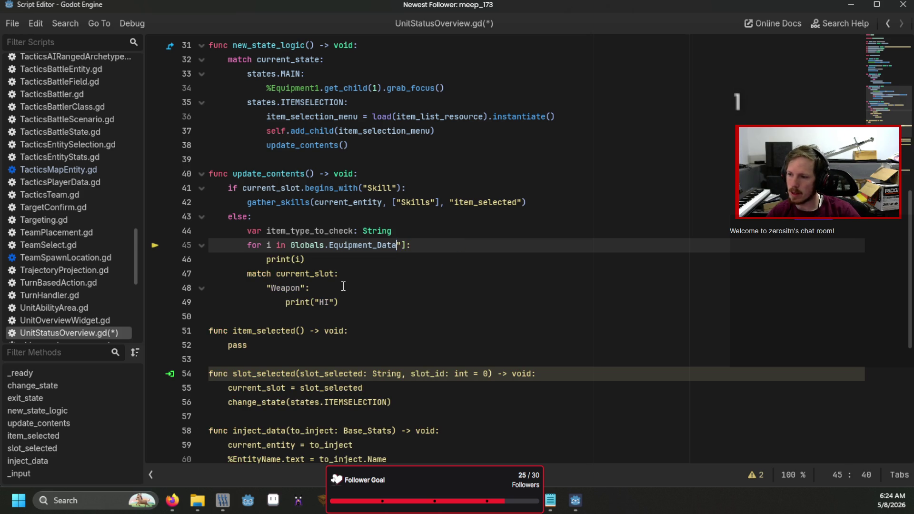
pyautogui.press('F6')
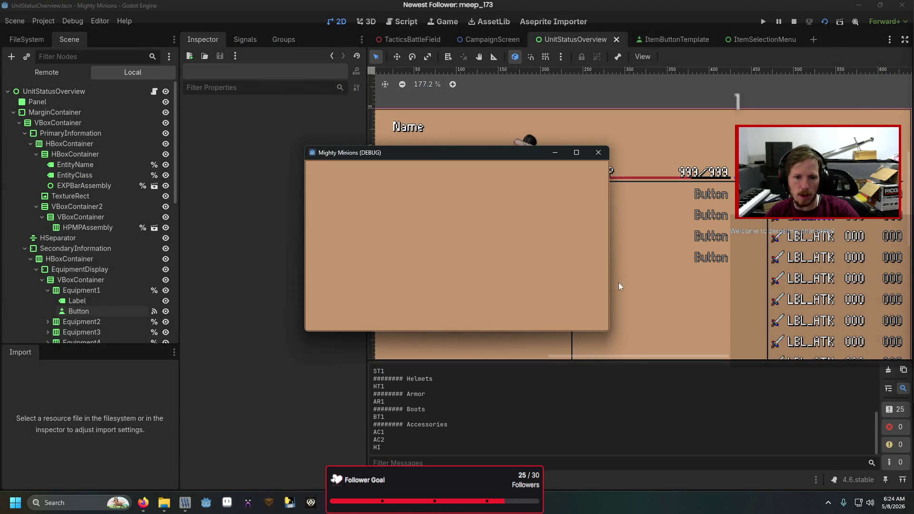
# Close the game window after it lists weapons and select print(i) on line 46
pyautogui.scroll(5, 507, 396)
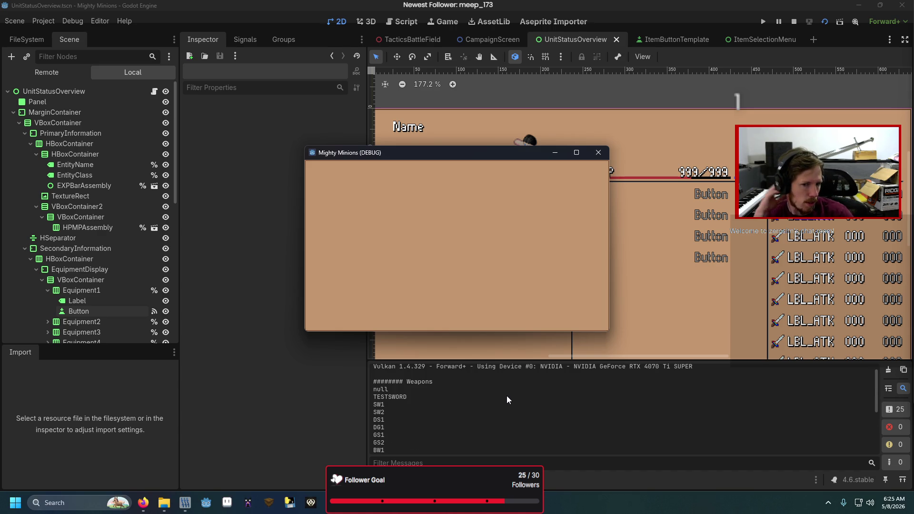
pyautogui.click(599, 153)
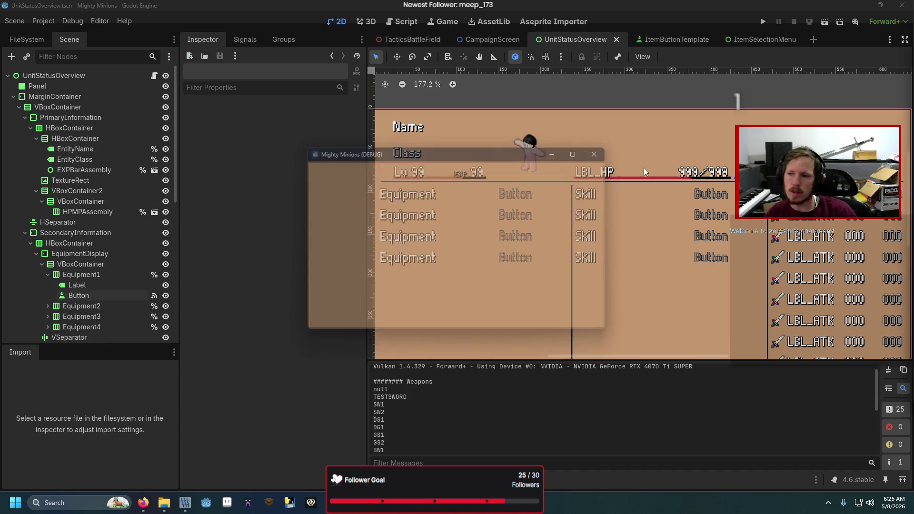
pyautogui.moveTo(304, 259); pyautogui.dragTo(266, 258)
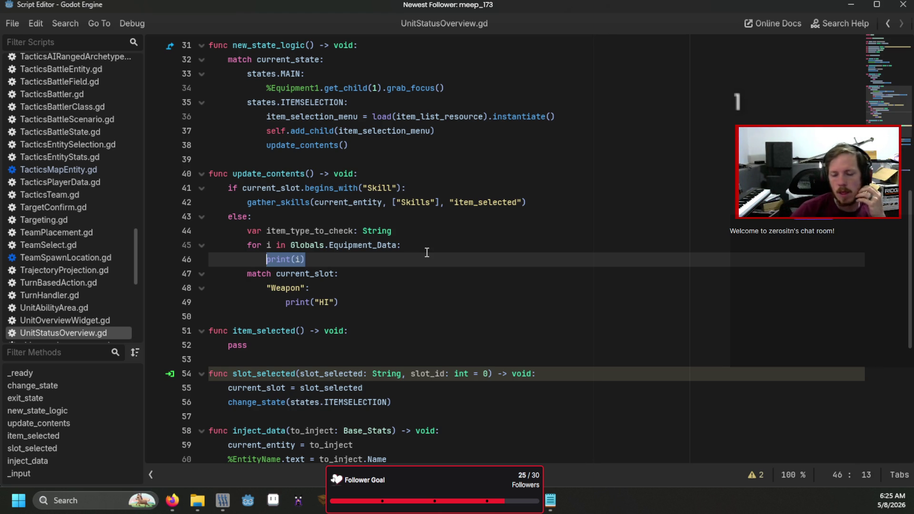
# Consult the older equipment screen code and replace print(i) with 'var temp_item = i'
pyautogui.click(346, 332)
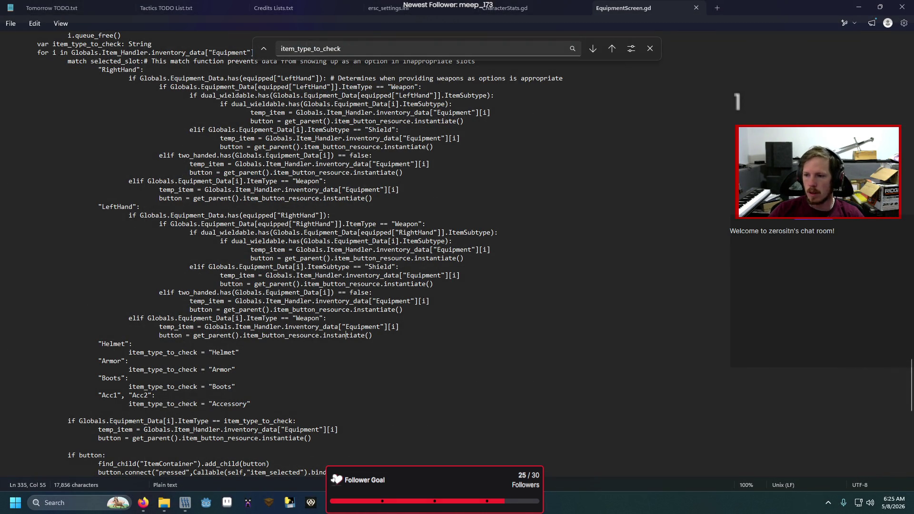
pyautogui.hotkey('alt', 'Tab')
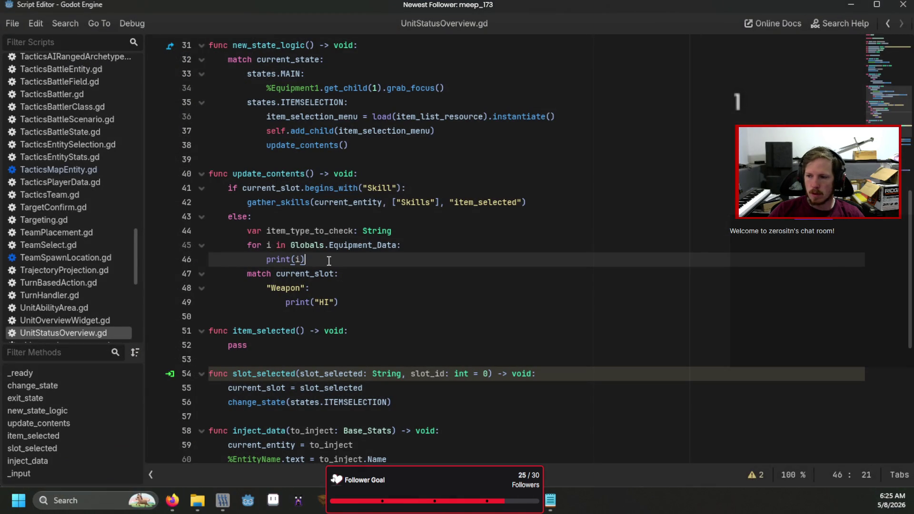
pyautogui.hotkey('shift', 'Left')
pyautogui.hotkey('shift', 'Left')
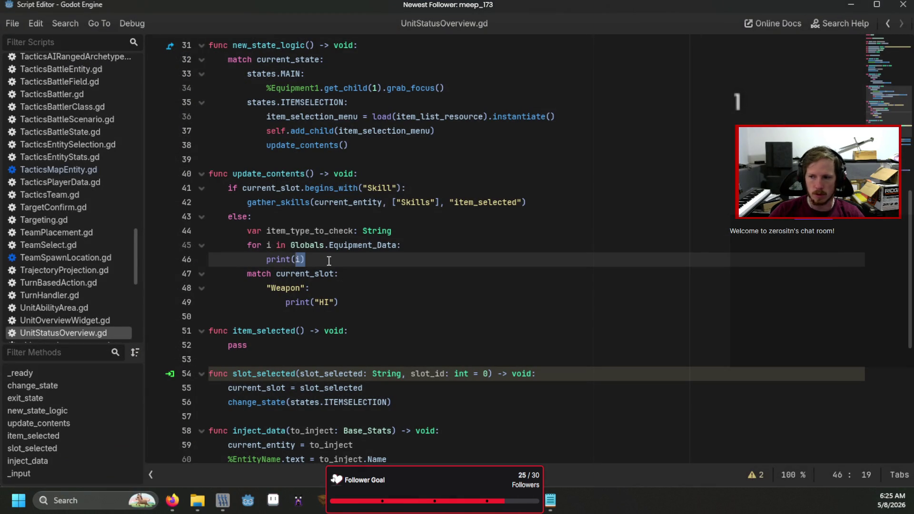
pyautogui.hotkey('shift', 'Left')
pyautogui.hotkey('shift', 'Left')
pyautogui.hotkey('shift', 'Left')
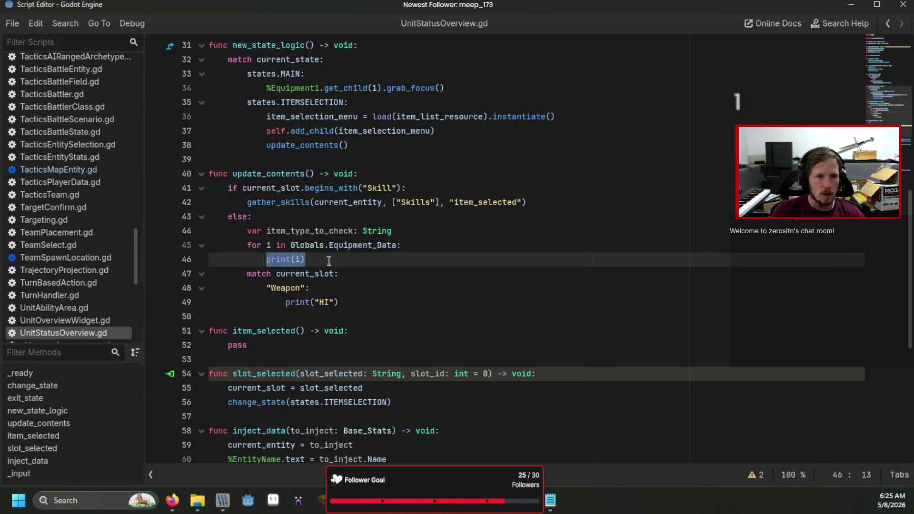
pyautogui.write('va')
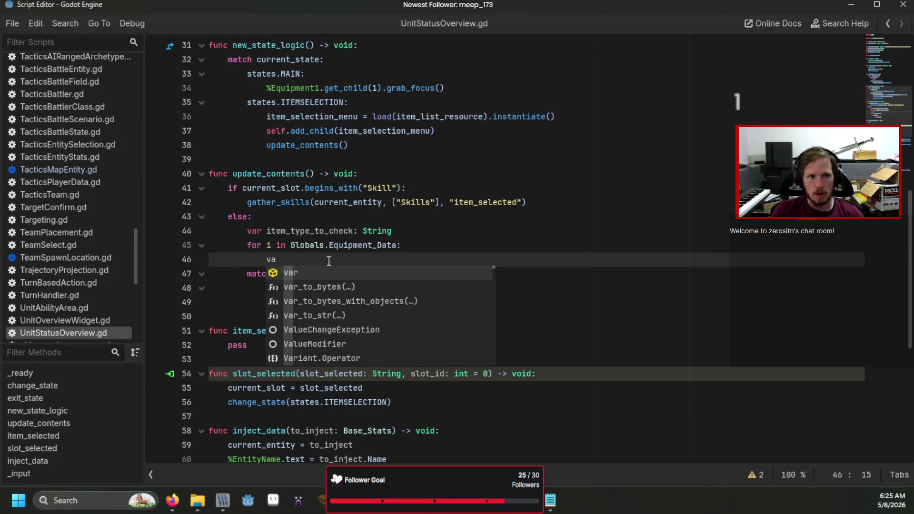
pyautogui.write('r temp_i')
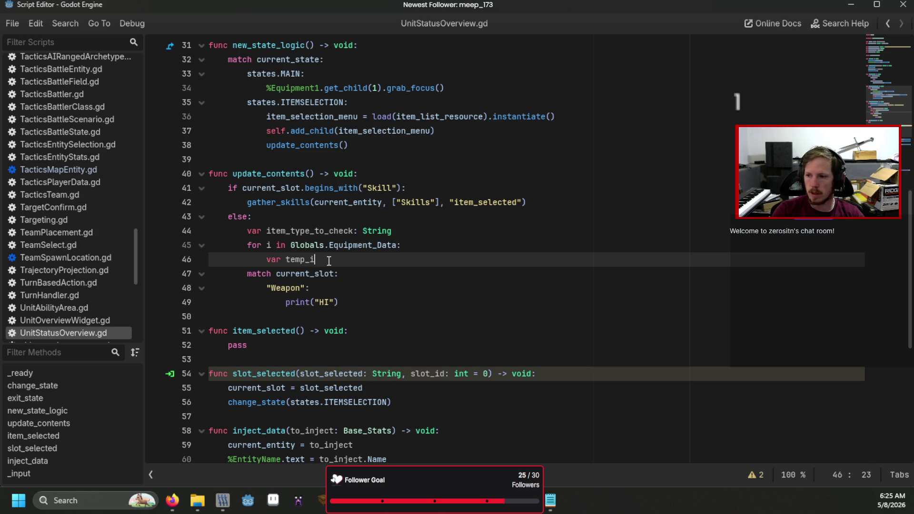
pyautogui.write('tem = Glo')
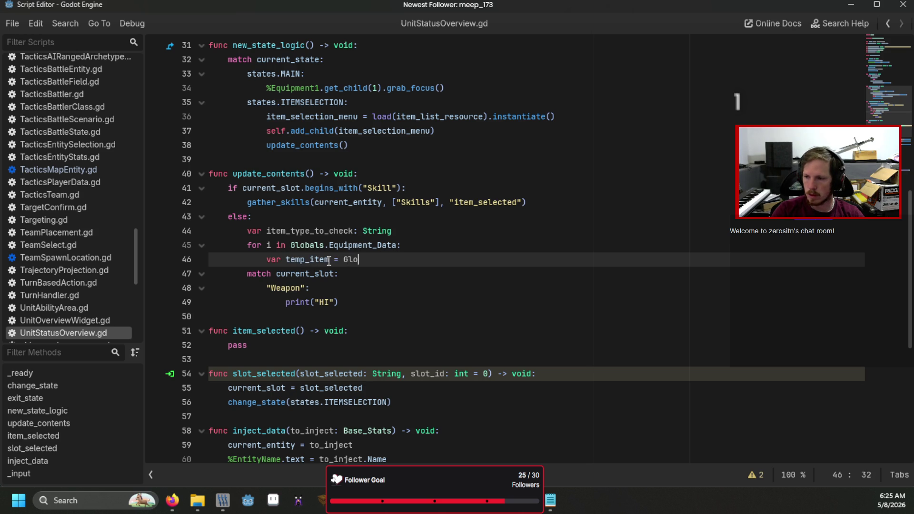
pyautogui.press('BackSpace')
pyautogui.press('BackSpace')
pyautogui.press('BackSpace')
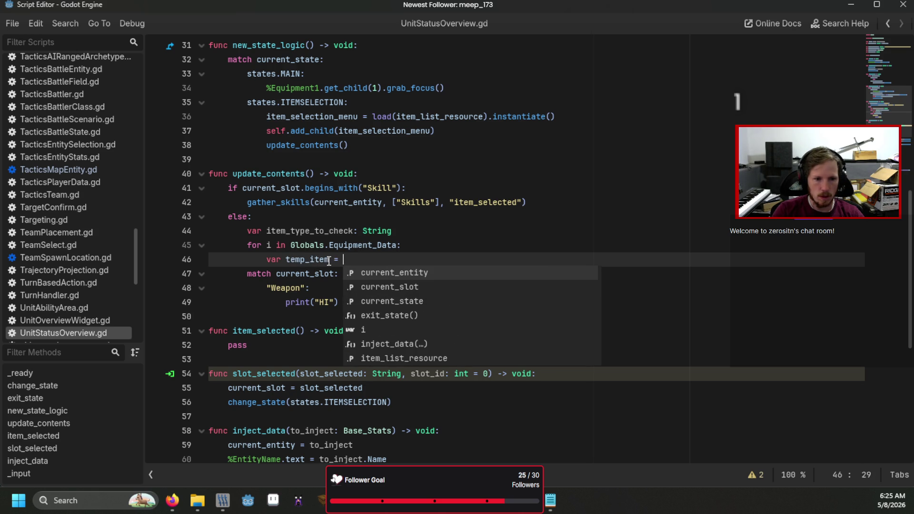
pyautogui.write('i')
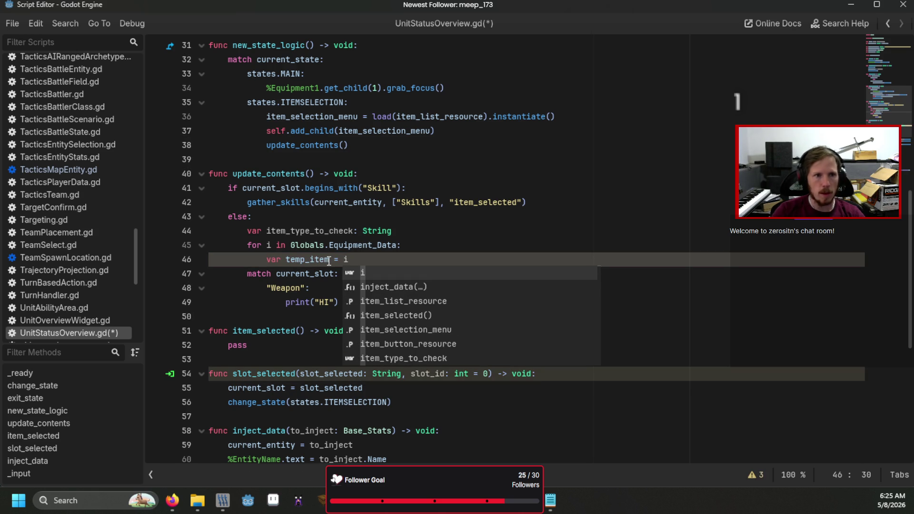
pyautogui.hotkey('alt', 'Tab')
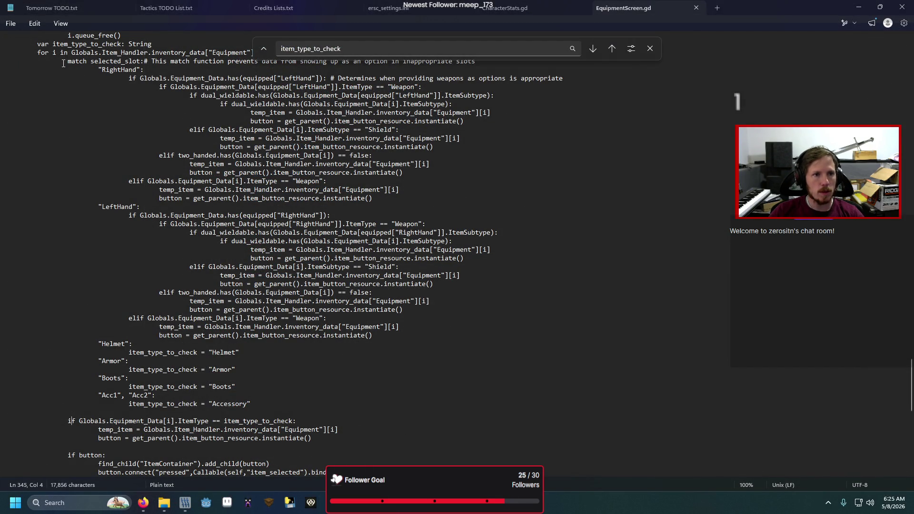
# Review EquipmentScreen.gd's item-type filtering, then select the temp_item line in Godot for rewriting
pyautogui.scroll(1, 152, 78)
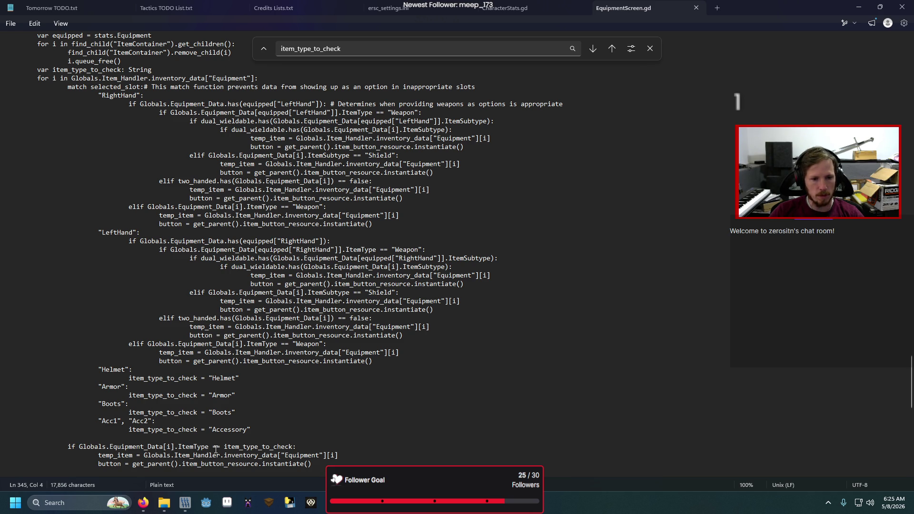
pyautogui.hotkey('alt', 'Tab')
pyautogui.moveTo(349, 260); pyautogui.dragTo(268, 260)
# Write the condition 'if Globals.Equipment_Data[i].ItemType == current_slot:'
pyautogui.write('if ')
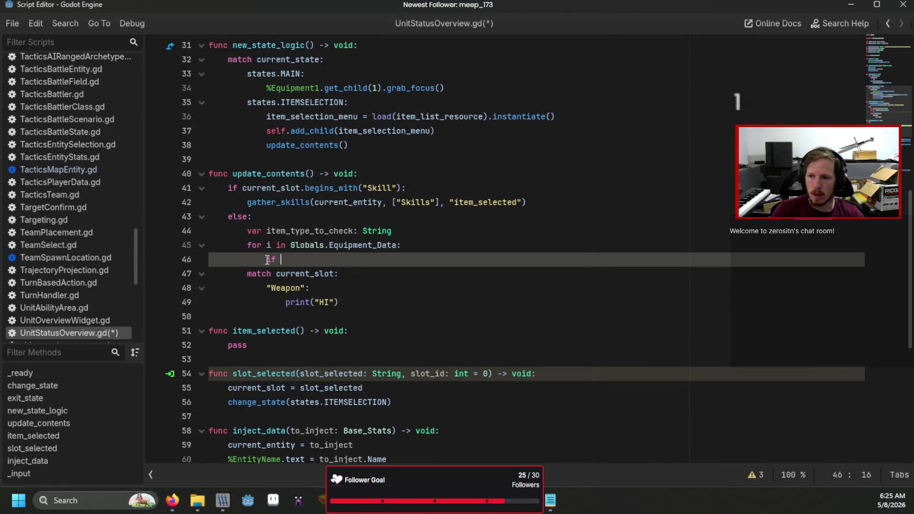
pyautogui.write('i')
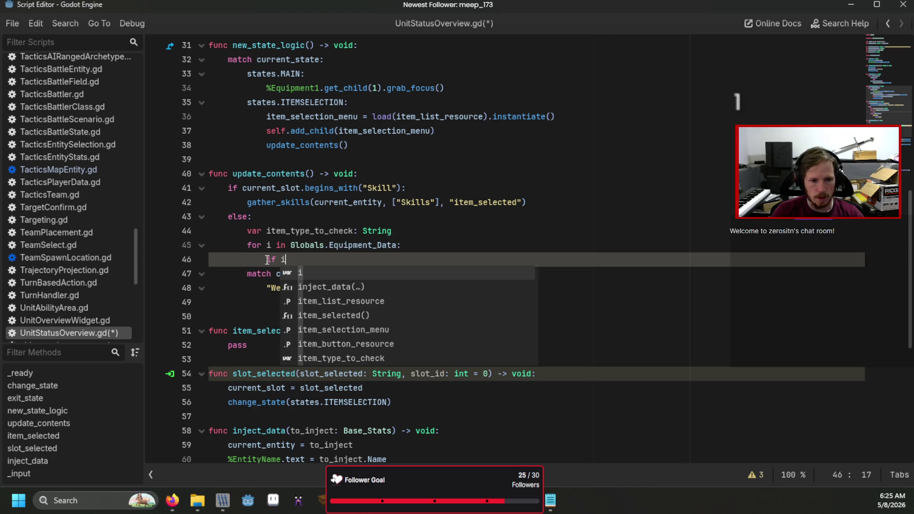
pyautogui.write('.')
pyautogui.press('Escape')
pyautogui.press('BackSpace')
pyautogui.press('BackSpace')
pyautogui.write('Globals.I')
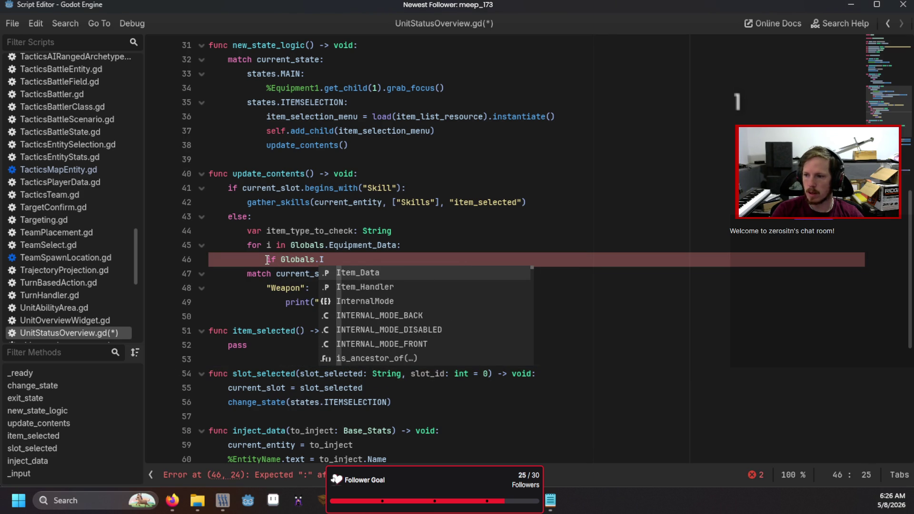
pyautogui.press('Return')
pyautogui.press('BackSpace')
pyautogui.press('BackSpace')
pyautogui.press('BackSpace')
pyautogui.press('BackSpace')
pyautogui.press('BackSpace')
pyautogui.press('BackSpace')
pyautogui.write('E')
pyautogui.press('Return')
pyautogui.write('[i].')
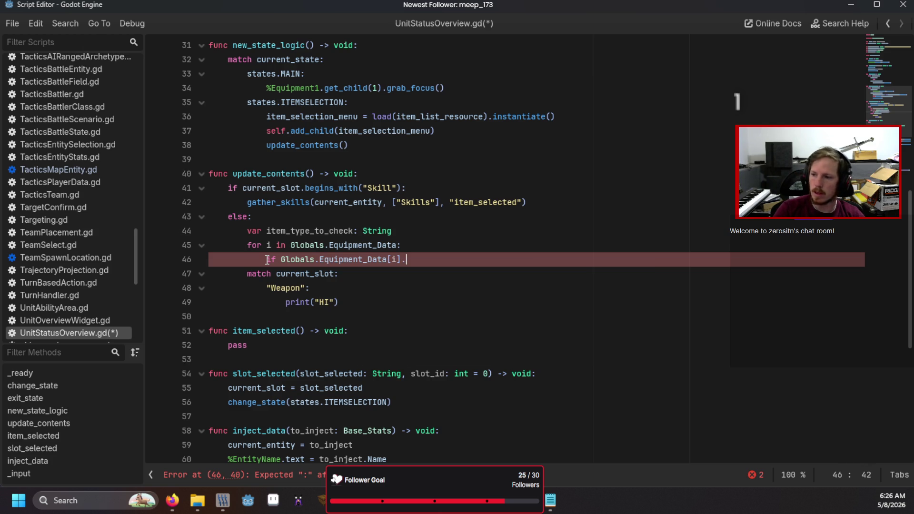
pyautogui.write('Item')
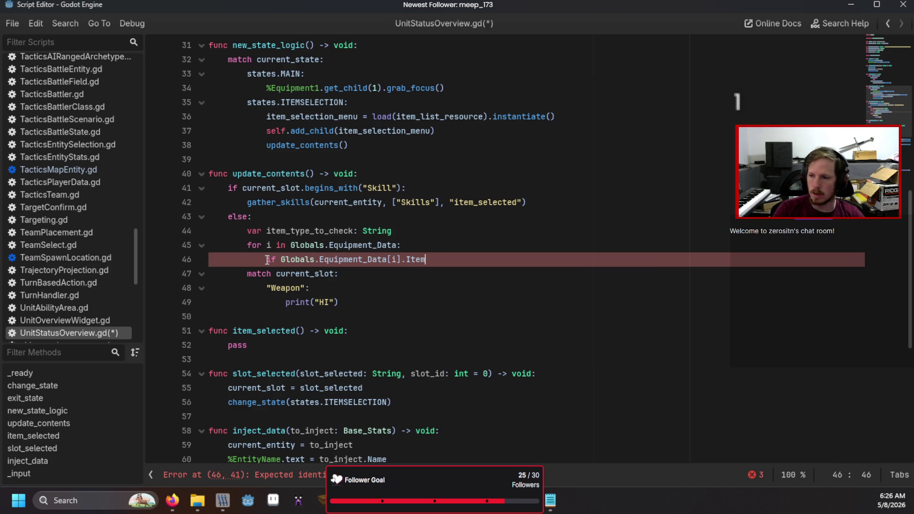
pyautogui.write('Type == ')
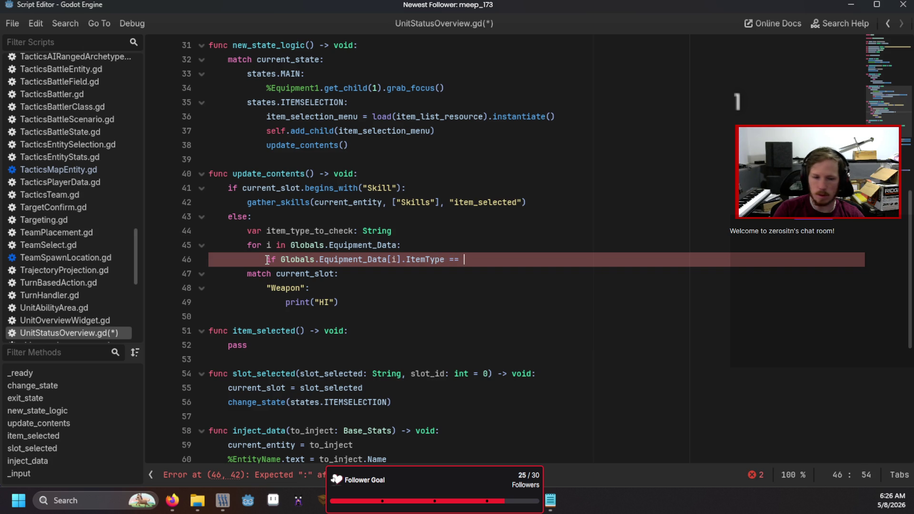
pyautogui.write('it')
pyautogui.press('BackSpace')
pyautogui.press('BackSpace')
pyautogui.press('BackSpace')
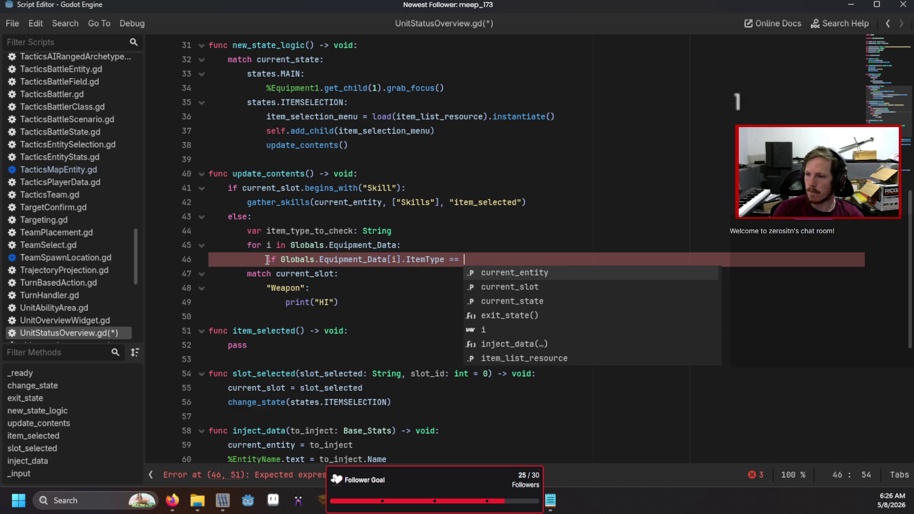
pyautogui.press('Down')
pyautogui.press('Return')
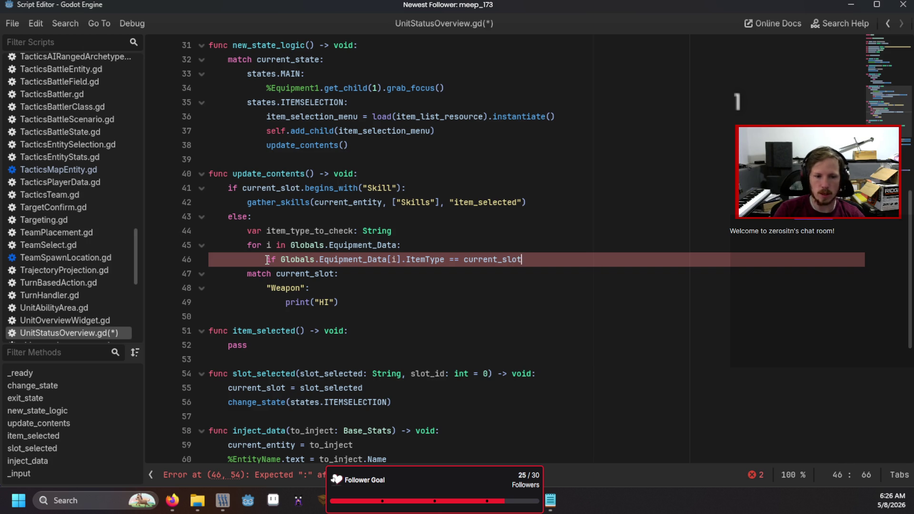
pyautogui.write(':')
pyautogui.press('Return')
# Inside the condition, add 'var temp_item = Globals.Equipment_Data[i]' and start a new line
pyautogui.write('var temp_item ')
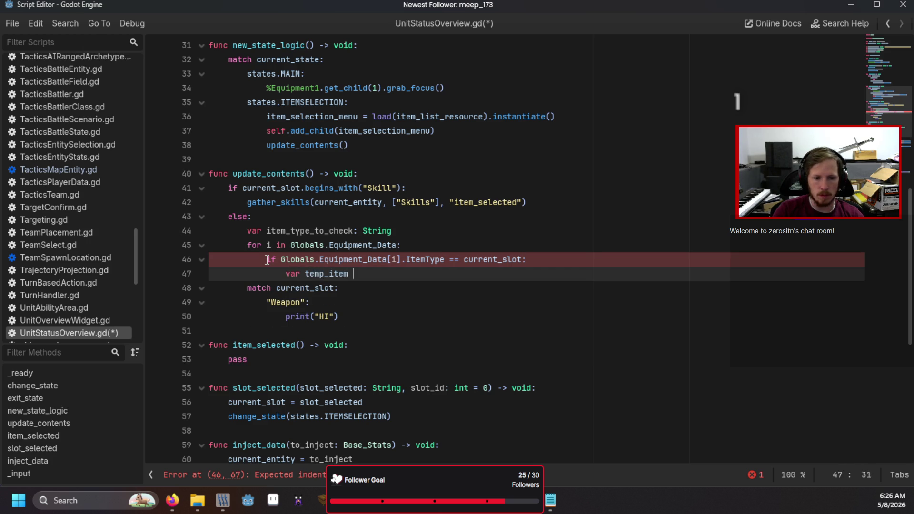
pyautogui.write('= Gl')
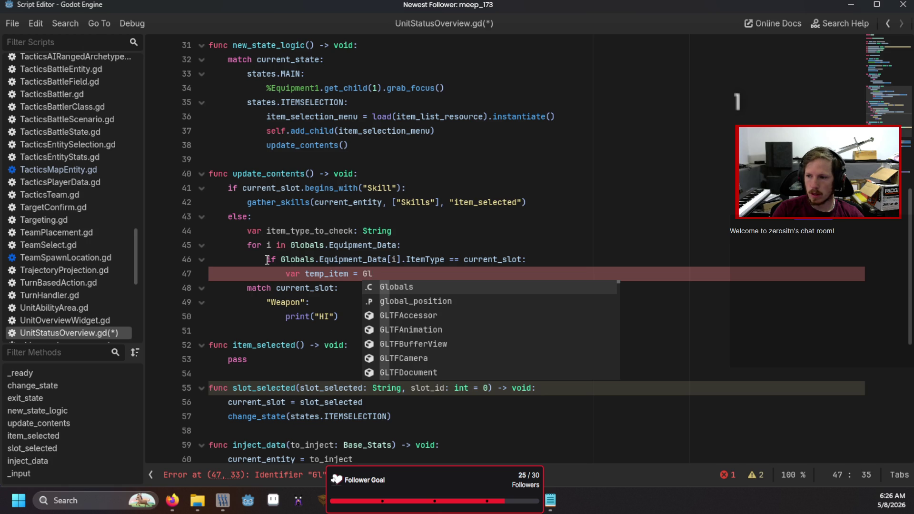
pyautogui.press('Return')
pyautogui.write('.E')
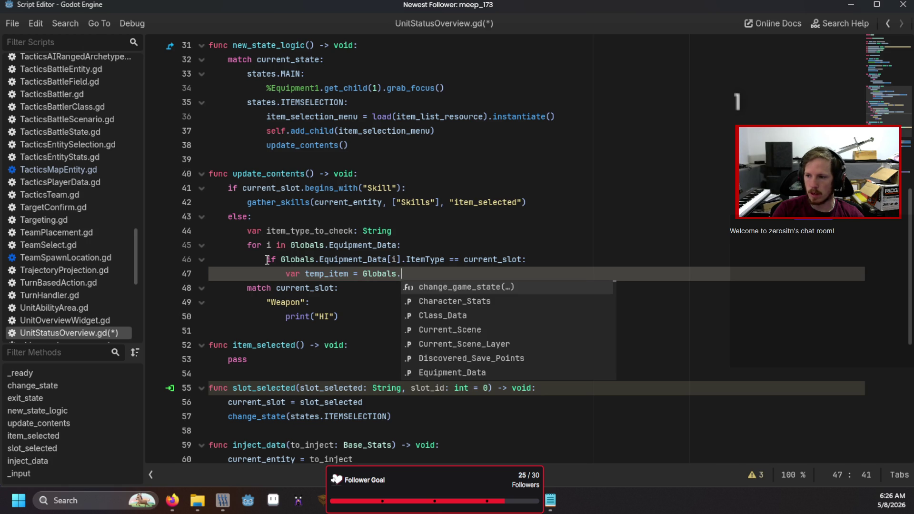
pyautogui.press('Return')
pyautogui.write('[i')
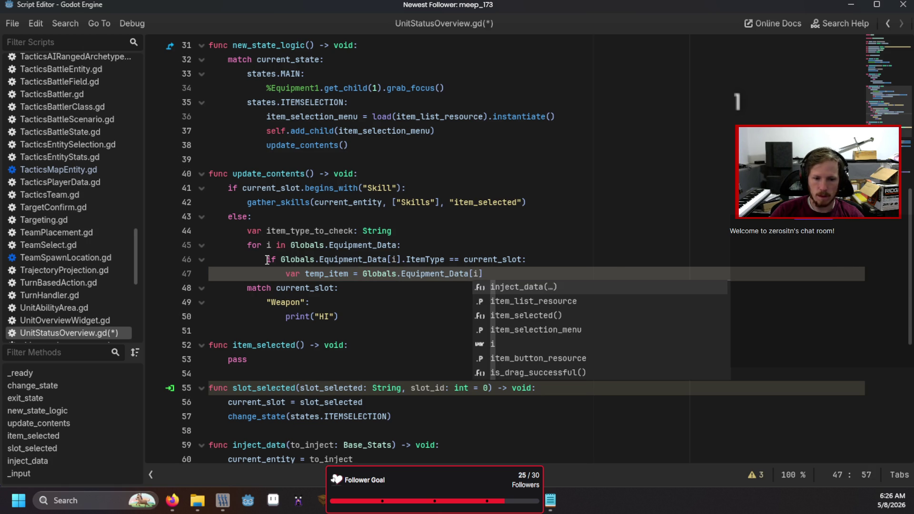
pyautogui.press('Right')
pyautogui.press('Return')
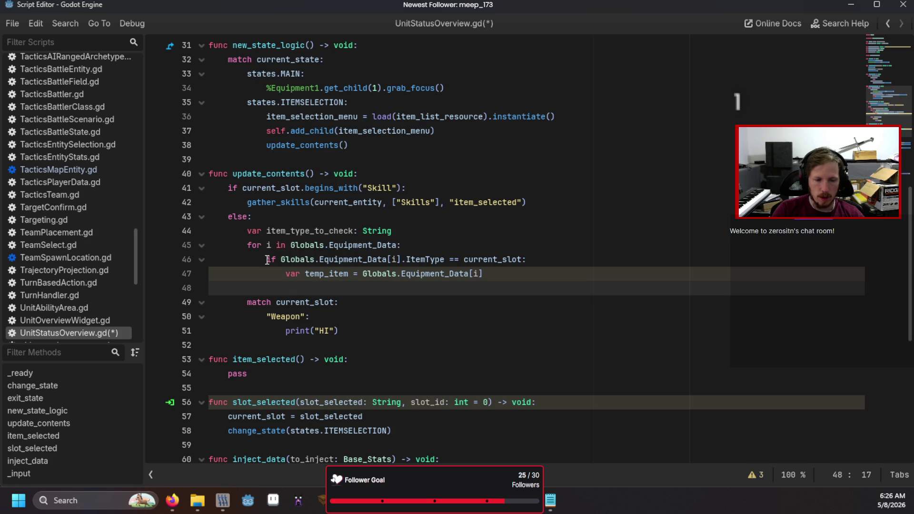
# Write 'button = item_button_resource.instantiate()' on the new line
pyautogui.write('button =')
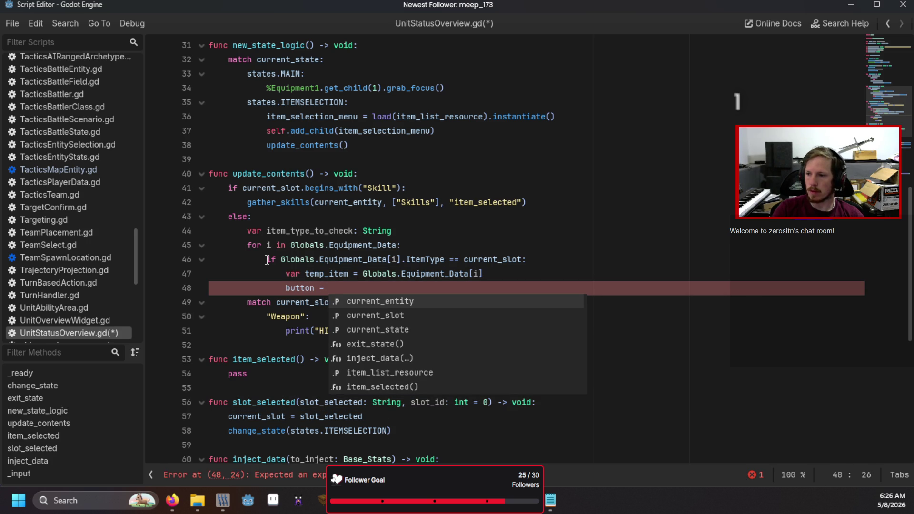
pyautogui.write('ItemB')
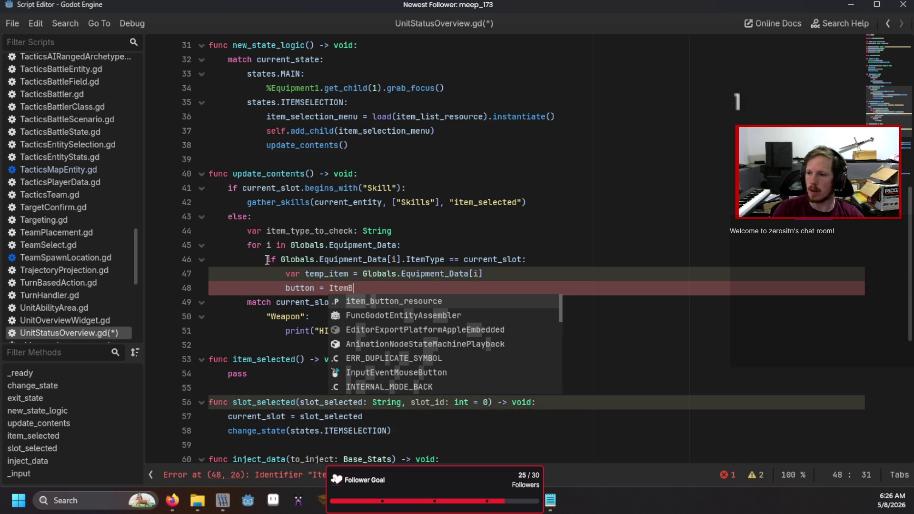
pyautogui.press('Return')
pyautogui.scroll(10, 391, 219)
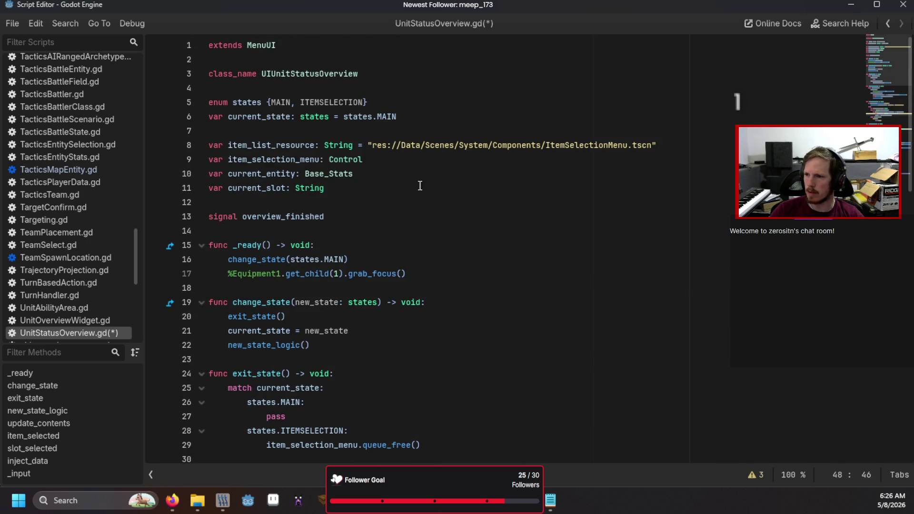
pyautogui.scroll(-2, 526, 148)
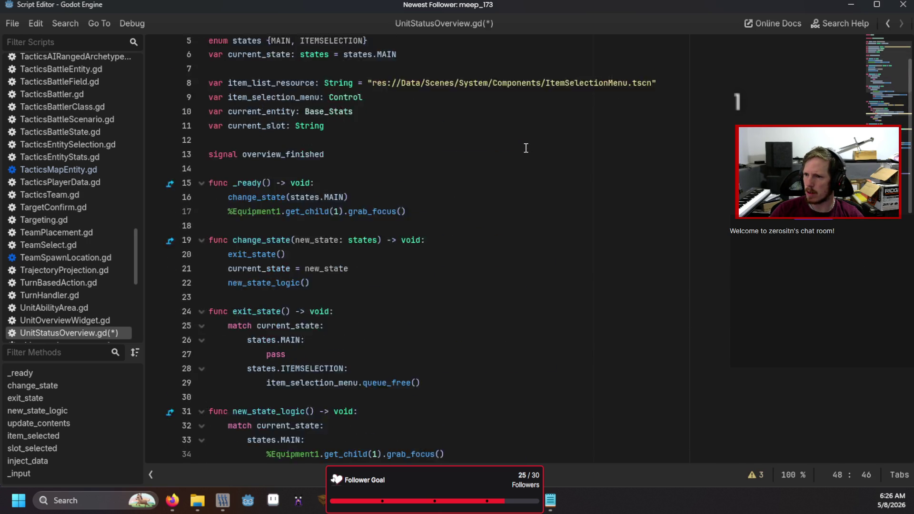
pyautogui.scroll(-9, 526, 148)
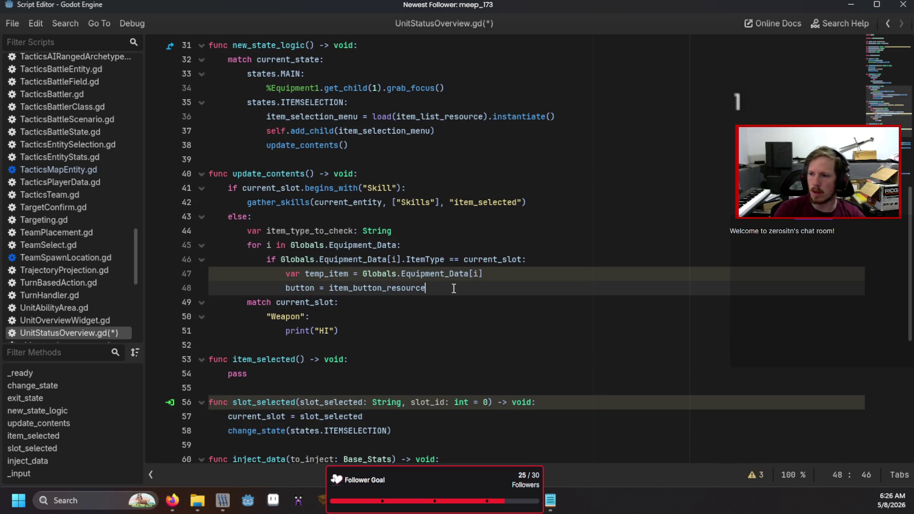
pyautogui.write('.in')
pyautogui.press('Return')
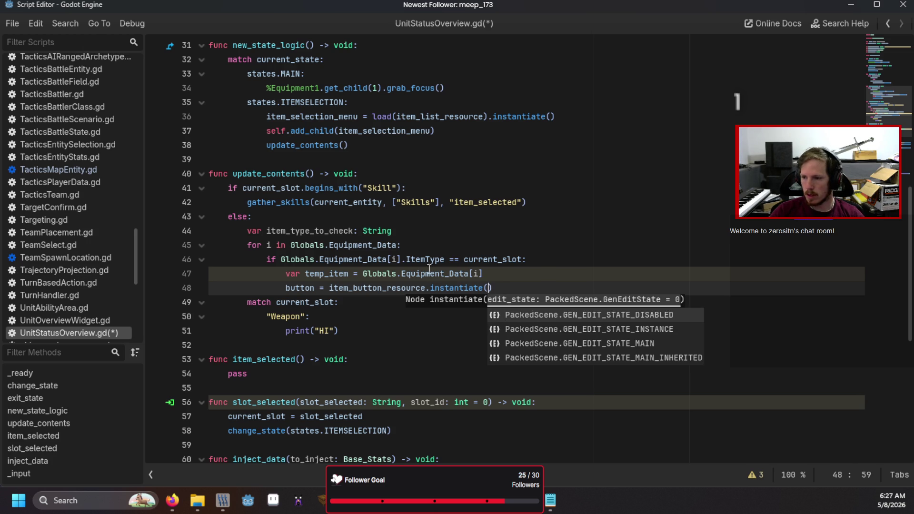
pyautogui.press('Right')
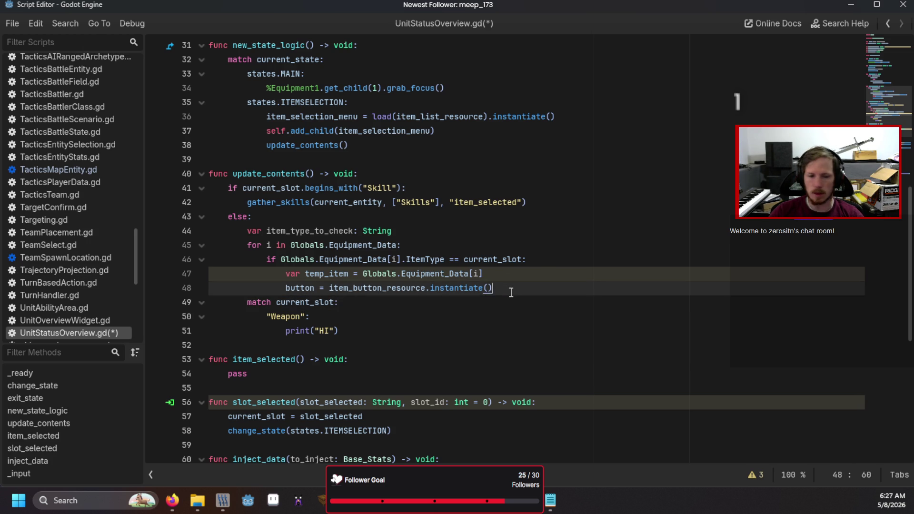
pyautogui.press('Return')
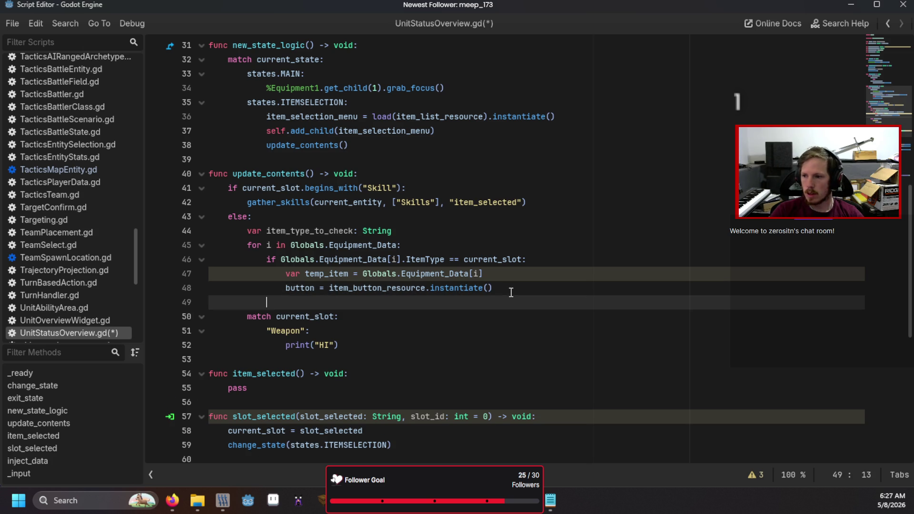
# Add 'if button:' with 'item_selection_menu.add_child(button)' in its body
pyautogui.write('if button:')
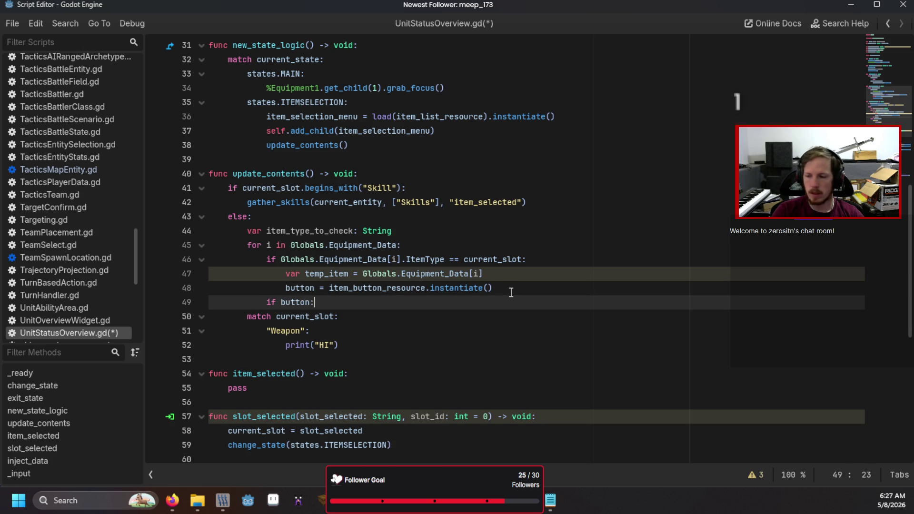
pyautogui.press('Return')
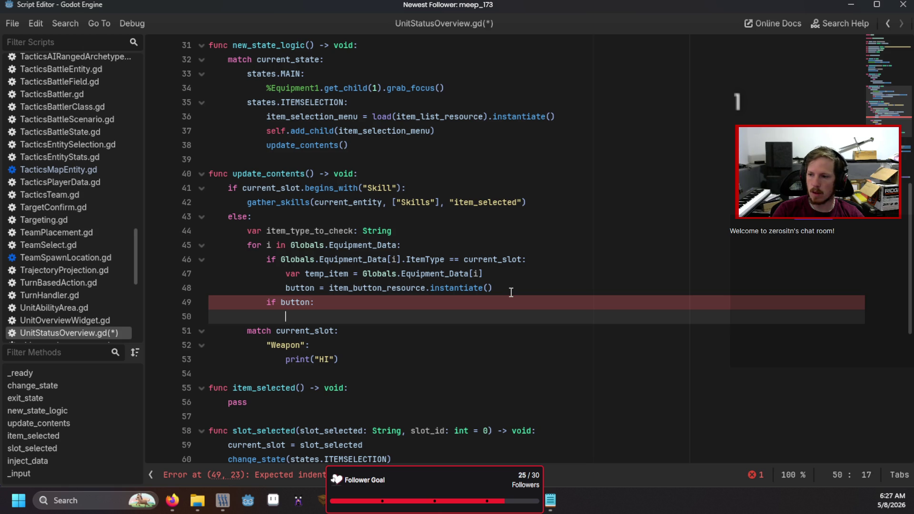
pyautogui.write('item')
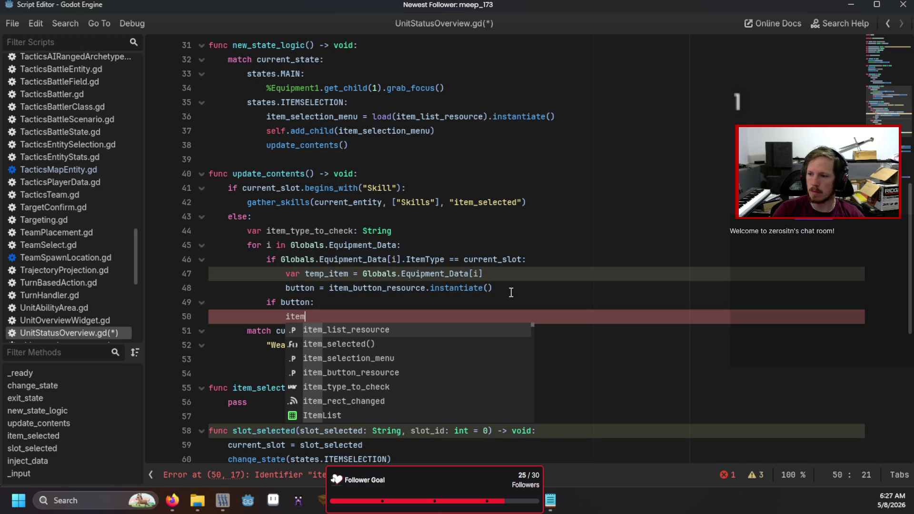
pyautogui.press('Down')
pyautogui.press('Down')
pyautogui.press('Return')
pyautogui.write('.a')
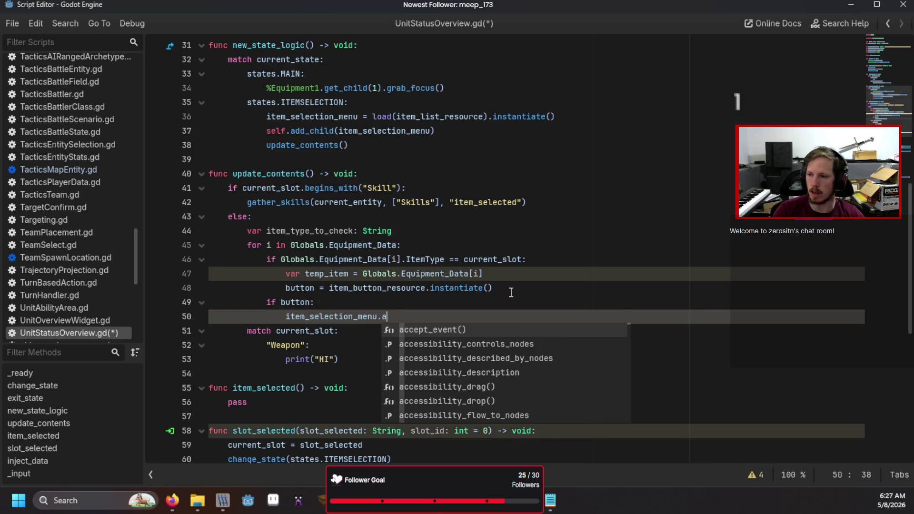
pyautogui.write('dd_child')
pyautogui.press('Return')
pyautogui.write('button')
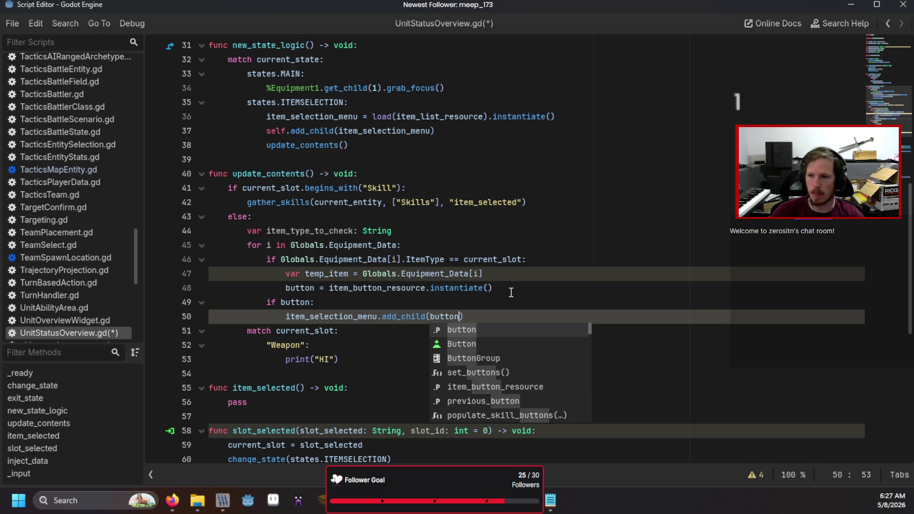
pyautogui.write(')')
pyautogui.press('Return')
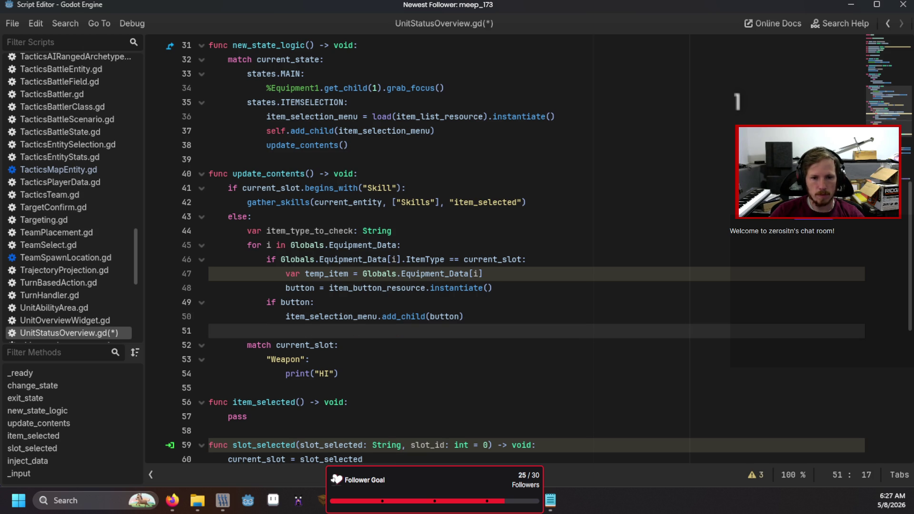
pyautogui.click(550, 500)
# Copy the button setup lines from EquipmentScreen.gd and paste them over the Weapon match block
pyautogui.moveTo(425, 335); pyautogui.dragTo(92, 275)
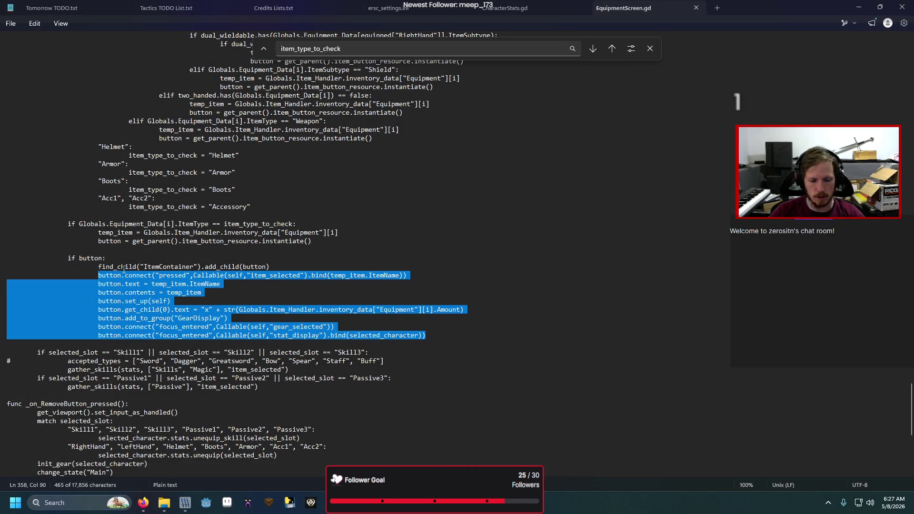
pyautogui.click(207, 503)
pyautogui.moveTo(338, 374)
pyautogui.mouseDown()
pyautogui.moveTo(210, 360)
pyautogui.moveTo(179, 346)
pyautogui.mouseUp()
pyautogui.press('BackSpace')
pyautogui.press('BackSpace')
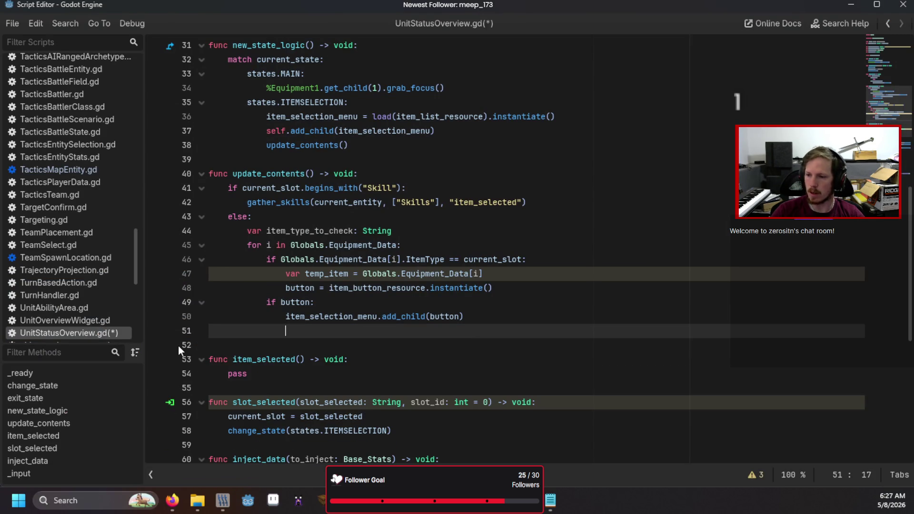
pyautogui.write('button.connect("pressed",Callable(self,"item_selected").bind(temp_item.ItemName)) \t\t\tbutton.text = temp_item.ItemName \t\t\tbutton.contents = temp_item \t\t\tbutton.set_up(self) \t\t\tbutton.get_child(0).text = "x" + str(Globals.Item_Handler.inventory_data["Equipment"][i].Amount) \t\t\tbutton.add_to_group("GearDisplay") \t\t\tbutton.connect("focus_entered",Callable(self,"gear_selected")) \t\t\tbutton.connect("focus_entered",Callable(self,"stat_display").bind(selected_character))')
# Indent the six pasted button lines into the if button block
pyautogui.click(262, 346)
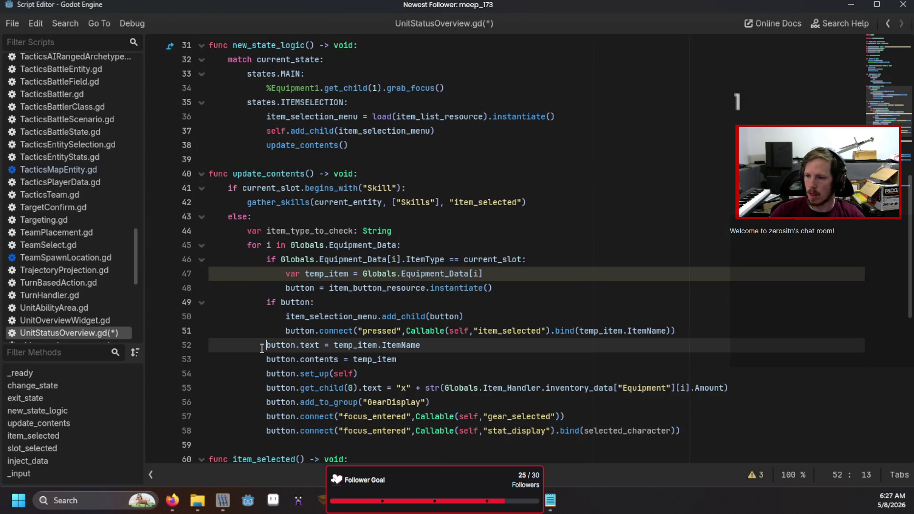
pyautogui.press('Tab')
pyautogui.press('Down')
pyautogui.press('Tab')
pyautogui.press('Down')
pyautogui.press('Tab')
pyautogui.press('Down')
pyautogui.press('Tab')
pyautogui.press('Down')
pyautogui.press('Tab')
pyautogui.press('Down')
pyautogui.press('Tab')
pyautogui.press('Down')
pyautogui.press('Tab')
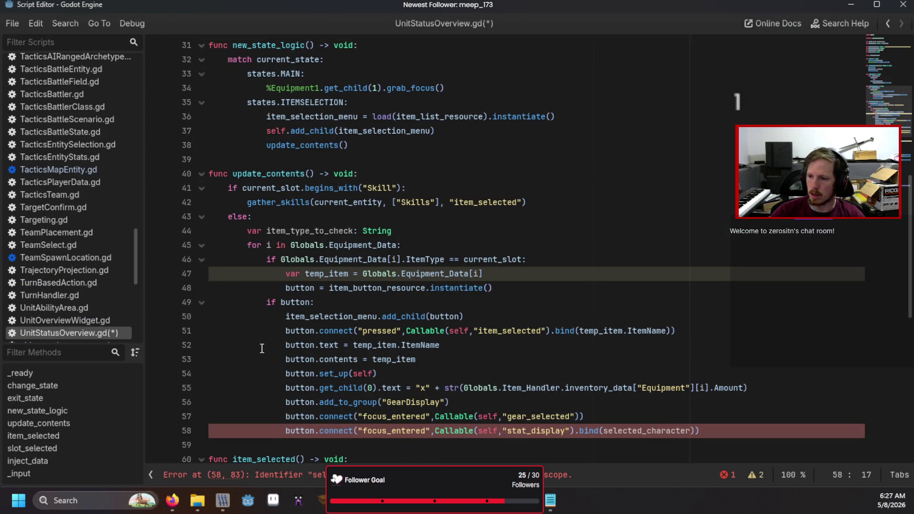
# Bind current_entity instead of selected_character, add a line in item_selected, then save and run
pyautogui.doubleClick(652, 431)
pyautogui.write('cu')
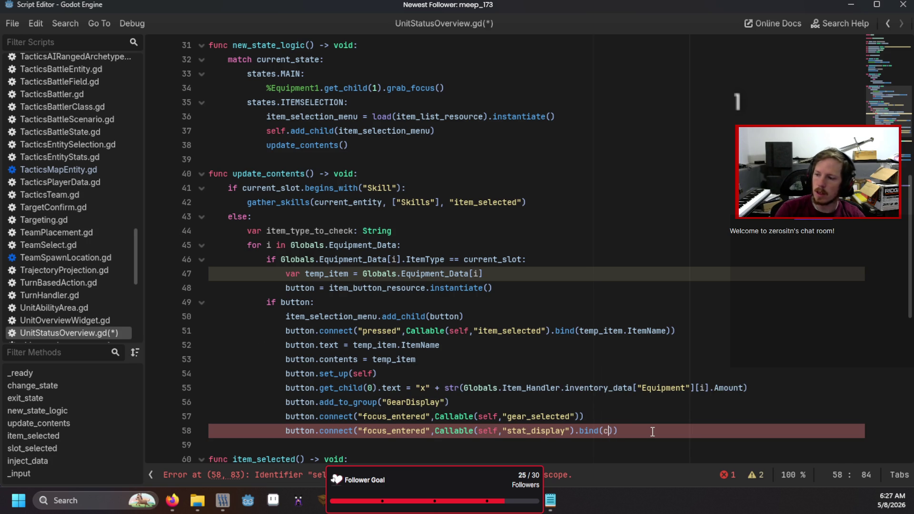
pyautogui.press('Return')
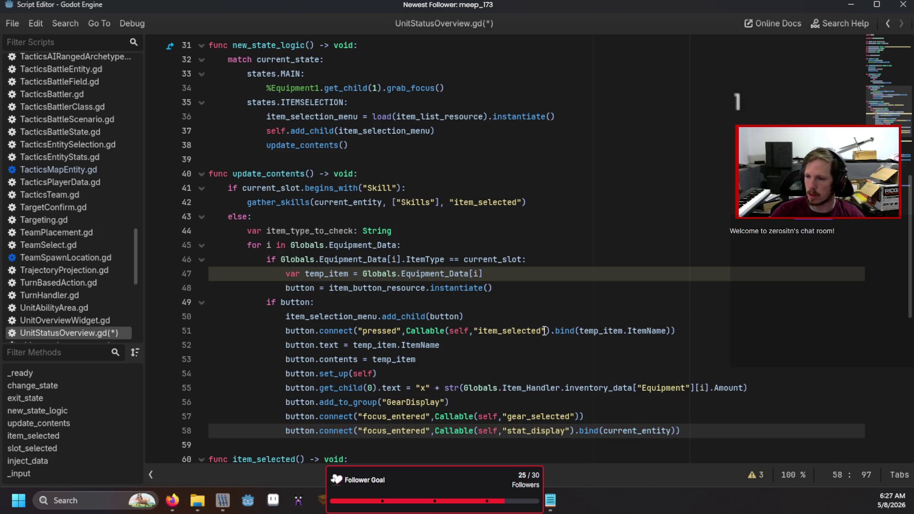
pyautogui.scroll(-3, 508, 353)
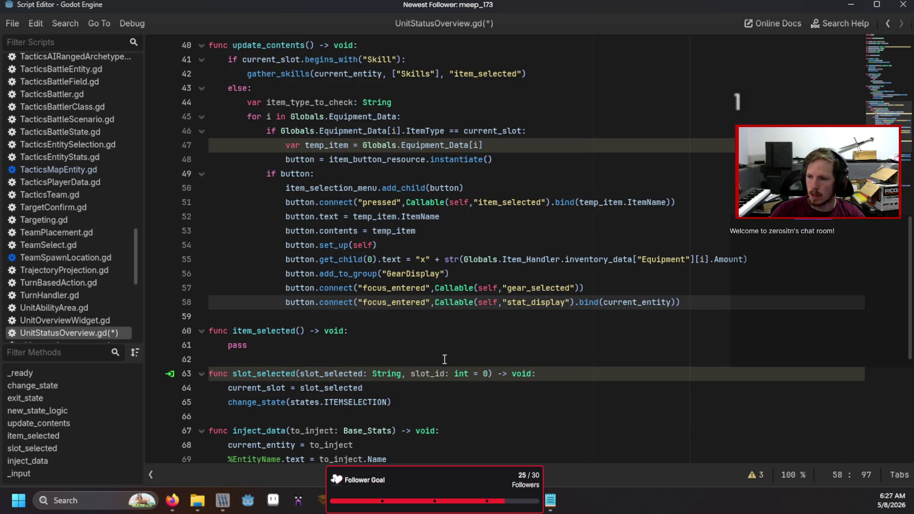
pyautogui.click(376, 335)
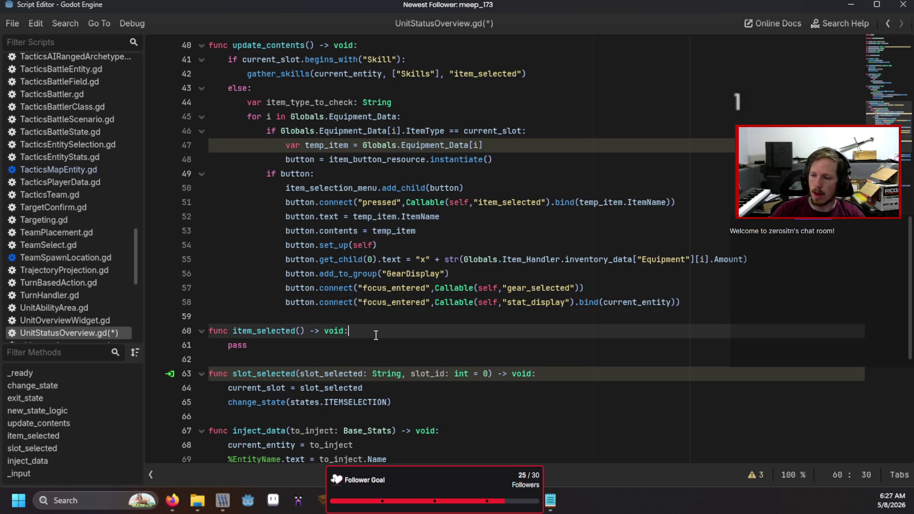
pyautogui.press('Return')
pyautogui.press('F5')
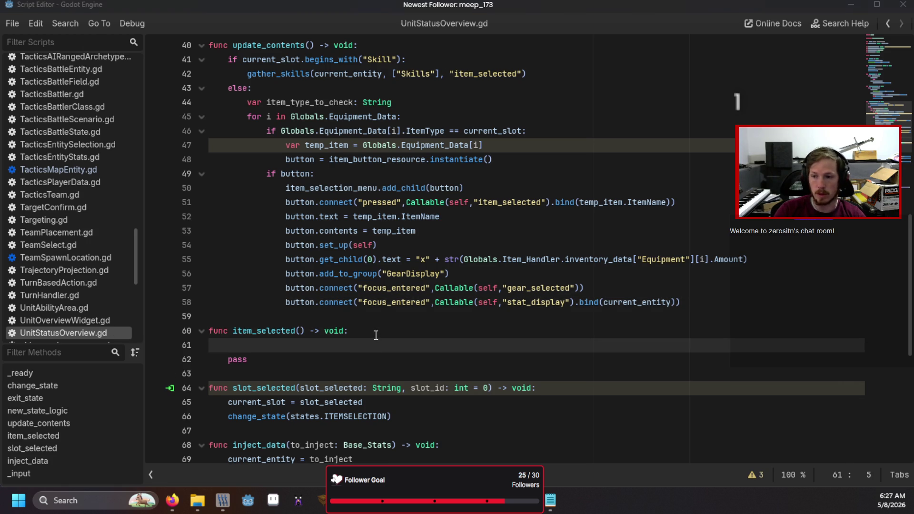
pyautogui.hotkey('alt', 'Tab')
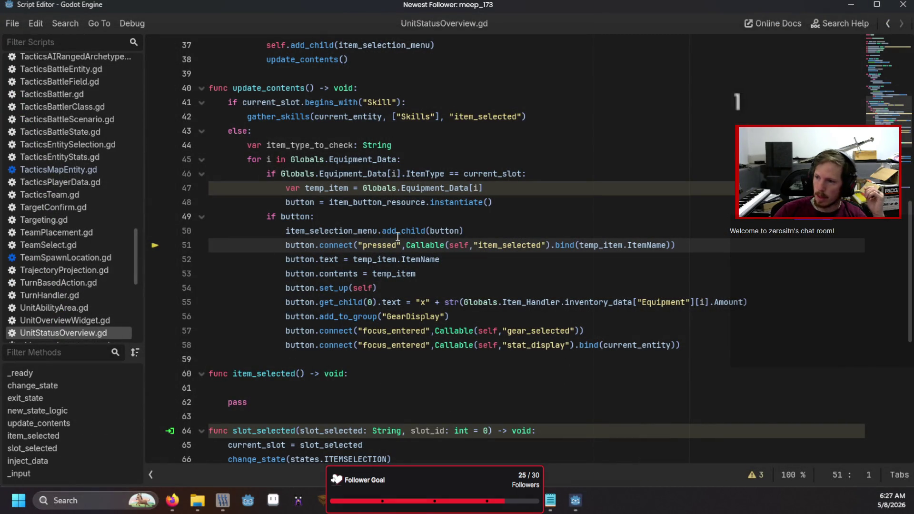
# Rename item_type_to_check to temp_item and remove its String type annotation
pyautogui.moveTo(415, 252)
pyautogui.click(348, 316)
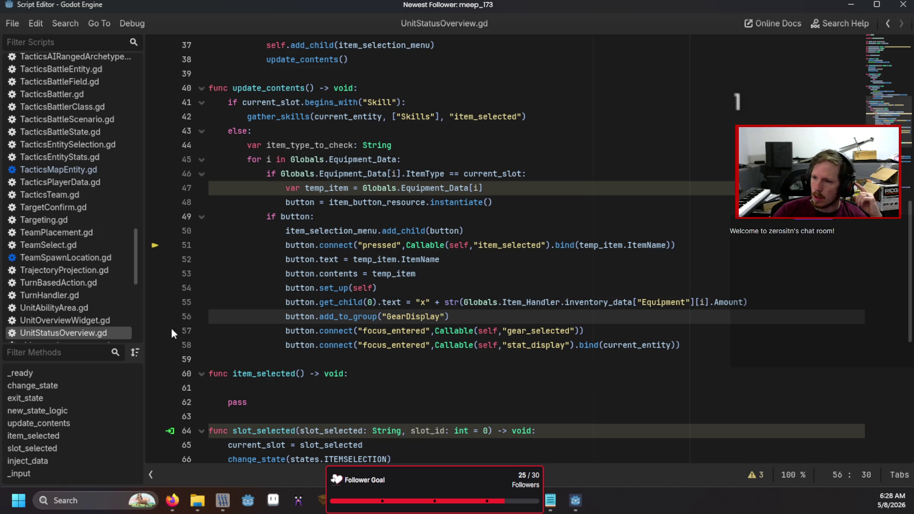
pyautogui.doubleClick(363, 265)
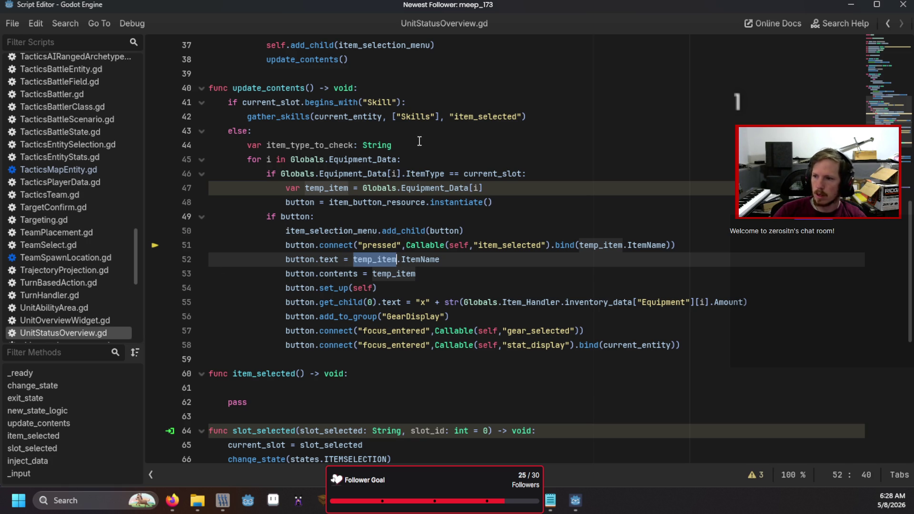
pyautogui.doubleClick(346, 146)
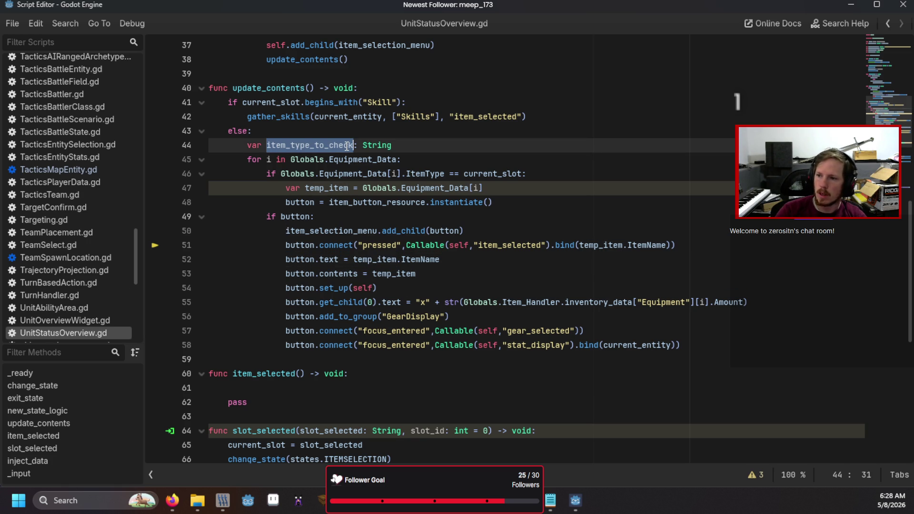
pyautogui.write('temp_item')
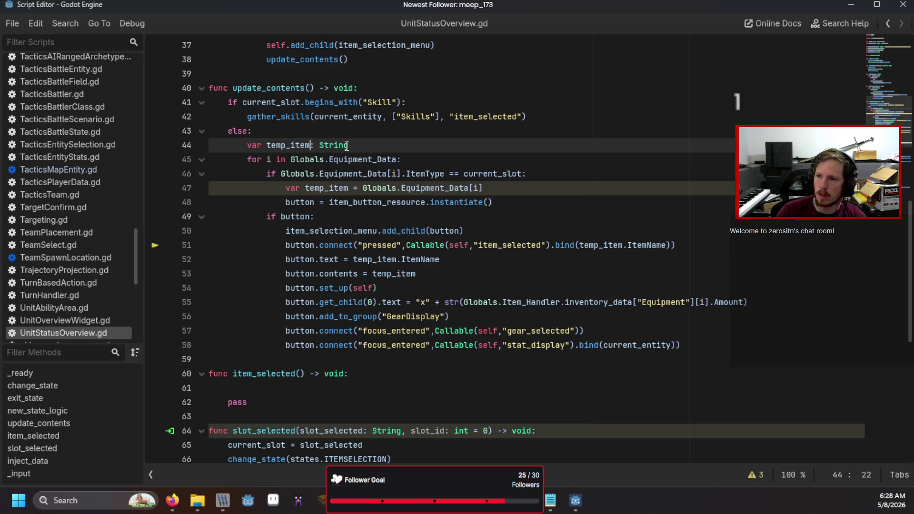
pyautogui.hotkey('shift', 'End')
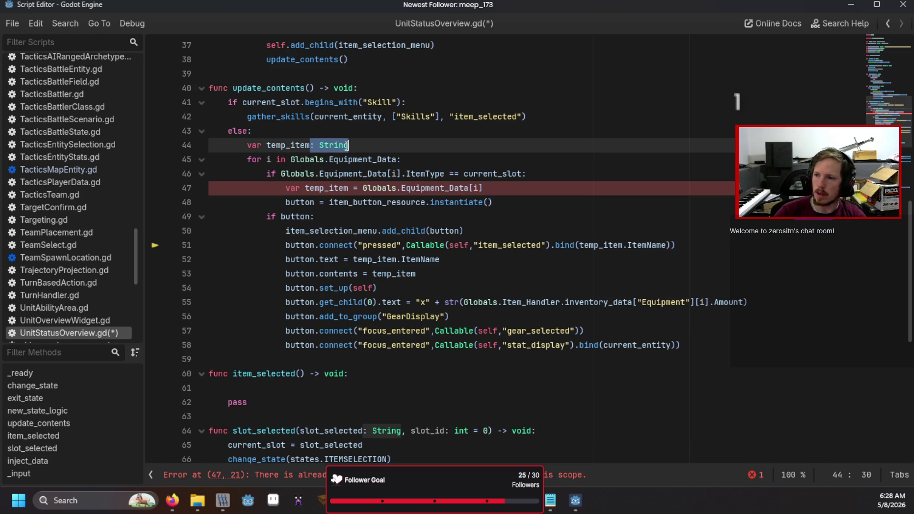
pyautogui.press('BackSpace')
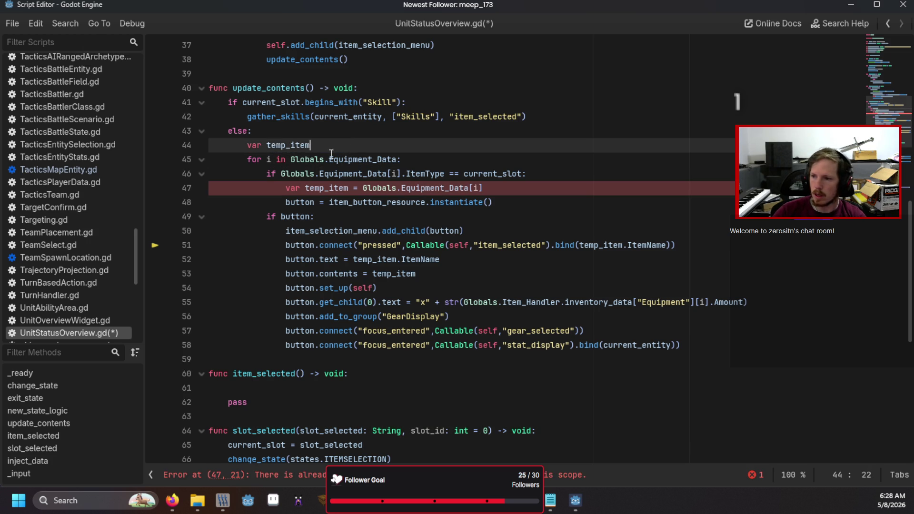
# Drop the duplicate var declaration on line 47, save the script, and run the game
pyautogui.doubleClick(292, 188)
pyautogui.press('Delete')
pyautogui.press('Delete')
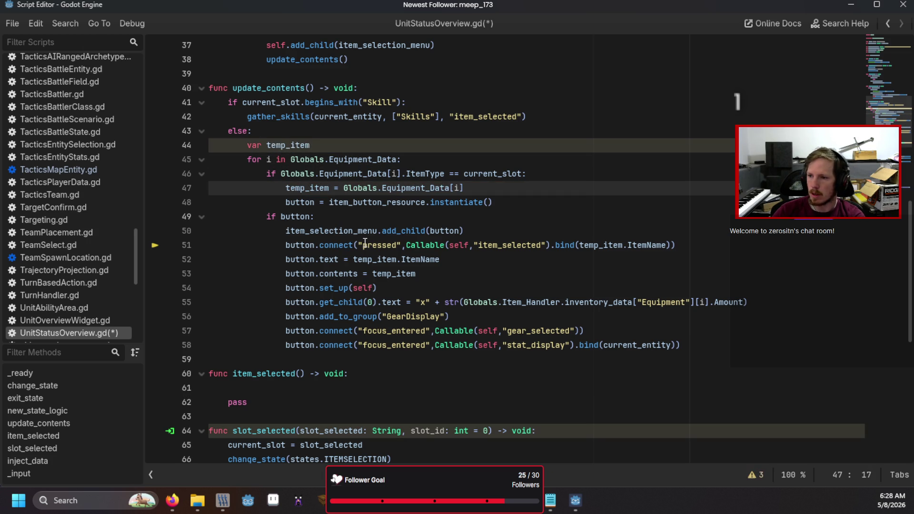
pyautogui.hotkey('ctrl', 's')
pyautogui.press('F5')
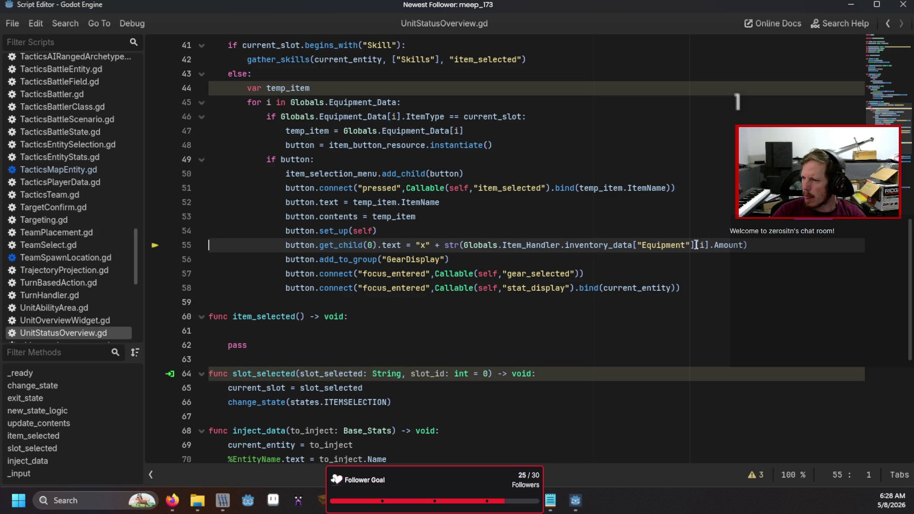
# Replace the amount line's inventory lookup with Equipment_Data and rerun the game
pyautogui.moveTo(696, 245); pyautogui.dragTo(503, 248)
pyautogui.write('Equip')
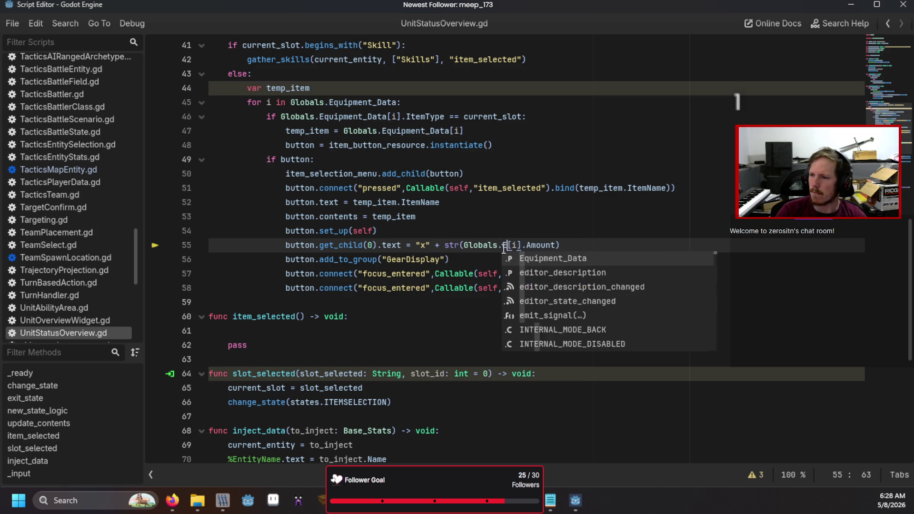
pyautogui.press('Return')
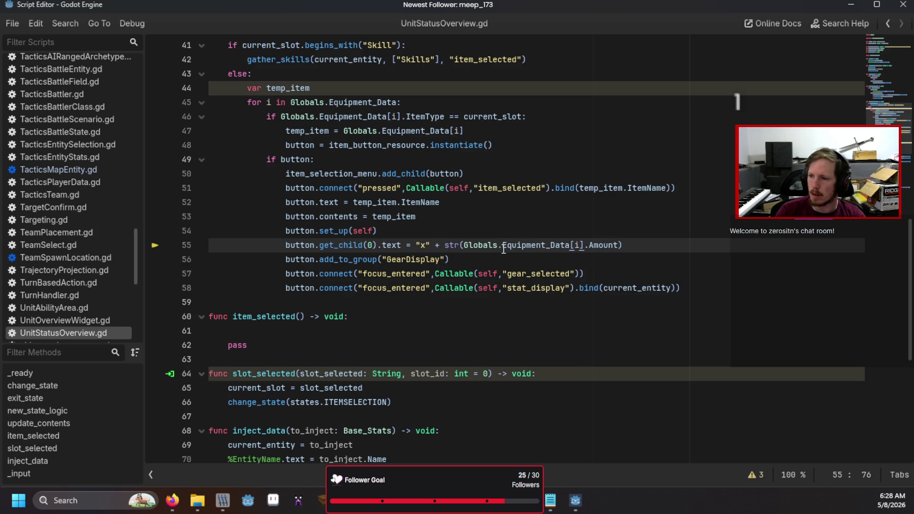
pyautogui.press('F5')
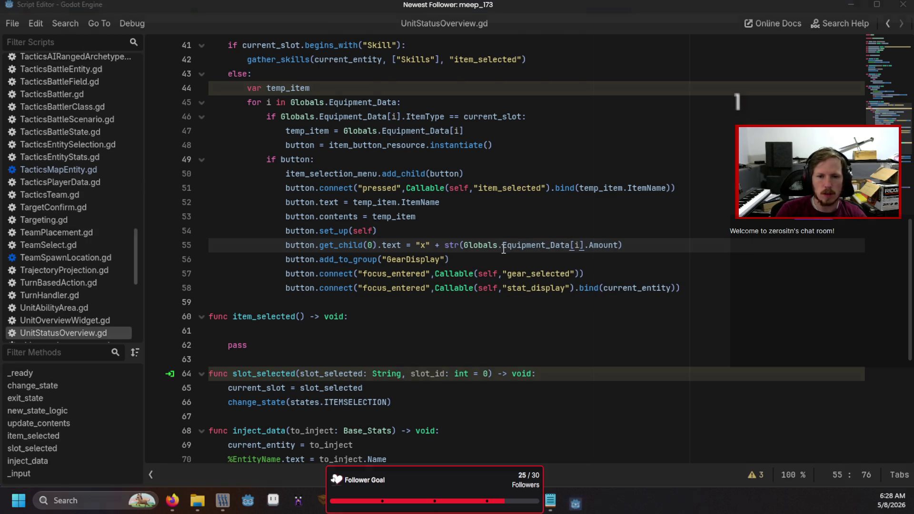
pyautogui.press('F5')
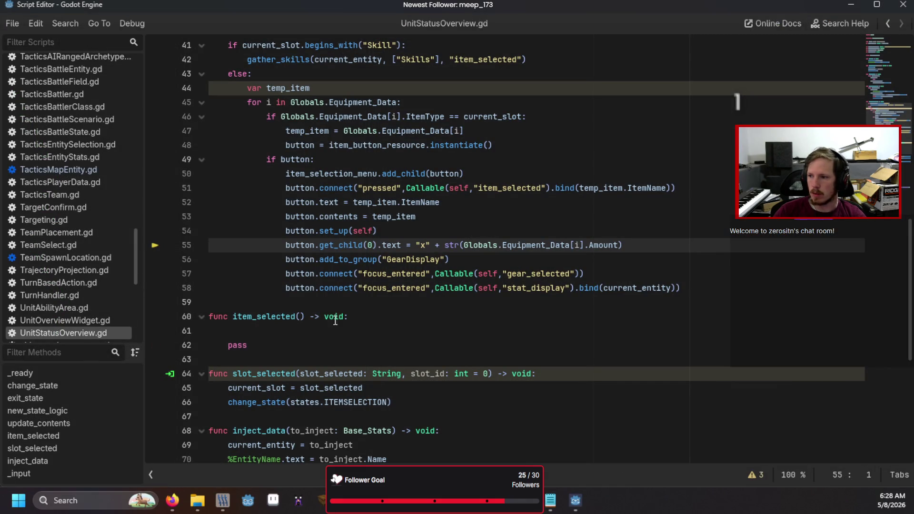
# Restore line 55's original inventory lookup, comment the line out with #, and rerun
pyautogui.doubleClick(596, 246)
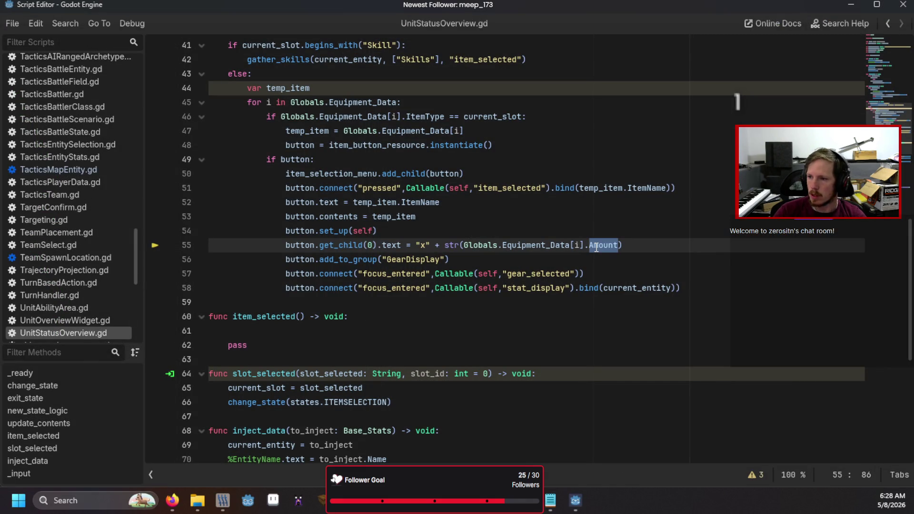
pyautogui.doubleClick(536, 245)
pyautogui.write('Item_Handler.inventory_data["Equipment"]')
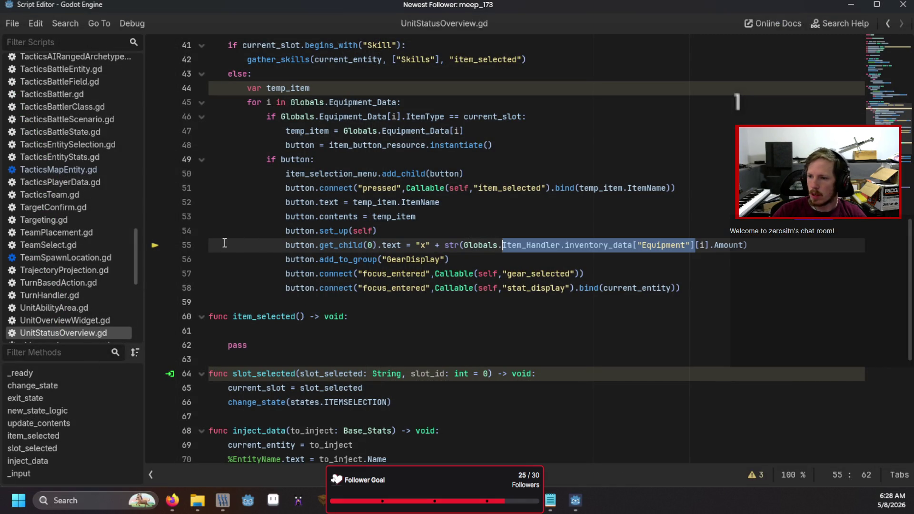
pyautogui.press('Home')
pyautogui.press('Home')
pyautogui.write('#')
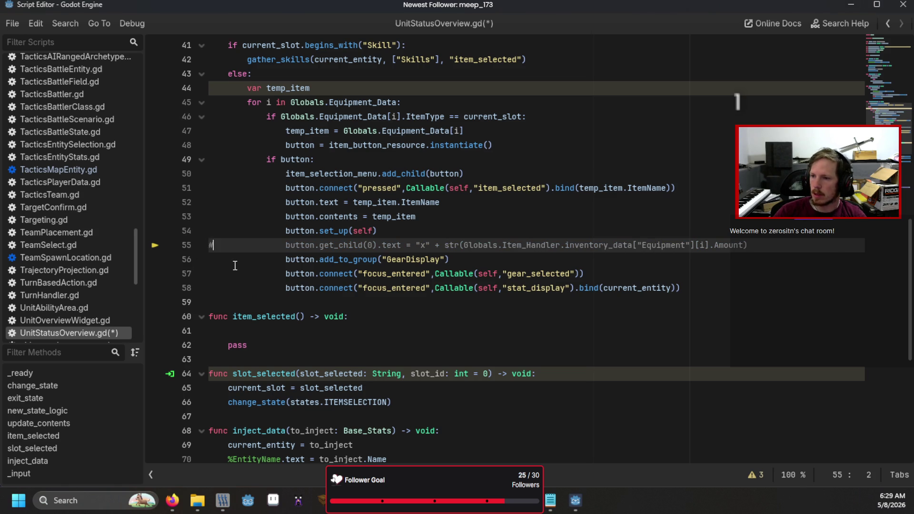
pyautogui.press('F5')
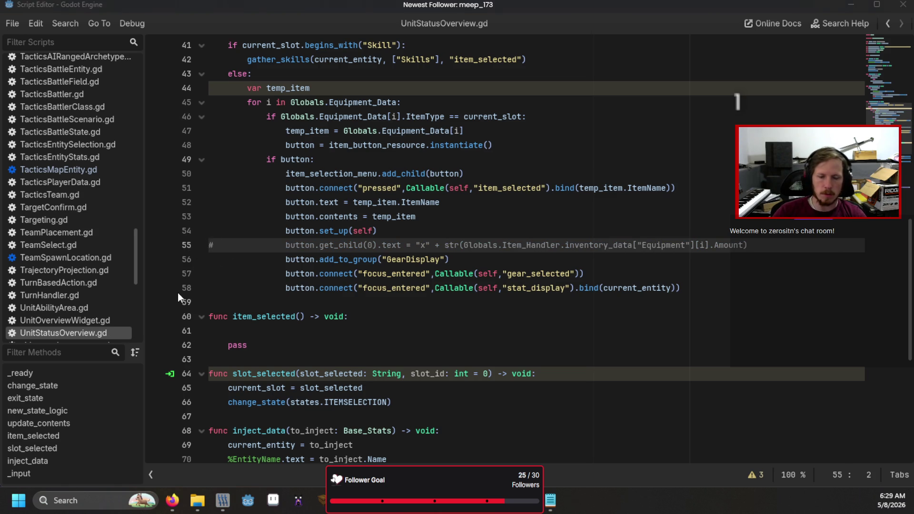
pyautogui.press('Return')
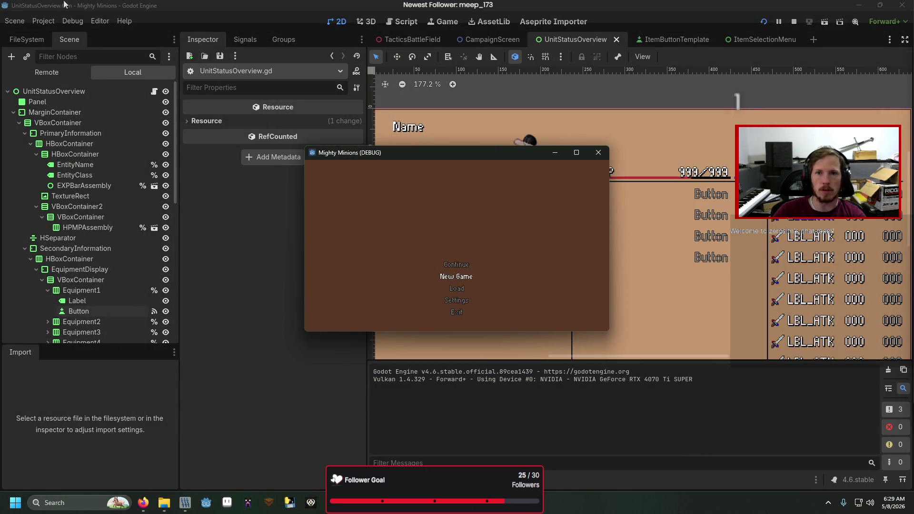
# Run the UnitStatusOverview scene alone, review its errors and the ItemSelectionMenu scene, then return to the script
pyautogui.press('F8')
pyautogui.press('F6')
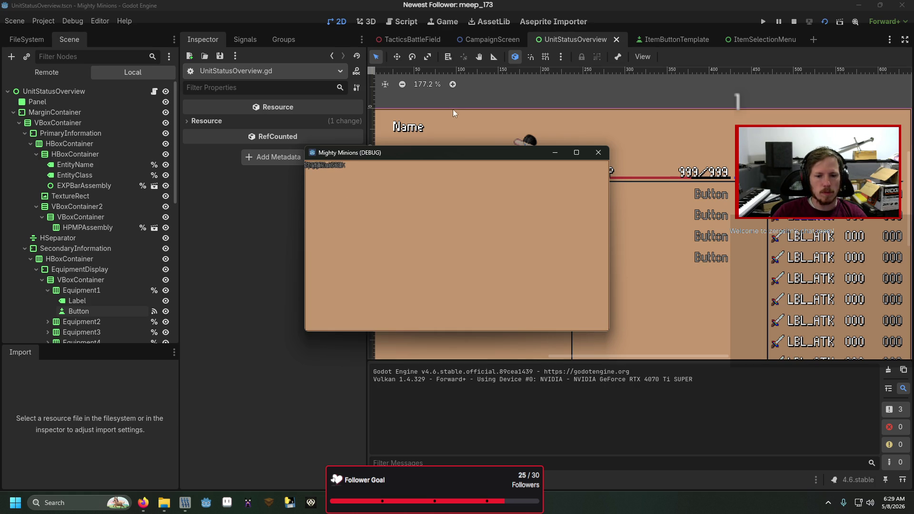
pyautogui.click(598, 152)
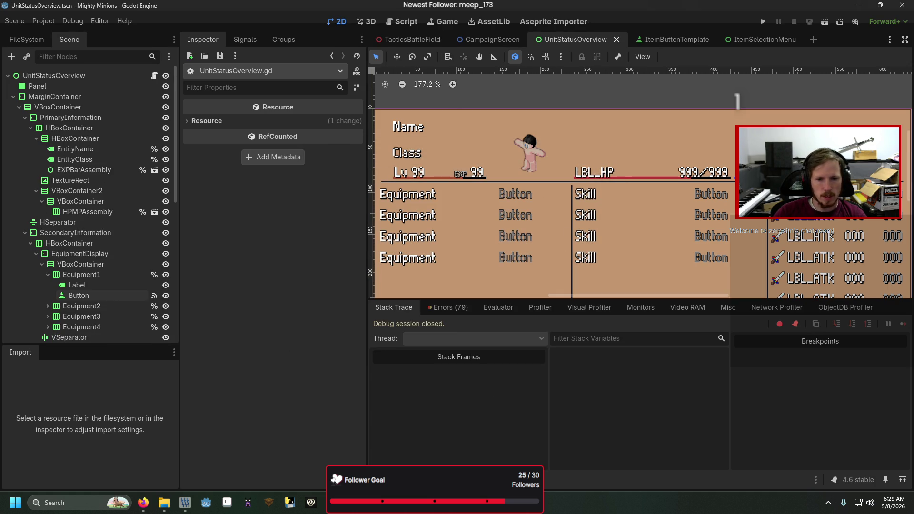
pyautogui.click(453, 312)
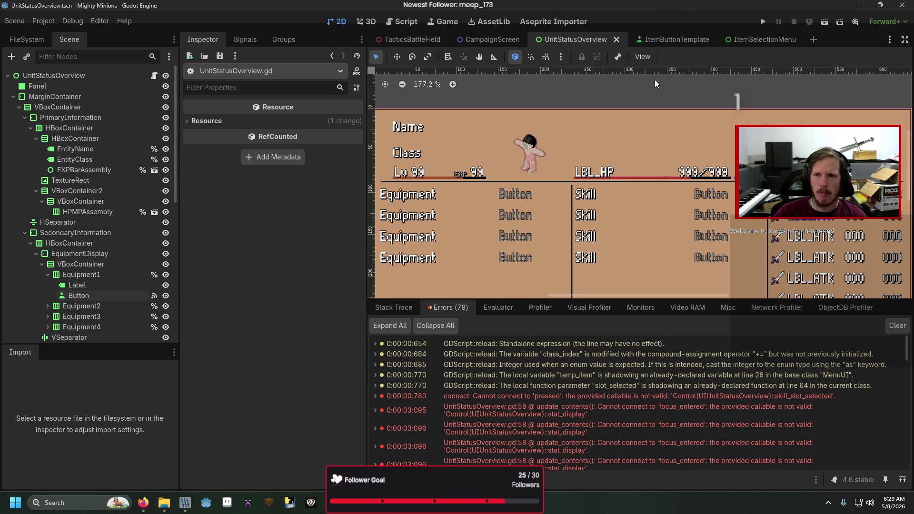
pyautogui.click(757, 40)
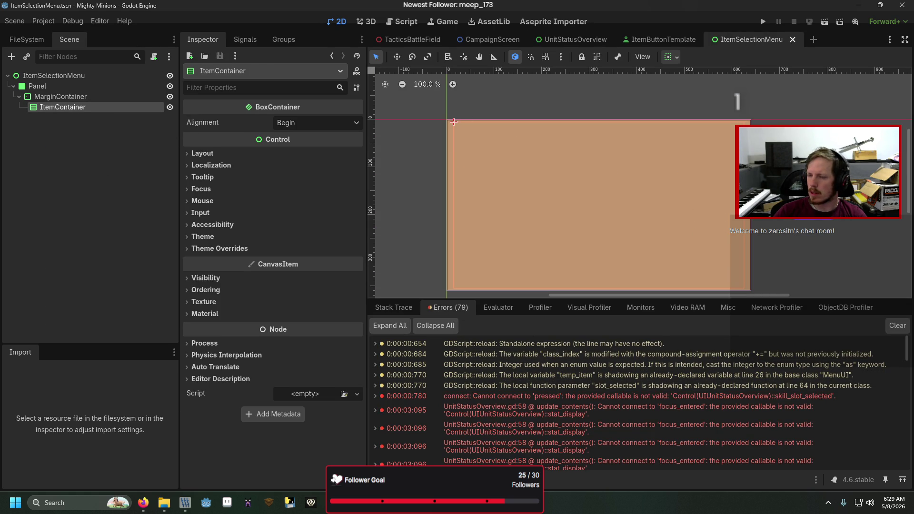
pyautogui.click(401, 21)
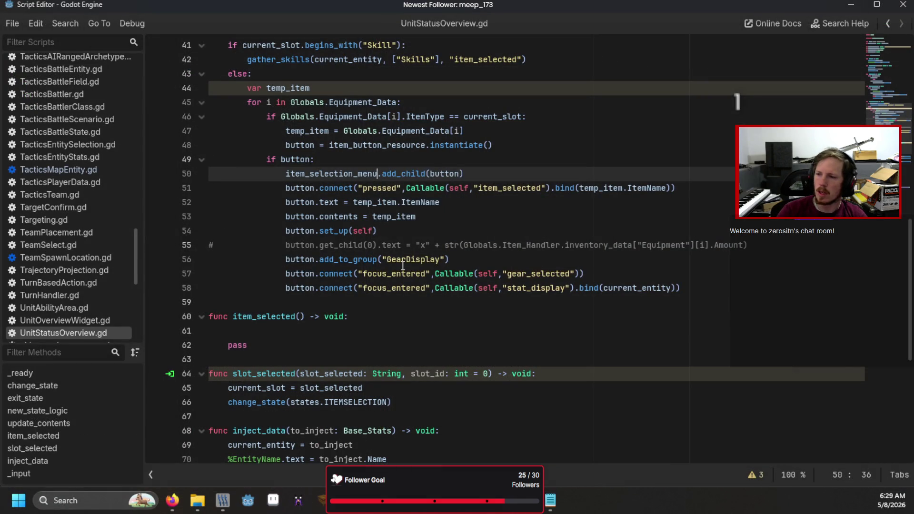
# Insert .find_child("ItemContainer") before add_child on line 50 and run the UnitStatusOverview scene
pyautogui.write('.find_child(')
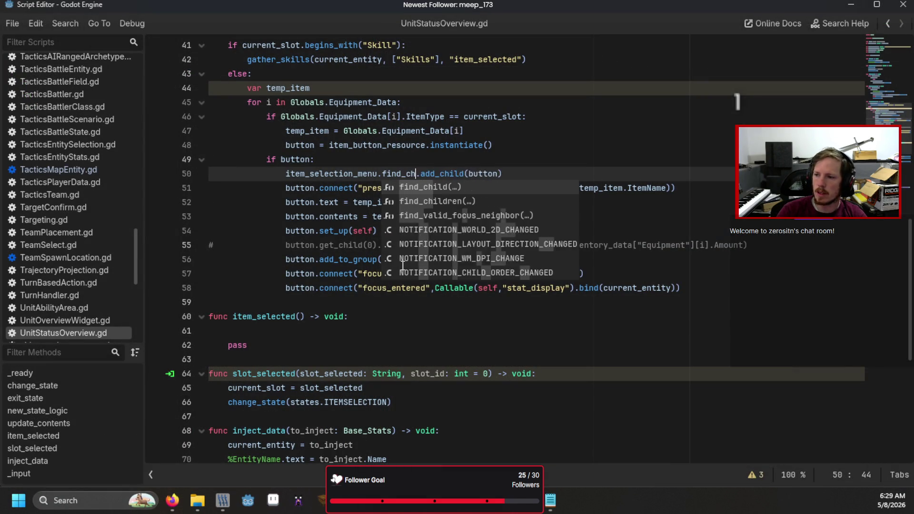
pyautogui.write('"ItemContainer')
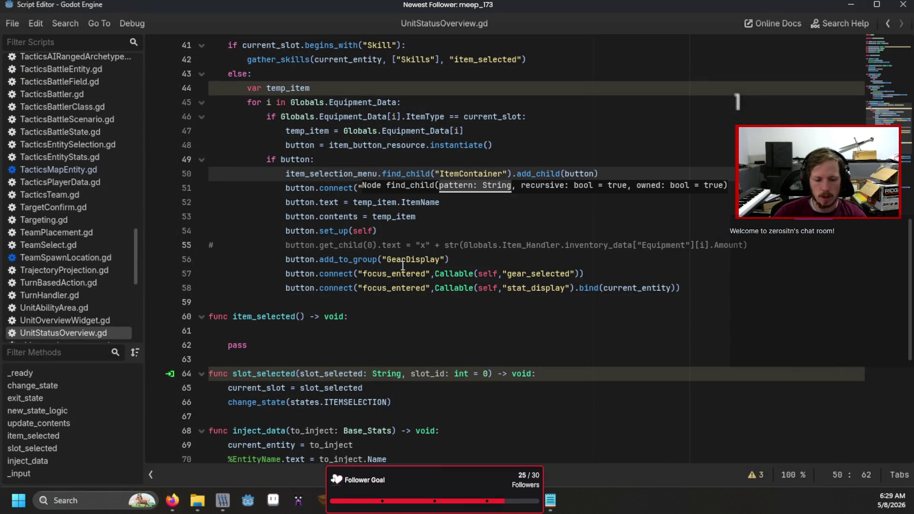
pyautogui.press('F6')
pyautogui.click(599, 152)
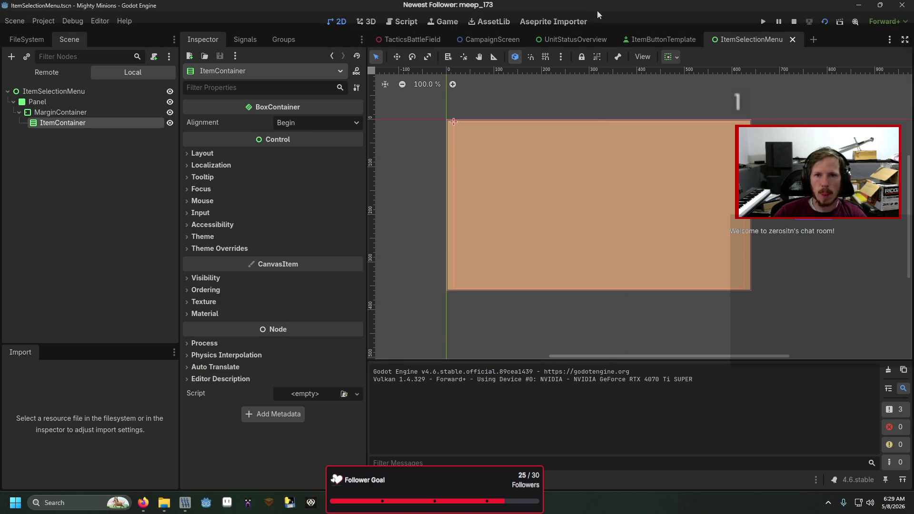
pyautogui.click(572, 39)
pyautogui.press('F6')
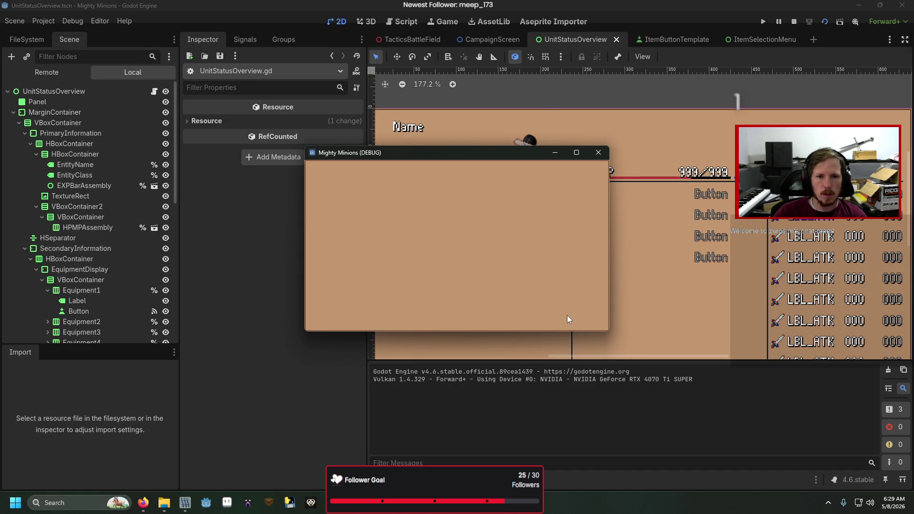
pyautogui.click(556, 3)
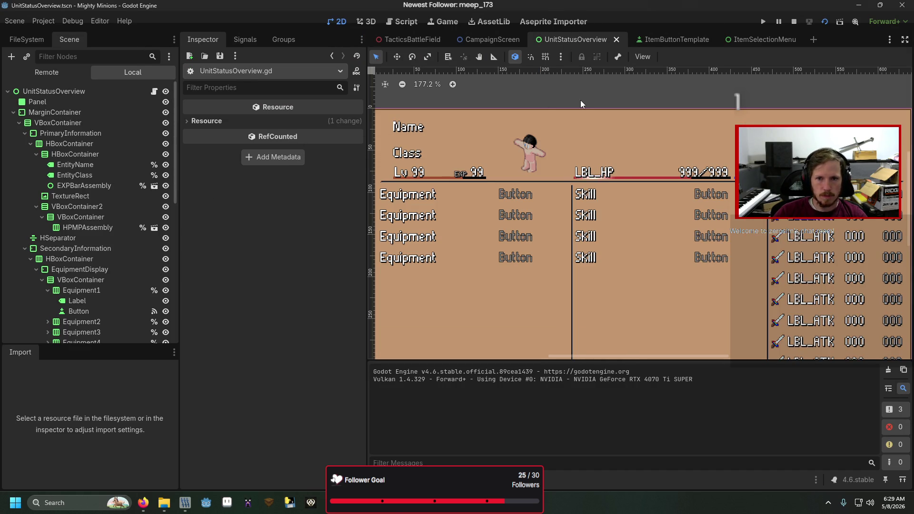
pyautogui.press('F6')
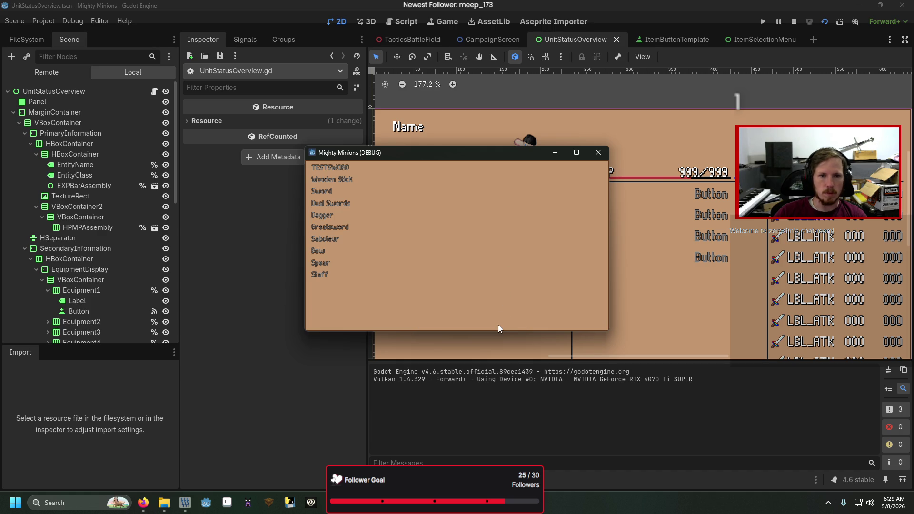
# Step through the weapon list from TESTSWORD to Wooden Stick, close the game, and open the line 58 error
pyautogui.press('Up')
pyautogui.press('Up')
pyautogui.press('Up')
pyautogui.press('Down')
pyautogui.press('Down')
pyautogui.press('Down')
pyautogui.press('Down')
pyautogui.press('Down')
pyautogui.press('Down')
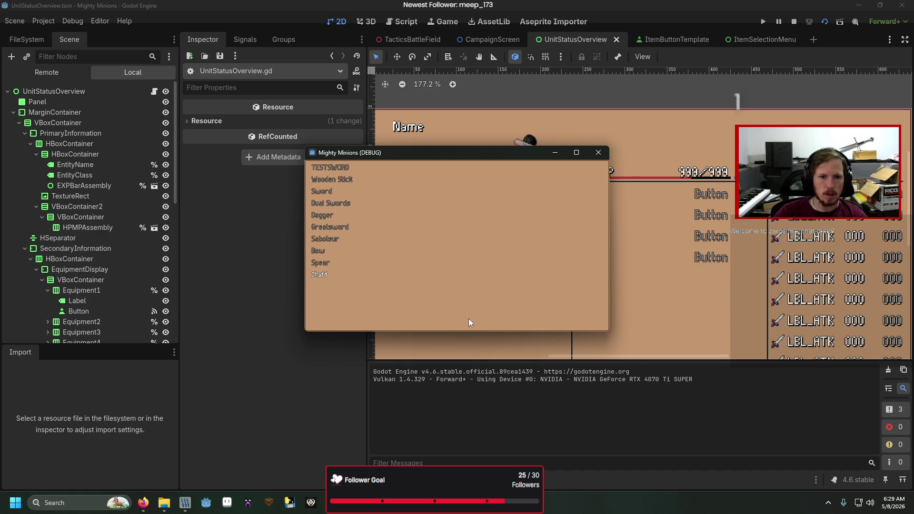
pyautogui.press('Up')
pyautogui.press('Down')
pyautogui.press('Down')
pyautogui.press('Down')
pyautogui.press('Up')
pyautogui.press('Down')
pyautogui.press('Down')
pyautogui.click(597, 152)
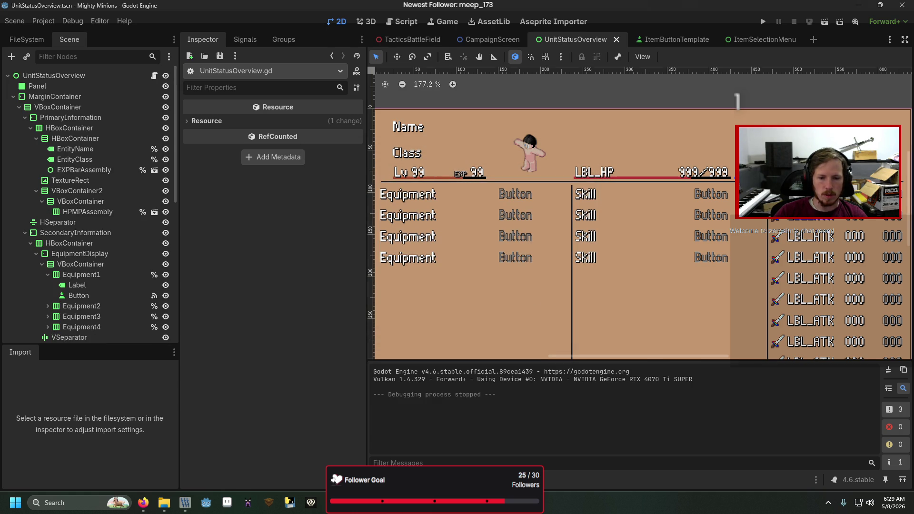
pyautogui.doubleClick(472, 410)
pyautogui.click(472, 410)
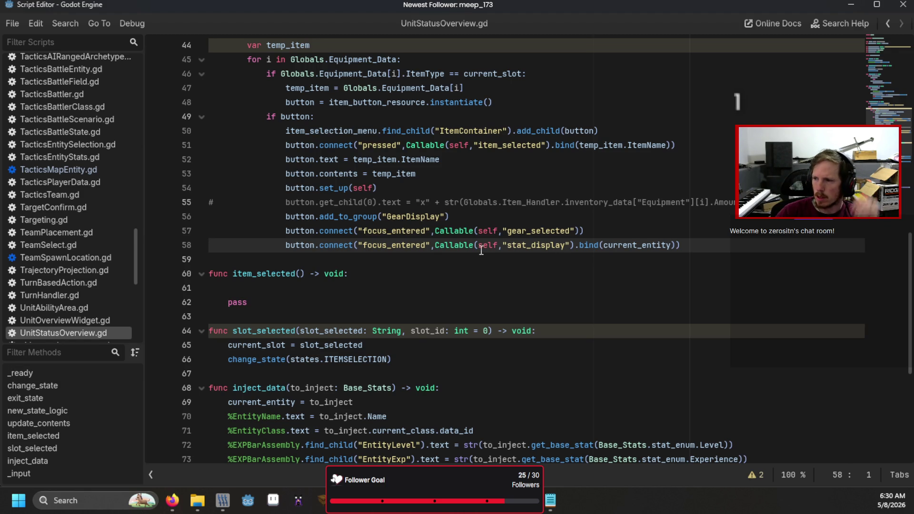
# Comment out line 58's stat_display focus connection, retest the scene, and open the line 50 error
pyautogui.write('#')
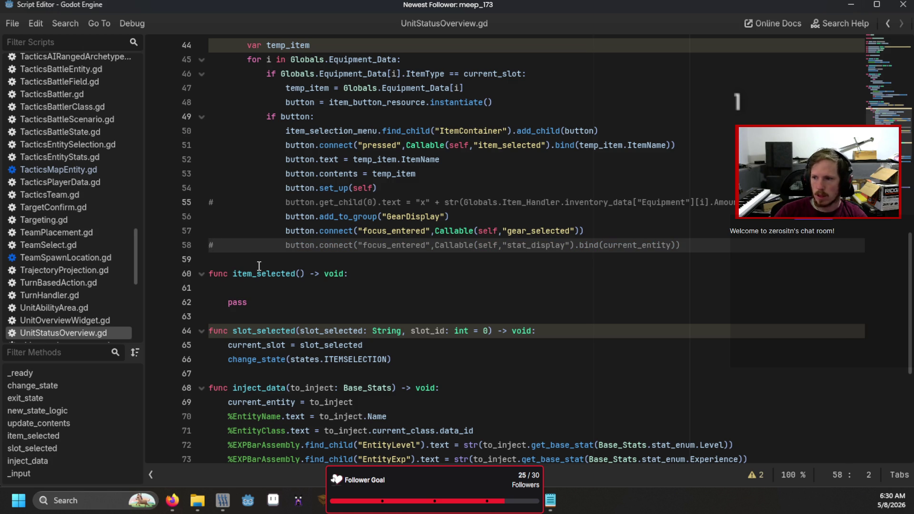
pyautogui.press('F6')
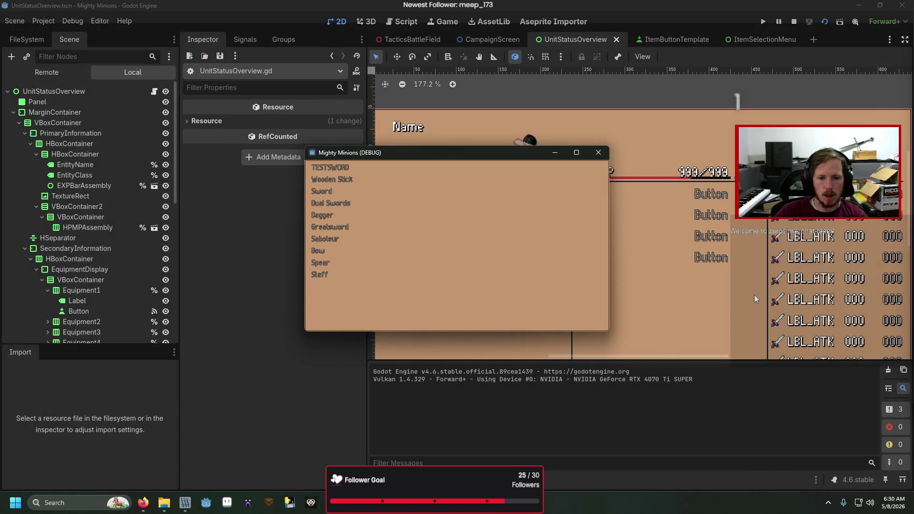
pyautogui.click(598, 152)
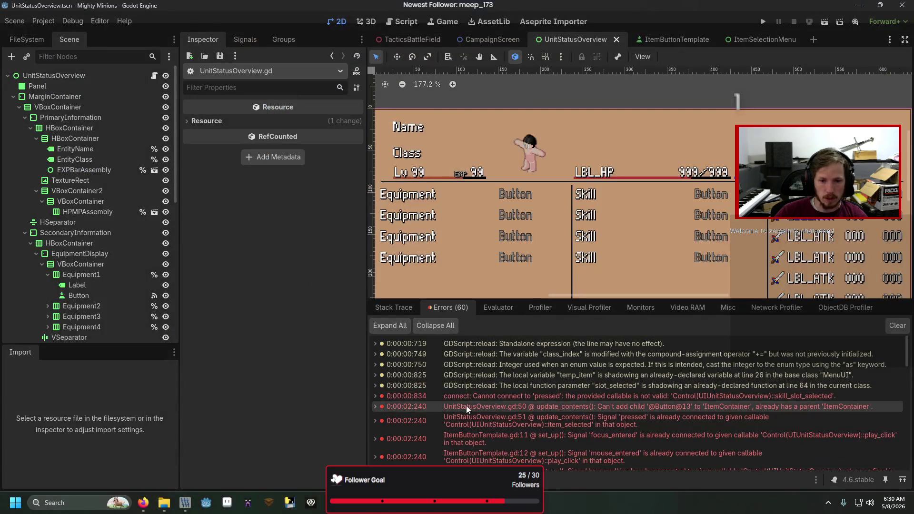
pyautogui.moveTo(467, 405)
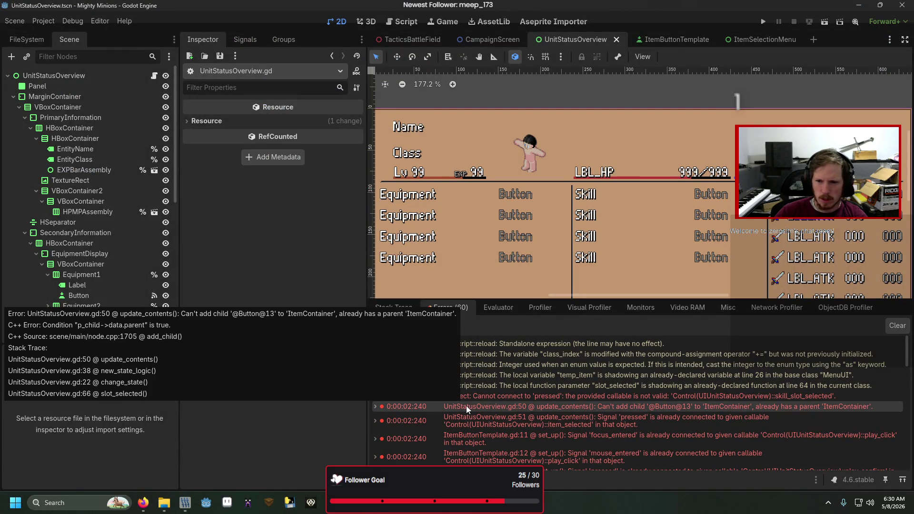
pyautogui.click(467, 406)
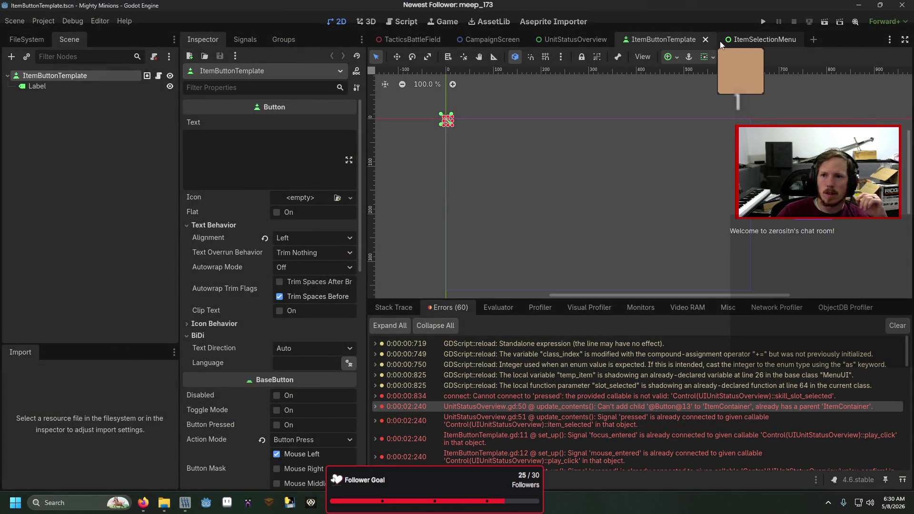
# Return to the UnitStatusOverview scene and jump to the error reported at line 51
pyautogui.click(555, 41)
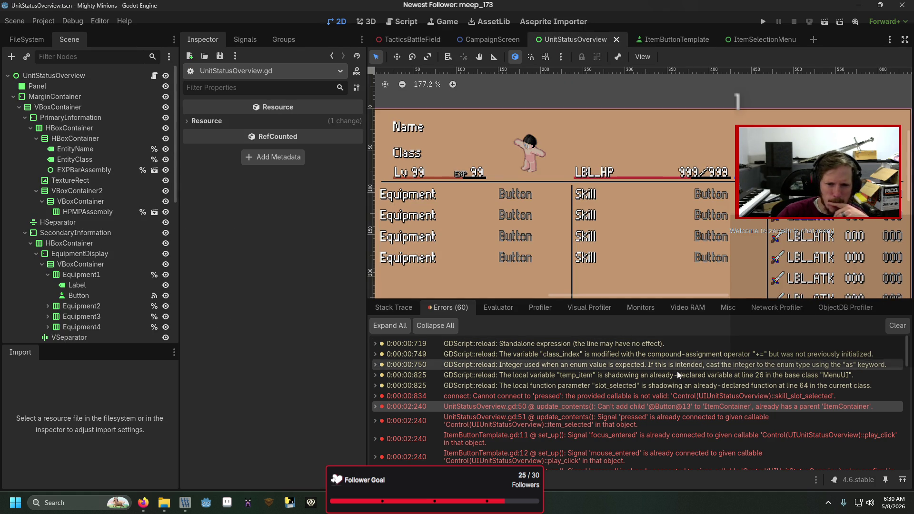
pyautogui.moveTo(654, 423)
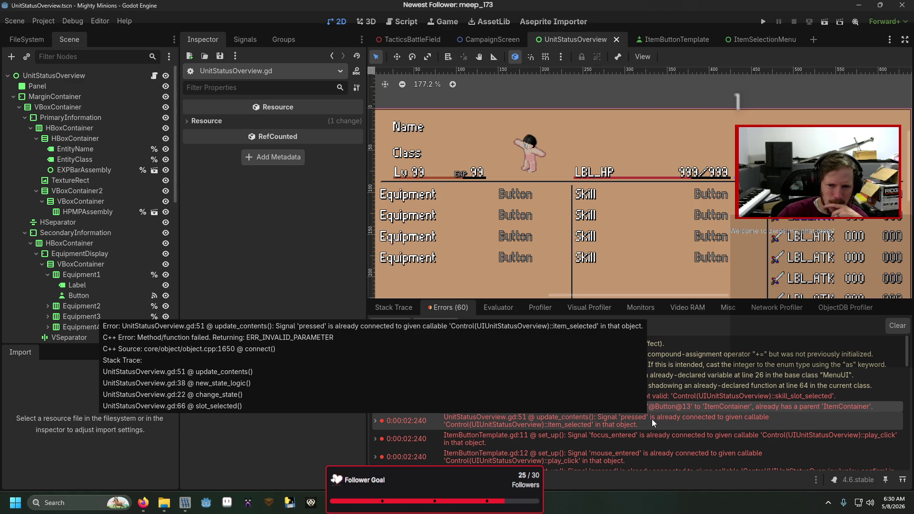
pyautogui.doubleClick(654, 422)
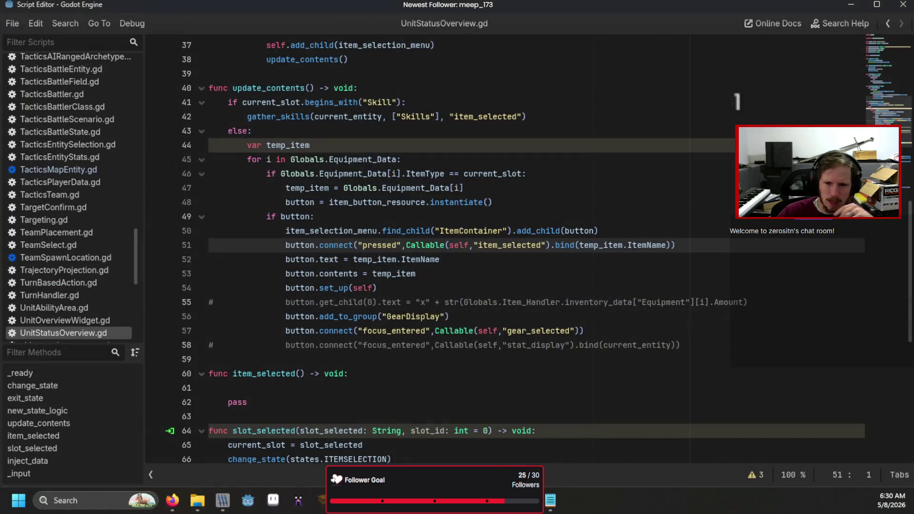
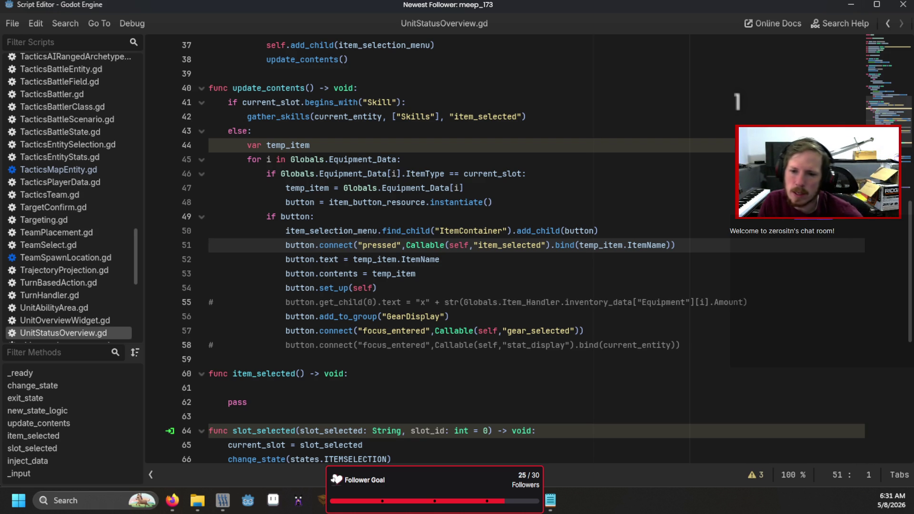
# Open UnitStatusOverview.gd at the line named in the last run's error
pyautogui.hotkey('alt', 'Tab')
pyautogui.doubleClick(633, 358)
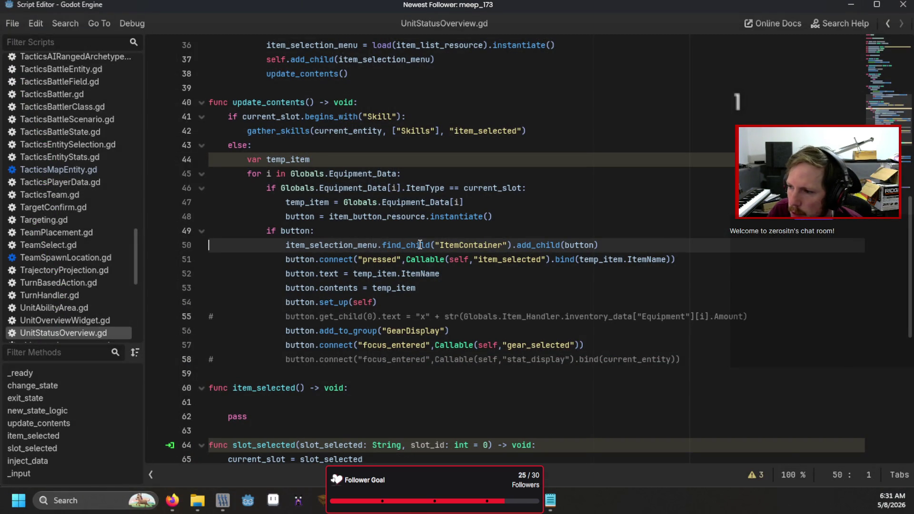
pyautogui.moveTo(546, 244)
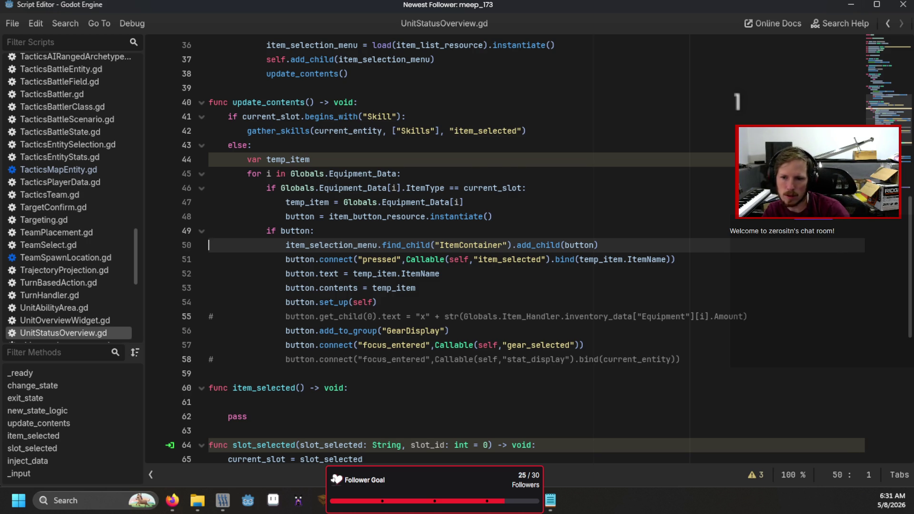
# Add a print(i) line at the start of the Equipment_Data for loop in update_contents
pyautogui.press('Down')
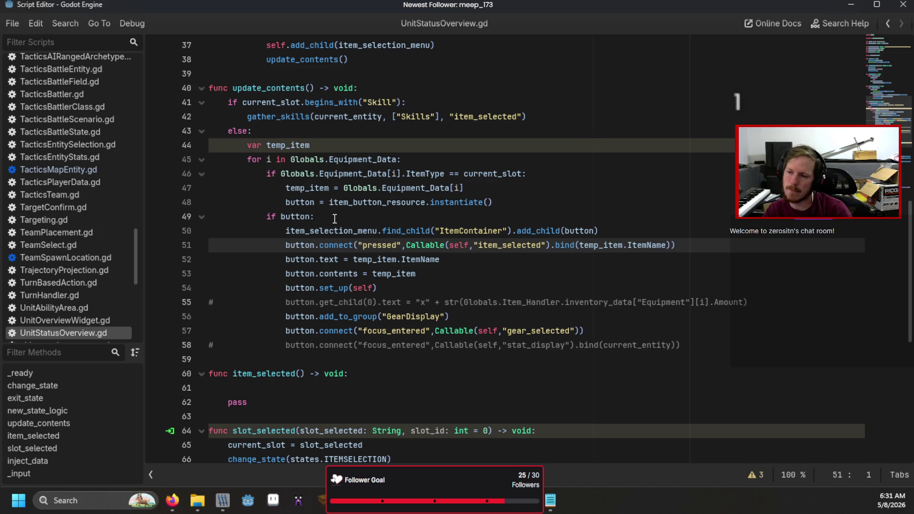
pyautogui.click(412, 158)
pyautogui.press('Return')
pyautogui.write('prin(')
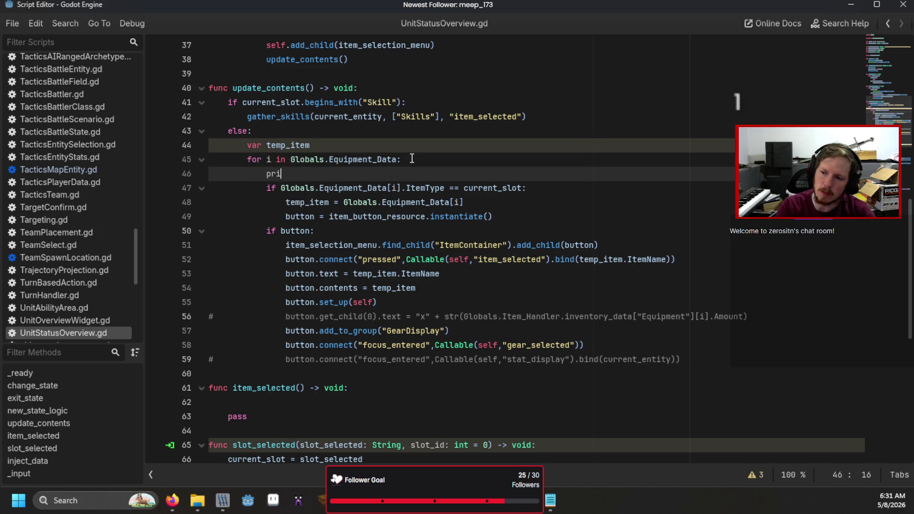
pyautogui.press('BackSpace')
pyautogui.write('t(i')
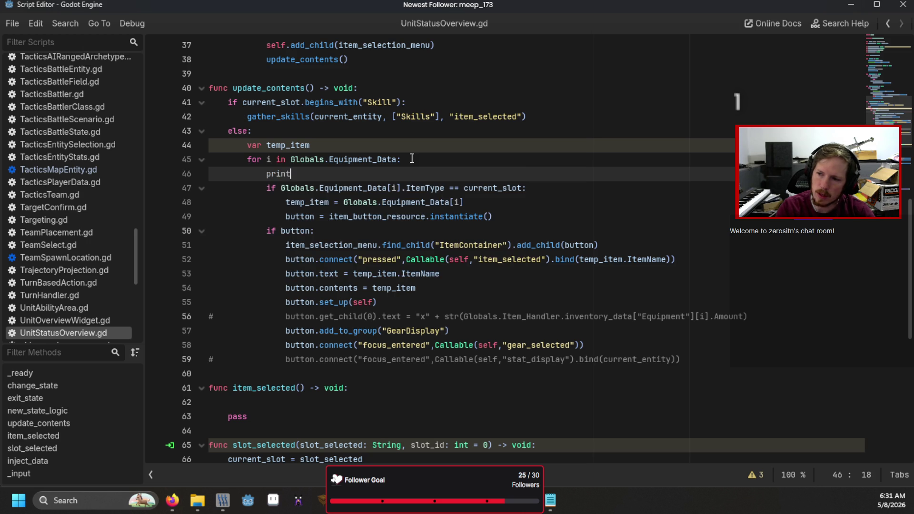
pyautogui.press('F6')
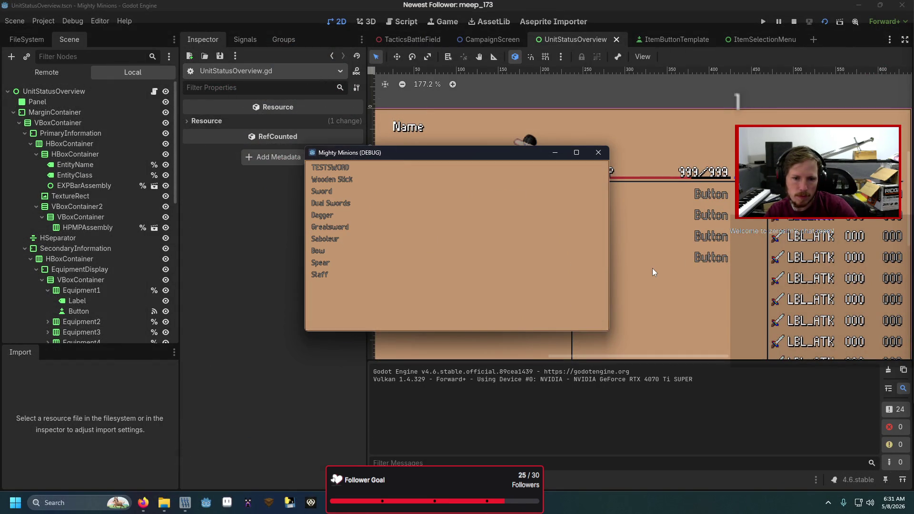
pyautogui.scroll(5, 460, 418)
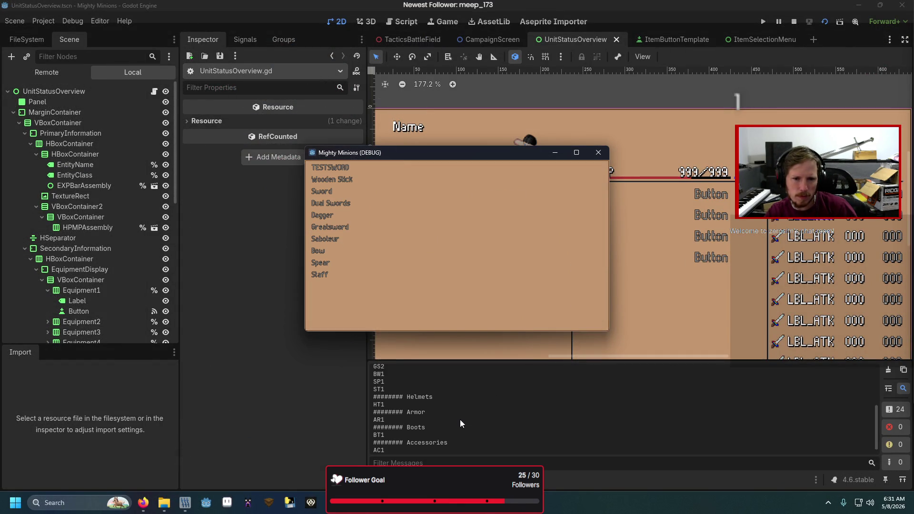
pyautogui.scroll(-5, 460, 419)
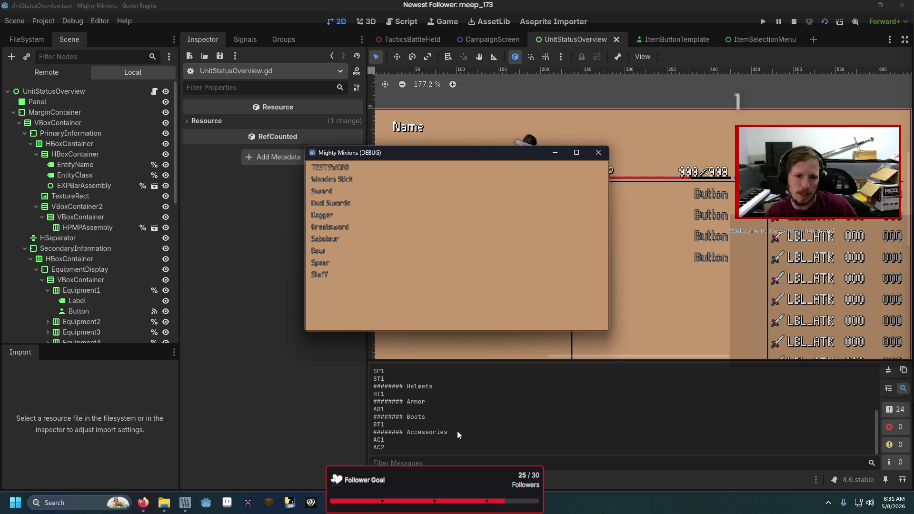
pyautogui.scroll(5, 457, 431)
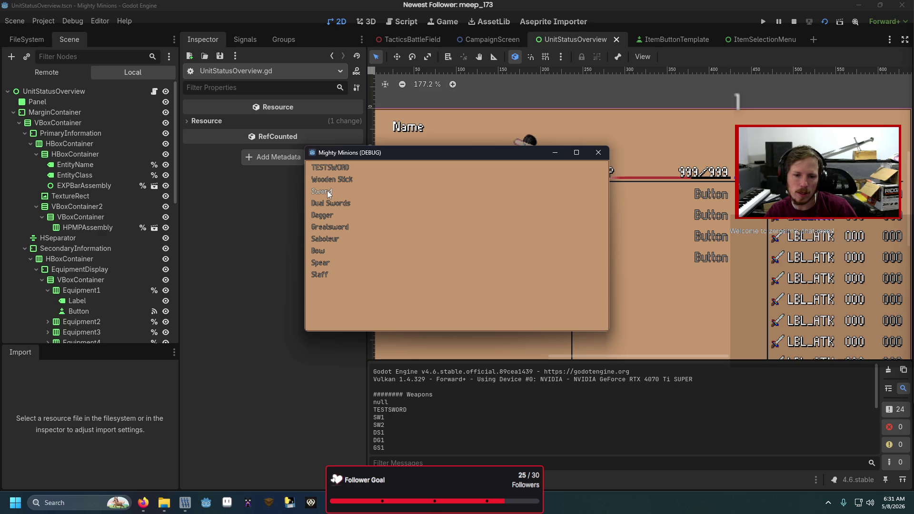
pyautogui.scroll(-5, 493, 404)
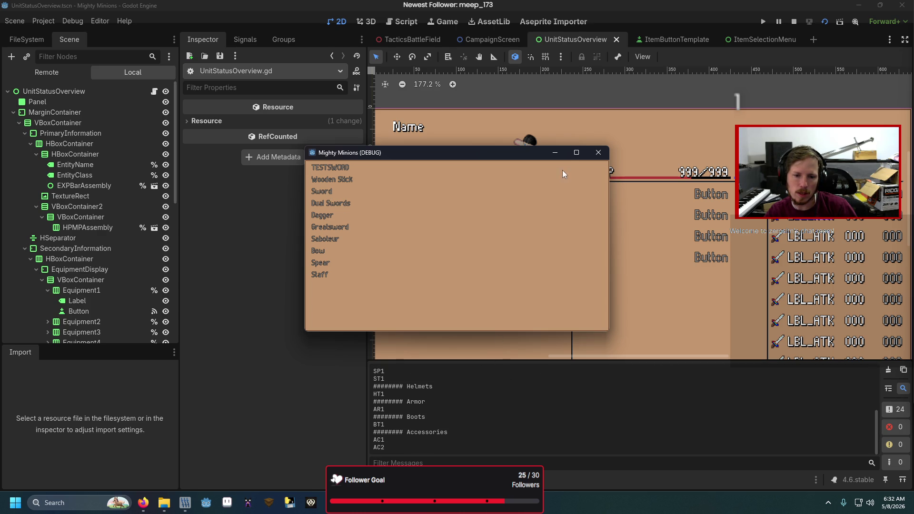
pyautogui.click(596, 155)
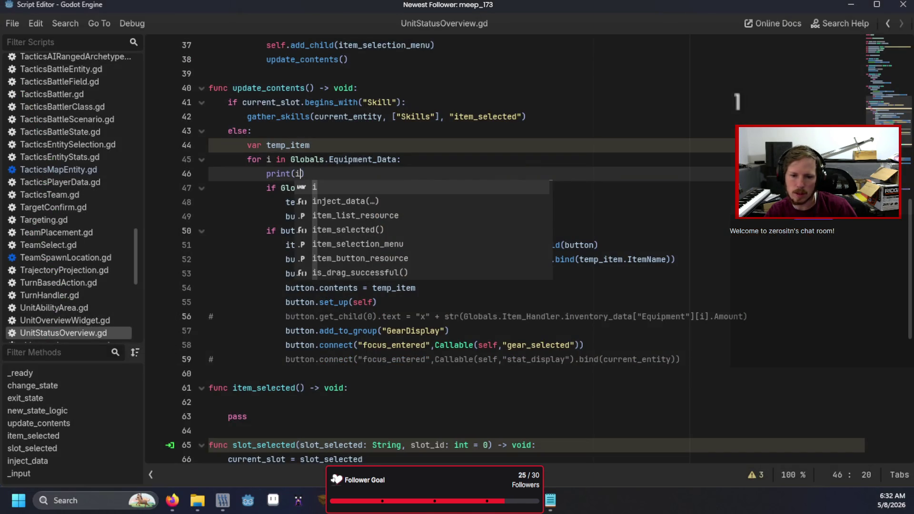
# Give item_selected a check parameter and add print(check) below it
pyautogui.scroll(-5, 601, 406)
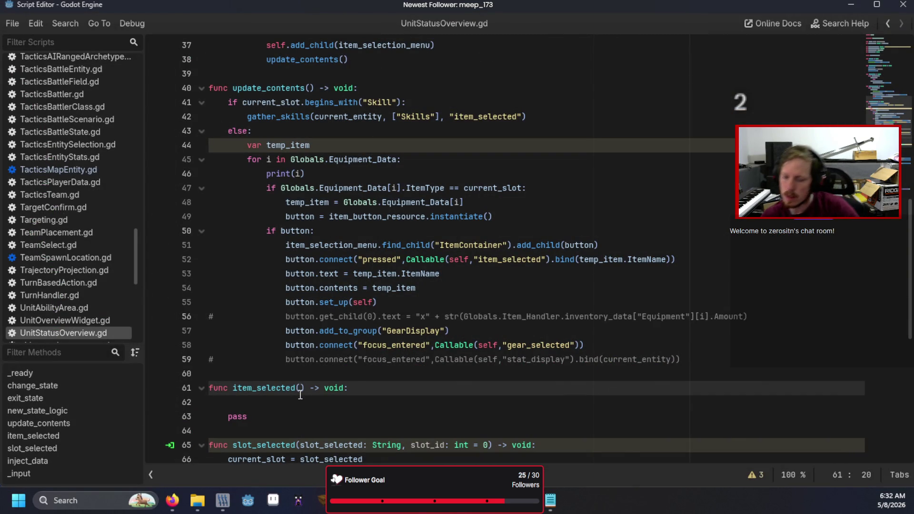
pyautogui.write('check')
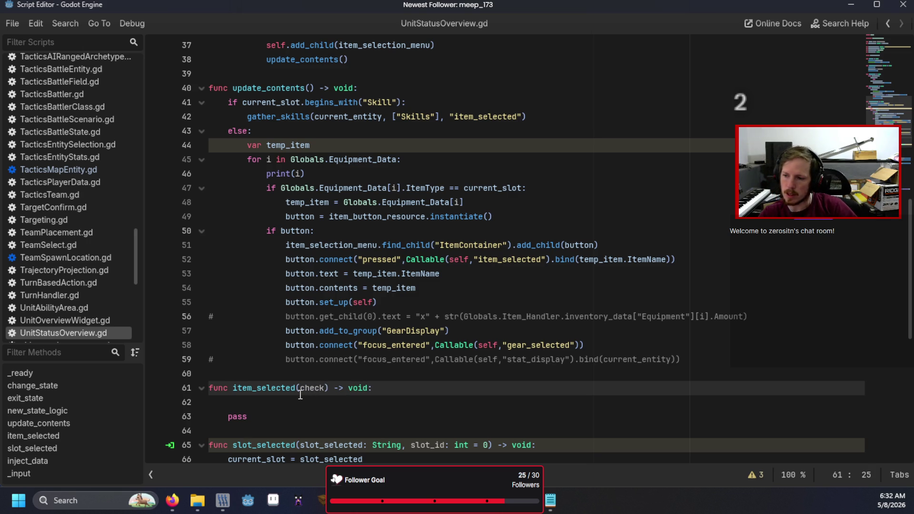
pyautogui.press('Down')
pyautogui.write('print(che')
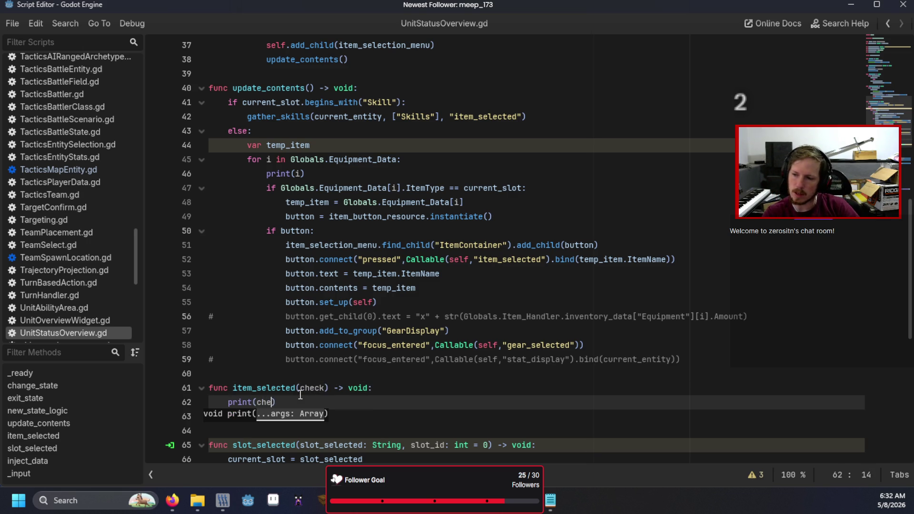
pyautogui.write('ck')
# Delete the print(i) debug line, then save and run the game
pyautogui.moveTo(324, 171); pyautogui.dragTo(200, 172)
pyautogui.press('BackSpace')
pyautogui.press('BackSpace')
pyautogui.press('F5')
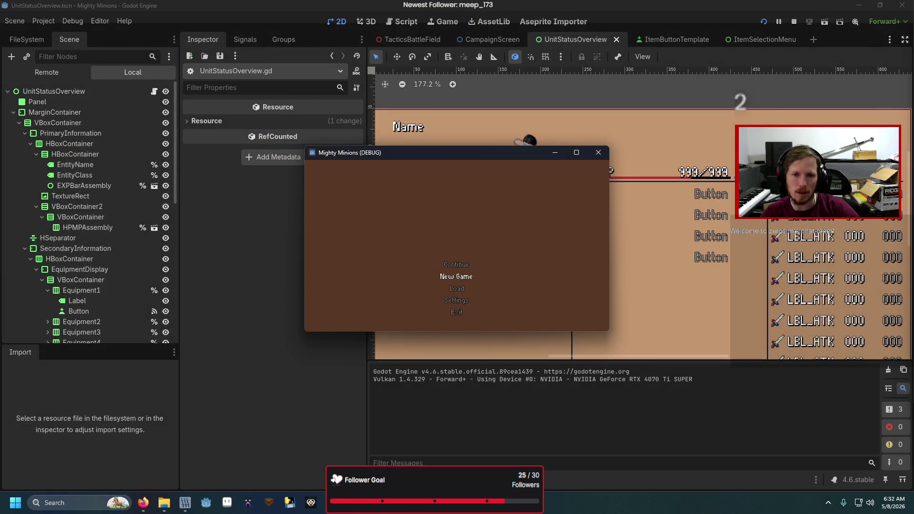
# Run the UnitStatusOverview scene, pick Dagger to log DG1, then close the game and return to the script
pyautogui.press('F6')
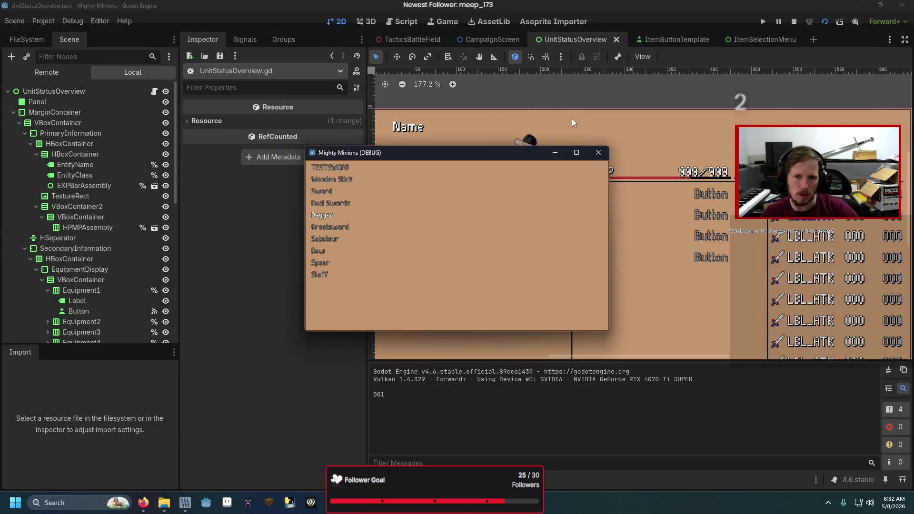
pyautogui.click(606, 153)
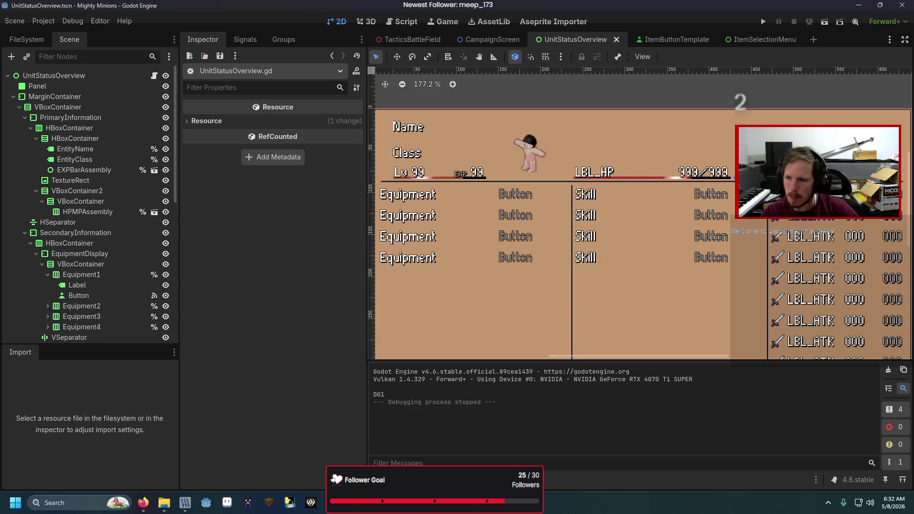
pyautogui.hotkey('alt', 'Tab')
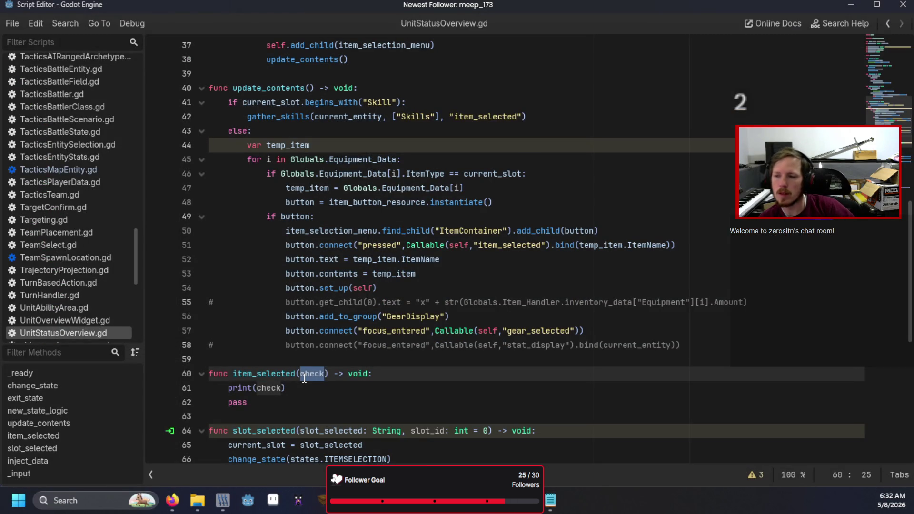
# Change item_selected's parameter to item_id: String and make it print current_slot
pyautogui.write('item_id:')
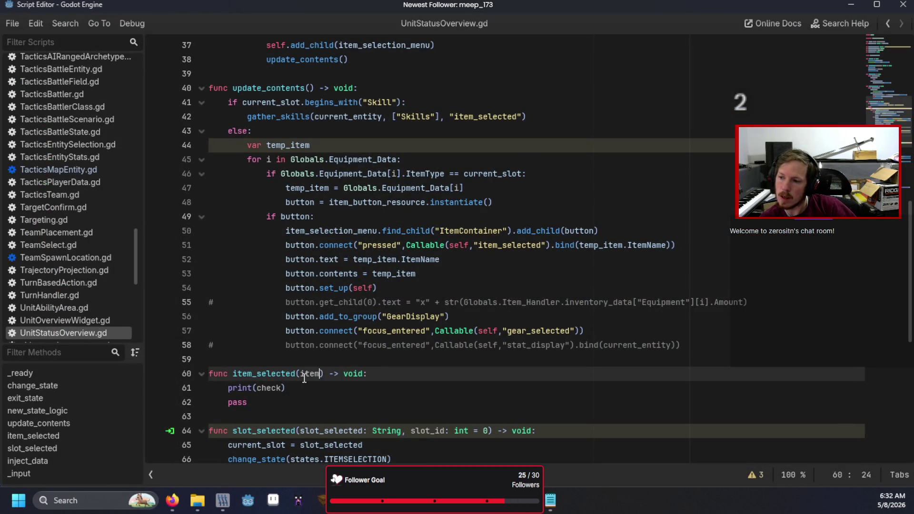
pyautogui.write(' String')
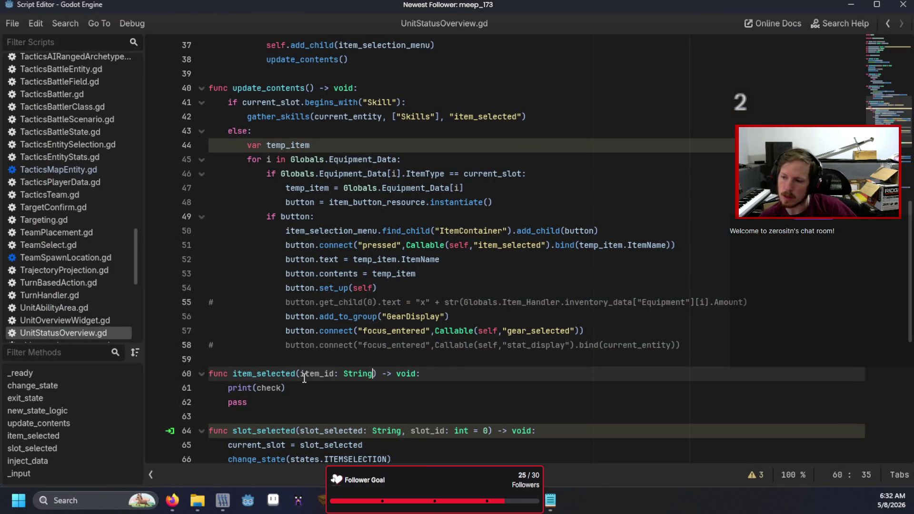
pyautogui.press('Escape')
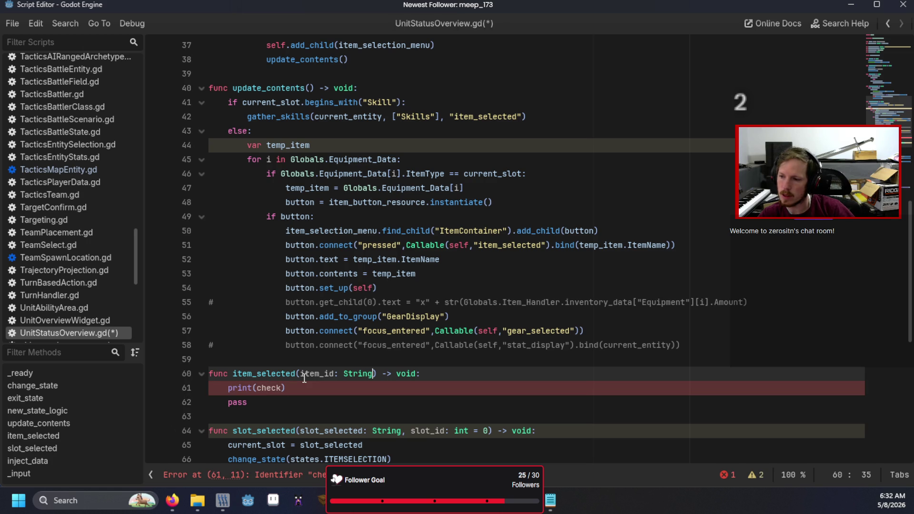
pyautogui.press('Down')
pyautogui.hotkey('ctrl', 'shift', 'Left')
pyautogui.hotkey('ctrl', 'shift', 'Left')
pyautogui.hotkey('ctrl', 'shift', 'Left')
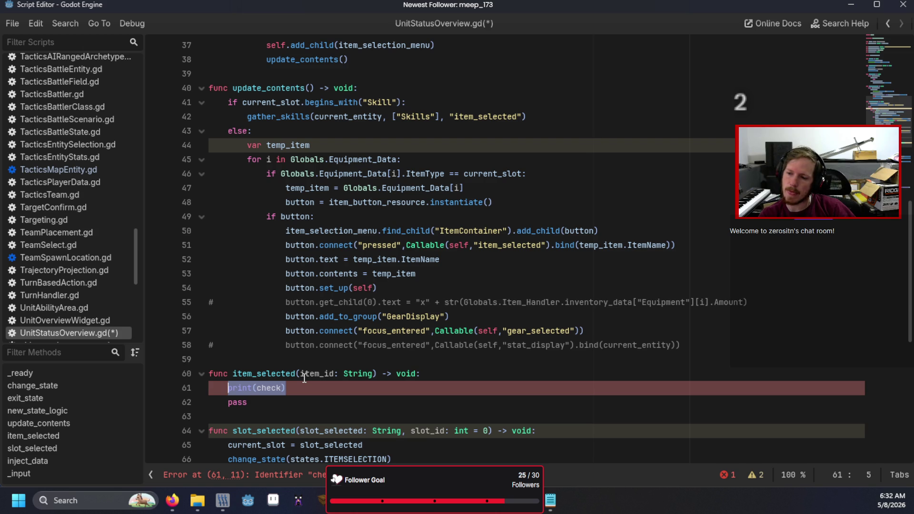
pyautogui.write('print(s')
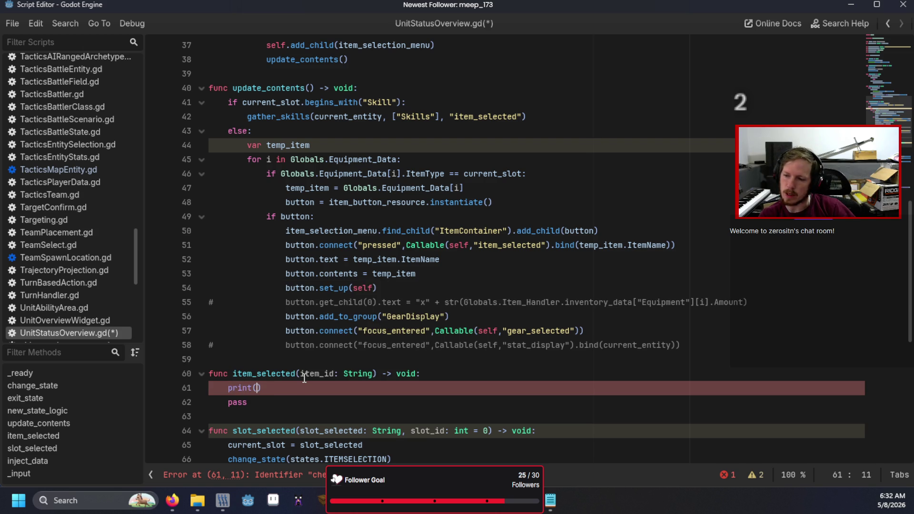
pyautogui.write('el')
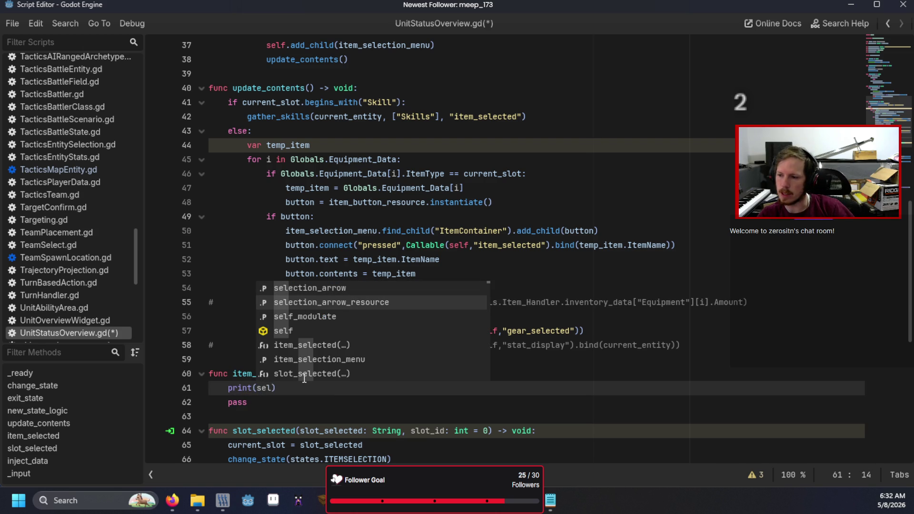
pyautogui.press('Down')
pyautogui.press('Down')
pyautogui.press('Down')
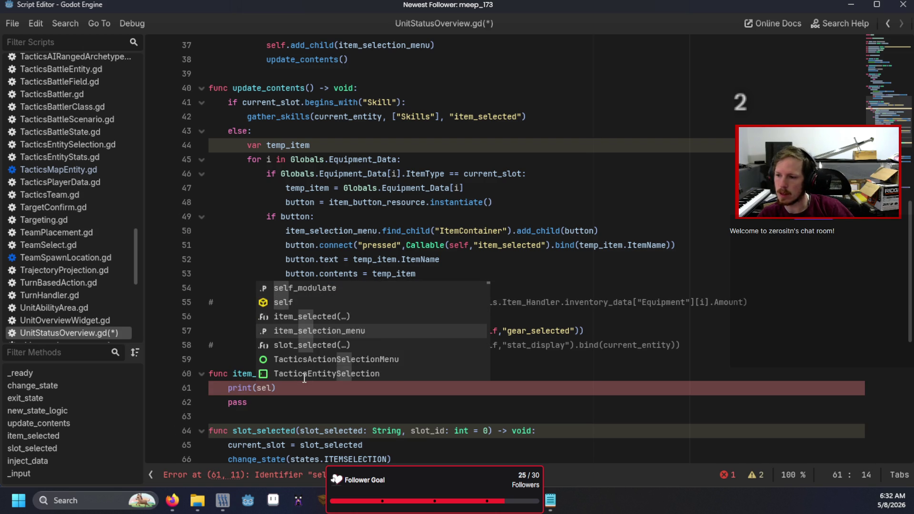
pyautogui.press('Return')
pyautogui.press('BackSpace')
pyautogui.press('BackSpace')
pyautogui.press('BackSpace')
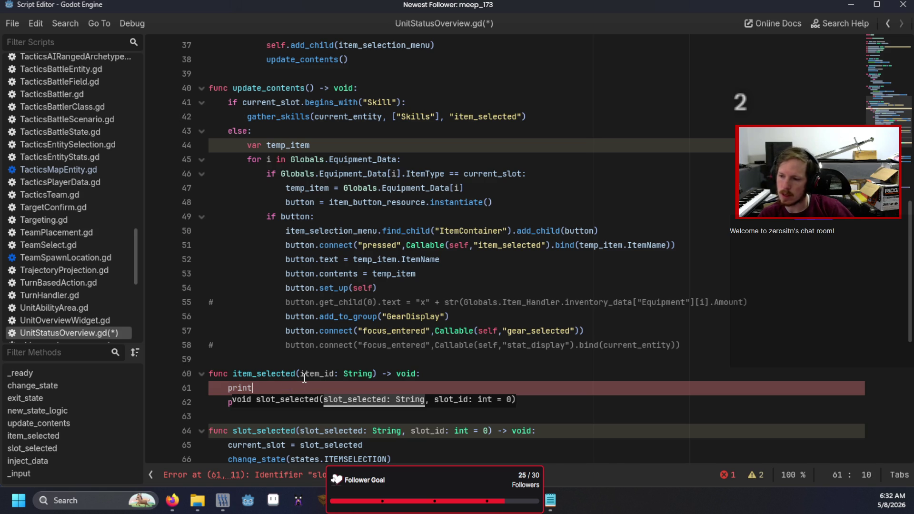
pyautogui.write('(cu')
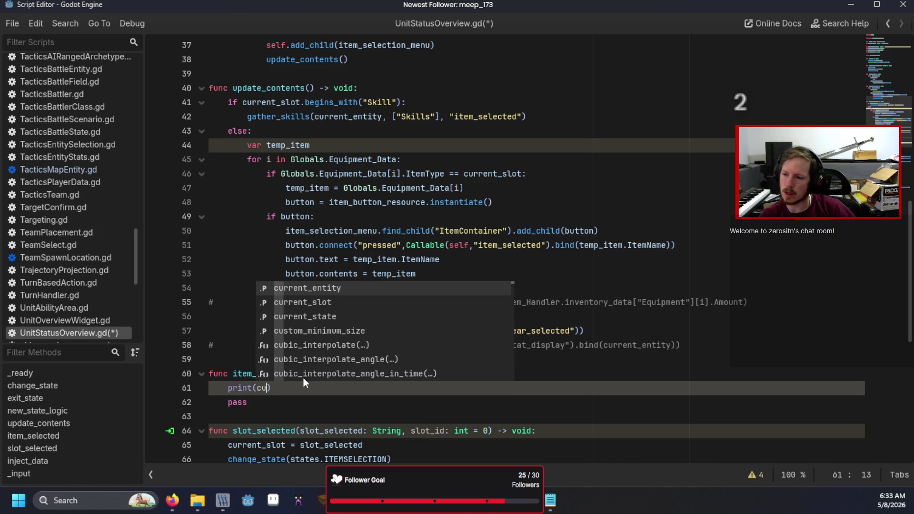
pyautogui.press('Down')
pyautogui.press('Return')
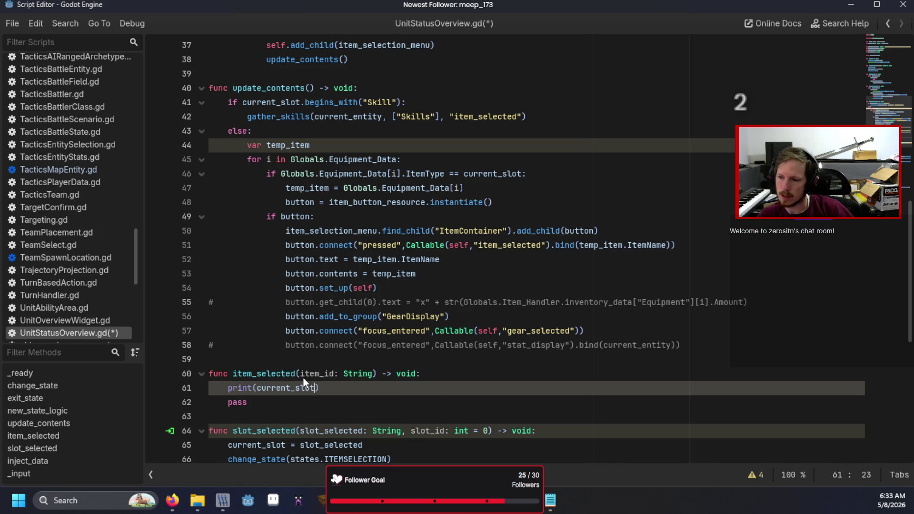
# Run the scene to confirm it logs Weapon, then close the game window
pyautogui.press('F6')
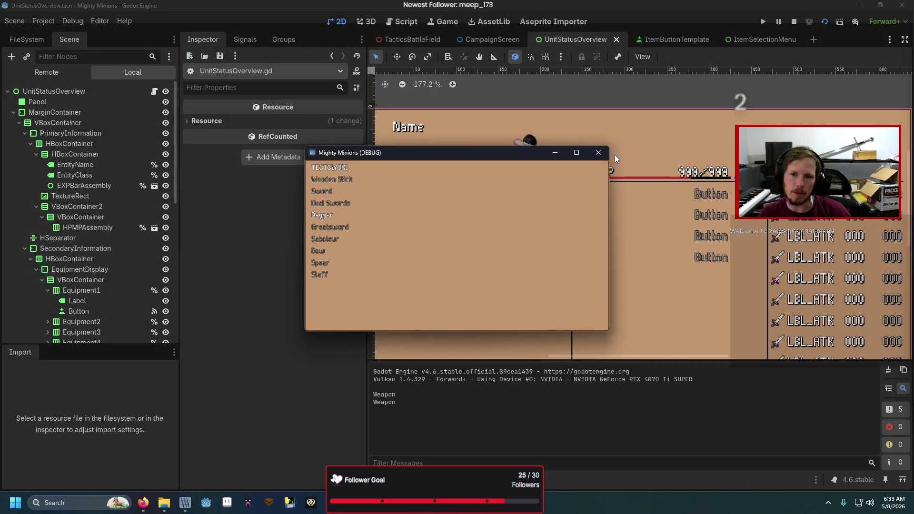
pyautogui.click(598, 153)
pyautogui.scroll(10, 26, 184)
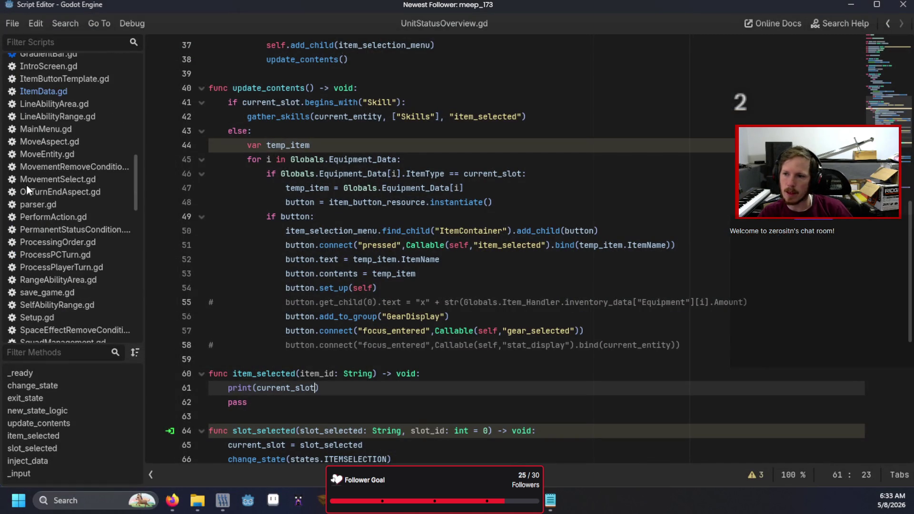
# In BaseStats.gd, rename the RightHand equipment slot to Weapon, remove LeftHand, and save
pyautogui.scroll(10, 71, 127)
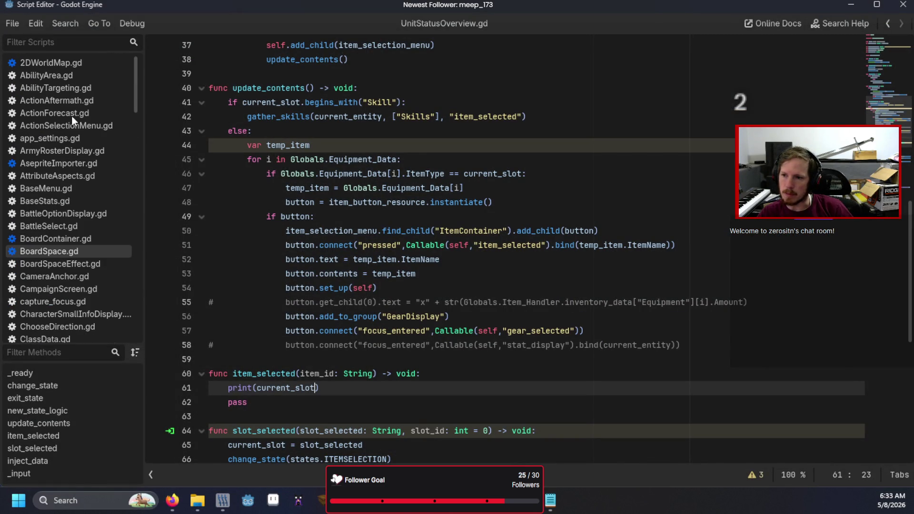
pyautogui.click(55, 202)
pyautogui.scroll(15, 417, 257)
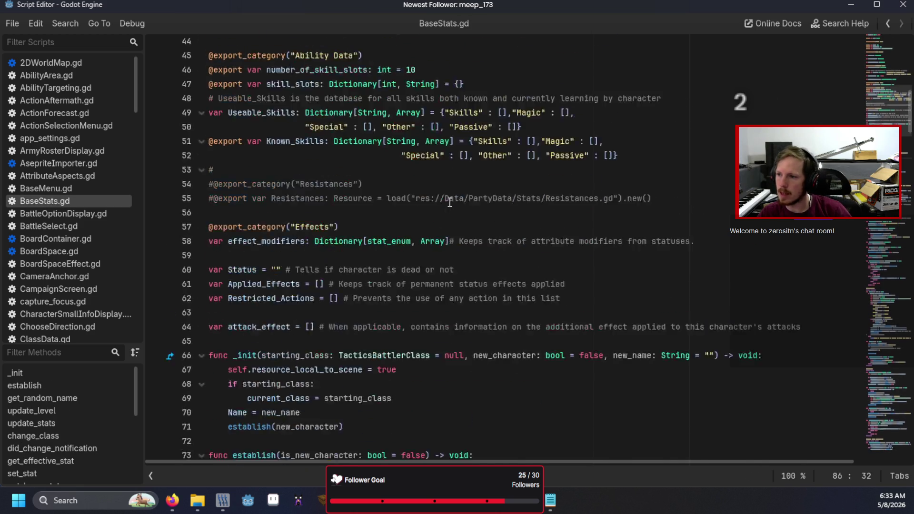
pyautogui.click(418, 273)
pyautogui.doubleClick(418, 273)
pyautogui.write('Weapon')
pyautogui.click(445, 274)
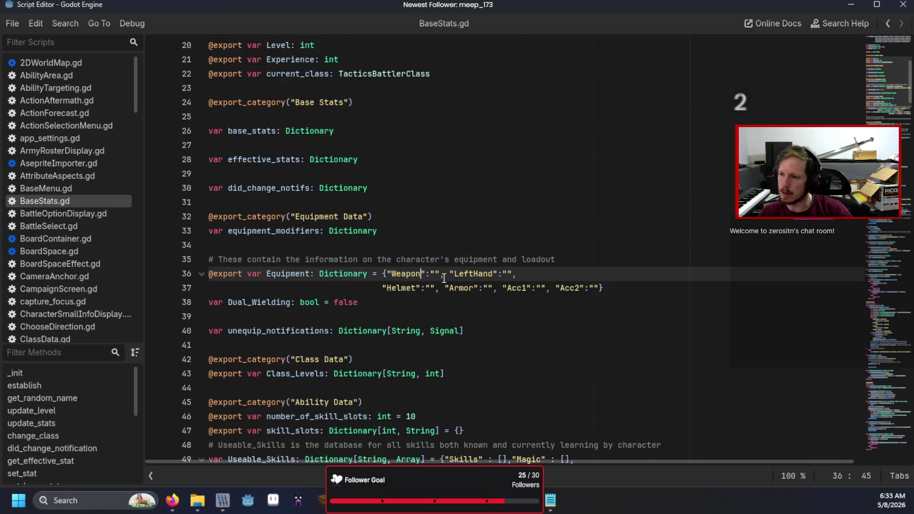
pyautogui.press('Delete')
pyautogui.press('Delete')
pyautogui.press('Delete')
pyautogui.press('Delete')
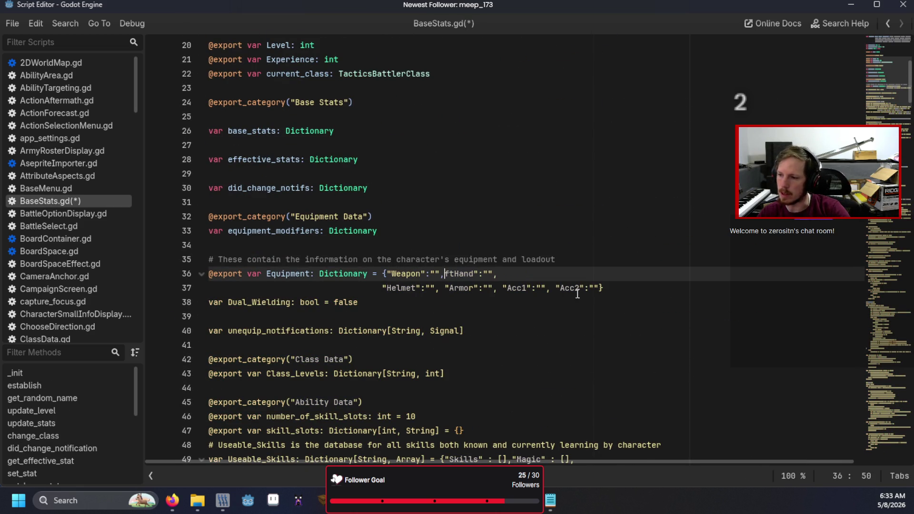
pyautogui.press('Delete')
pyautogui.press('Delete')
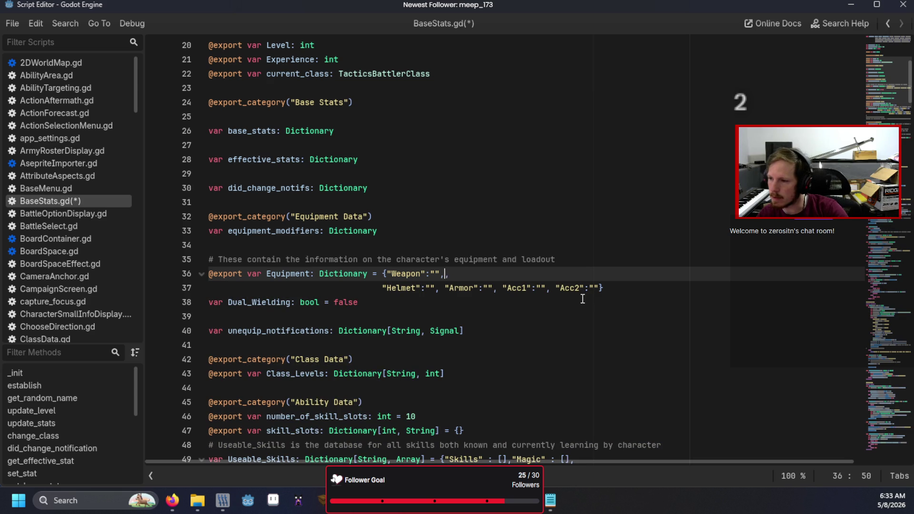
pyautogui.press('Delete')
pyautogui.press('Delete')
pyautogui.press('Delete')
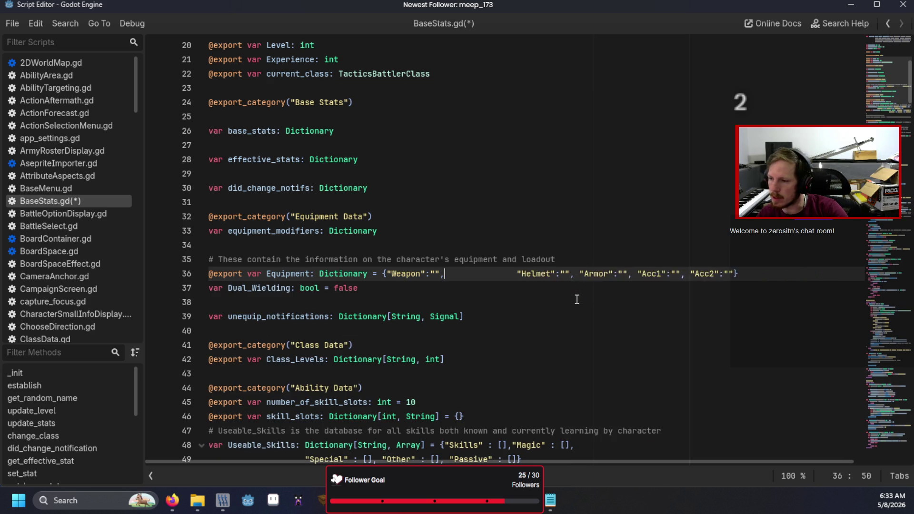
pyautogui.press('Delete')
pyautogui.press('Delete')
pyautogui.press('Delete')
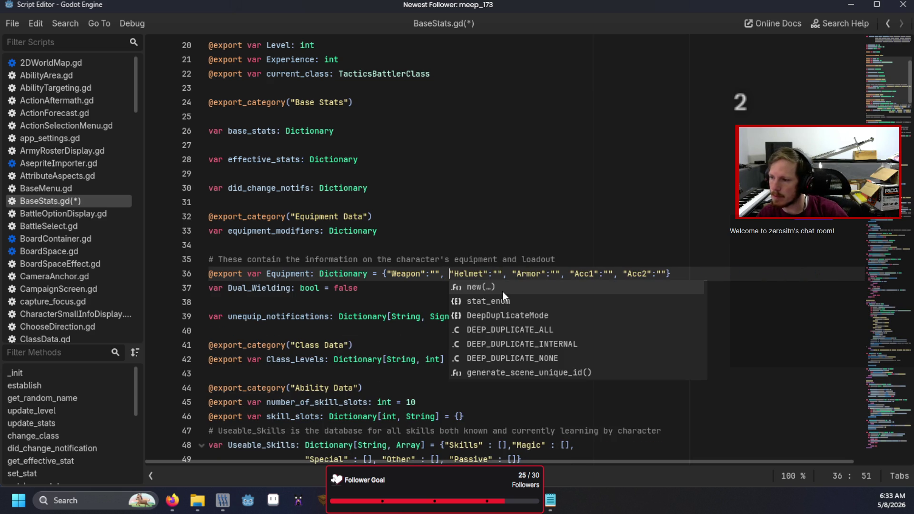
pyautogui.click(524, 258)
pyautogui.hotkey('ctrl', 's')
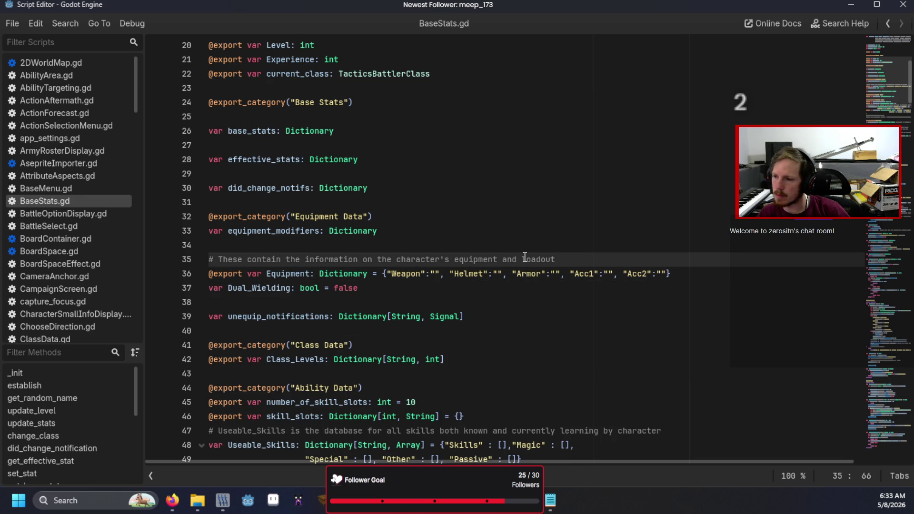
# In UnitStatusOverview.gd, start a current_entity line after print(current_slot) in item_selected
pyautogui.scroll(-3, 525, 257)
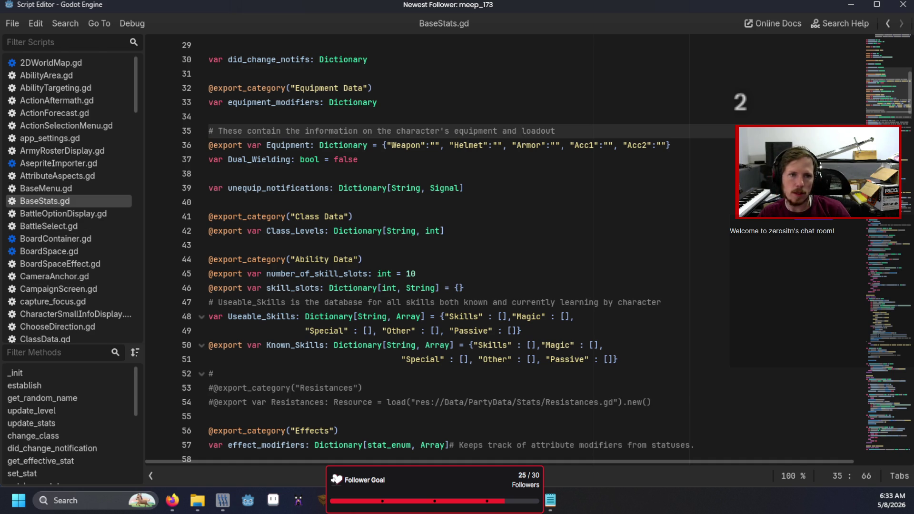
pyautogui.scroll(-15, 102, 340)
pyautogui.click(103, 336)
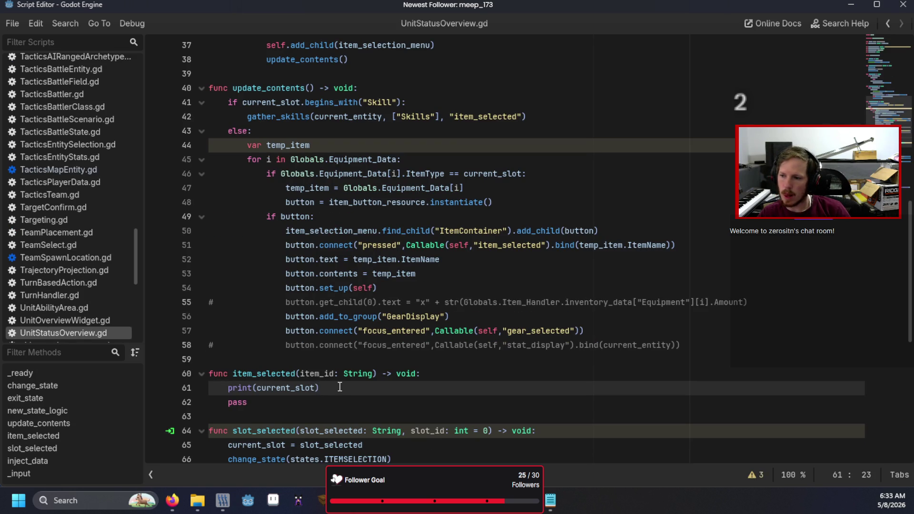
pyautogui.press('Return')
pyautogui.write('cu')
pyautogui.press('Return')
# Complete the line as current_entity.equip(item_id, current_slot) in item_selected
pyautogui.write('.eq')
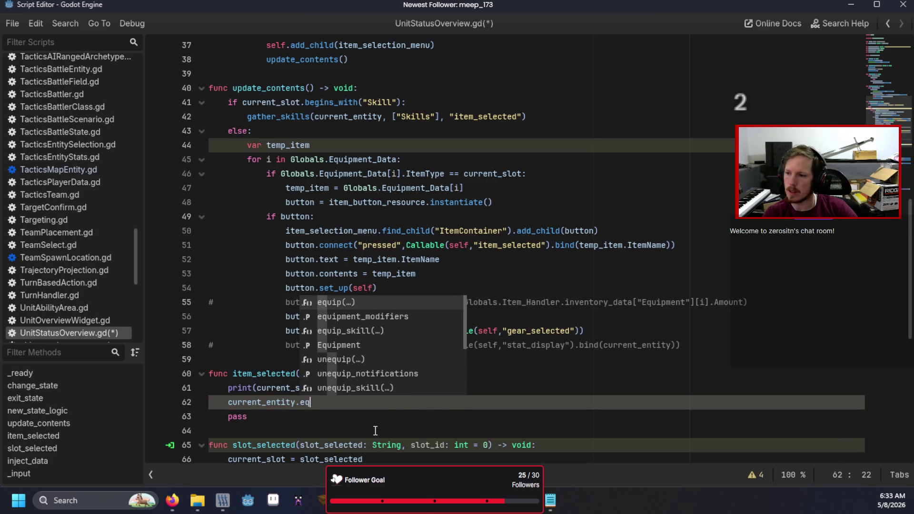
pyautogui.press('Return')
pyautogui.write('item_id,')
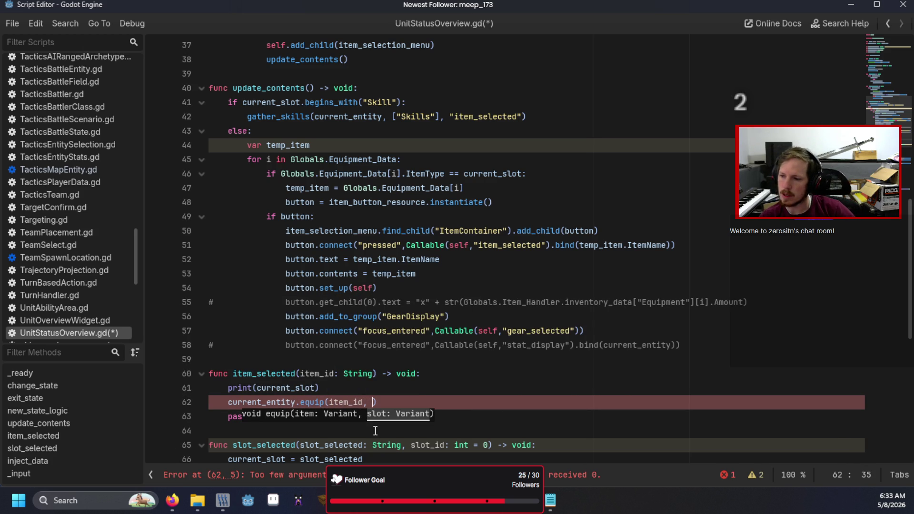
pyautogui.write(' cu')
pyautogui.press('Down')
pyautogui.press('Down')
pyautogui.press('Return')
pyautogui.press('BackSpace')
pyautogui.press('BackSpace')
pyautogui.press('BackSpace')
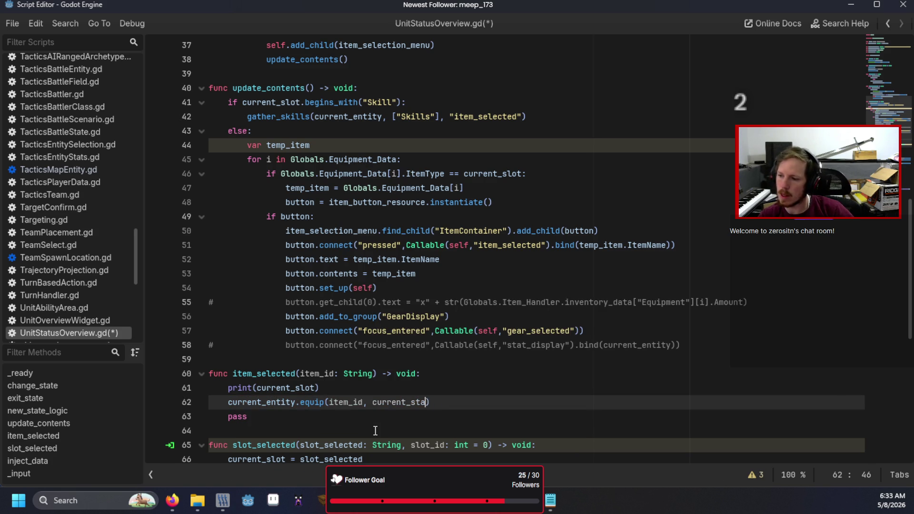
pyautogui.write('lot')
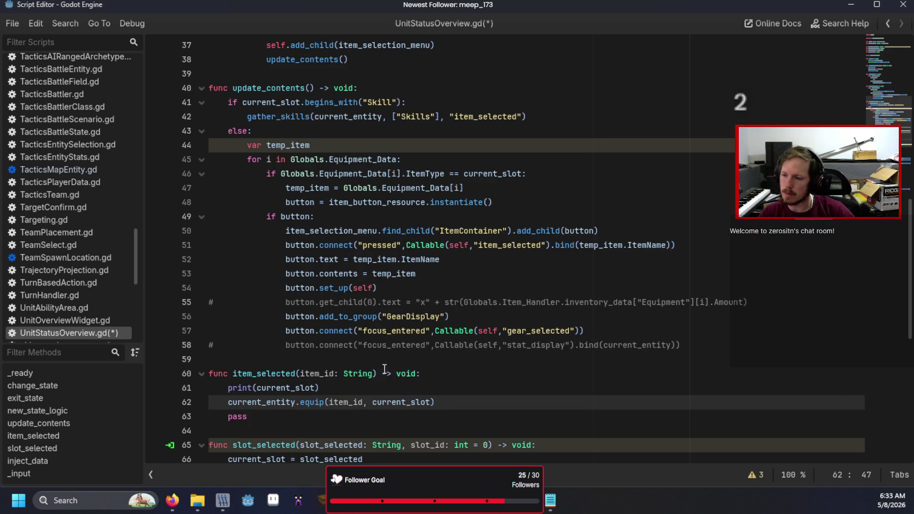
pyautogui.scroll(20, 95, 184)
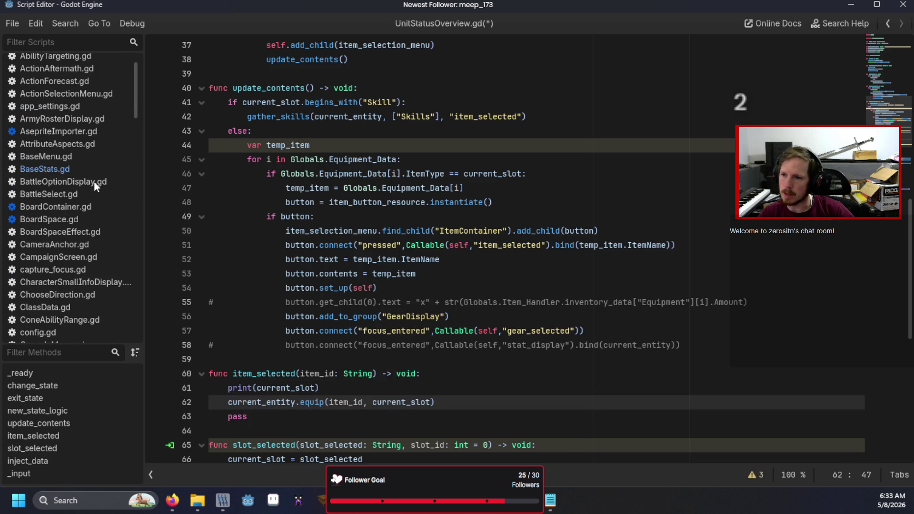
pyautogui.click(44, 169)
# Find equip( in BaseStats.gd and add "Weapon" to the RightHand/LeftHand match case
pyautogui.click(507, 246)
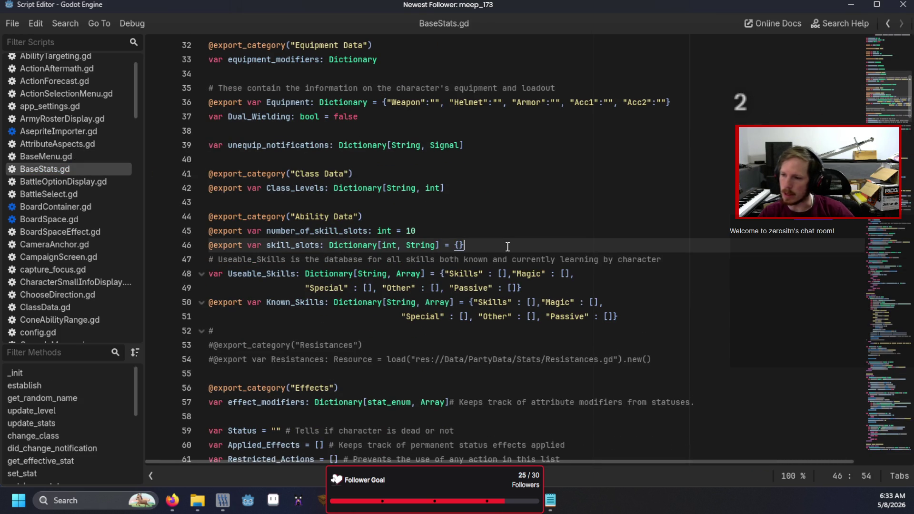
pyautogui.hotkey('ctrl', 'f')
pyautogui.write('equip(')
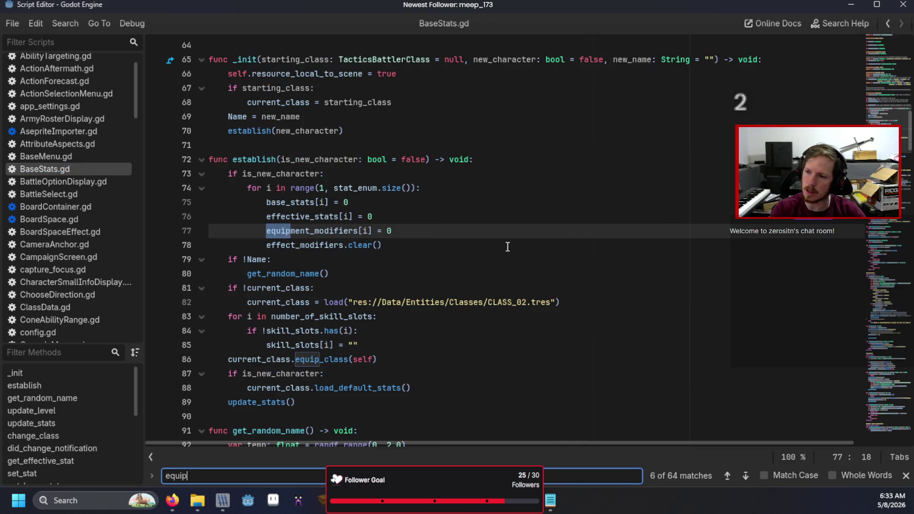
pyautogui.scroll(-2, 507, 246)
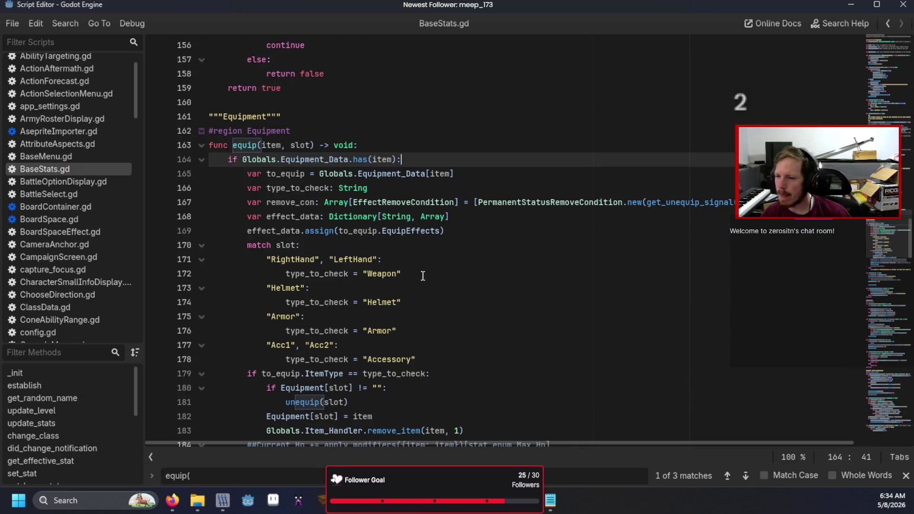
pyautogui.click(376, 259)
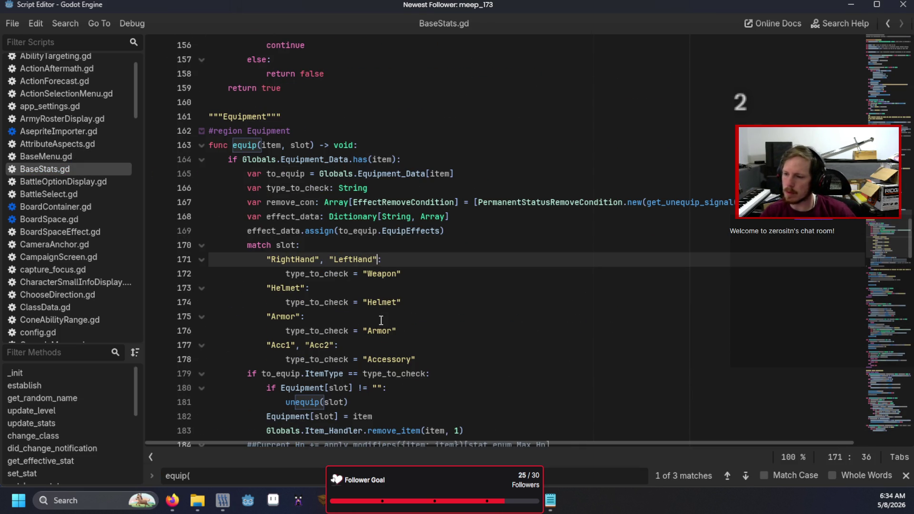
pyautogui.write(', "Weapo')
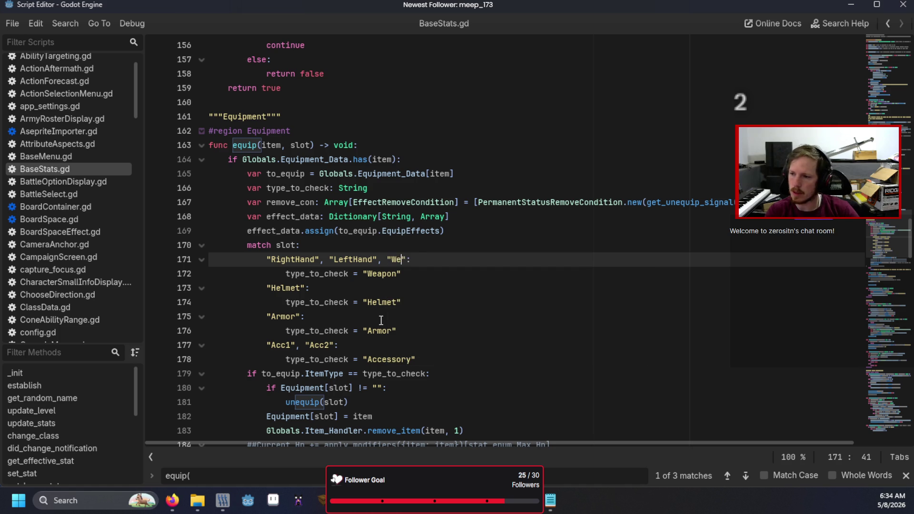
pyautogui.write('n')
pyautogui.click(493, 302)
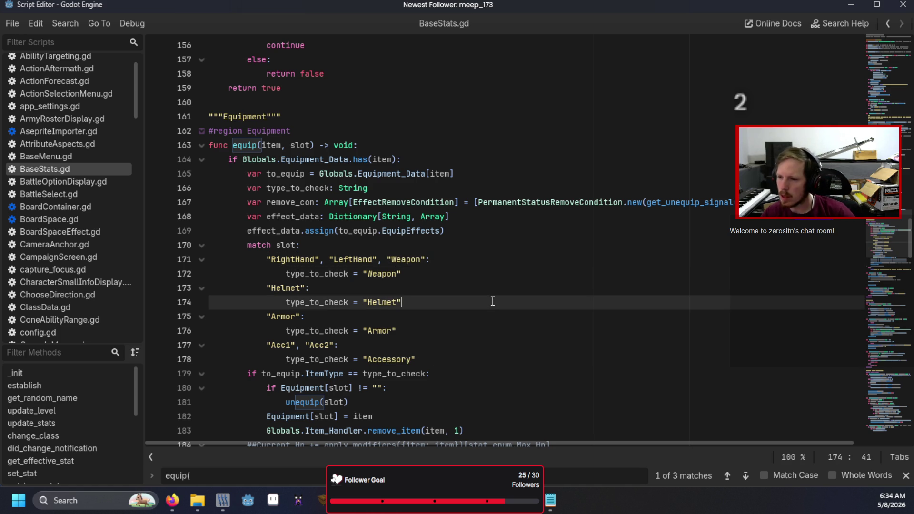
# Save BaseStats.gd, launch the game, and relaunch the current scene
pyautogui.scroll(-3, 499, 334)
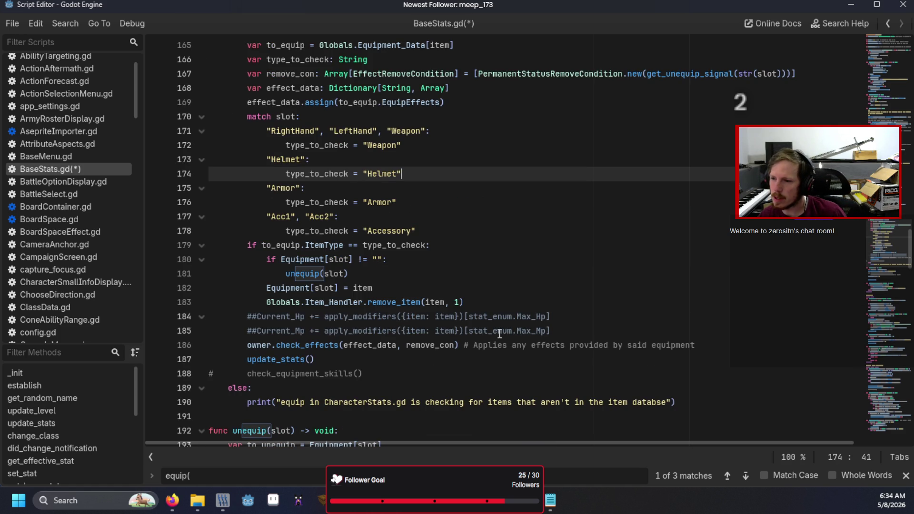
pyautogui.scroll(-3, 499, 334)
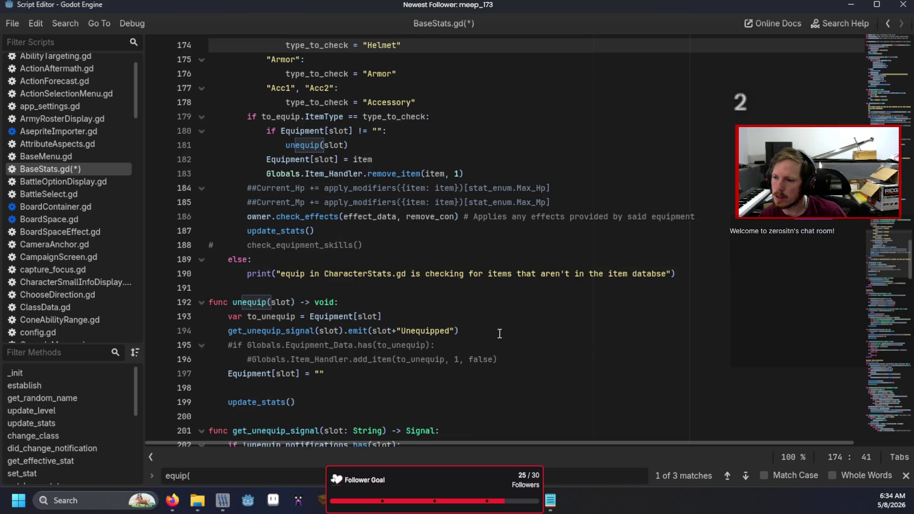
pyautogui.scroll(-3, 499, 333)
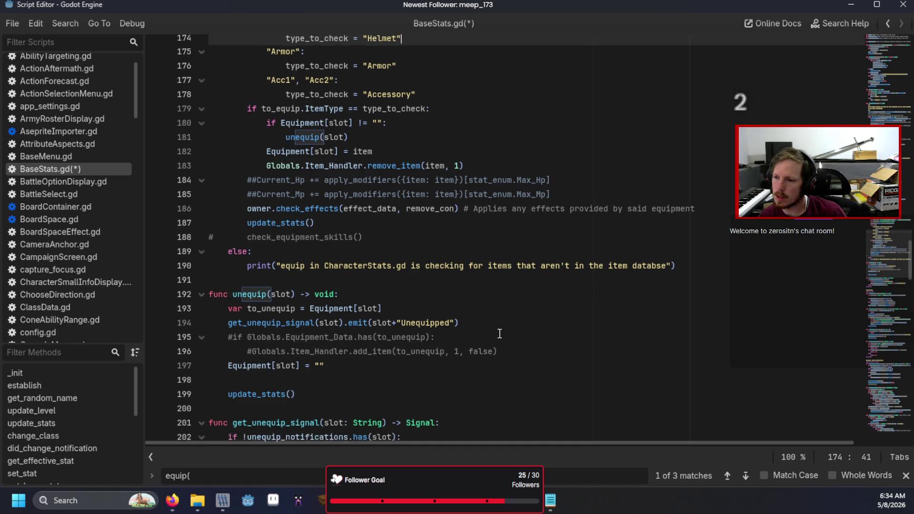
pyautogui.scroll(-3, 499, 334)
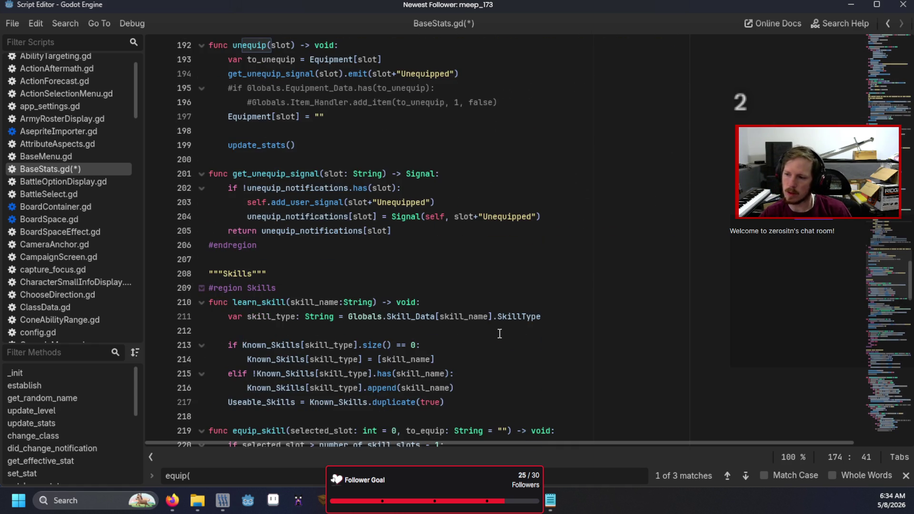
pyautogui.scroll(7, 499, 333)
pyautogui.press('F5')
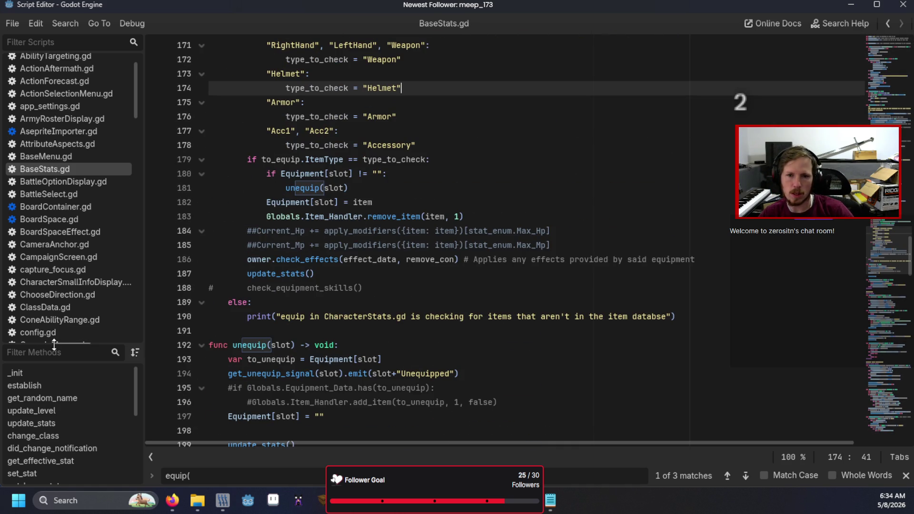
pyautogui.press('F6')
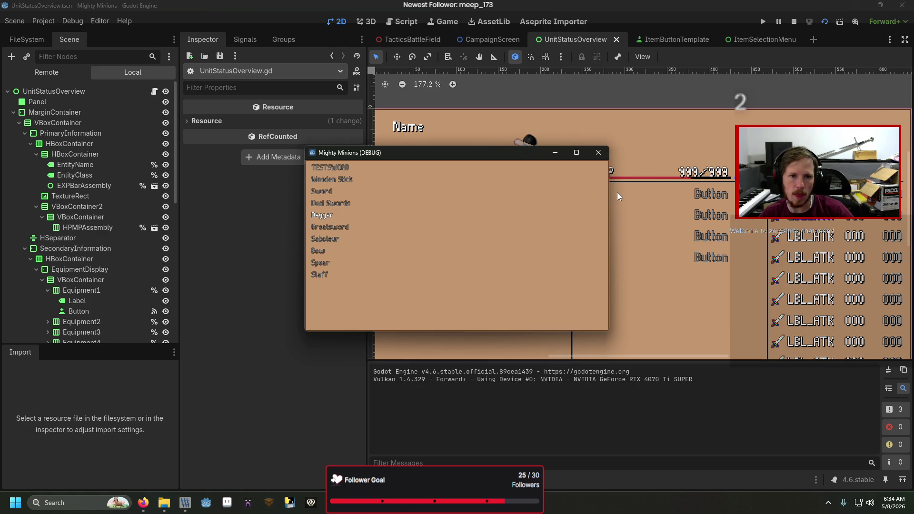
# Pick an item in the game to hit the breakpoint, then rerun the scene under the debugger
pyautogui.press('Return')
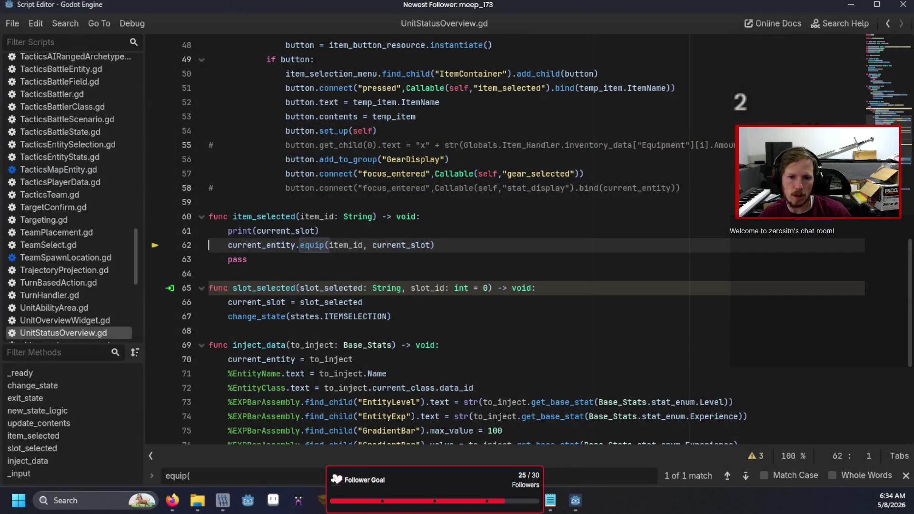
pyautogui.click(285, 262)
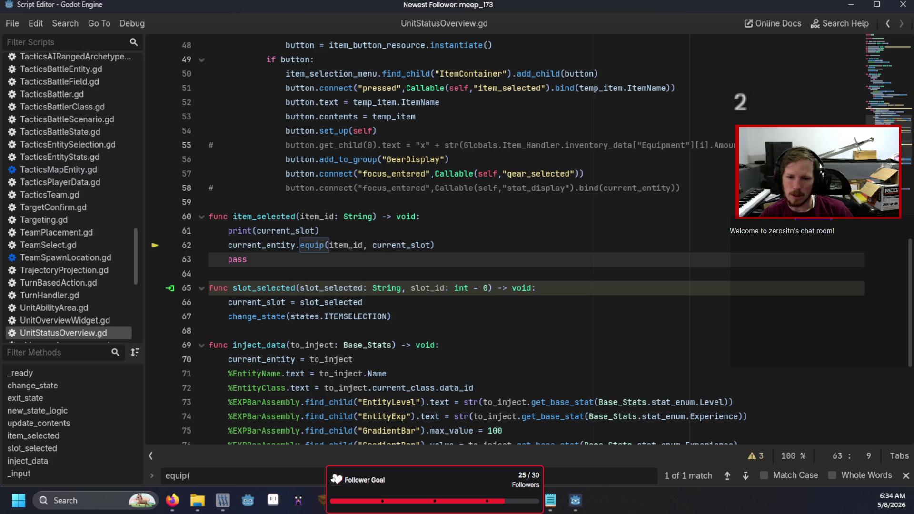
pyautogui.press('F6')
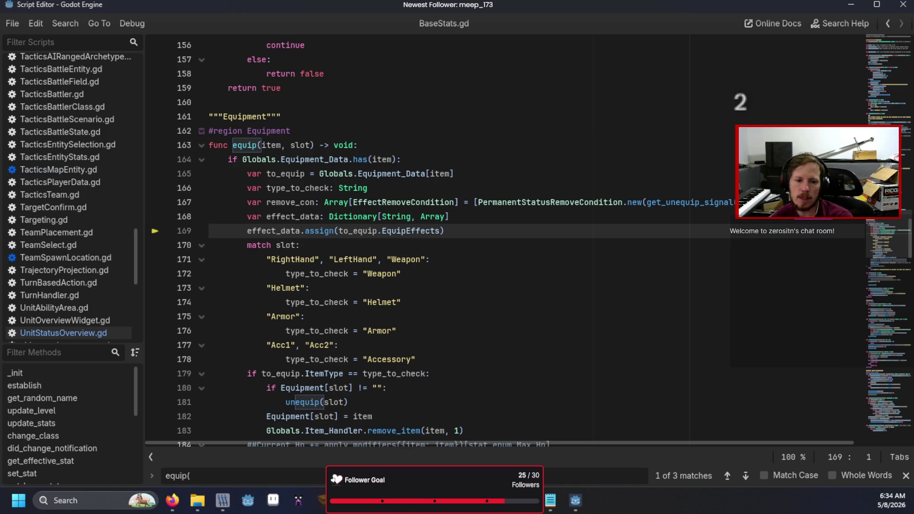
pyautogui.hotkey('alt', 'Tab')
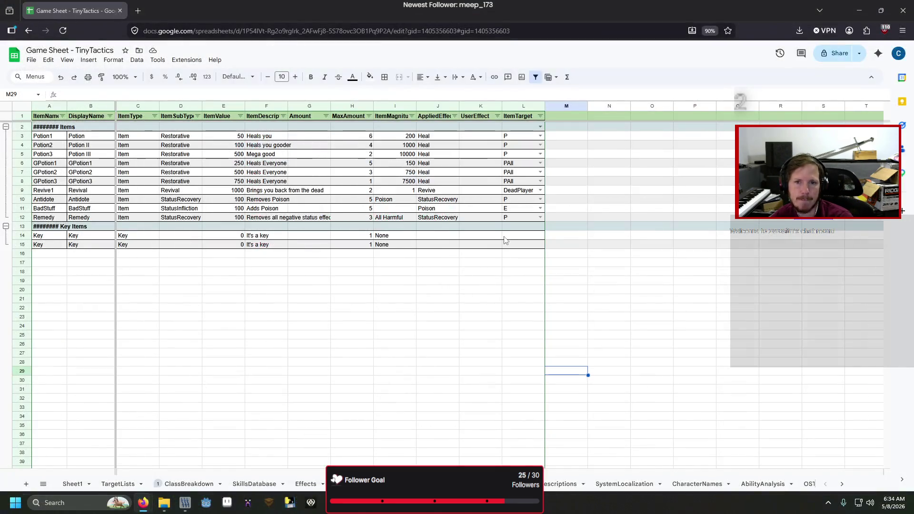
# Browse the equipment, consumable Items and SkillsDatabase sheets of the game data spreadsheet
pyautogui.click(362, 484)
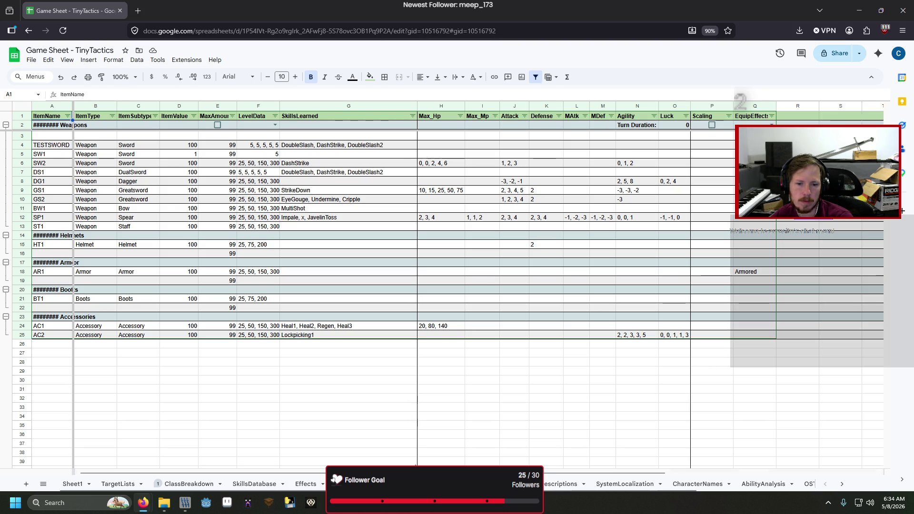
pyautogui.hscroll(2, 457, 286)
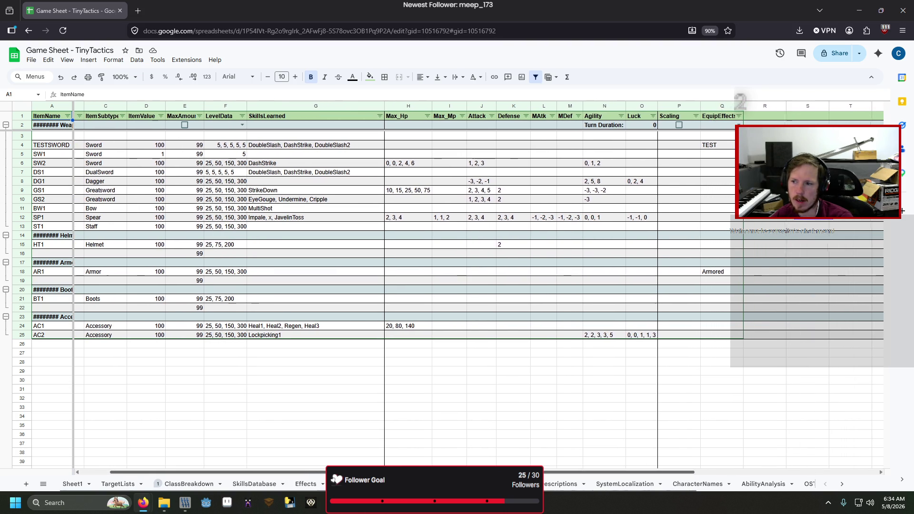
pyautogui.hscroll(-2, 457, 285)
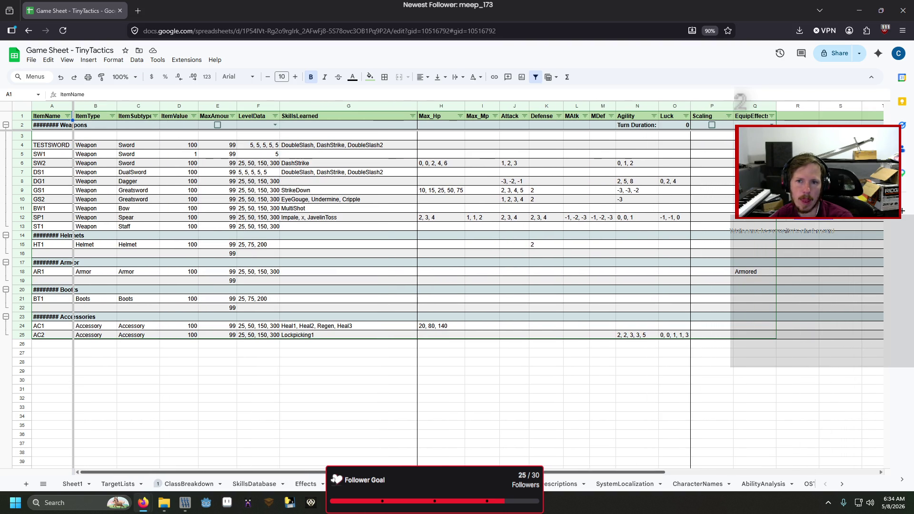
pyautogui.click(355, 483)
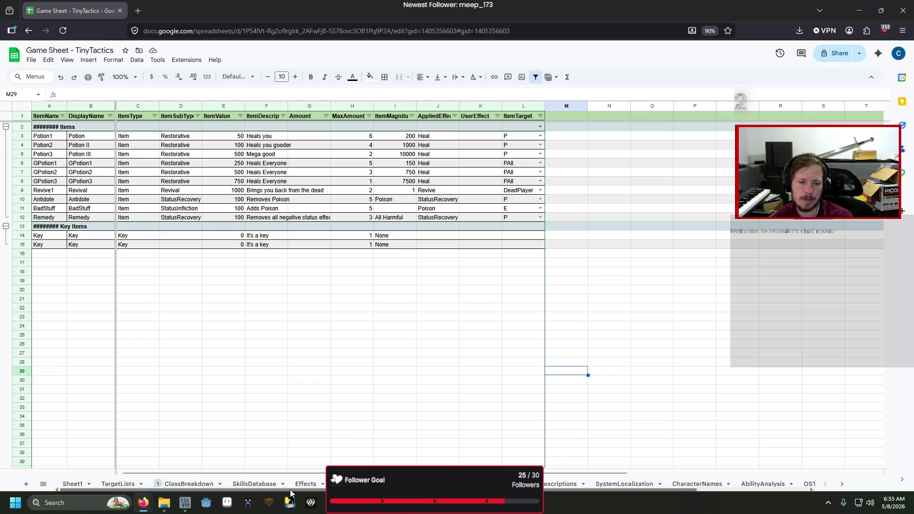
pyautogui.click(258, 484)
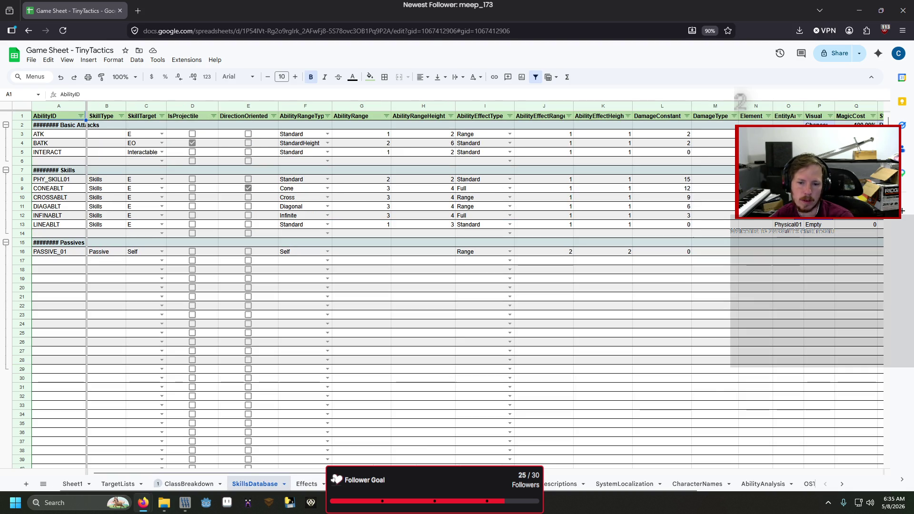
pyautogui.hscroll(5, 564, 457)
pyautogui.hscroll(2, 564, 457)
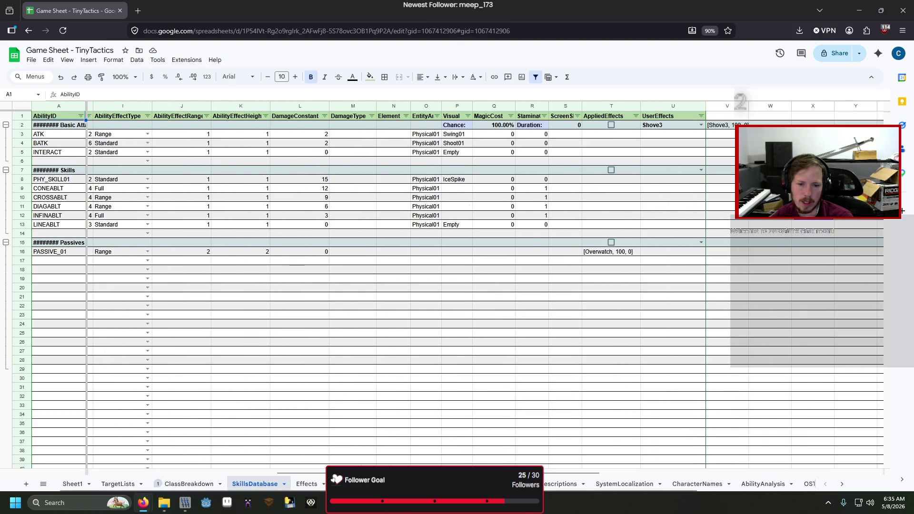
# Return to the equipment sheet, then bring the Godot editor back to the front
pyautogui.click(349, 484)
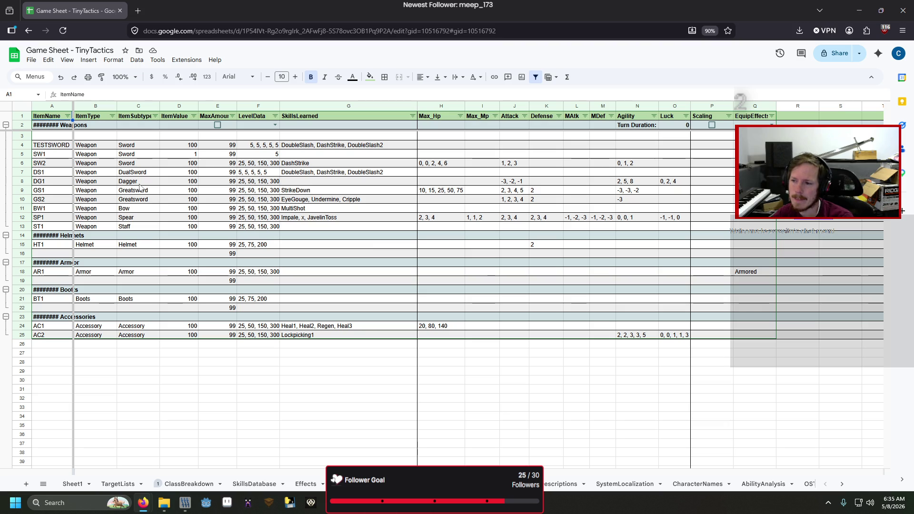
pyautogui.moveTo(206, 502)
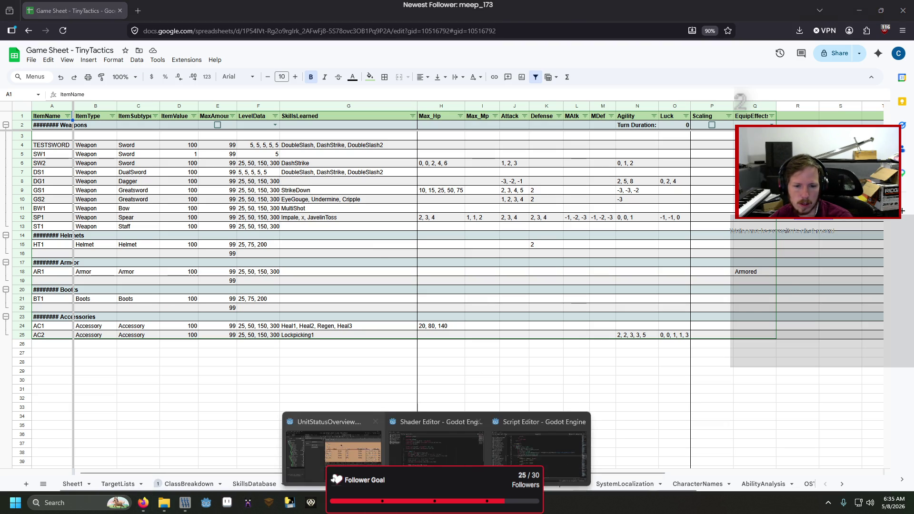
pyautogui.click(334, 439)
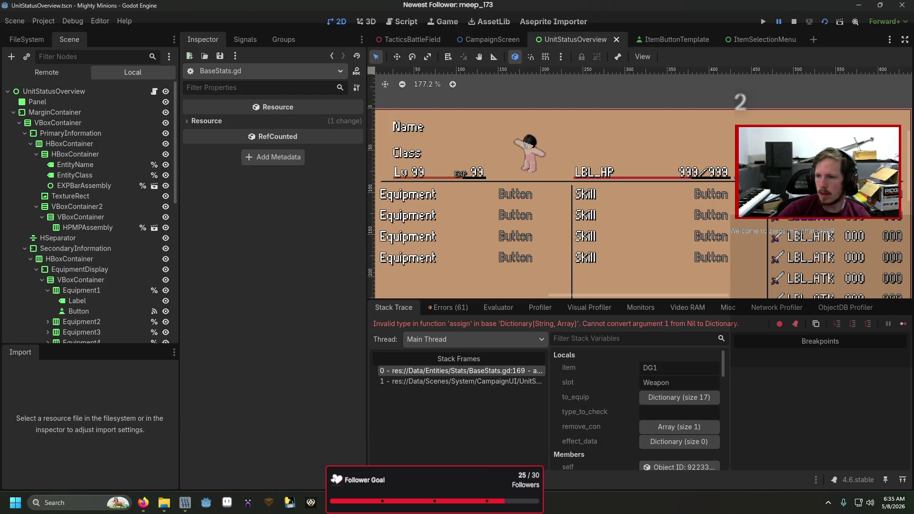
# Comment out the effect_data.assign line at line 169 of BaseStats.gd
pyautogui.hotkey('ctrl', 'F3')
pyautogui.scroll(-2, 310, 303)
pyautogui.write('#')
# Run the game, continue past the breakpoint, and equip another item to reach check_effects
pyautogui.press('F5')
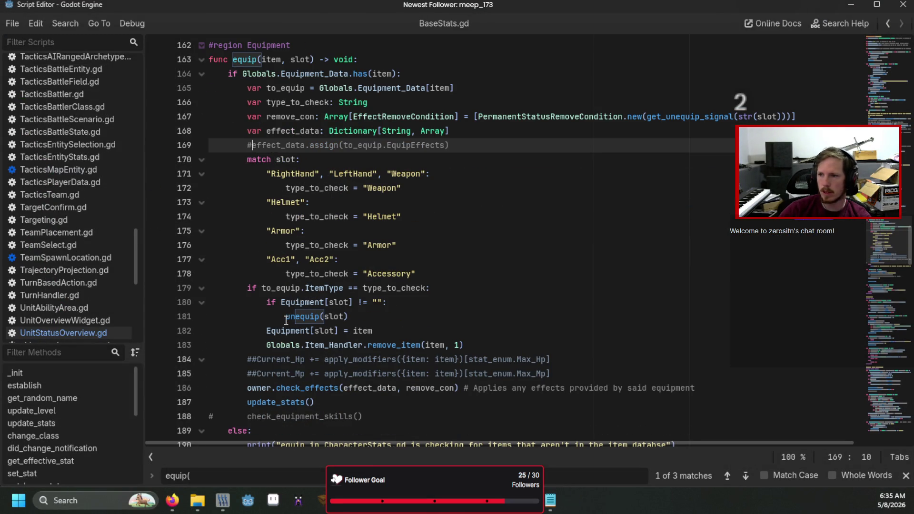
pyautogui.press('F6')
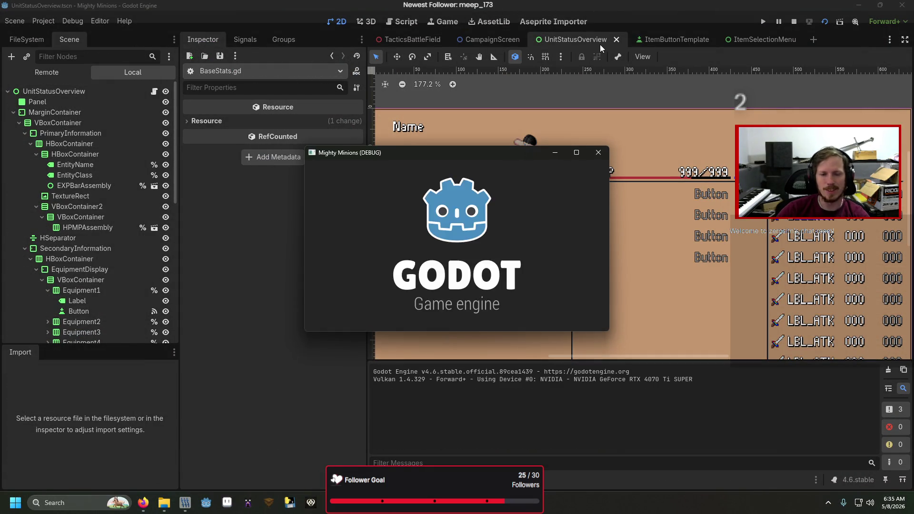
pyautogui.press('Return')
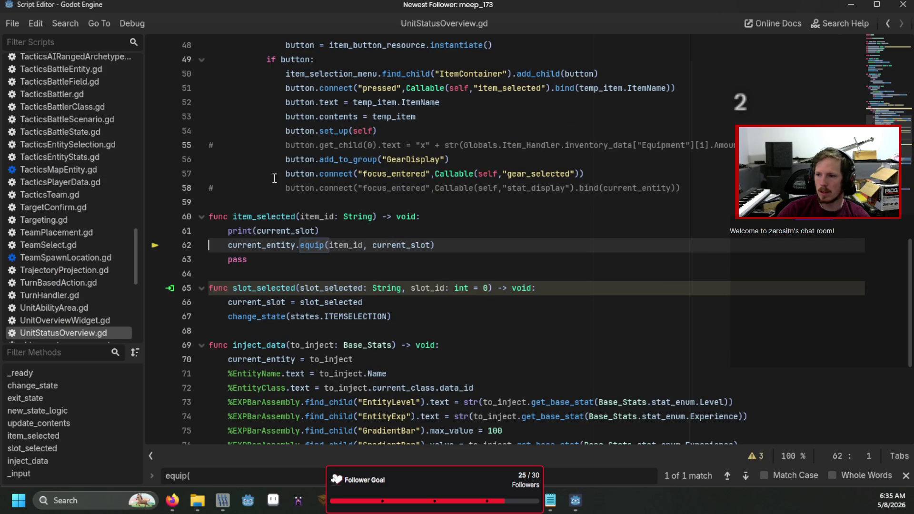
pyautogui.press('F12')
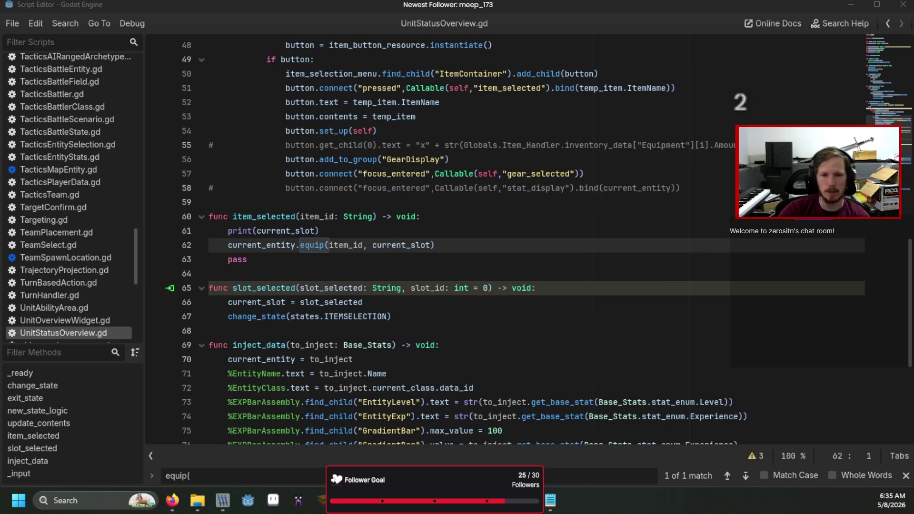
pyautogui.press('Return')
pyautogui.press('Down')
pyautogui.press('Return')
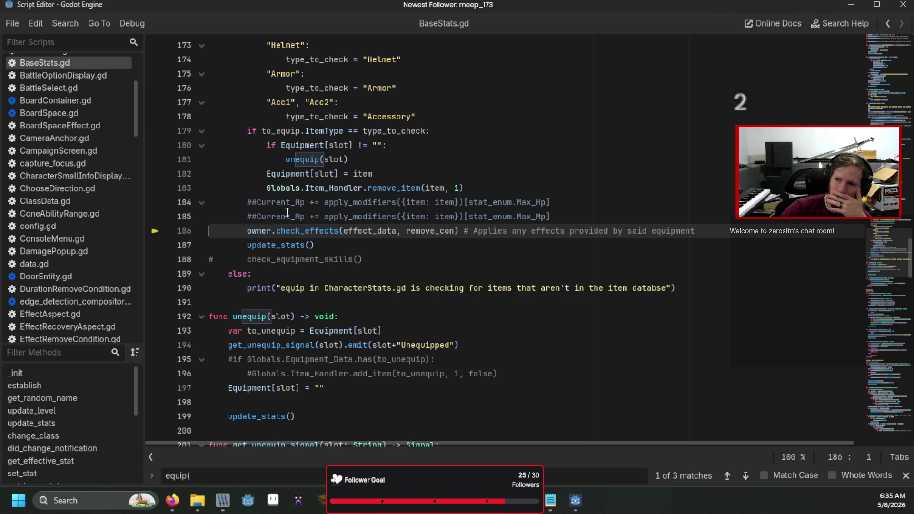
# Wrap the owner.check_effects call in a new 'if owner' check
pyautogui.click(601, 218)
pyautogui.press('Return')
pyautogui.write('if owner')
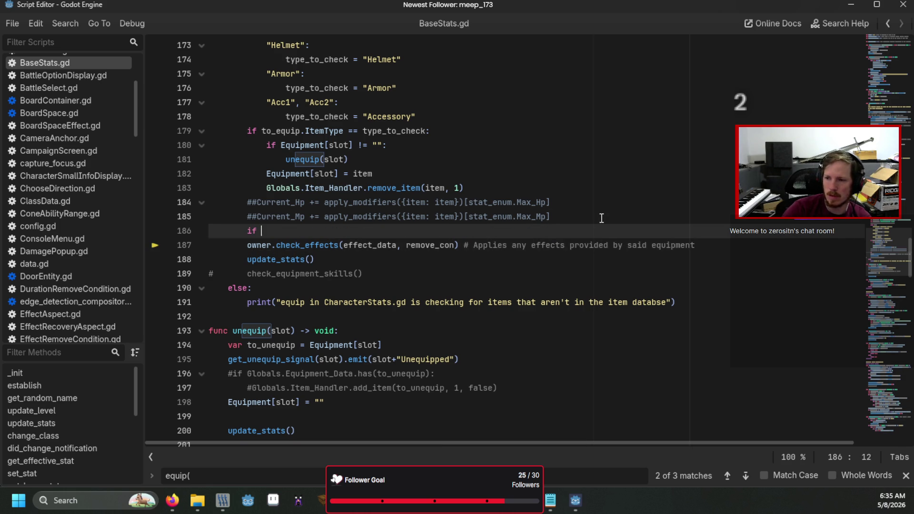
pyautogui.press('Down')
pyautogui.press('Home')
pyautogui.press('Home')
pyautogui.press('Tab')
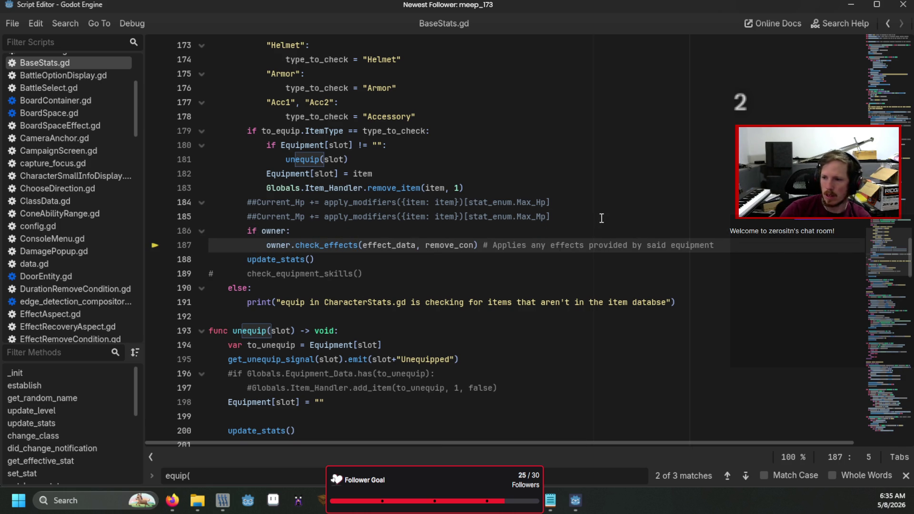
# Uncomment the effect_data.assign line on line 169
pyautogui.scroll(4, 601, 218)
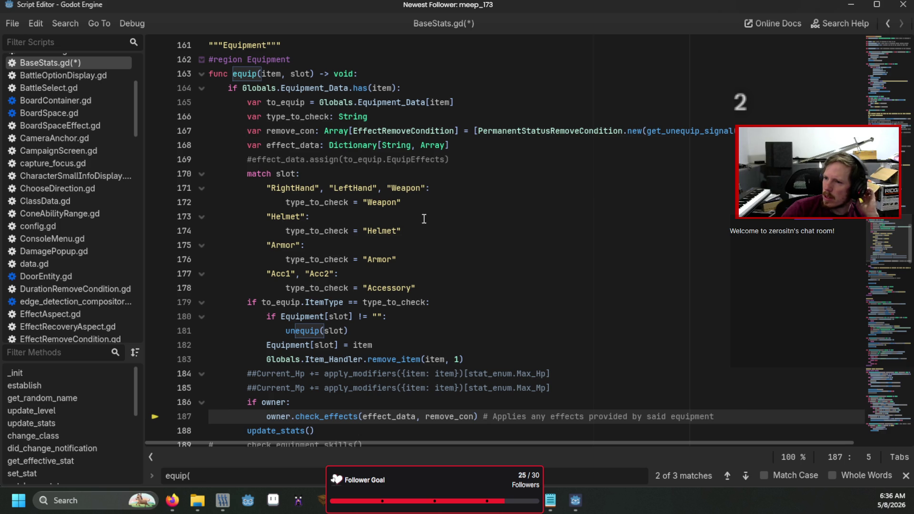
pyautogui.click(256, 162)
pyautogui.press('Home')
pyautogui.press('Delete')
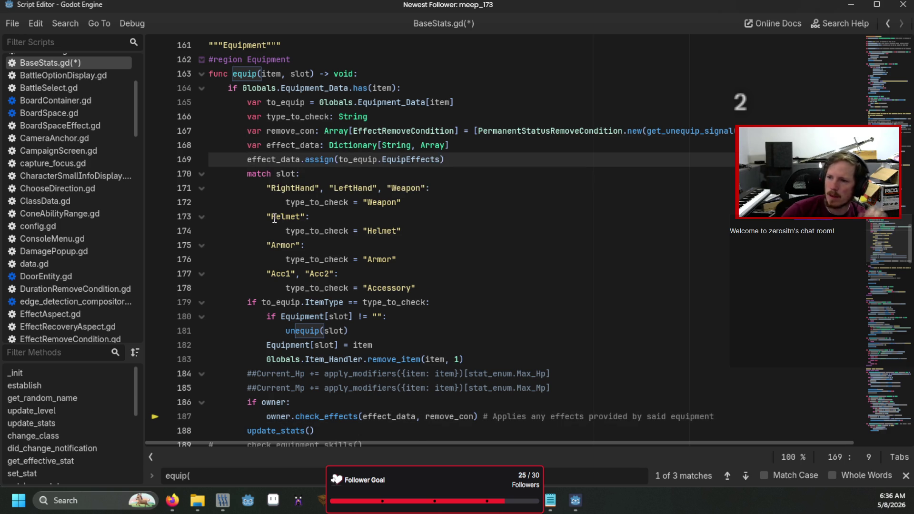
pyautogui.click(298, 169)
pyautogui.click(292, 151)
pyautogui.doubleClick(290, 159)
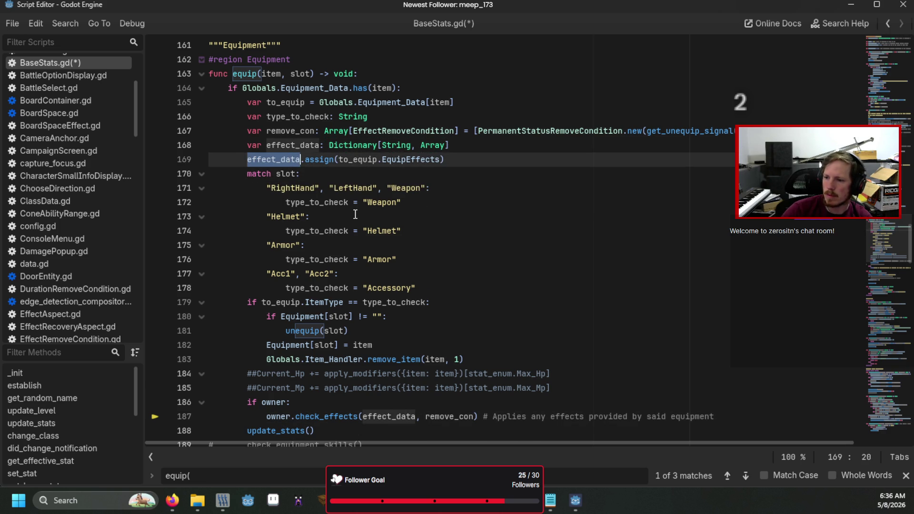
pyautogui.scroll(-1, 355, 215)
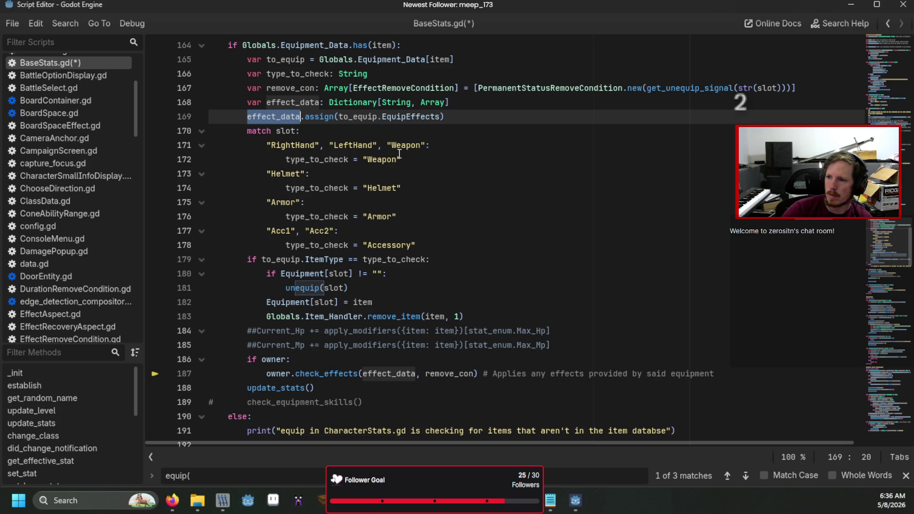
# Nest the assign under 'if to_equip.EquipEffects:', then save and run the game
pyautogui.press('Home')
pyautogui.press('Return')
pyautogui.press('Up')
pyautogui.write('if to_equip.EquipEffects:')
pyautogui.press('Down')
pyautogui.press('Home')
pyautogui.press('Home')
pyautogui.press('Tab')
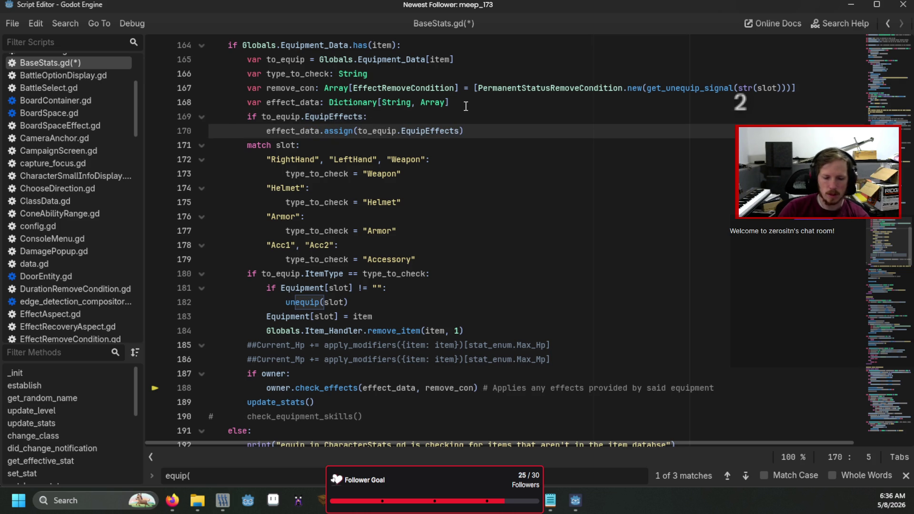
pyautogui.press('F5')
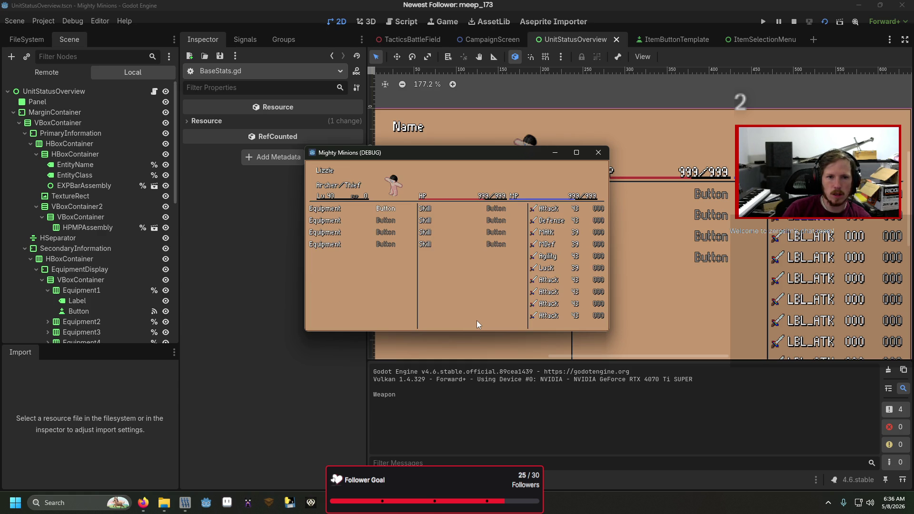
# Stop the game, then jump from a Debugger Errors entry to UnitStatusOverview.gd line 57
pyautogui.press('Down')
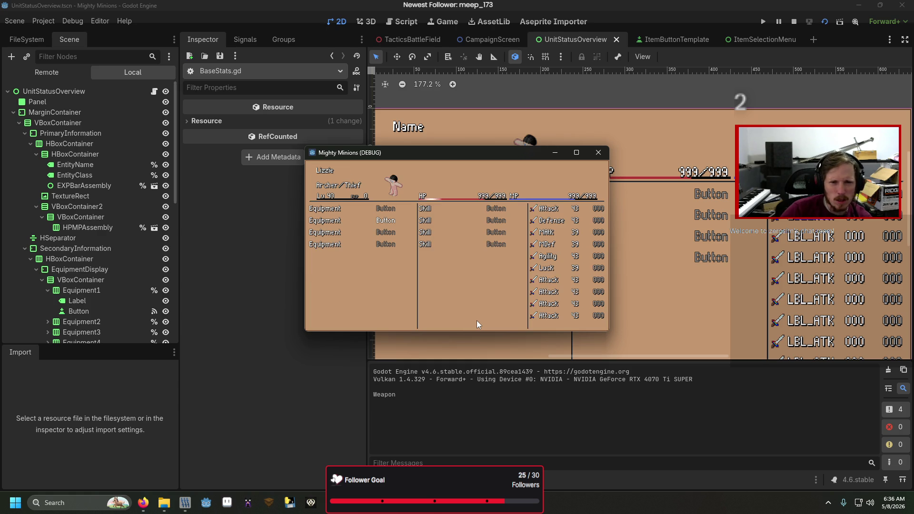
pyautogui.hotkey('alt', 'F4')
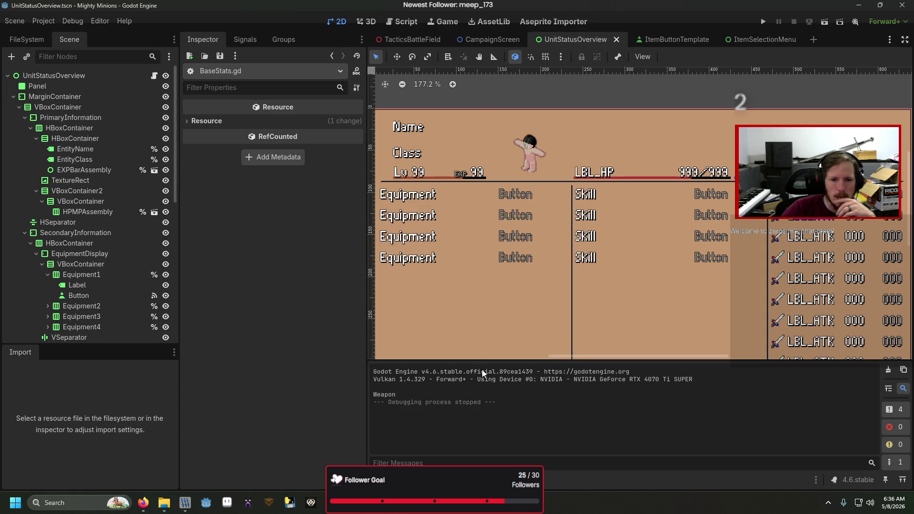
pyautogui.click(417, 479)
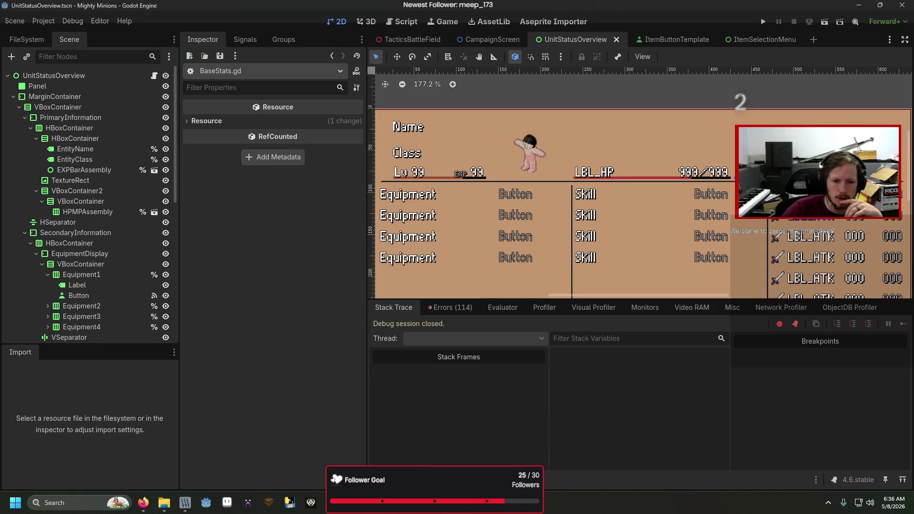
pyautogui.click(450, 307)
pyautogui.scroll(-10, 560, 441)
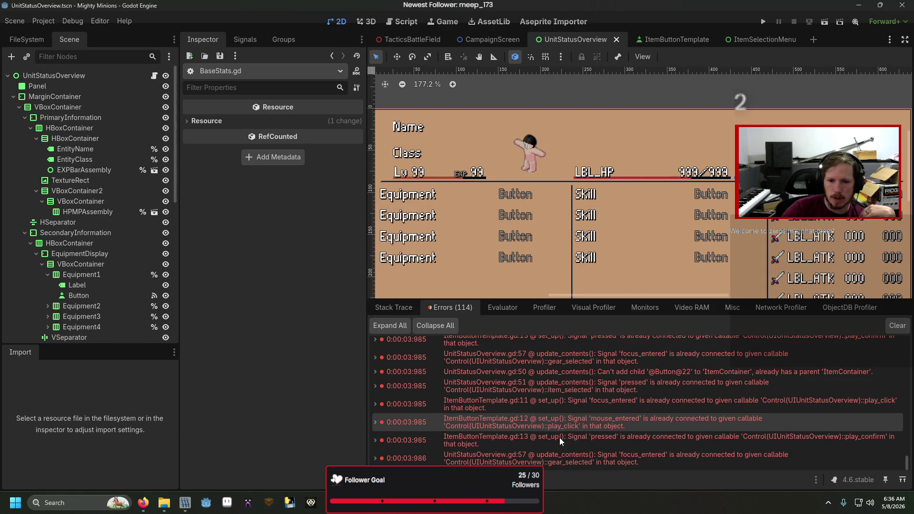
pyautogui.moveTo(638, 436)
pyautogui.doubleClick(629, 458)
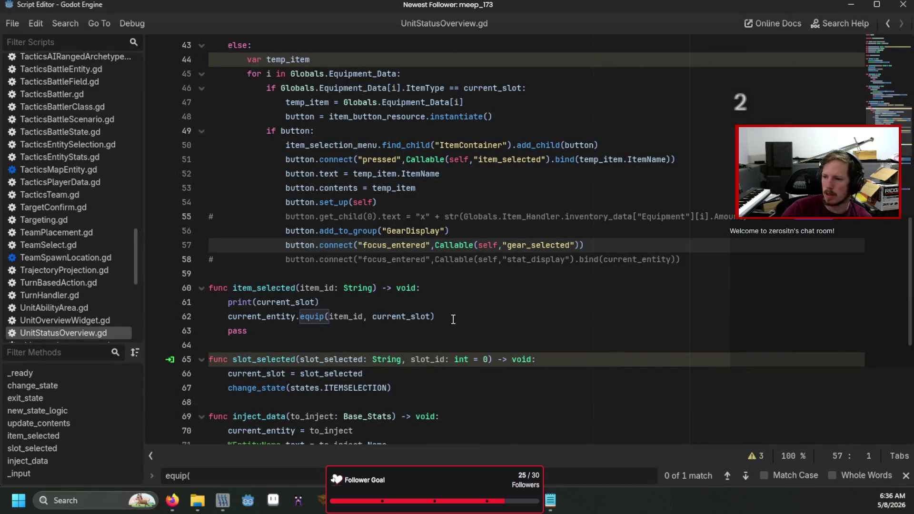
# Replace 'pass' on line 63 with change_state(states.MAIN)
pyautogui.click(453, 319)
pyautogui.press('Down')
pyautogui.hotkey('shift', 'Home')
pyautogui.write('change_st')
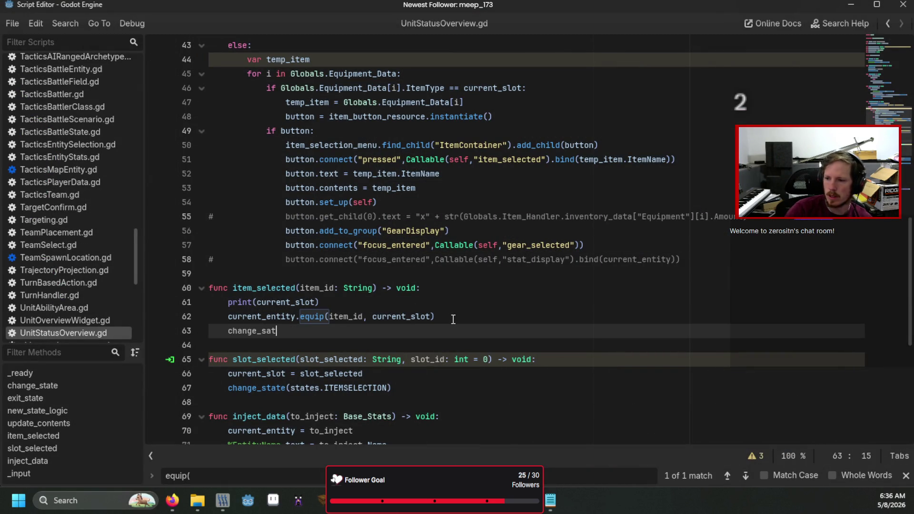
pyautogui.press('Return')
pyautogui.write('states.M')
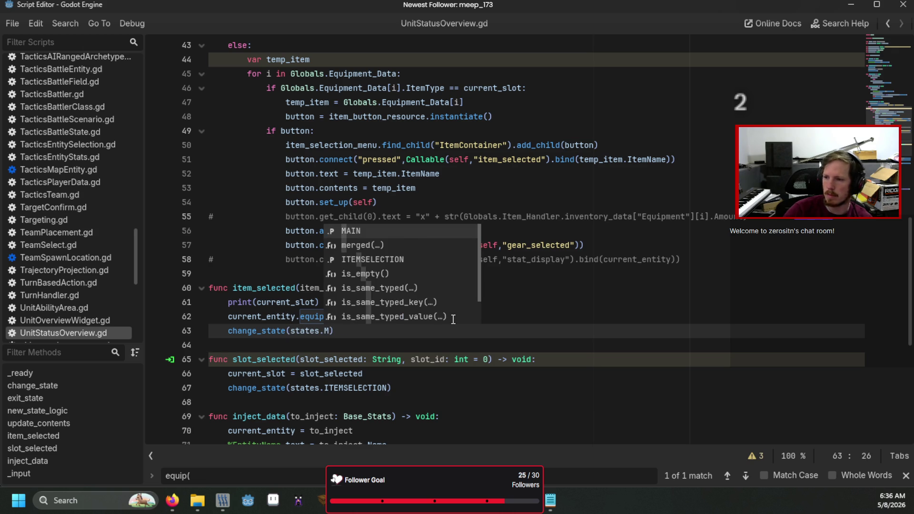
pyautogui.press('Return')
# Close the search bar and bring up the older EquipmentScreen.gd script for reference
pyautogui.click(454, 316)
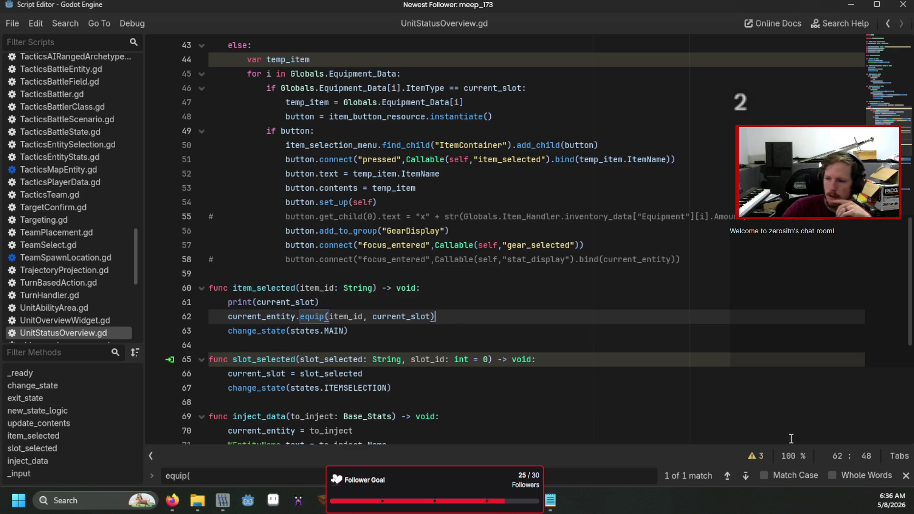
pyautogui.press('Escape')
pyautogui.press('Down')
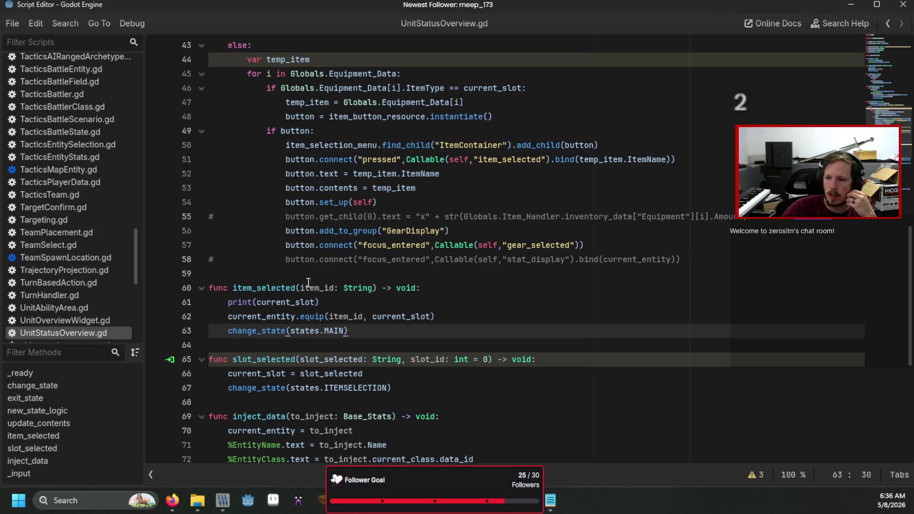
pyautogui.click(551, 500)
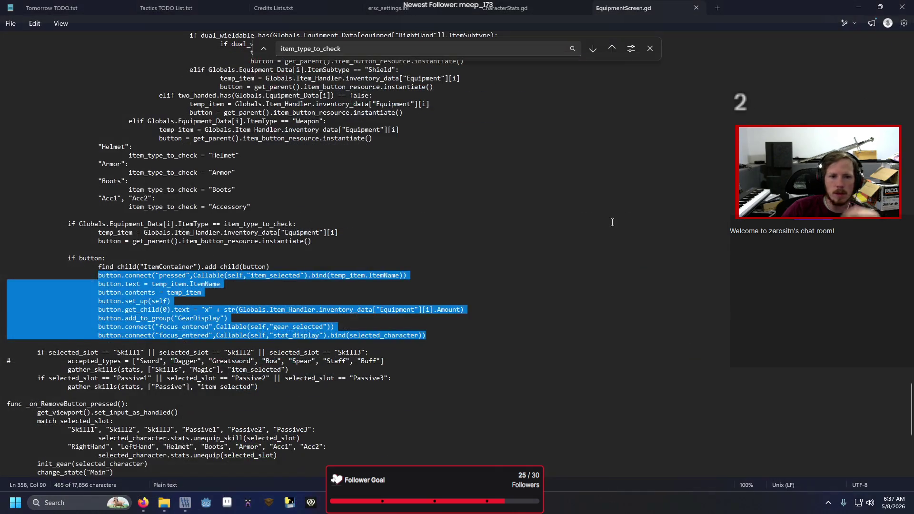
pyautogui.scroll(20, 490, 295)
pyautogui.scroll(-8, 476, 305)
pyautogui.scroll(11, 476, 306)
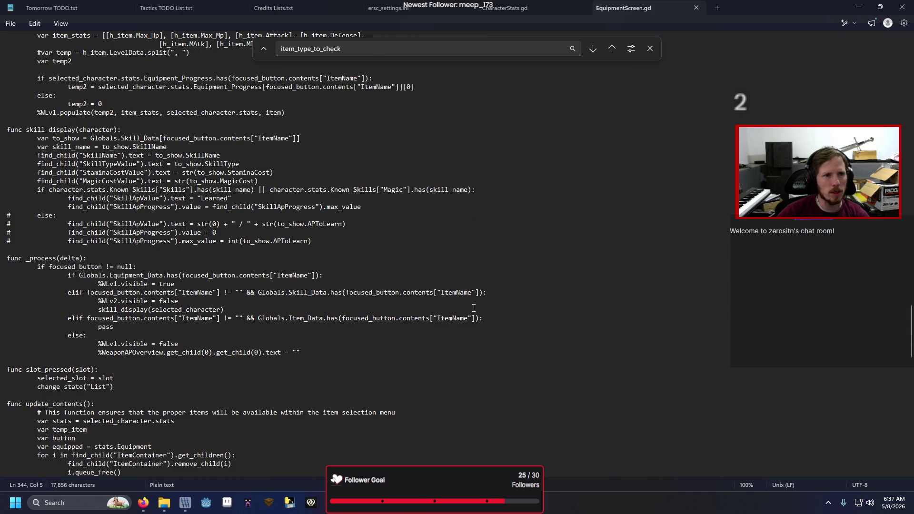
pyautogui.scroll(7, 473, 308)
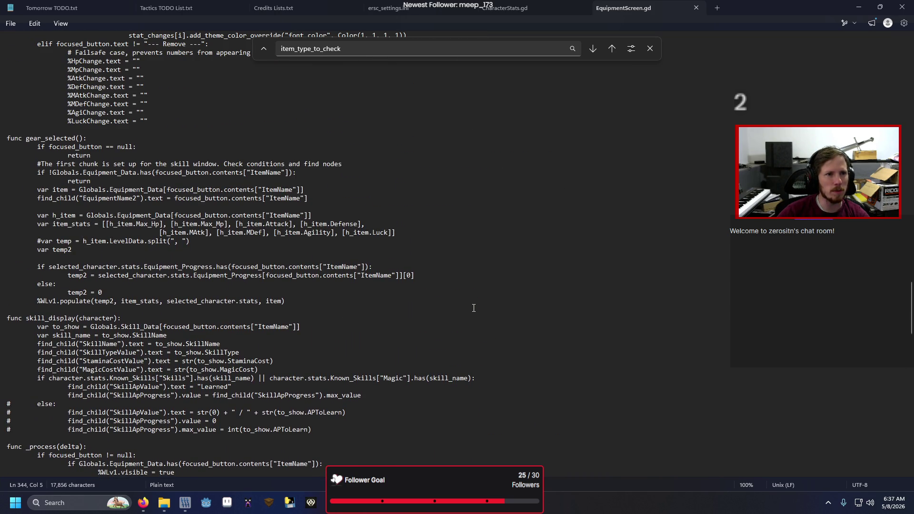
pyautogui.scroll(5, 473, 308)
pyautogui.scroll(19, 473, 308)
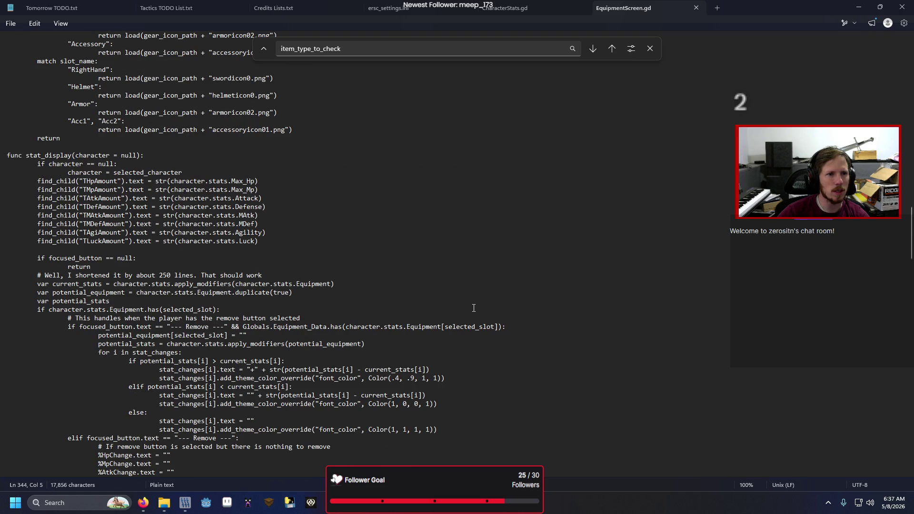
pyautogui.scroll(9, 474, 308)
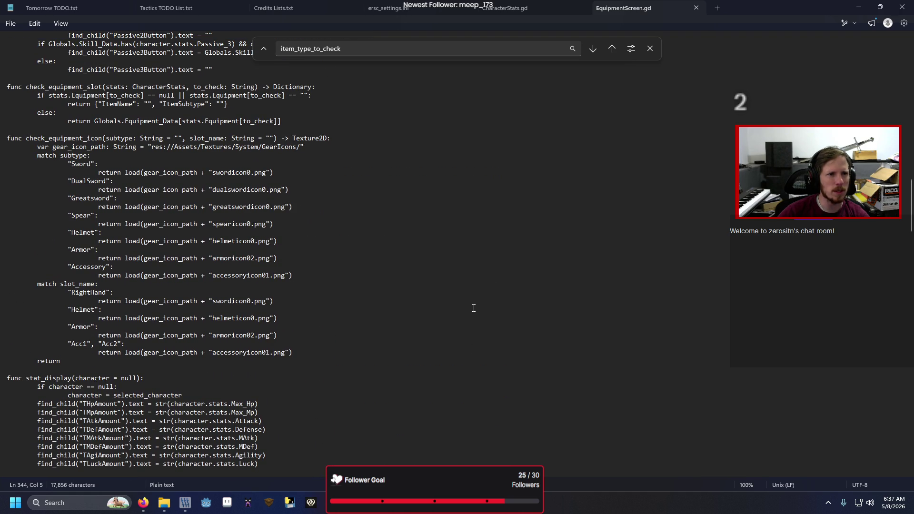
pyautogui.scroll(10, 474, 308)
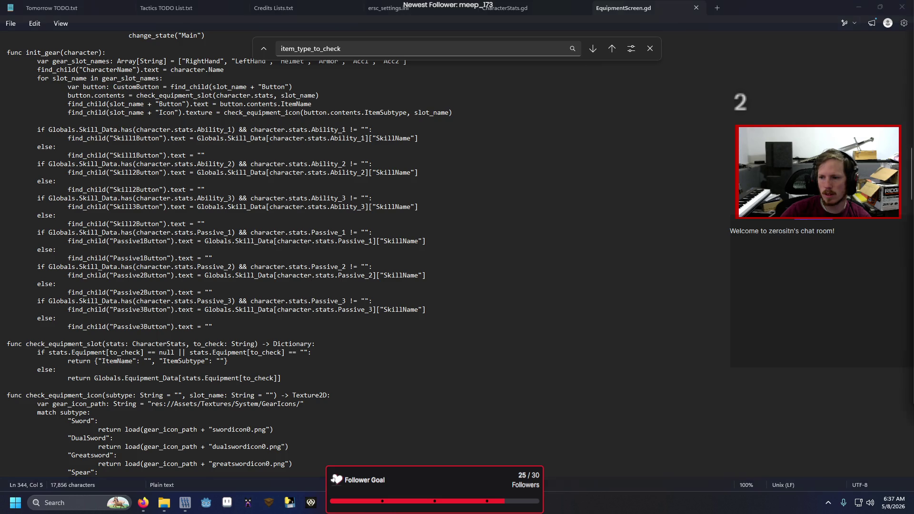
pyautogui.hotkey('alt', 'Tab')
pyautogui.click(349, 403)
# Add a 'func display_gear() -> void:' function with a placeholder pass body
pyautogui.scroll(-5, 349, 403)
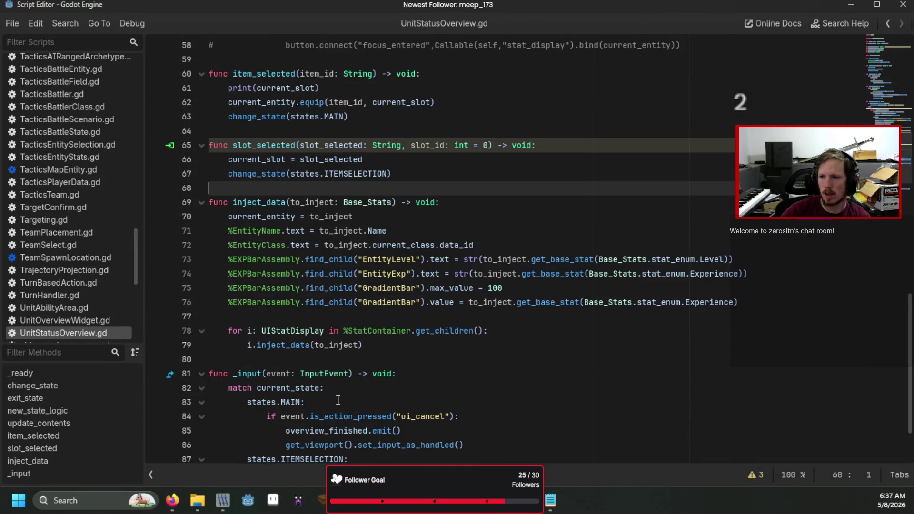
pyautogui.scroll(-2, 348, 403)
pyautogui.scroll(5, 340, 401)
pyautogui.scroll(-2, 338, 401)
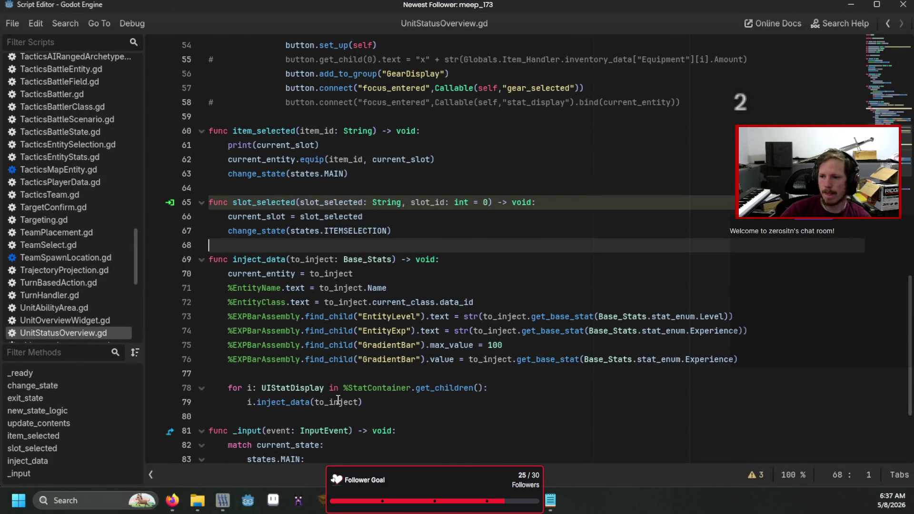
pyautogui.press('Return')
pyautogui.press('Return')
pyautogui.write('fu')
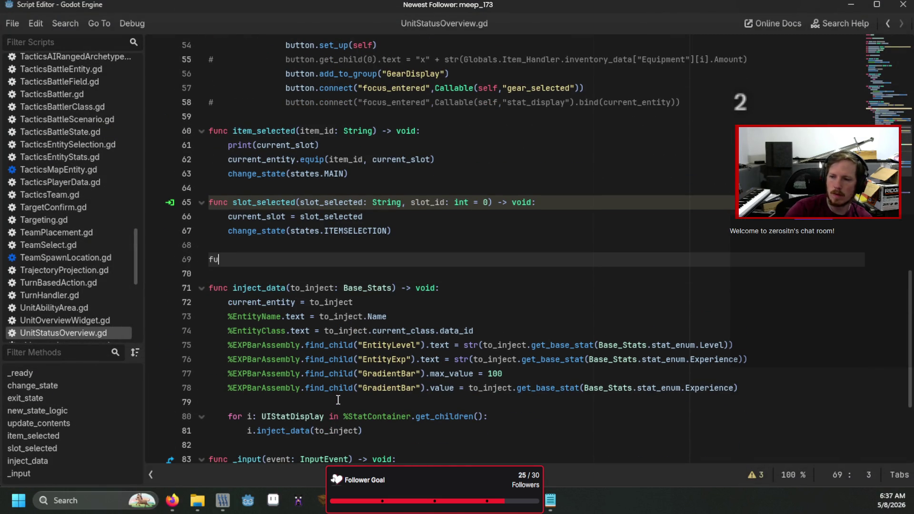
pyautogui.write('nc disp')
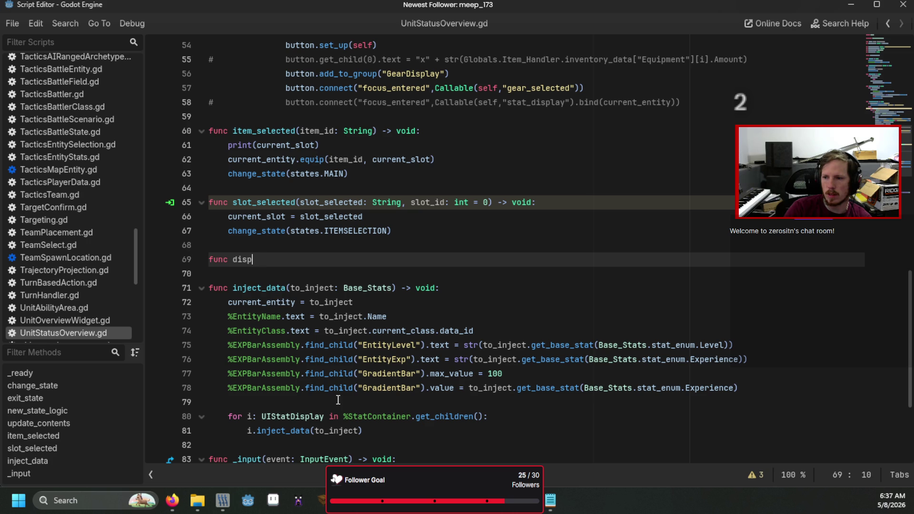
pyautogui.write('lay_gear() -')
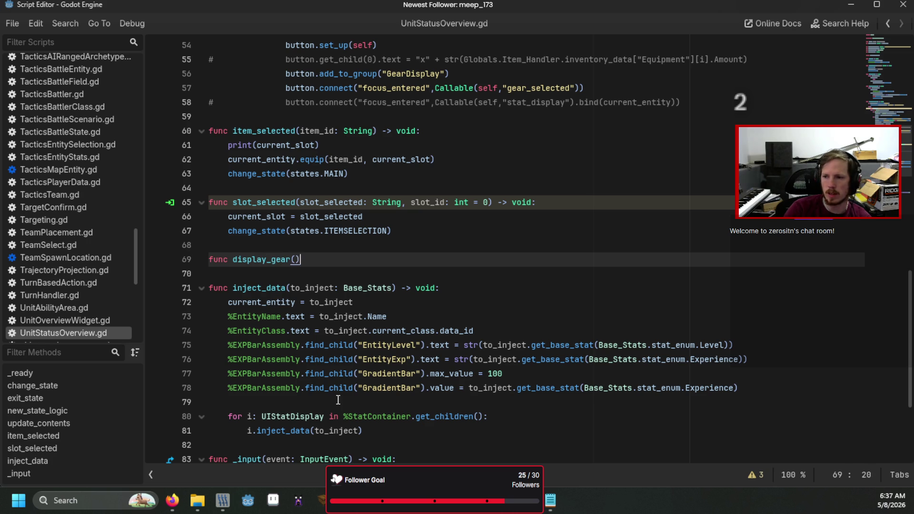
pyautogui.write('> void:')
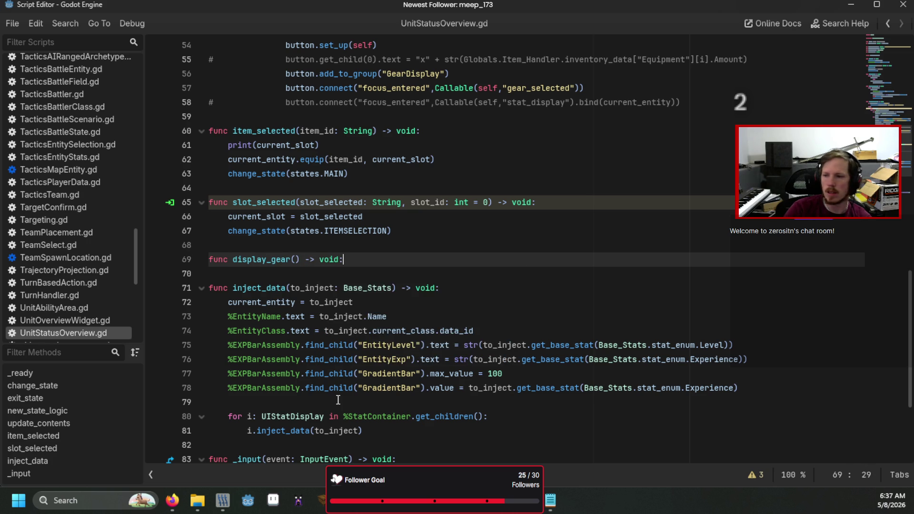
pyautogui.press('Return')
pyautogui.write('pass')
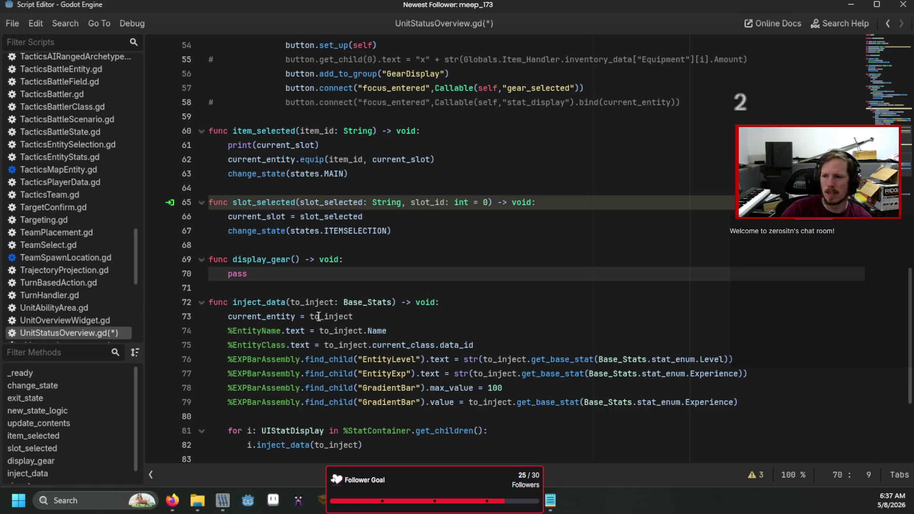
# Replace pass with %Equipment1.get_child(1).text = current_entity.Equipment["Weapon"]
pyautogui.hotkey('shift', 'Home')
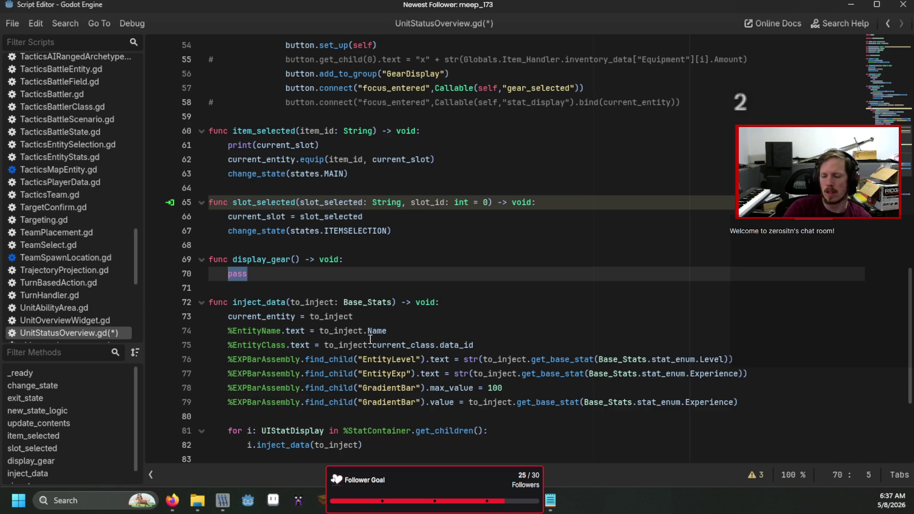
pyautogui.write('%Eq')
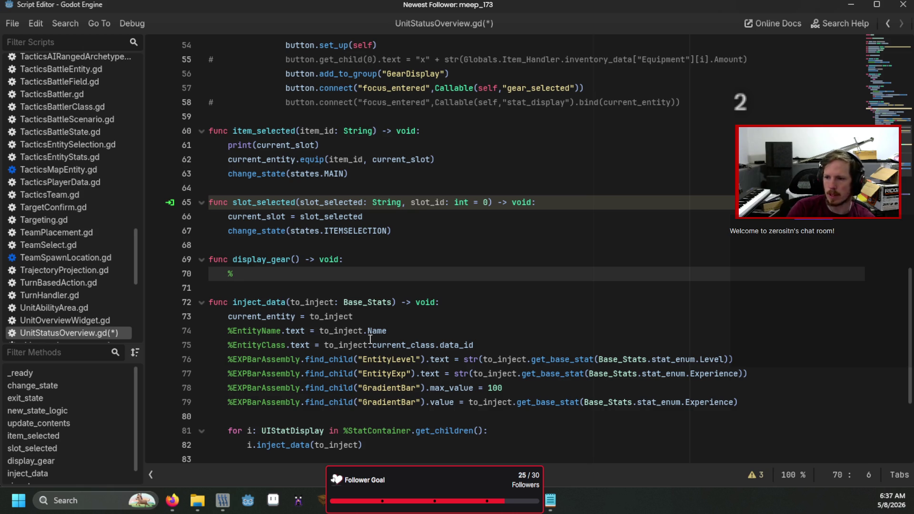
pyautogui.press('Return')
pyautogui.write('.get_chil')
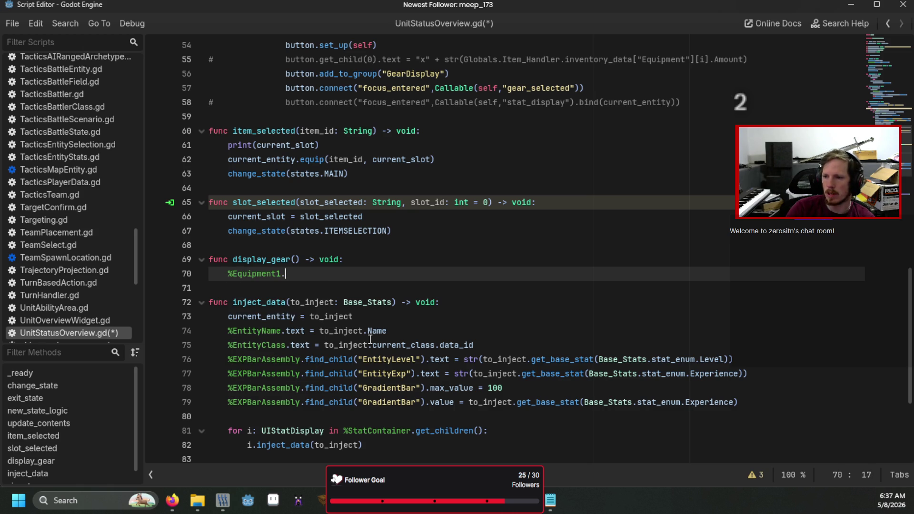
pyautogui.press('Return')
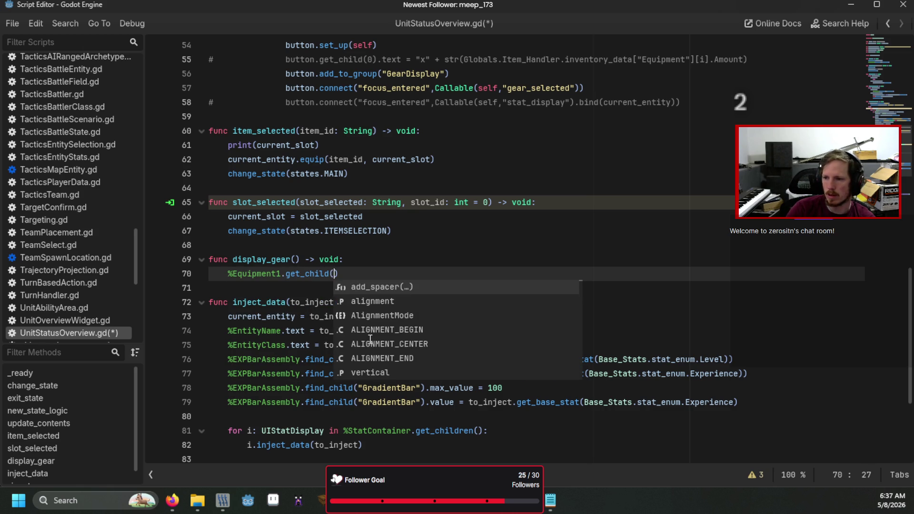
pyautogui.write('1).text = current_entity.E')
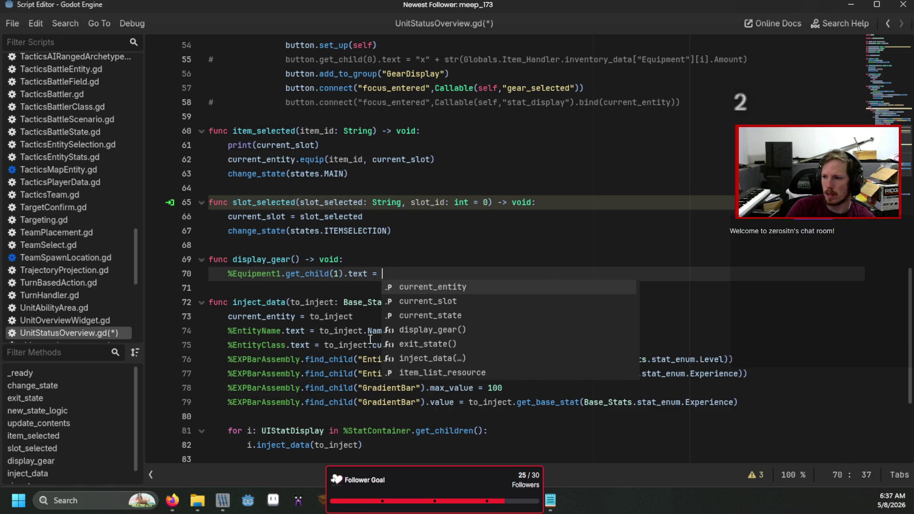
pyautogui.press('Return')
pyautogui.write('E')
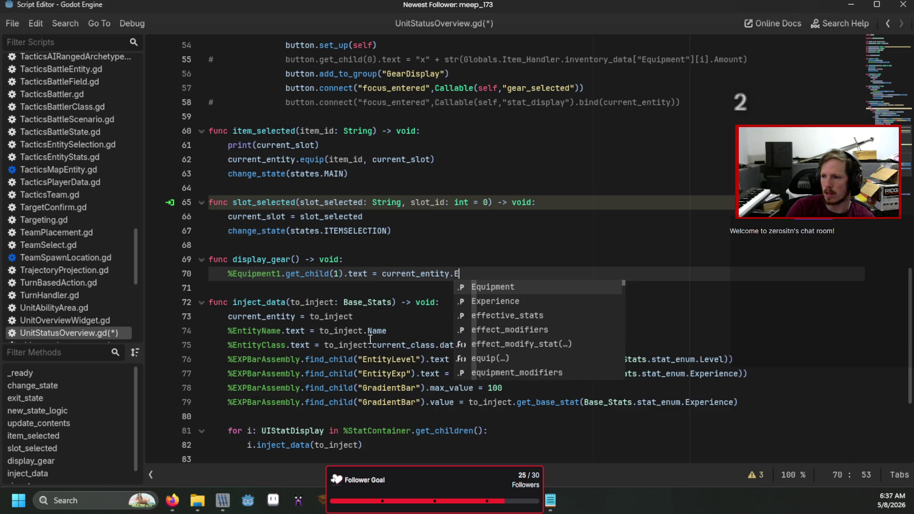
pyautogui.press('Return')
pyautogui.write('["Weapon')
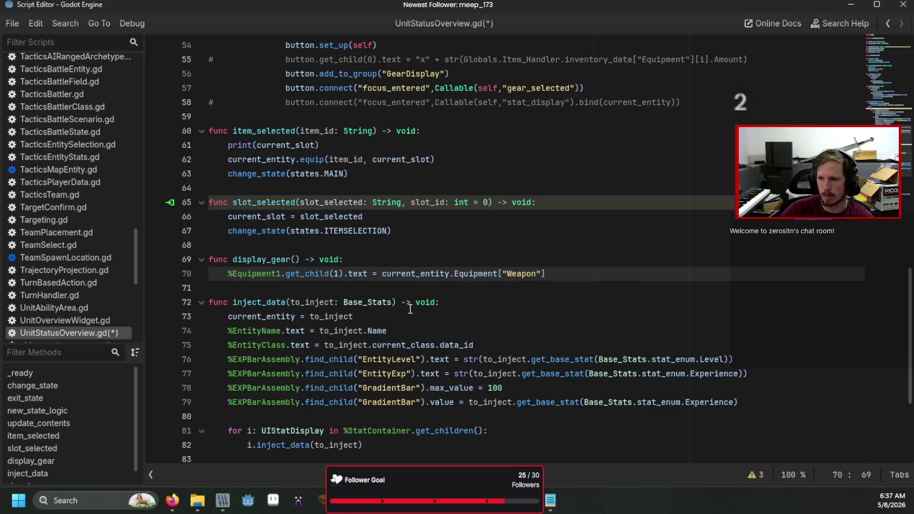
pyautogui.scroll(10, 410, 309)
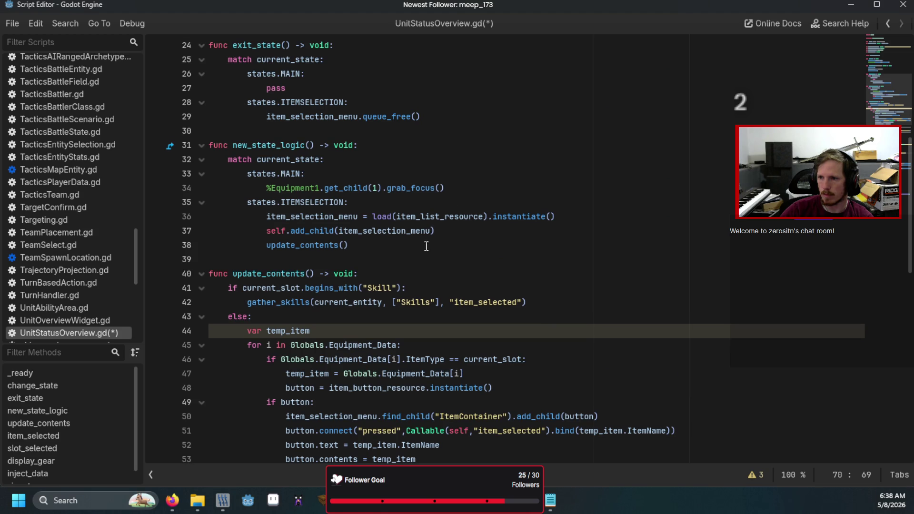
# Add a display_gear() call above grab_focus in the MAIN state case
pyautogui.click(471, 188)
pyautogui.press('Return')
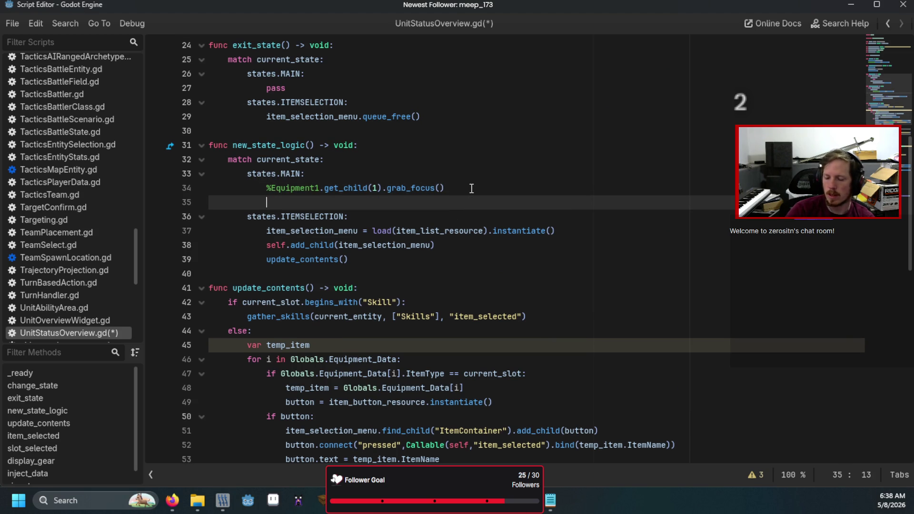
pyautogui.write('d')
pyautogui.press('BackSpace')
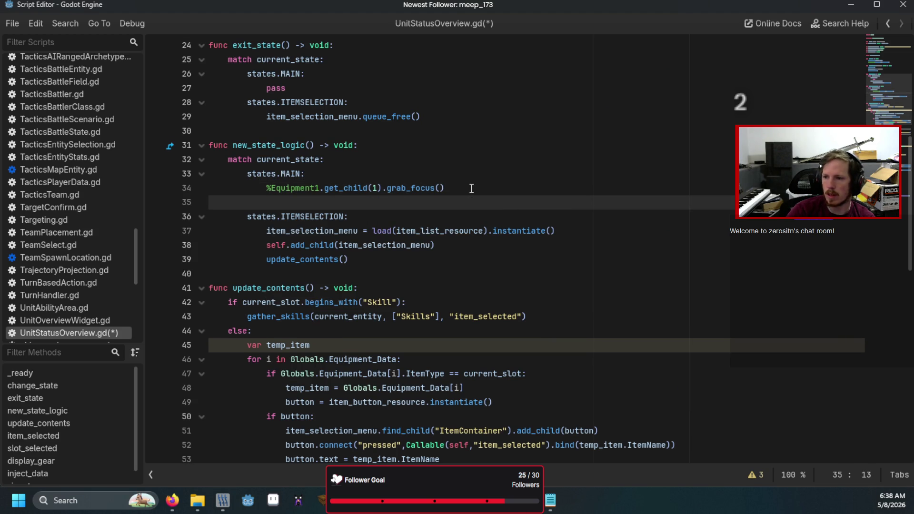
pyautogui.press('BackSpace')
pyautogui.press('BackSpace')
pyautogui.press('Up')
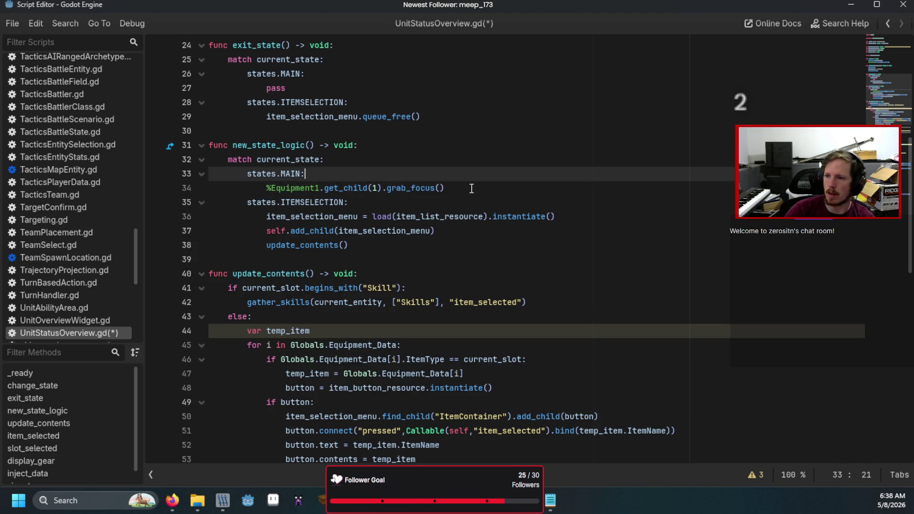
pyautogui.press('Return')
pyautogui.write('di')
pyautogui.press('Return')
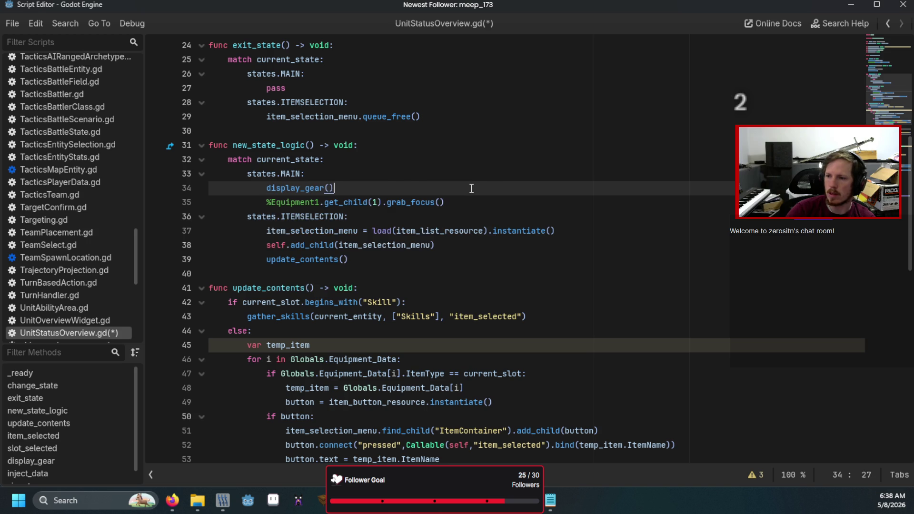
pyautogui.scroll(-10, 471, 189)
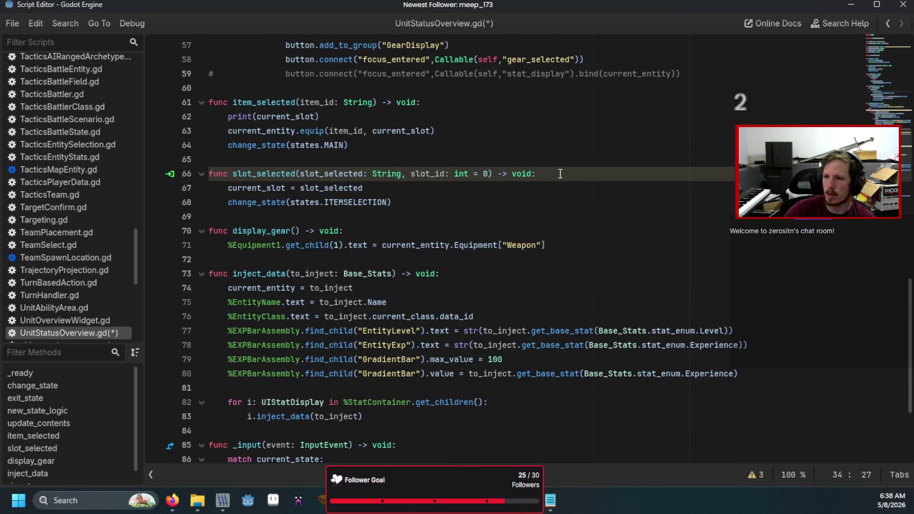
# Start display_gear with an 'if current_entity:' check followed by return
pyautogui.click(473, 223)
pyautogui.click(468, 233)
pyautogui.press('Return')
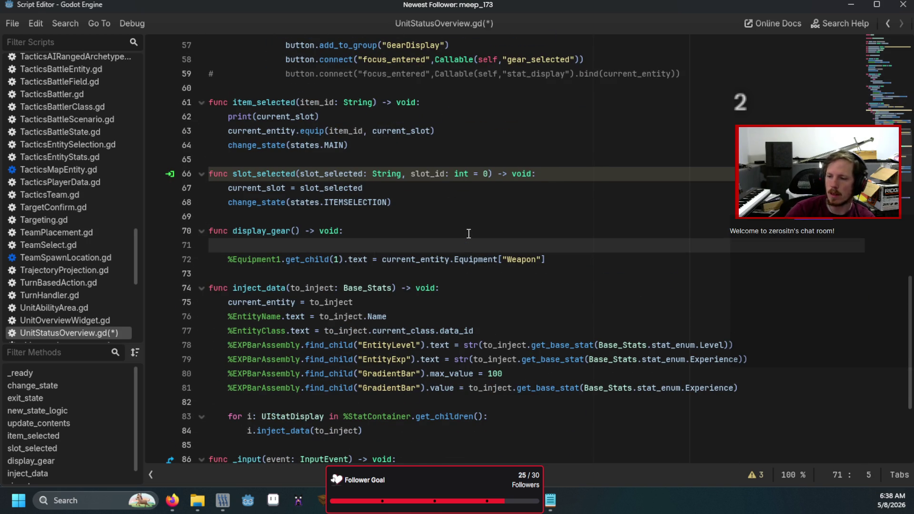
pyautogui.write('if ')
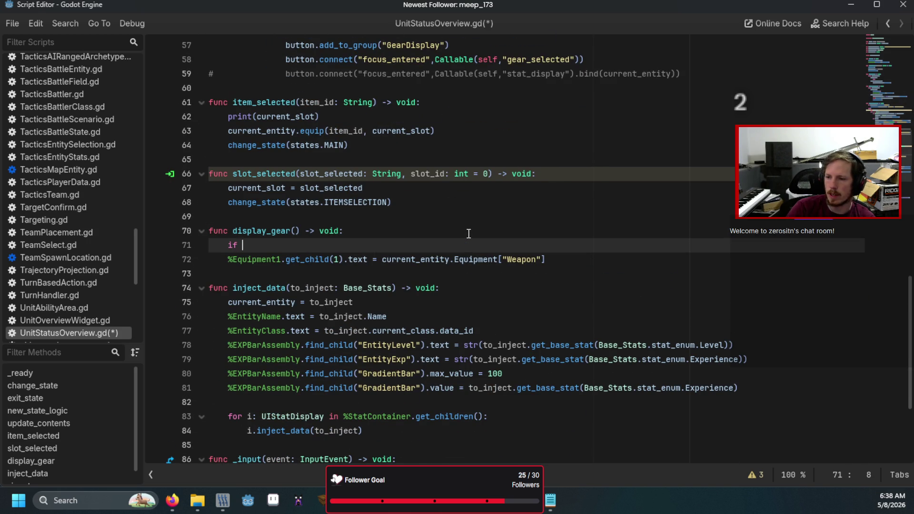
pyautogui.write('cu')
pyautogui.press('Return')
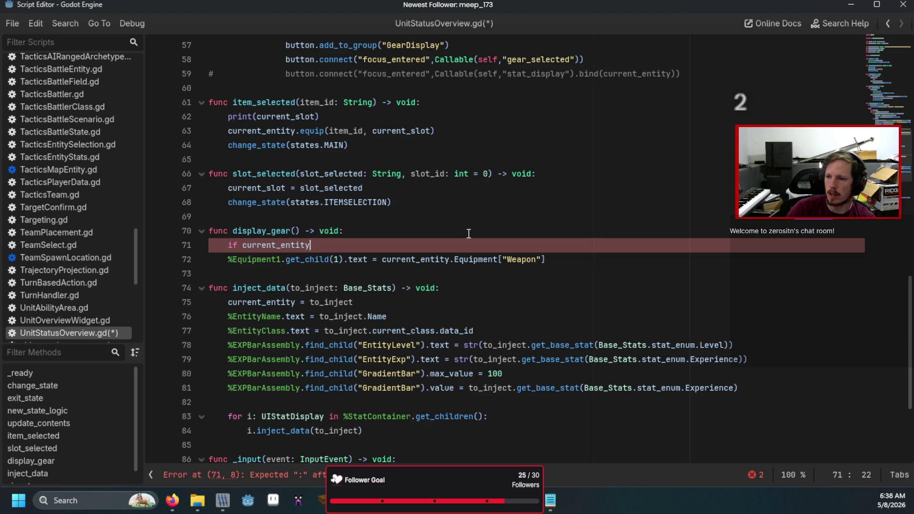
pyautogui.write(':')
pyautogui.press('Return')
pyautogui.write('return')
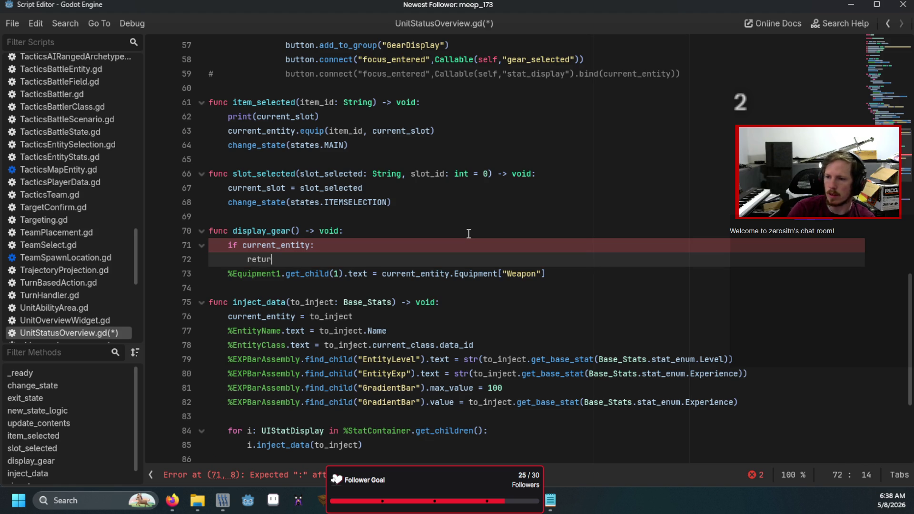
pyautogui.press('Escape')
pyautogui.press('Up')
pyautogui.hotkey('ctrl', 'Left')
# Make the guard 'if not current_entity', then run the game and equip a Dagger in slot one
pyautogui.write('not')
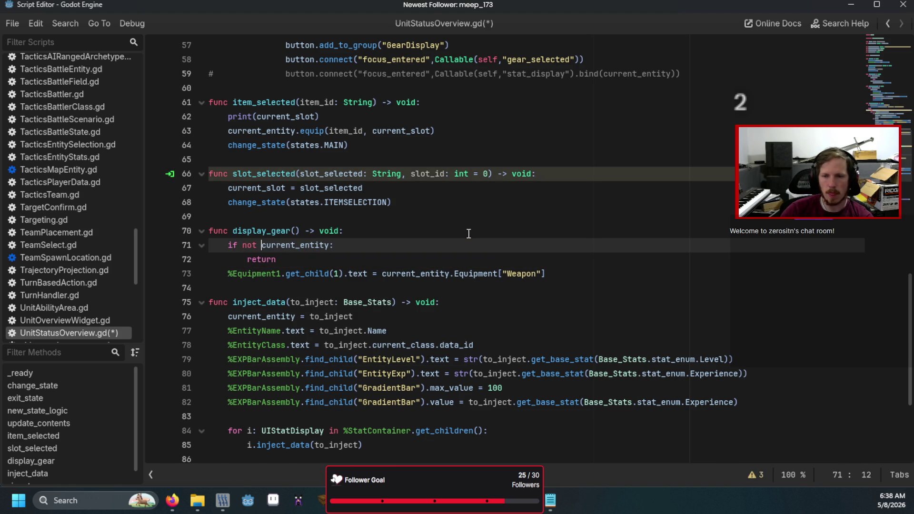
pyautogui.press('F5')
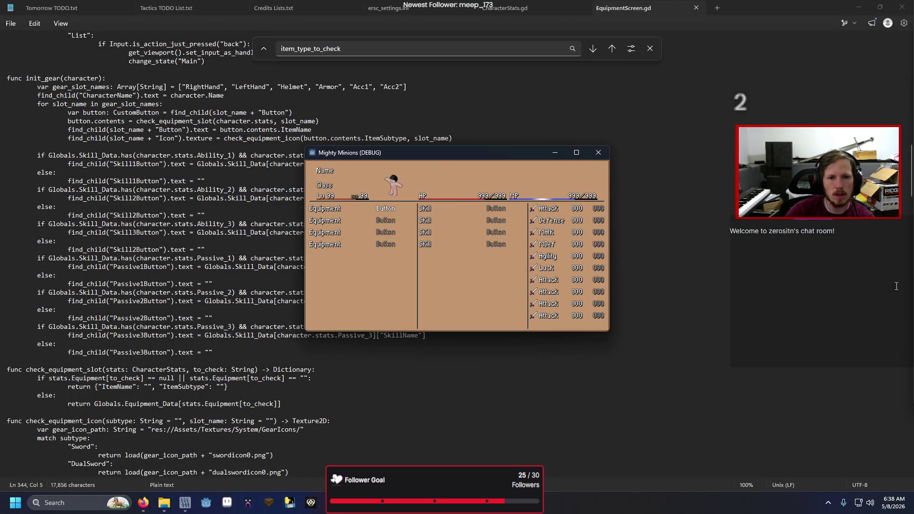
pyautogui.press('Return')
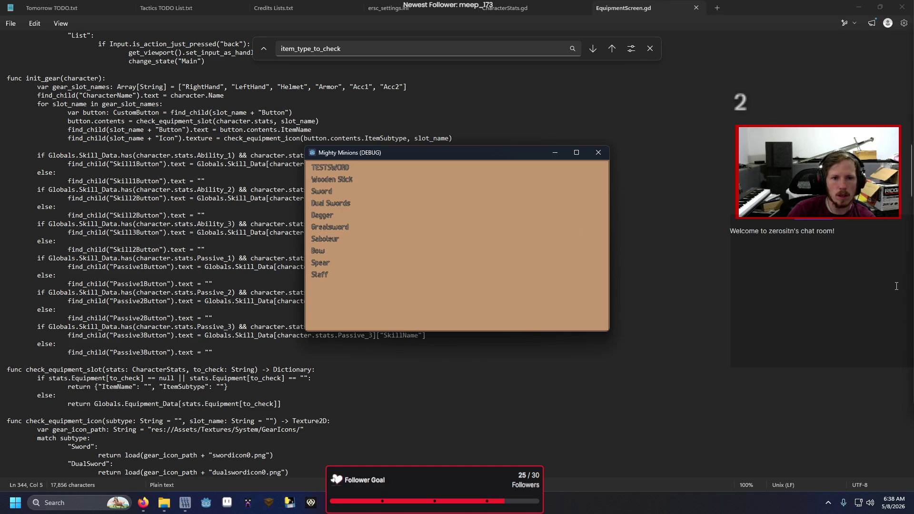
pyautogui.press('Return')
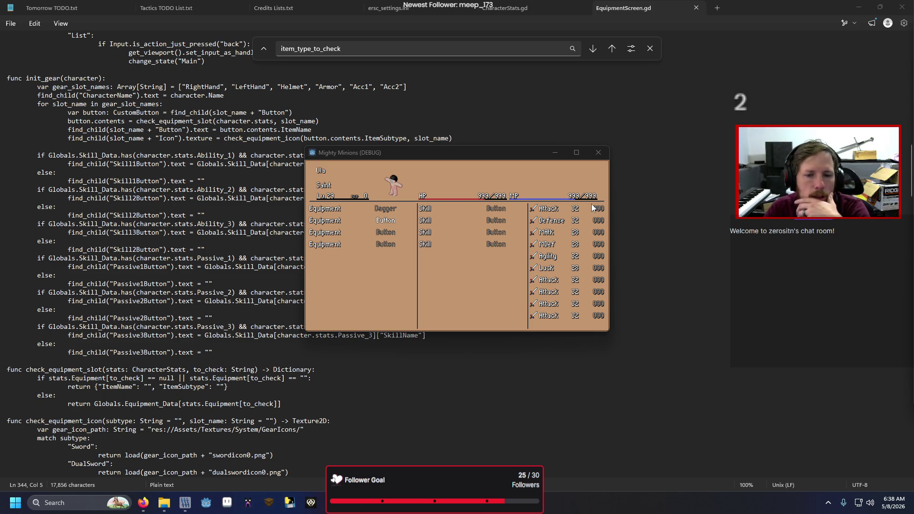
# Move between the skill rows in the game, then close the game window
pyautogui.click(493, 153)
pyautogui.press('Right')
pyautogui.press('Up')
pyautogui.press('Down')
pyautogui.press('Up')
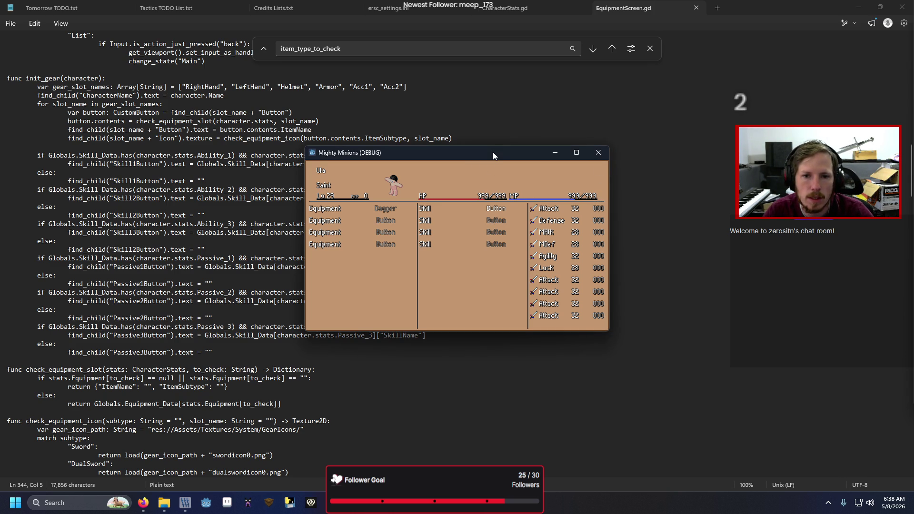
pyautogui.hotkey('alt', 'F4')
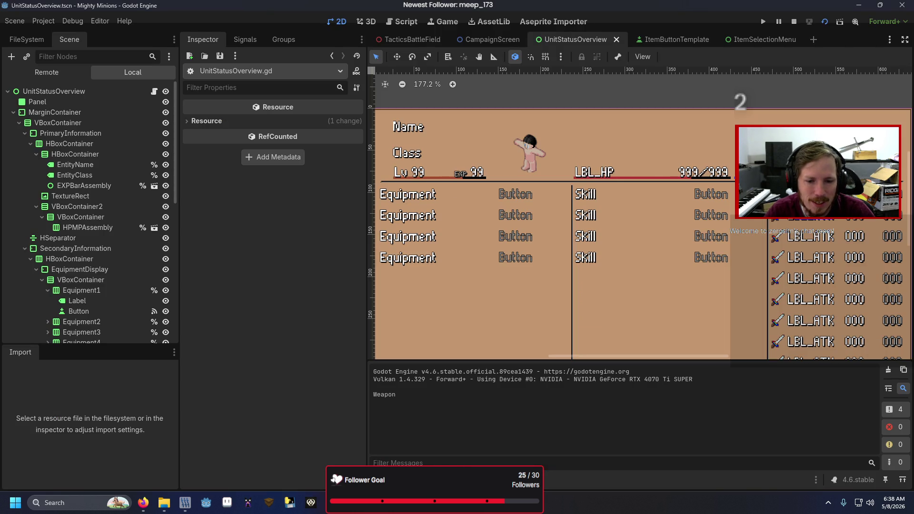
# Rerun and stop the scene, then retarget Skill1's pressed connection to slot_selected
pyautogui.press('F6')
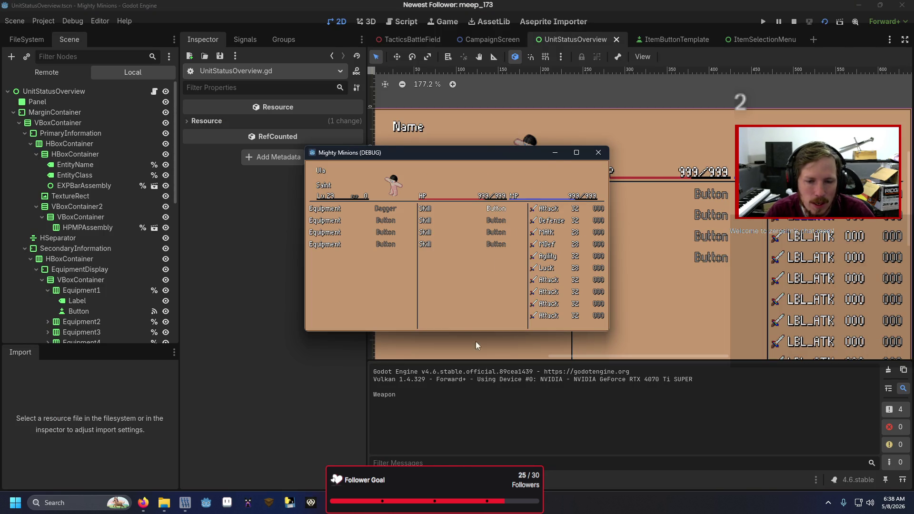
pyautogui.click(599, 153)
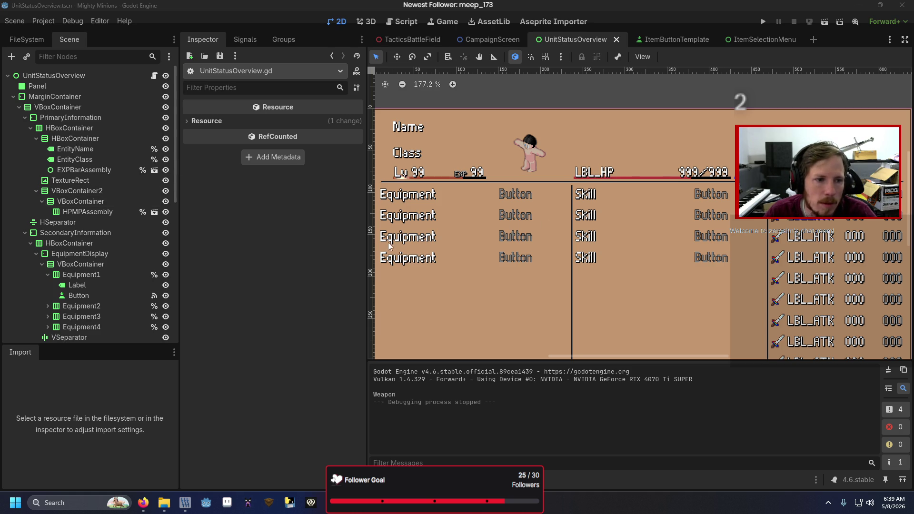
pyautogui.click(717, 197)
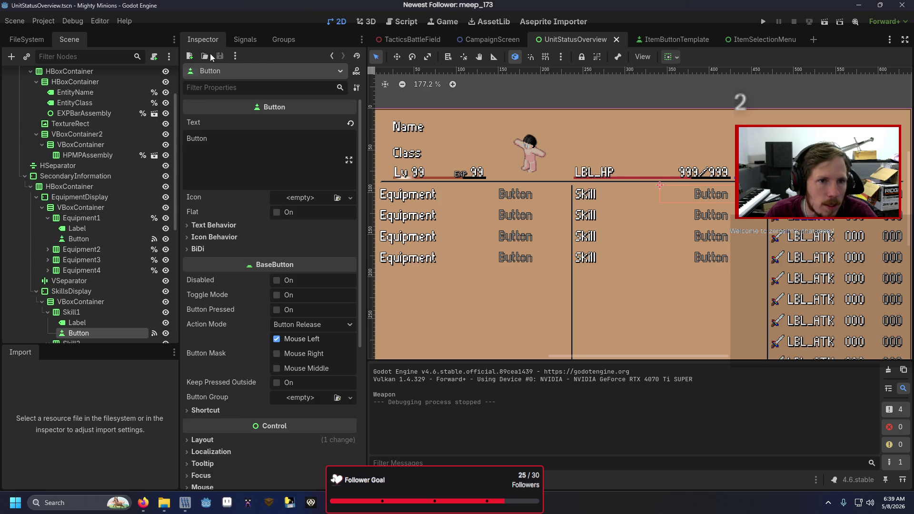
pyautogui.click(245, 39)
pyautogui.rightClick(269, 119)
pyautogui.click(286, 125)
pyautogui.click(305, 325)
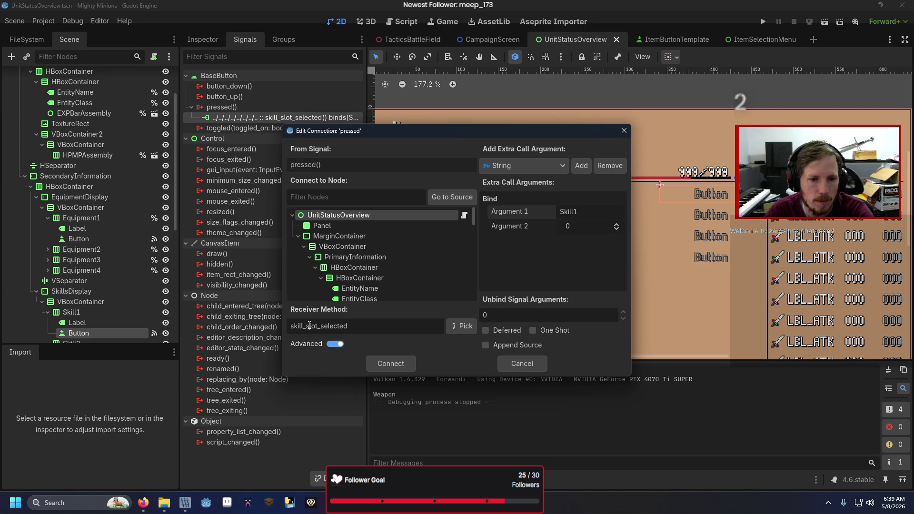
pyautogui.press('BackSpace')
pyautogui.press('BackSpace')
pyautogui.press('BackSpace')
pyautogui.press('BackSpace')
pyautogui.click(390, 365)
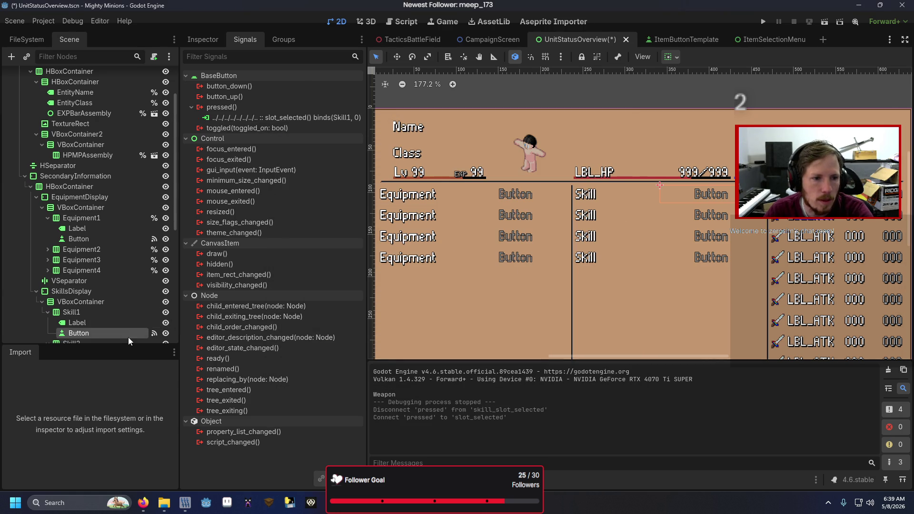
# Connect Skill2's pressed signal to slot_selected with a String 'Skill' bind
pyautogui.scroll(-3, 121, 323)
pyautogui.click(111, 298)
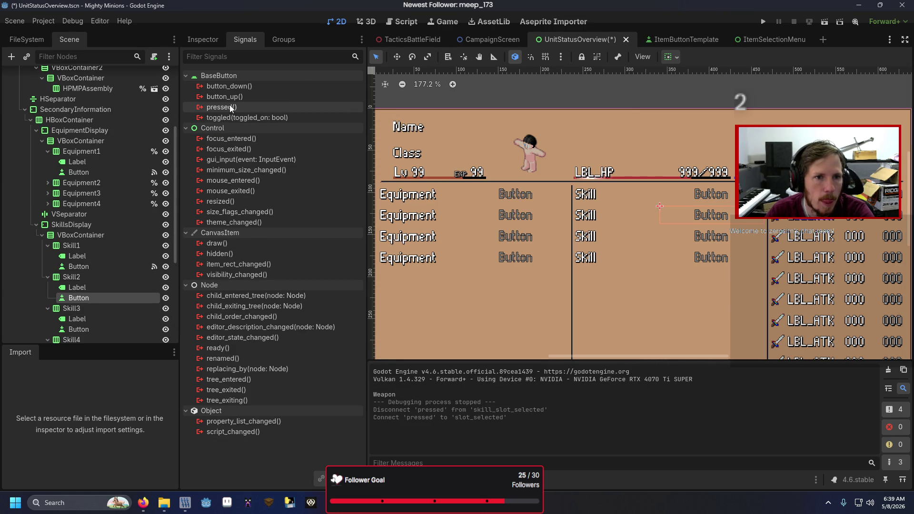
pyautogui.doubleClick(221, 107)
pyautogui.write('selec')
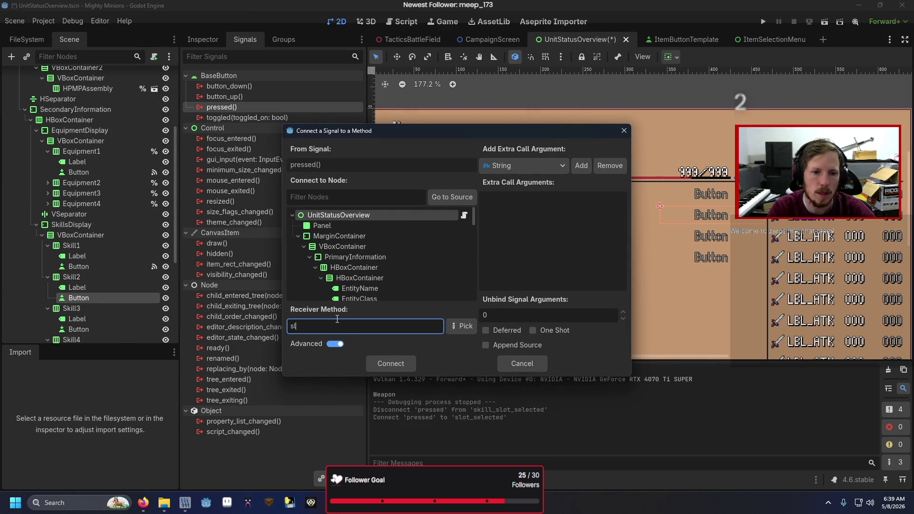
pyautogui.write('ted')
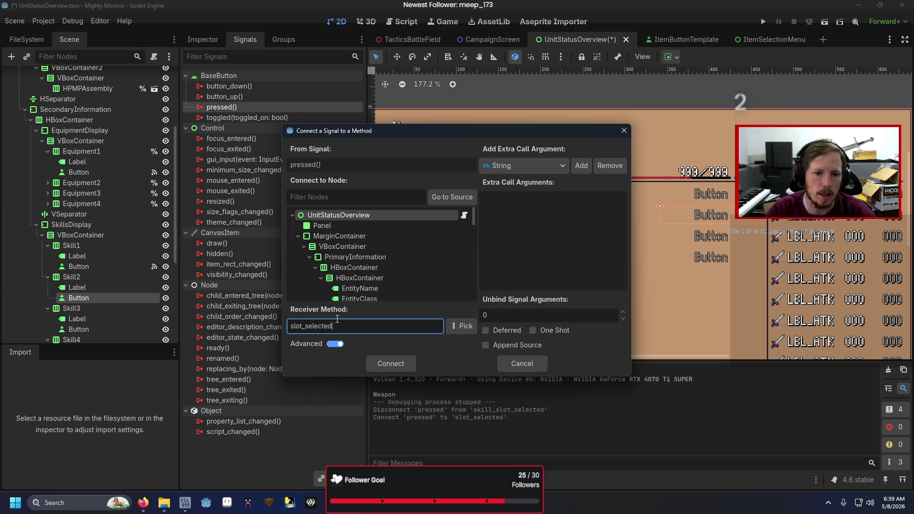
pyautogui.click(580, 165)
pyautogui.click(588, 211)
pyautogui.write('Skill2')
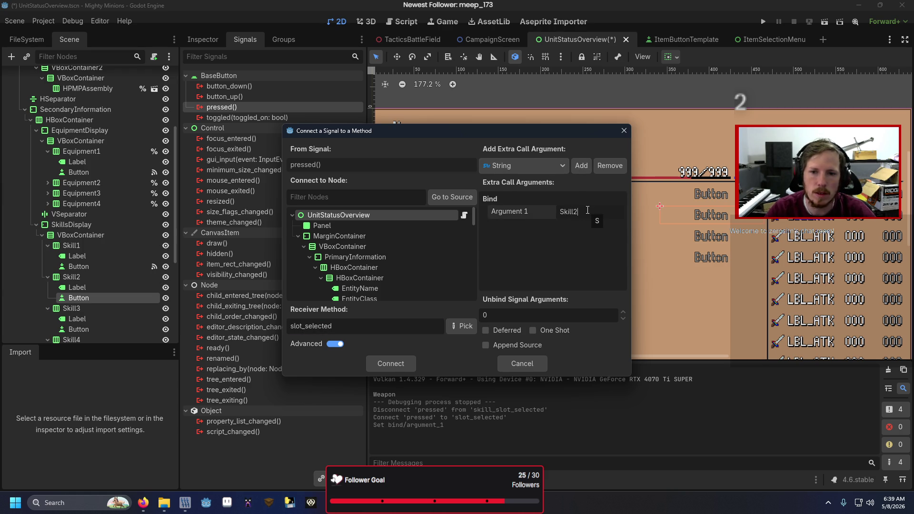
pyautogui.click(557, 166)
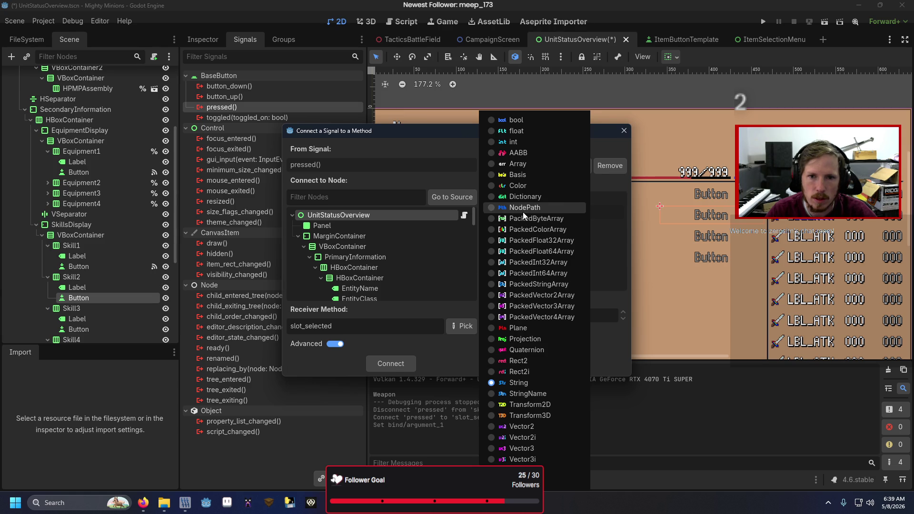
pyautogui.click(596, 253)
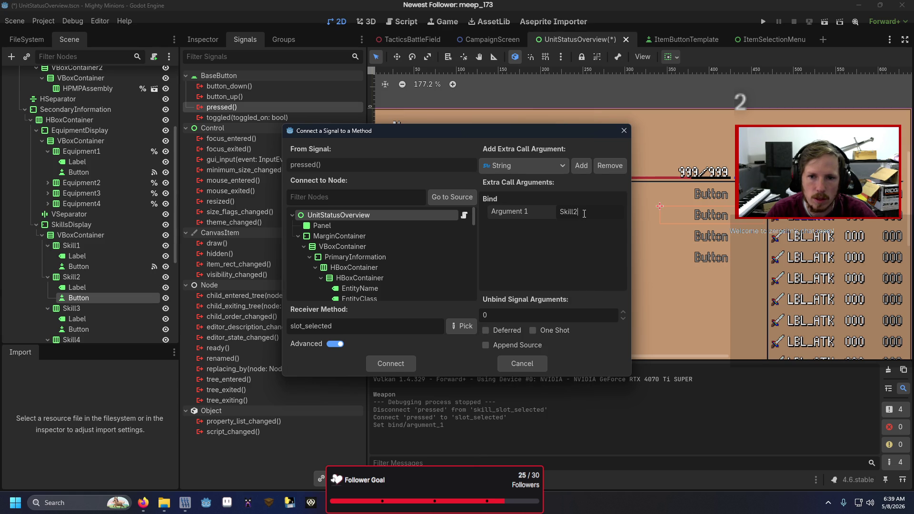
# Add an int bind of 1, confirm the connection, and run the scene with F6
pyautogui.click(556, 166)
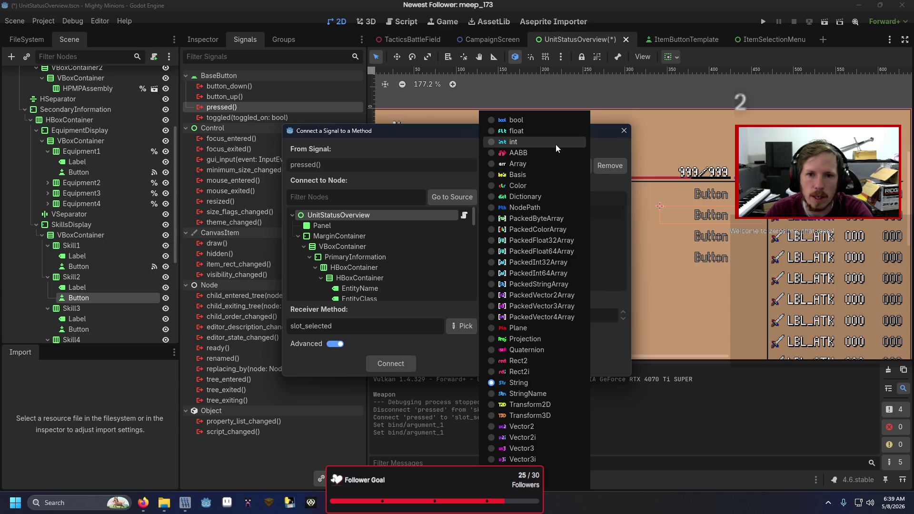
pyautogui.click(556, 144)
pyautogui.click(581, 165)
pyautogui.click(617, 226)
pyautogui.click(396, 364)
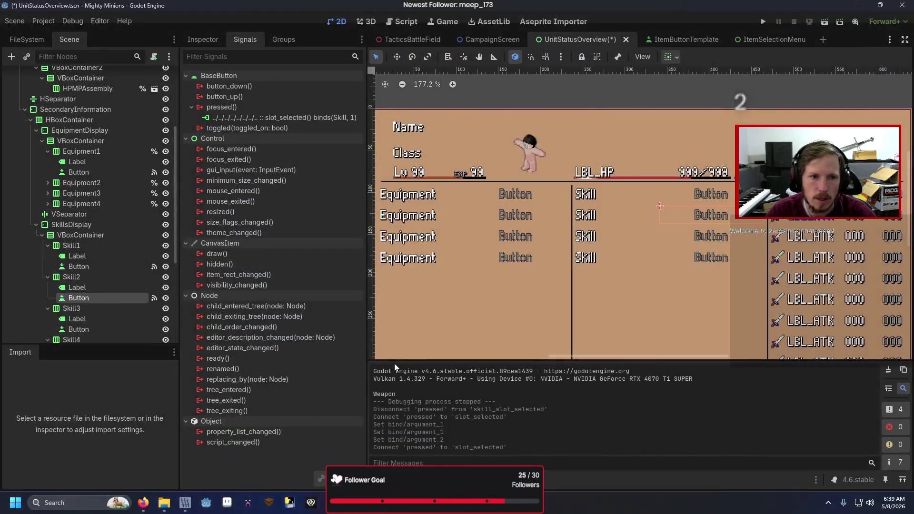
pyautogui.press('F6')
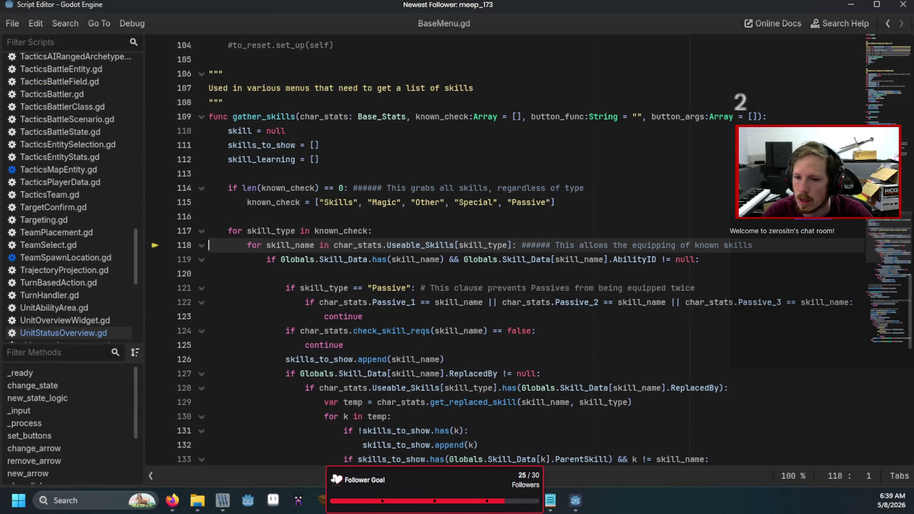
# Resume past the breakpoint, close the game, and open UnitStatusOverview.gd at display_gear
pyautogui.press('F12')
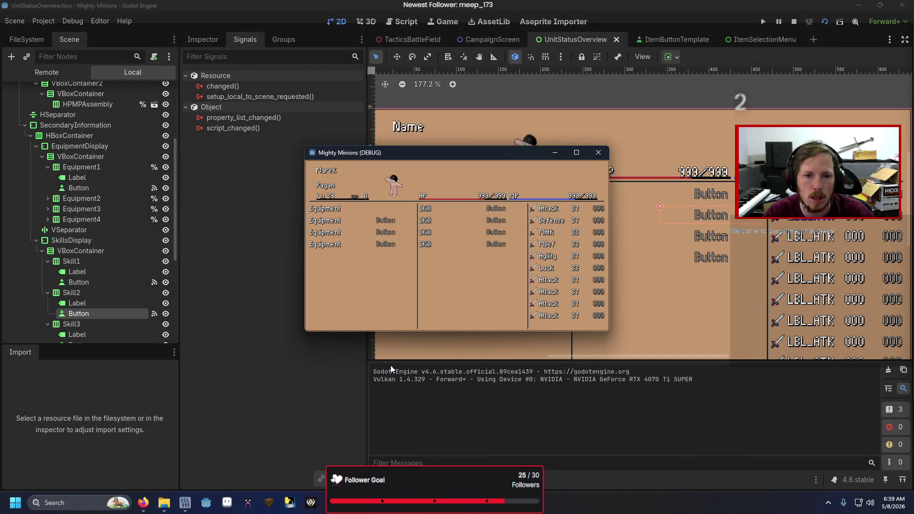
pyautogui.click(597, 154)
pyautogui.scroll(-6, 370, 327)
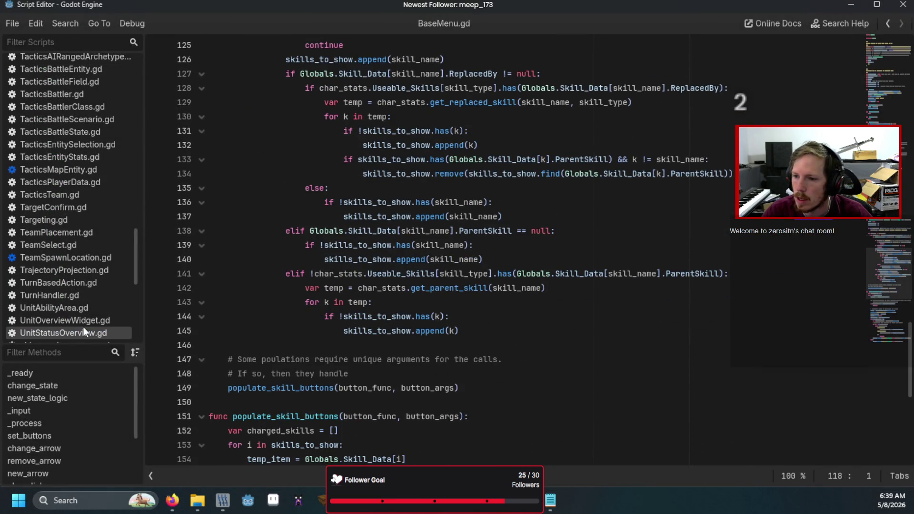
pyautogui.click(79, 332)
pyautogui.scroll(-4, 269, 324)
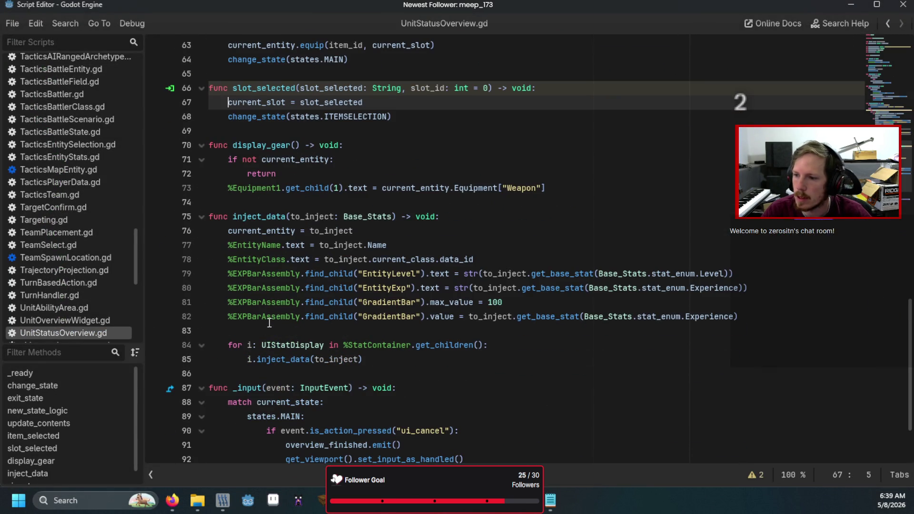
# Add an Equipment2 line that sets its label text from the Helmet equipment entry
pyautogui.click(589, 187)
pyautogui.press('Return')
pyautogui.write('%E')
pyautogui.press('Down')
pyautogui.press('Down')
pyautogui.press('Down')
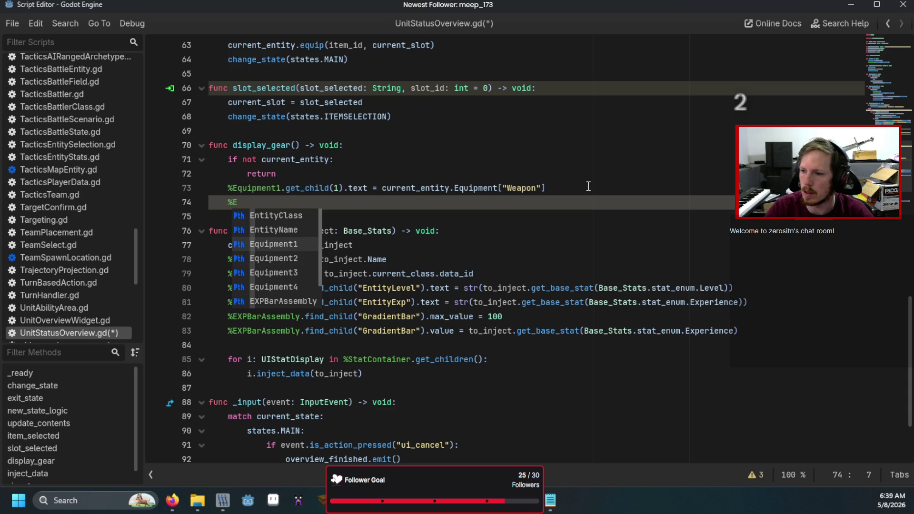
pyautogui.press('Return')
pyautogui.write('.get_child(1)')
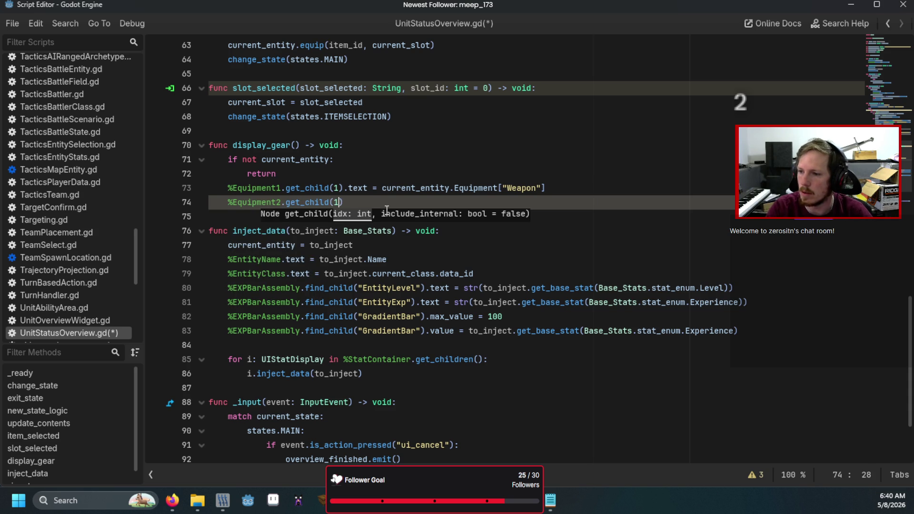
pyautogui.write('.text=')
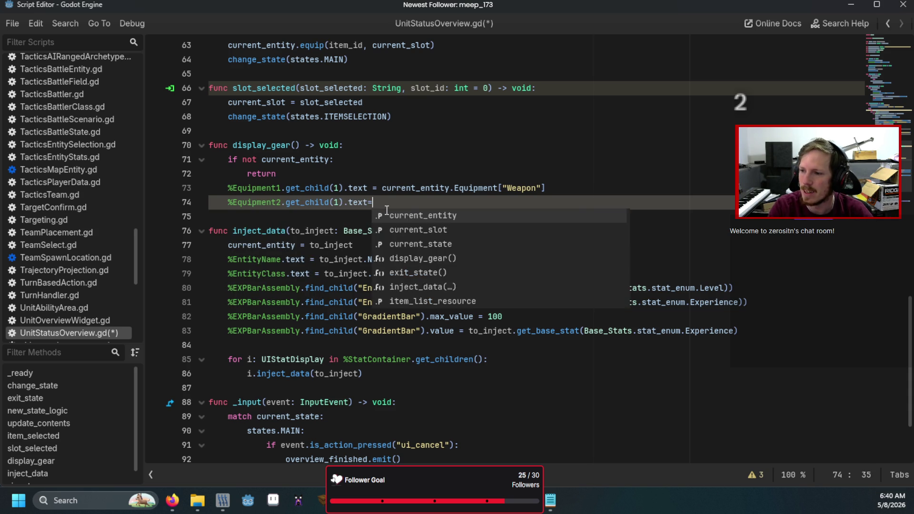
pyautogui.press('BackSpace')
pyautogui.write(' = current_entity.')
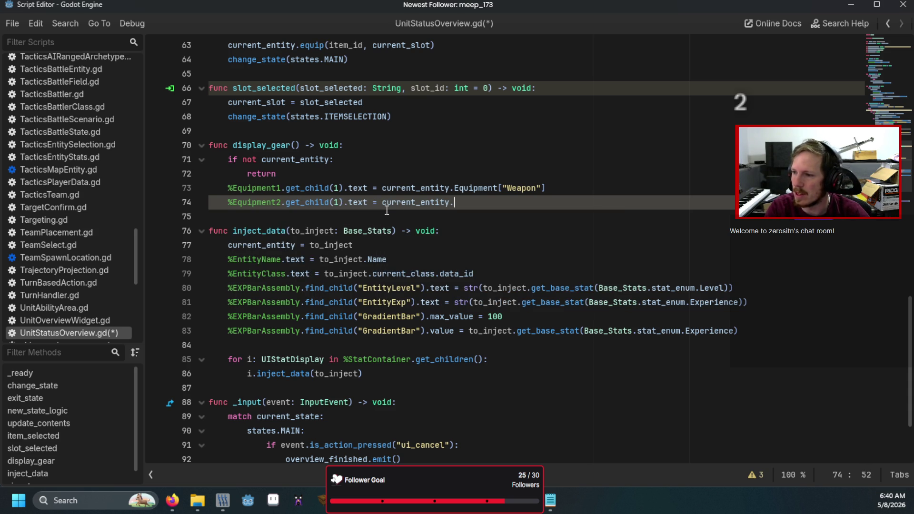
pyautogui.write('Equipment["Helment')
pyautogui.press('Left')
pyautogui.press('BackSpace')
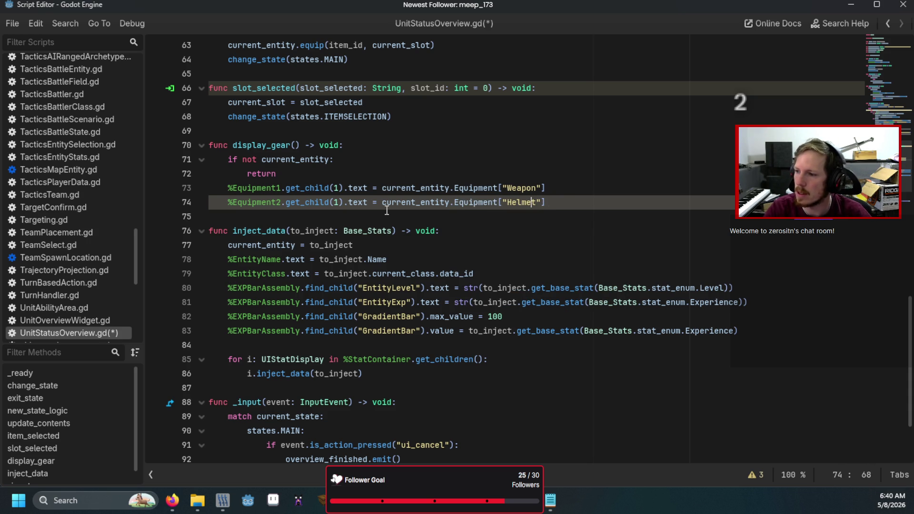
# Duplicate the Helmet assignment line twice below it
pyautogui.press('End')
pyautogui.hotkey('shift', 'Up')
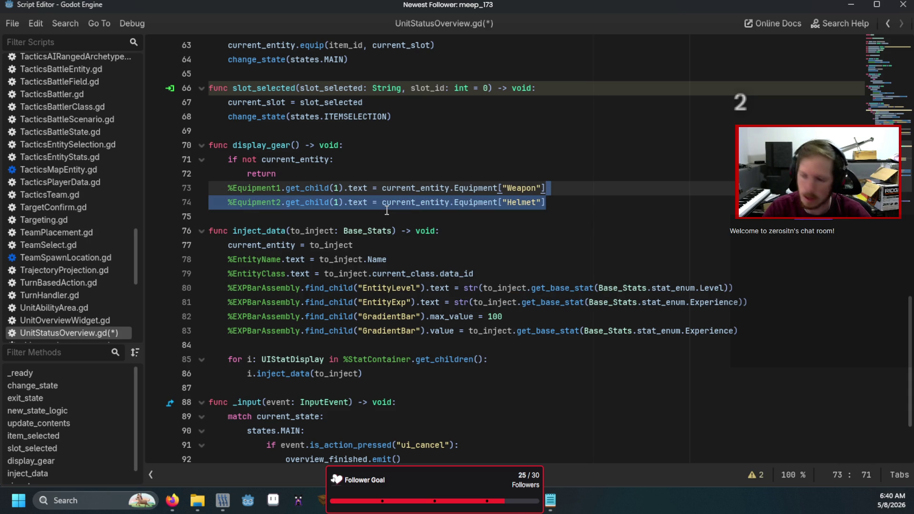
pyautogui.hotkey('ctrl', 'c')
pyautogui.press('Down')
pyautogui.press('Return')
pyautogui.hotkey('ctrl', 'v')
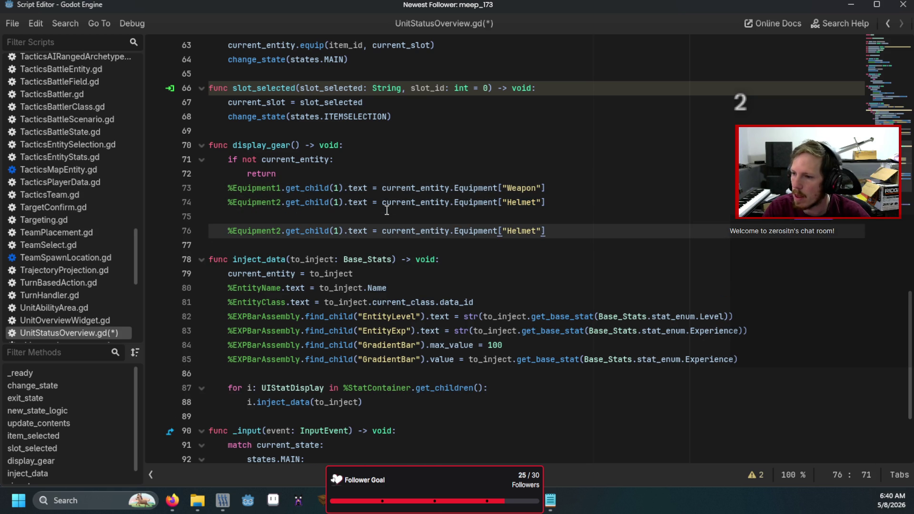
pyautogui.press('Up')
pyautogui.press('Delete')
pyautogui.press('End')
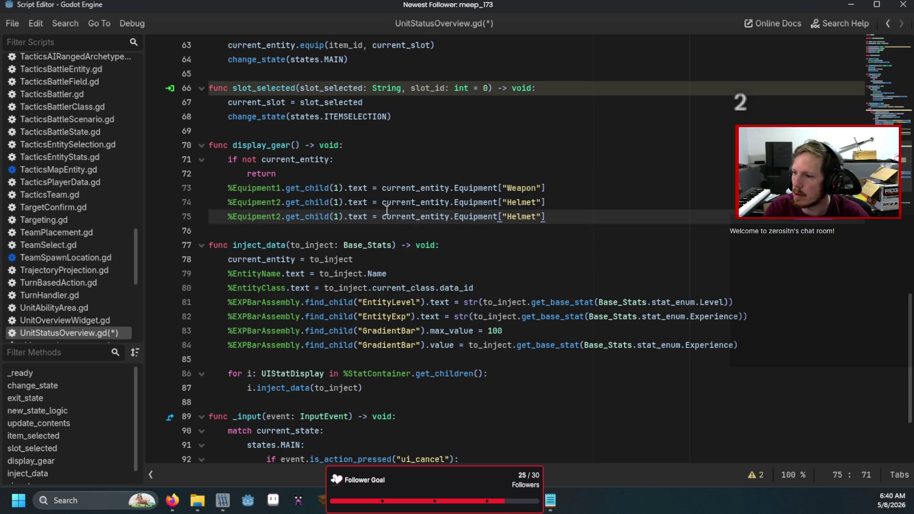
pyautogui.hotkey('ctrl', 'v')
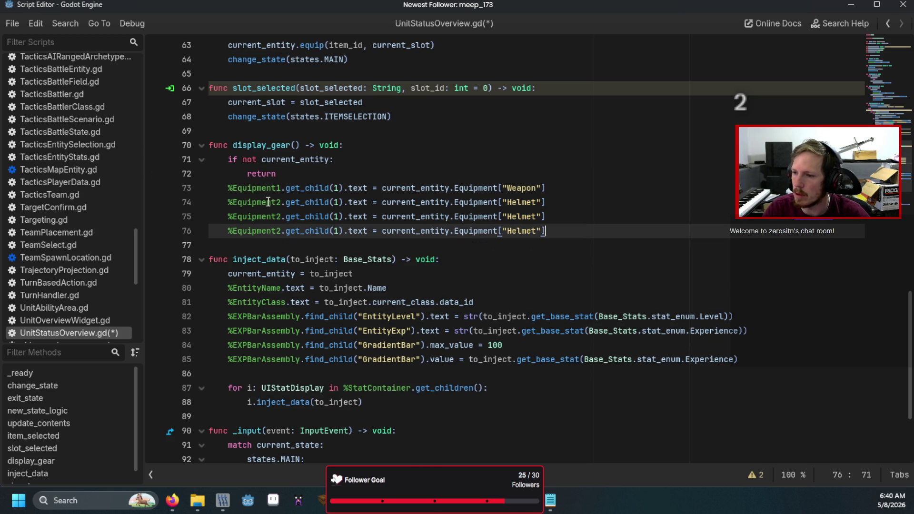
# Change the copies to Equipment3 with 'Armor' and Equipment4 with 'ACC1', then save and run
pyautogui.click(284, 216)
pyautogui.press('BackSpace')
pyautogui.write('3')
pyautogui.press('Down')
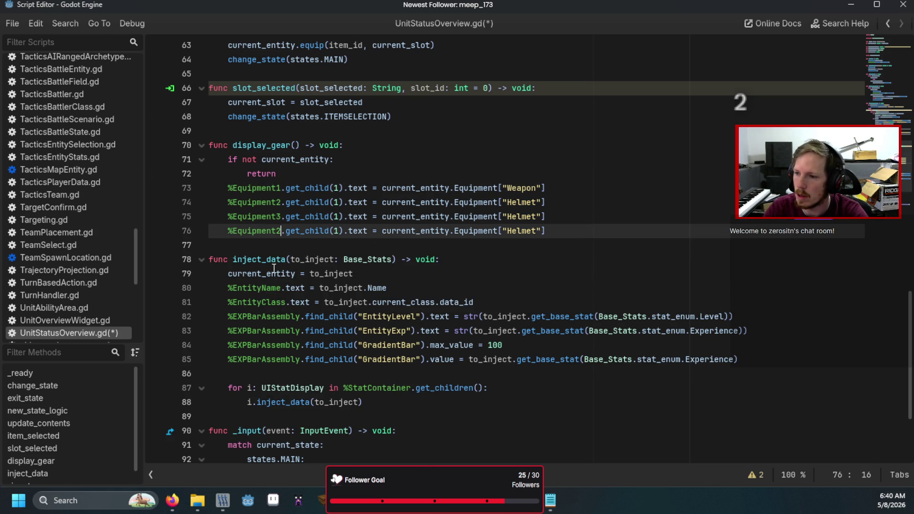
pyautogui.press('BackSpace')
pyautogui.write('4')
pyautogui.doubleClick(529, 217)
pyautogui.write('Armor')
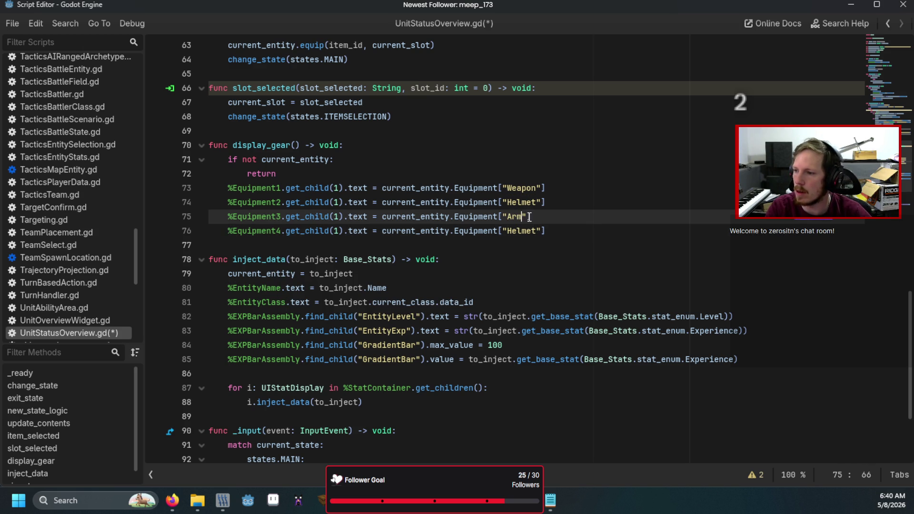
pyautogui.doubleClick(530, 230)
pyautogui.write('ACC1')
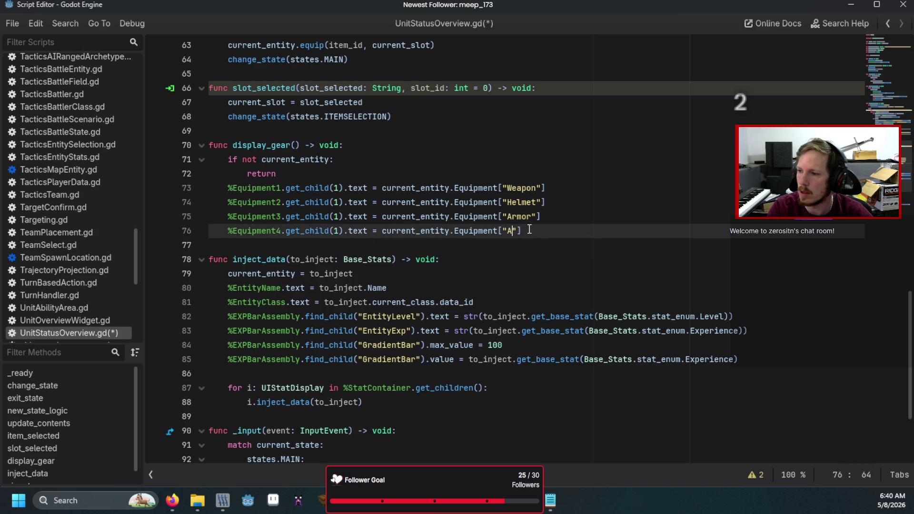
pyautogui.press('F6')
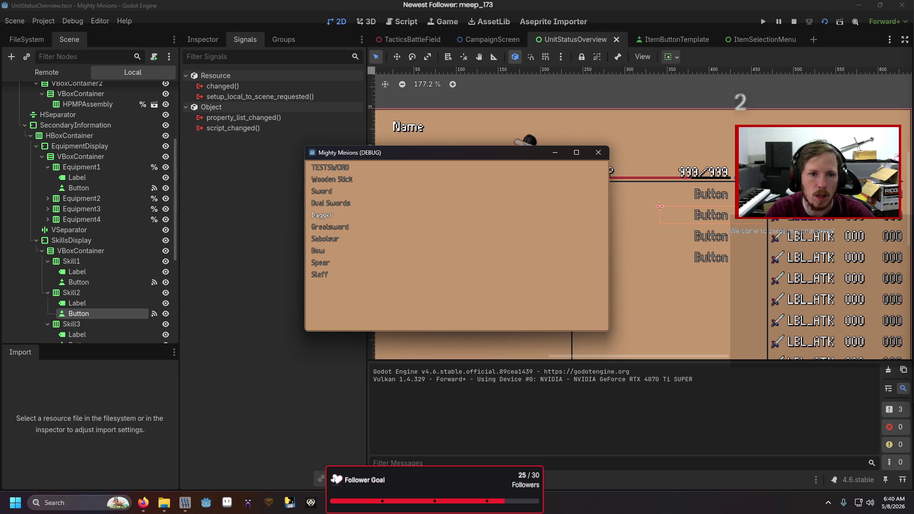
# Correct the fourth equipment slot's key, rerun the game and equip the Sword to test it
pyautogui.click(322, 215)
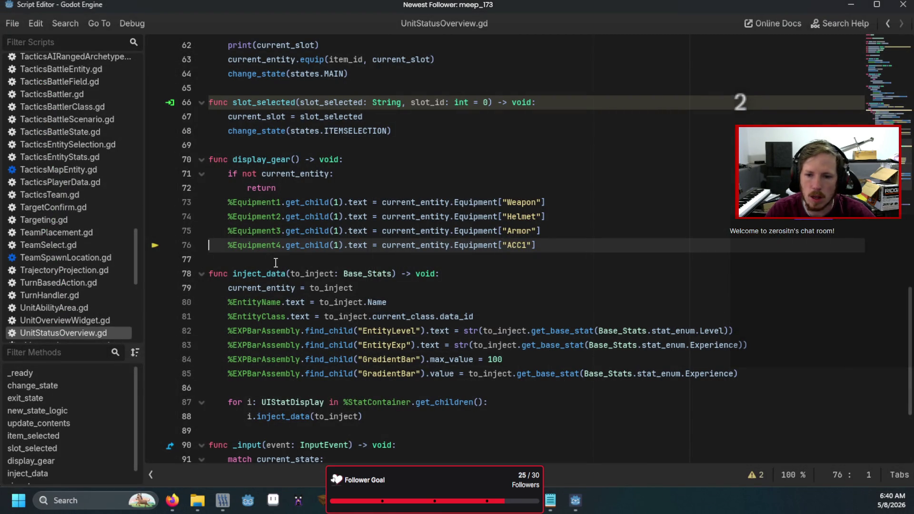
pyautogui.click(524, 245)
pyautogui.press('BackSpace')
pyautogui.write('cessory')
pyautogui.press('F6')
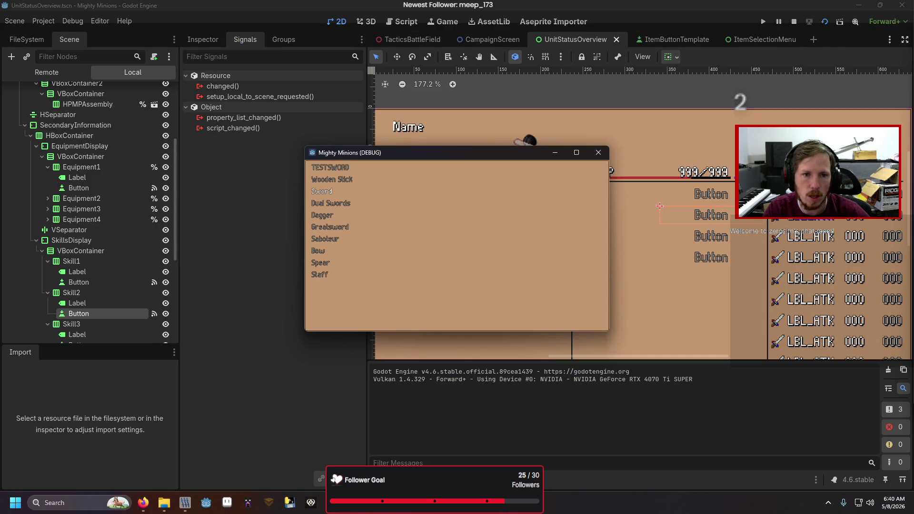
pyautogui.click(322, 191)
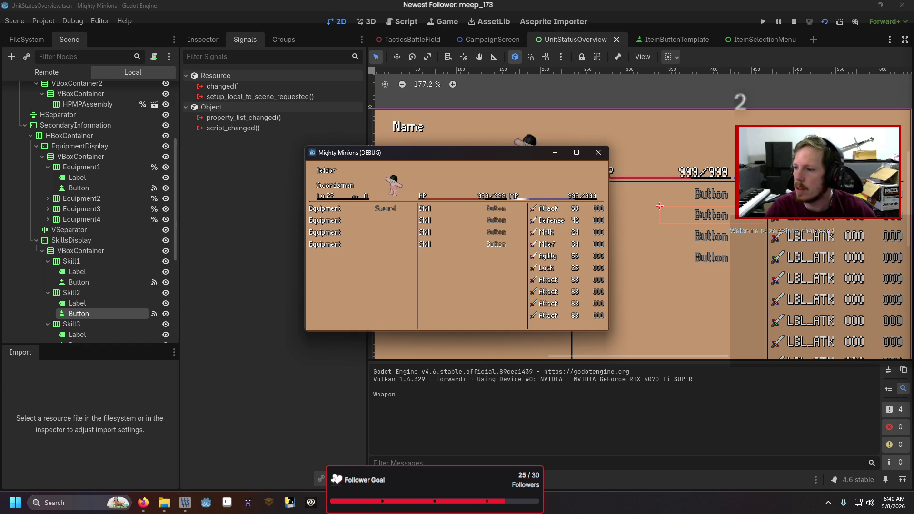
# Add a display_skills() -> void function that returns early when there is no current_entity
pyautogui.hotkey('alt', 'Tab')
pyautogui.press('Return')
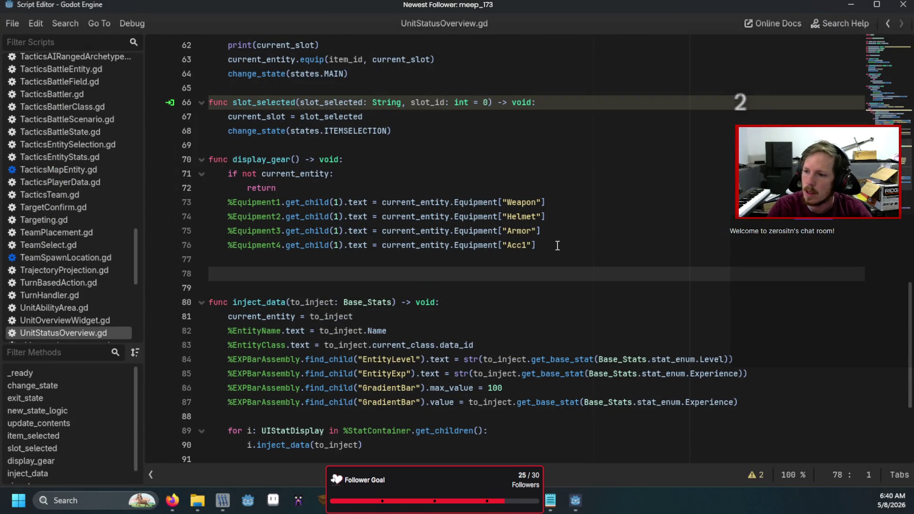
pyautogui.write('func dis')
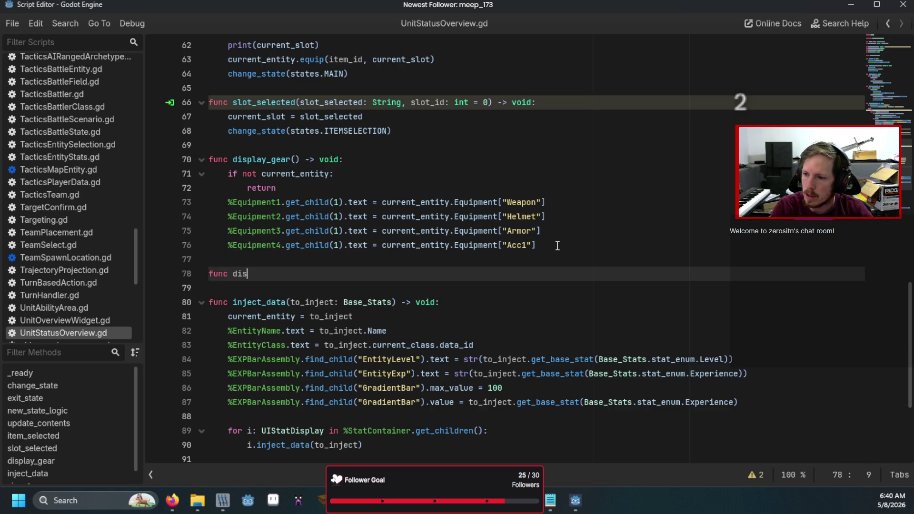
pyautogui.write('play_')
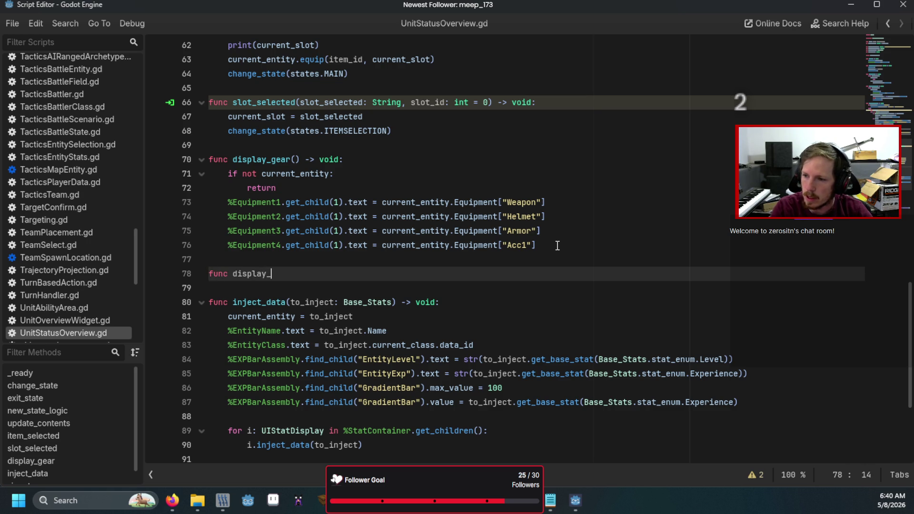
pyautogui.write('skill(')
pyautogui.write('()')
pyautogui.write(' -> void:')
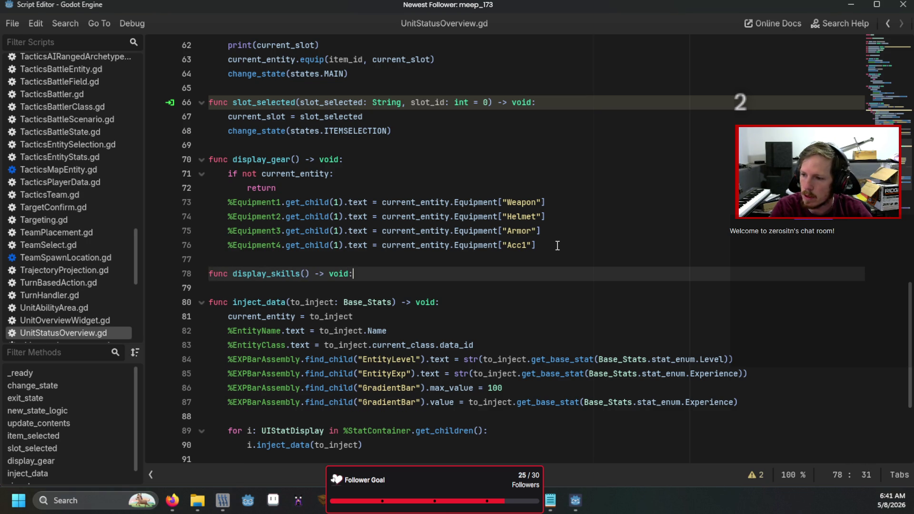
pyautogui.press('Return')
pyautogui.write('if not current_entit')
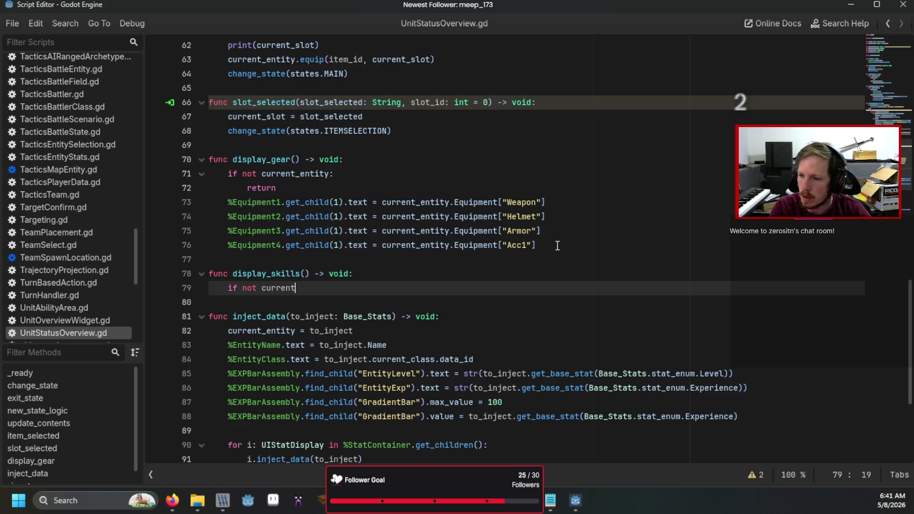
pyautogui.write('y:')
pyautogui.press('Return')
pyautogui.write('return')
pyautogui.press('Return')
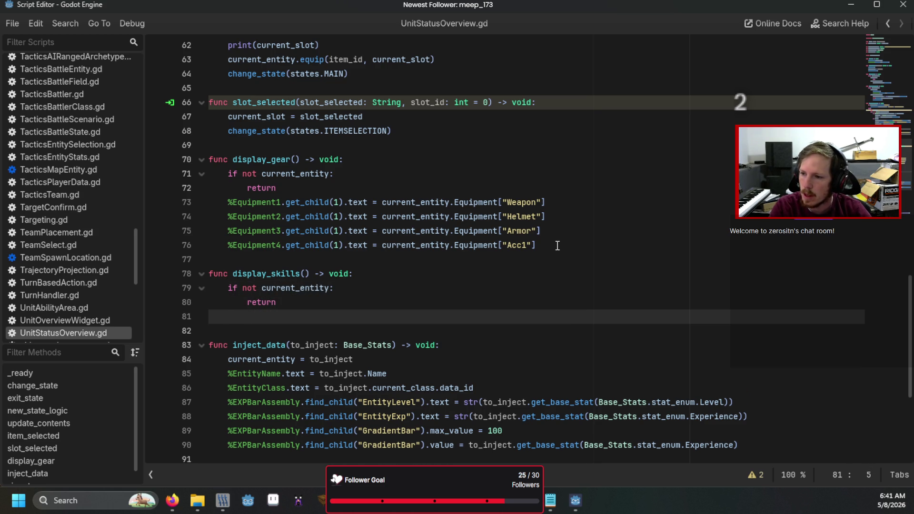
pyautogui.write('%Sk')
pyautogui.press('BackSpace')
pyautogui.press('BackSpace')
pyautogui.press('BackSpace')
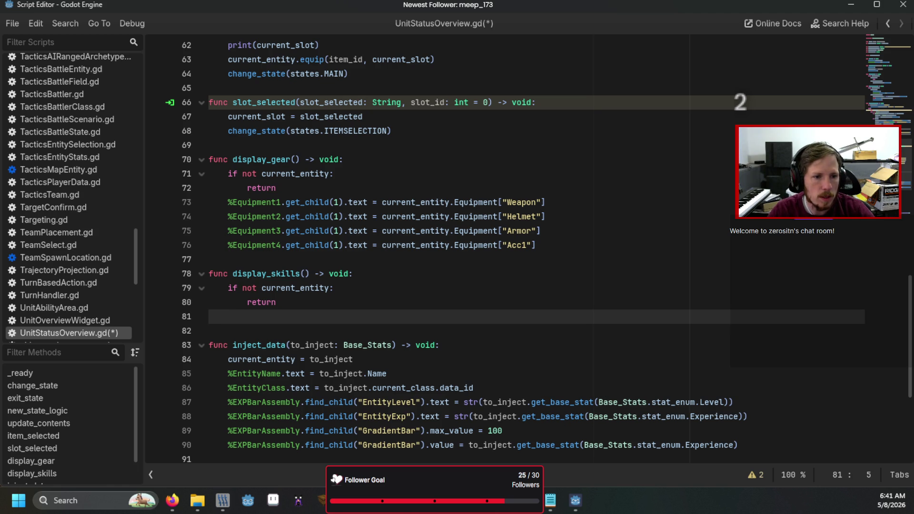
pyautogui.hotkey('alt', 'Tab')
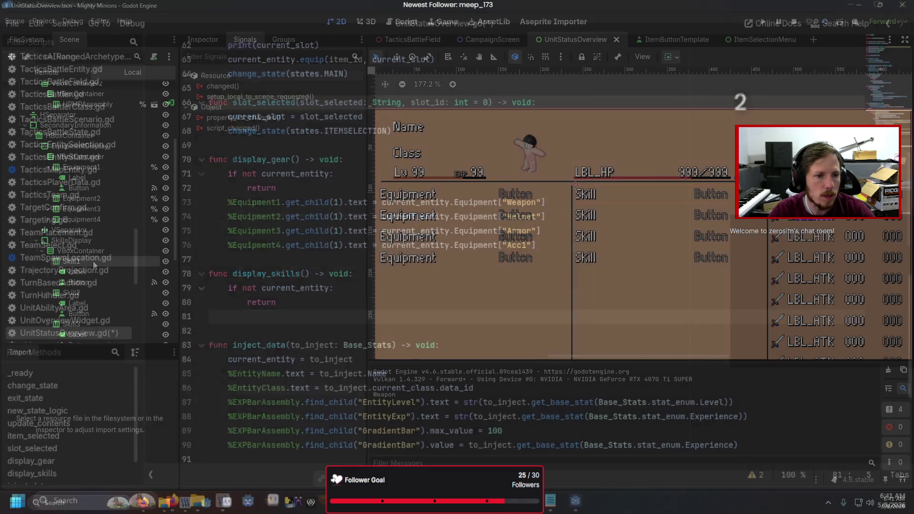
# Select Skill1 through Skill4 and make them accessible as scene unique names
pyautogui.keyDown('ctrl'); pyautogui.click(89, 291); pyautogui.keyUp('ctrl')
pyautogui.keyDown('ctrl'); pyautogui.click(86, 319); pyautogui.keyUp('ctrl')
pyautogui.scroll(-3, 85, 317)
pyautogui.keyDown('ctrl'); pyautogui.click(81, 291); pyautogui.keyUp('ctrl')
pyautogui.rightClick(81, 291)
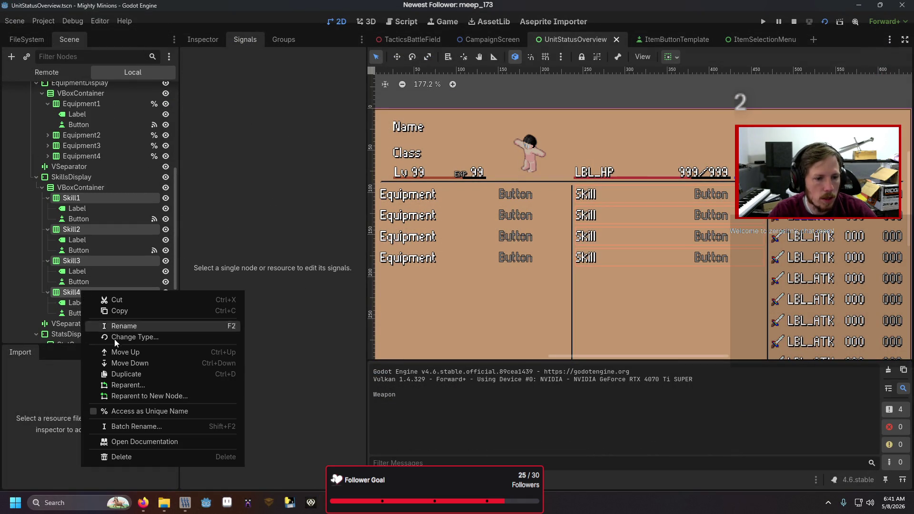
pyautogui.click(124, 409)
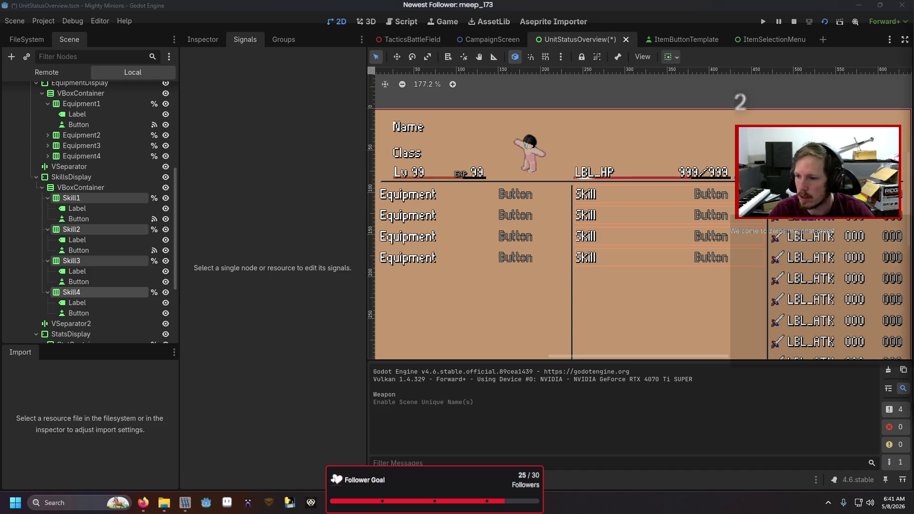
# Write %Skill1.get_child(1).text = current_entity.skill_slots[0] and duplicate it three times
pyautogui.write('Sk')
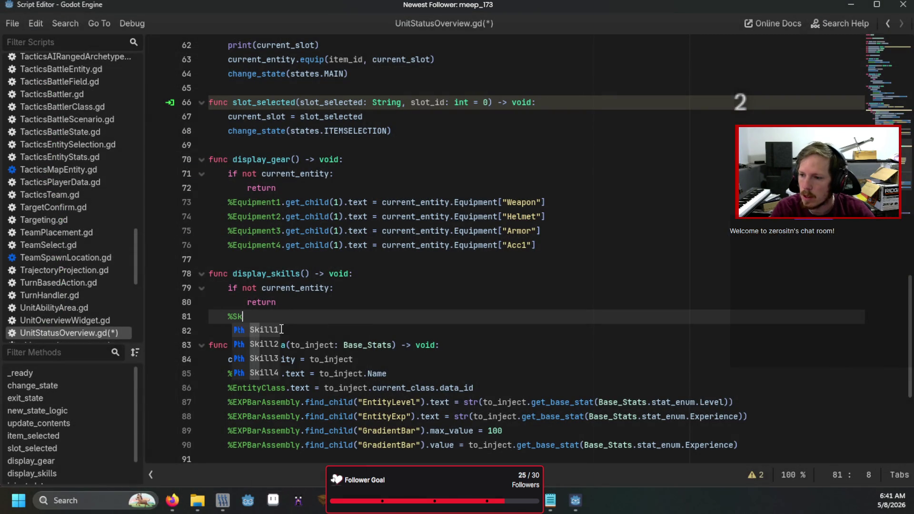
pyautogui.write('ill1.get_chil')
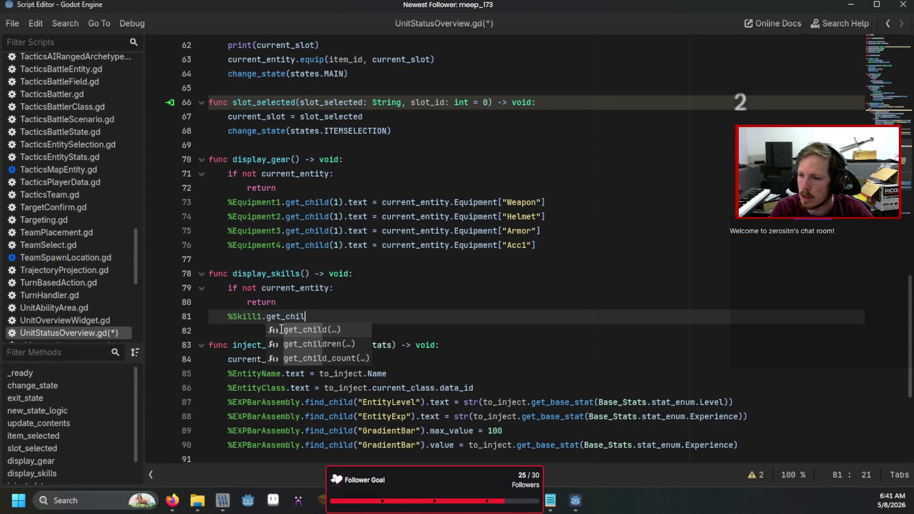
pyautogui.write('d(1).text = cu')
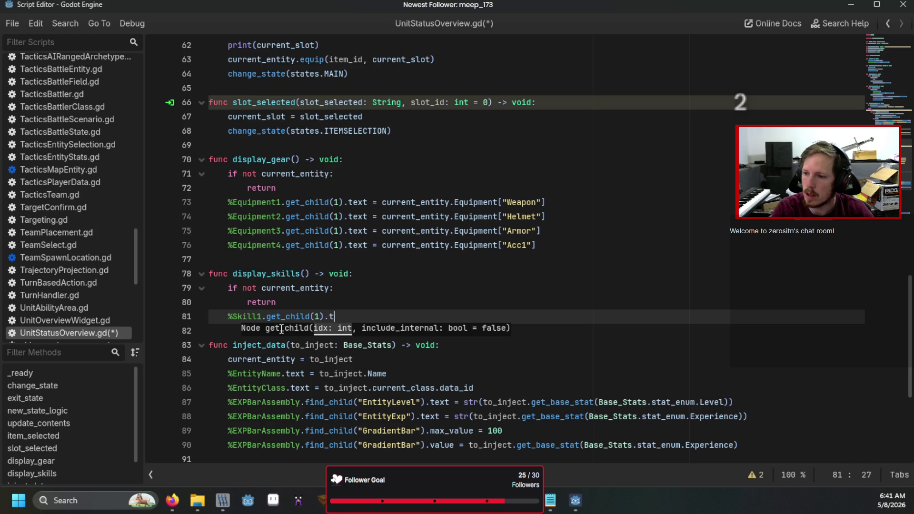
pyautogui.press('Return')
pyautogui.write('.')
pyautogui.write('skil')
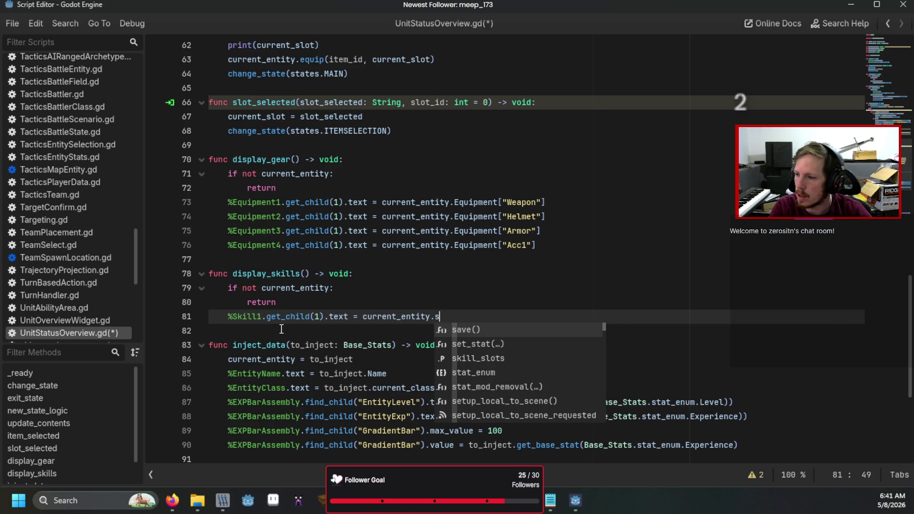
pyautogui.press('Return')
pyautogui.write('[0')
pyautogui.hotkey('shift', 'Up')
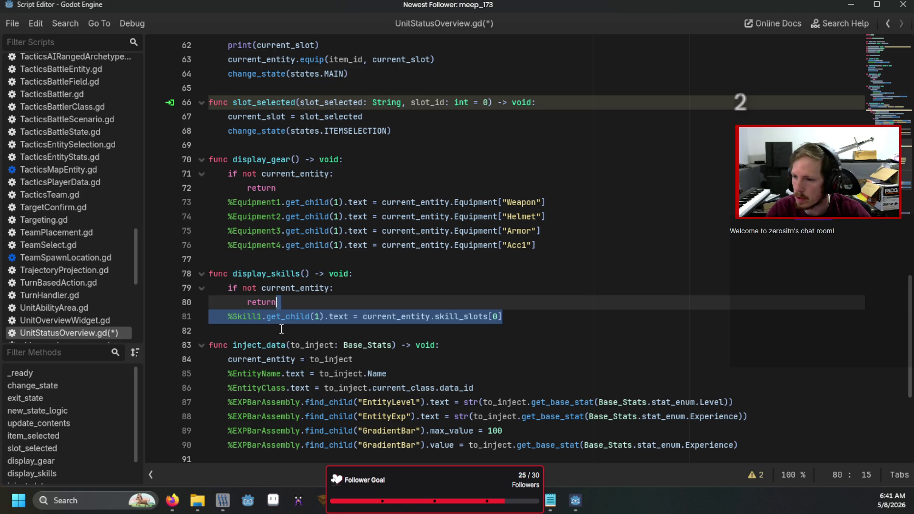
pyautogui.hotkey('shift', 'Down')
pyautogui.hotkey('ctrl', 'shift', 'd')
pyautogui.hotkey('ctrl', 'shift', 'd')
pyautogui.hotkey('ctrl', 'shift', 'd')
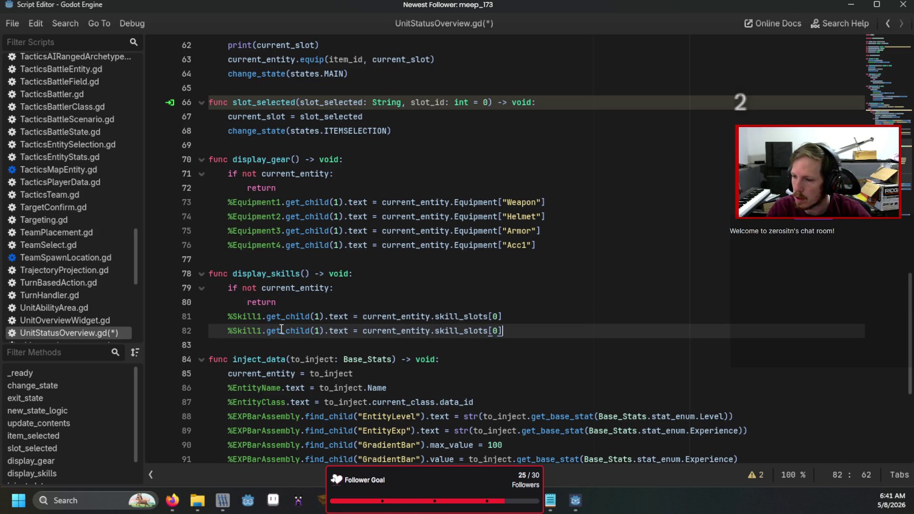
# Renumber the duplicated lines to Skill2, Skill3 and Skill4
pyautogui.click(262, 331)
pyautogui.press('BackSpace')
pyautogui.write('2')
pyautogui.press('Down')
pyautogui.press('BackSpace')
pyautogui.write('3')
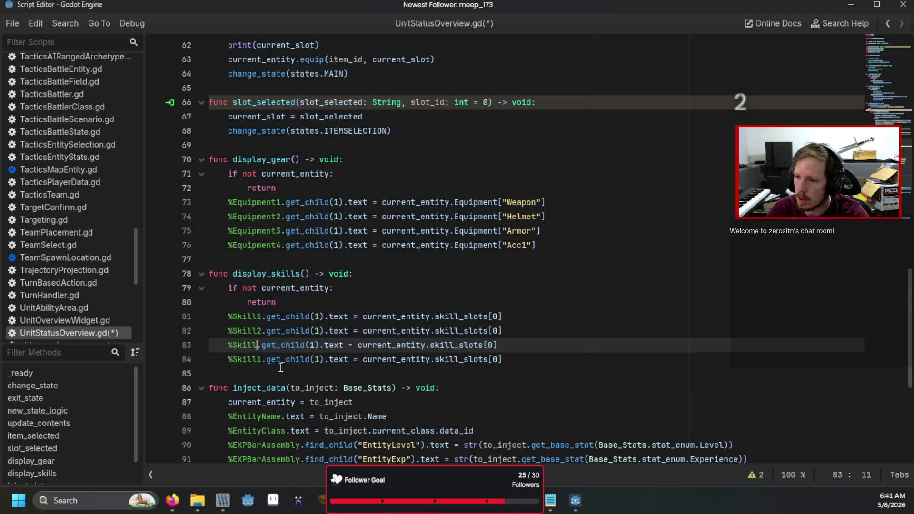
pyautogui.press('Down')
pyautogui.press('BackSpace')
pyautogui.write('4')
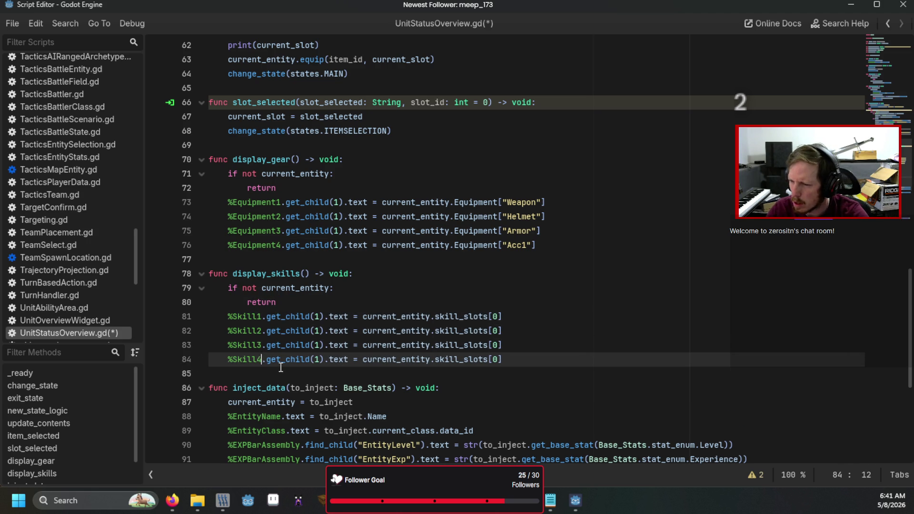
# Set those lines' skill_slots indices to 1, 2 and 3
pyautogui.click(499, 330)
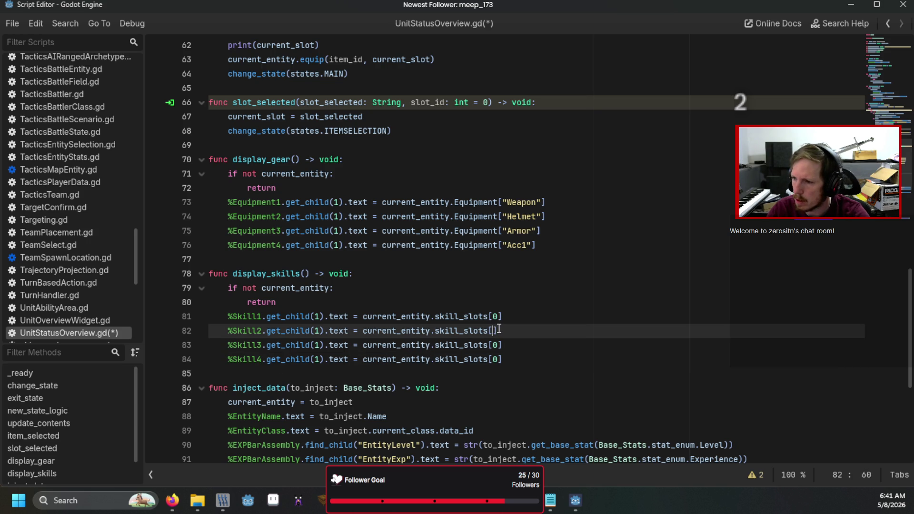
pyautogui.press('BackSpace')
pyautogui.write('1')
pyautogui.press('Down')
pyautogui.press('BackSpace')
pyautogui.write('2')
pyautogui.press('Down')
pyautogui.press('BackSpace')
pyautogui.write('3')
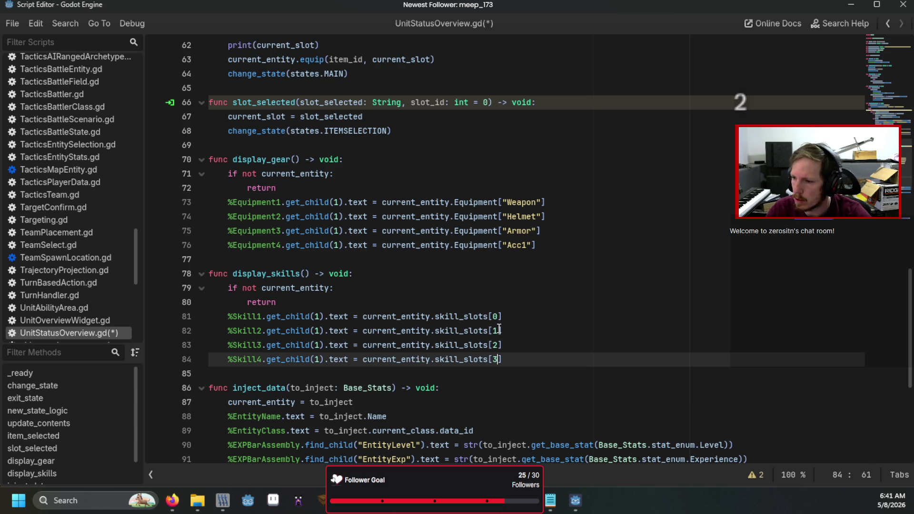
# Call display_gear() and display_skills() inside inject_data, then save and run the game
pyautogui.scroll(-5, 499, 330)
pyautogui.click(493, 289)
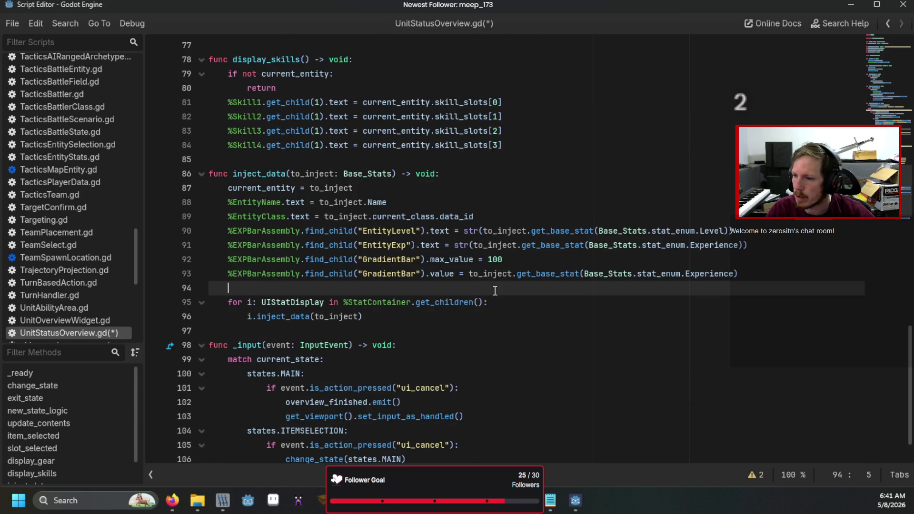
pyautogui.write('di')
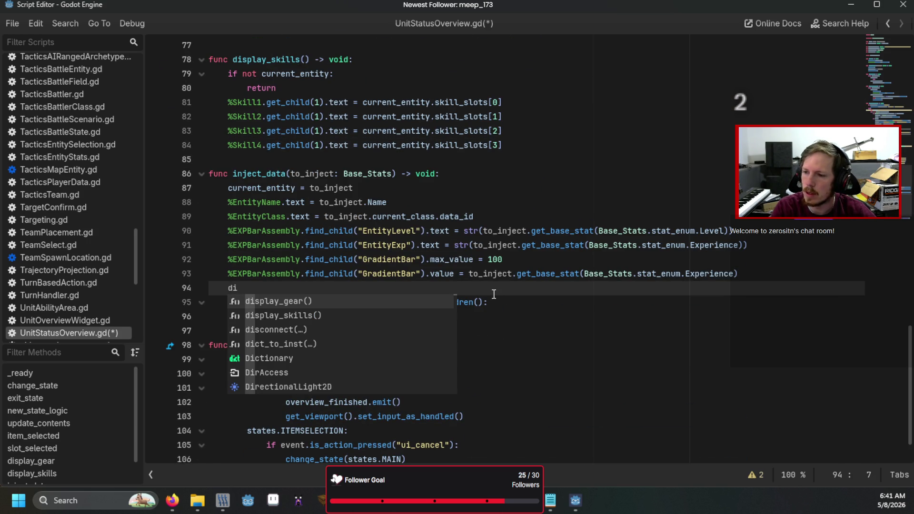
pyautogui.press('Return')
pyautogui.press('Return')
pyautogui.write('di')
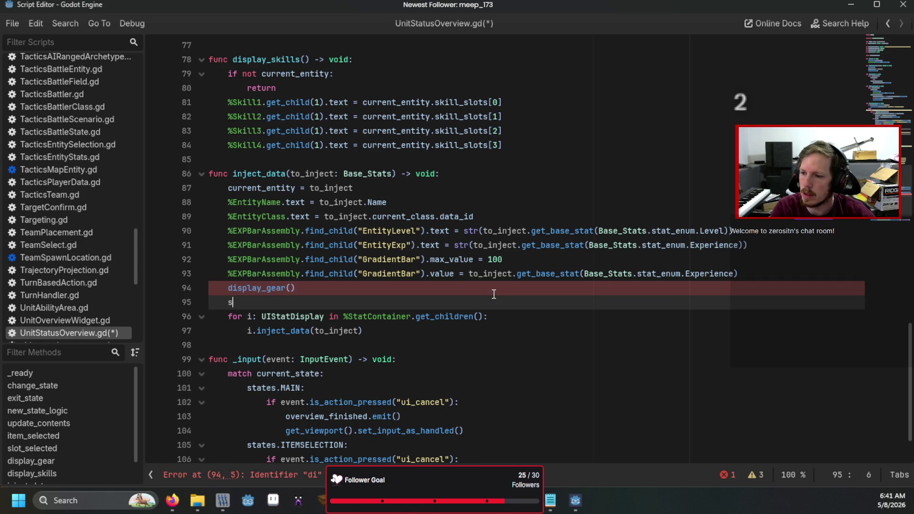
pyautogui.press('Down')
pyautogui.press('Return')
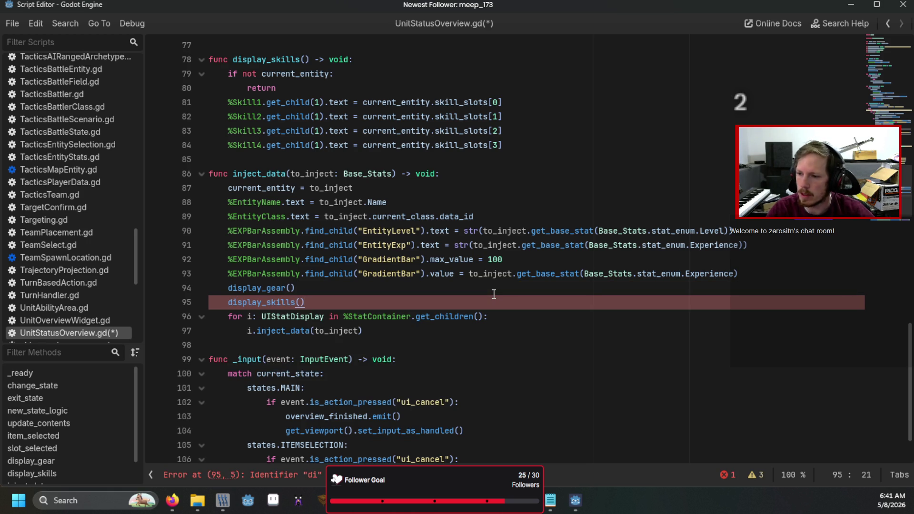
pyautogui.press('F6')
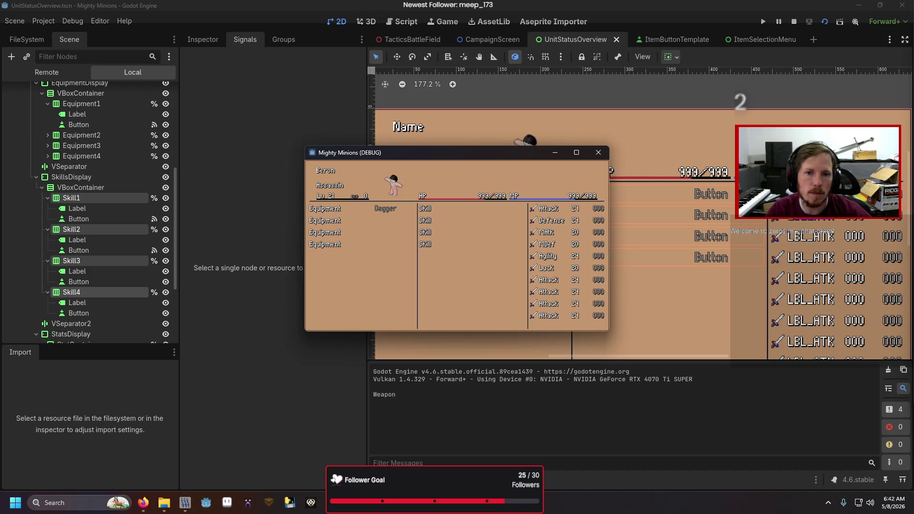
# Close the Mighty Minions game window and switch back to the UnitStatusOverview 2D editor
pyautogui.click(597, 153)
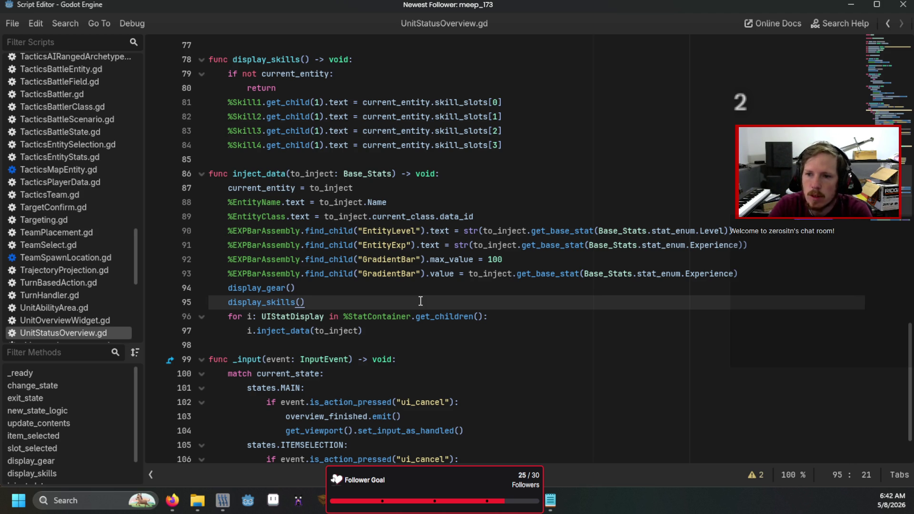
pyautogui.hotkey('alt', 'Tab')
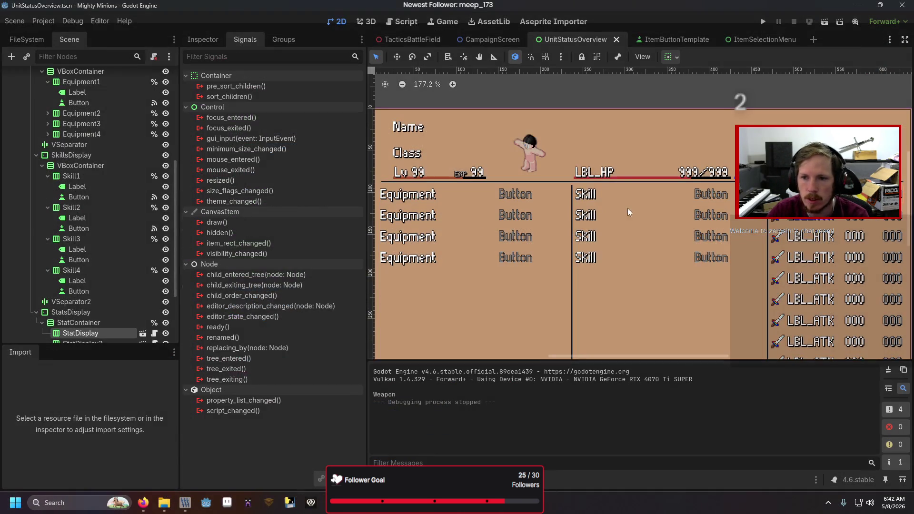
# Review the StatDisplay nodes and skills VBoxContainer, then return to UnitStatusOverview.gd in the script editor
pyautogui.scroll(-5, 97, 311)
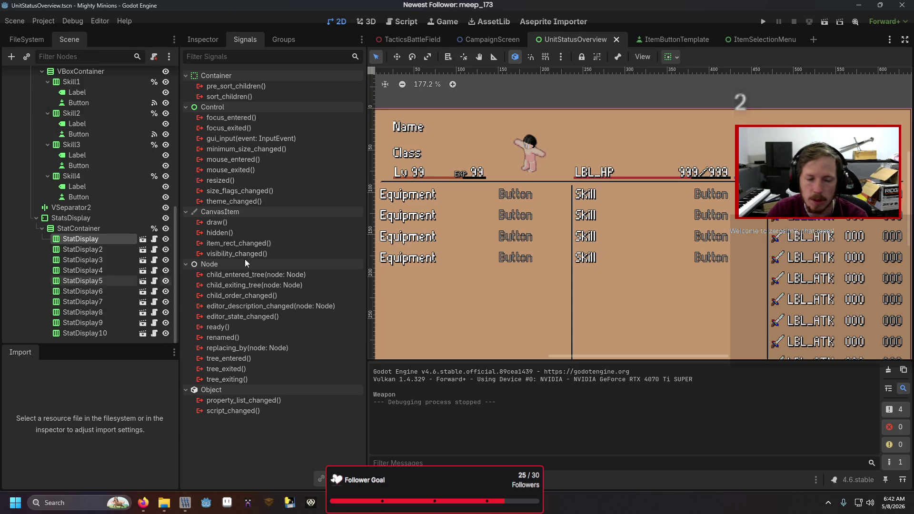
pyautogui.moveTo(251, 257)
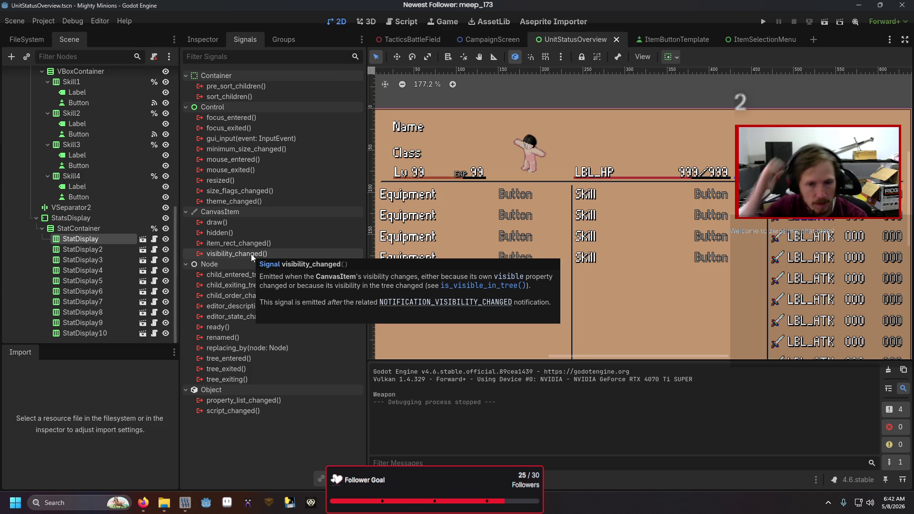
pyautogui.click(681, 326)
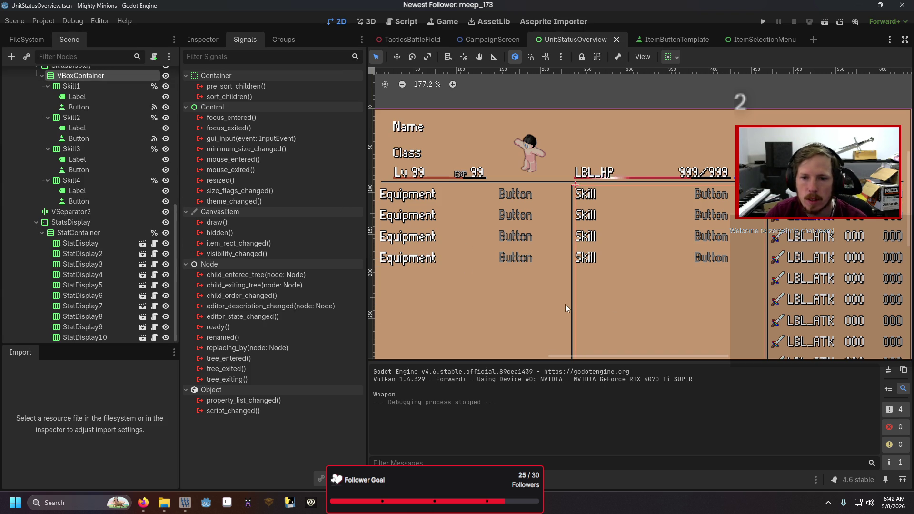
pyautogui.scroll(-1, 569, 285)
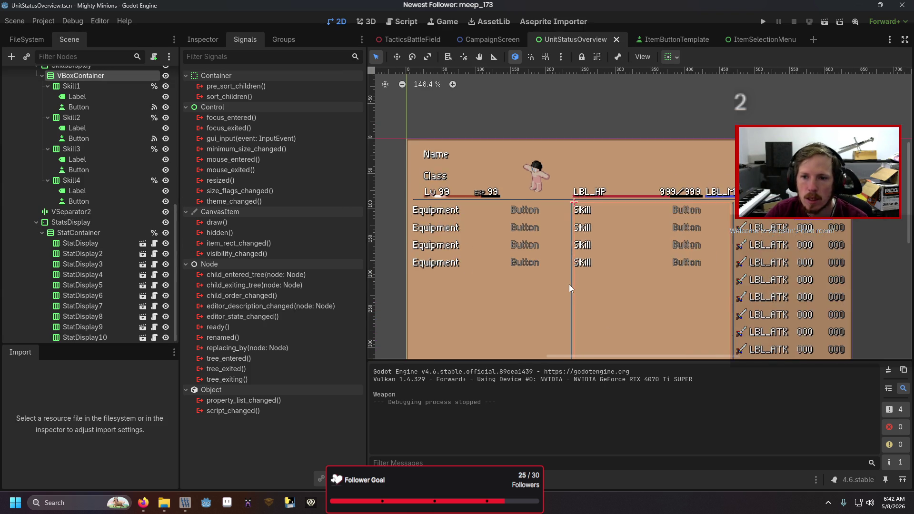
pyautogui.scroll(1, 570, 284)
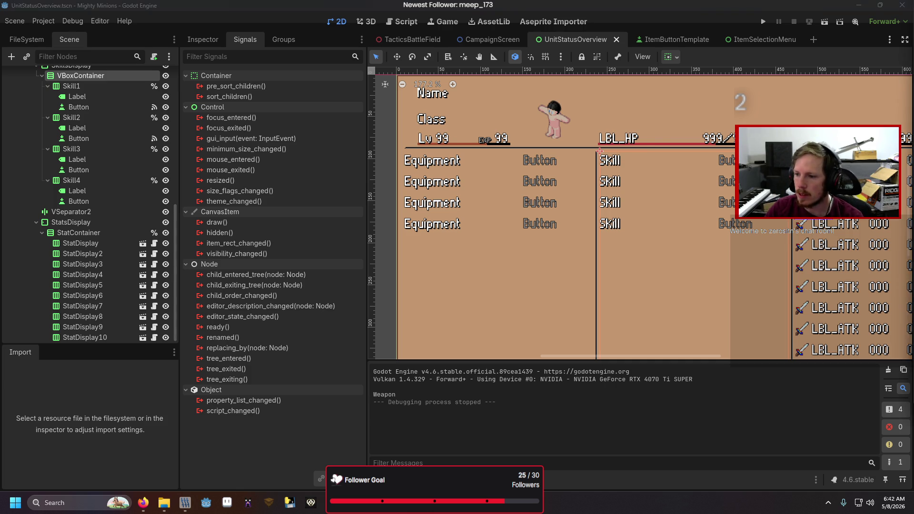
pyautogui.hotkey('alt', 'Tab')
pyautogui.click(397, 297)
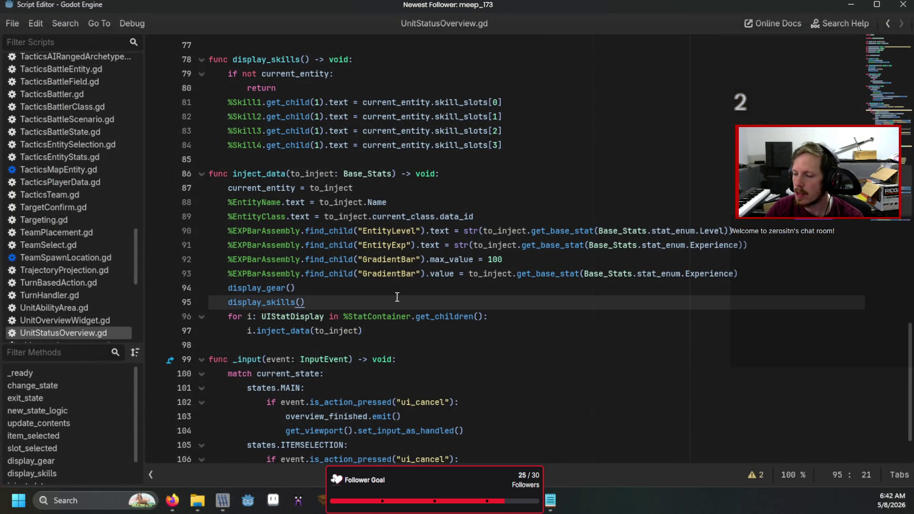
# Jump to inject_data in StatDisplay.gd and declare func show_data_change(value: int) -> void below it
pyautogui.click(299, 331)
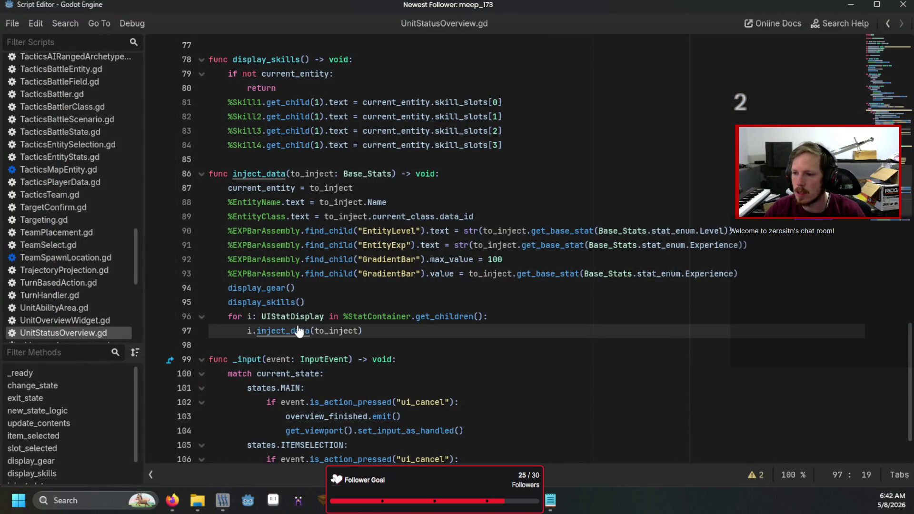
pyautogui.keyDown('ctrl'); pyautogui.click(299, 330); pyautogui.keyUp('ctrl')
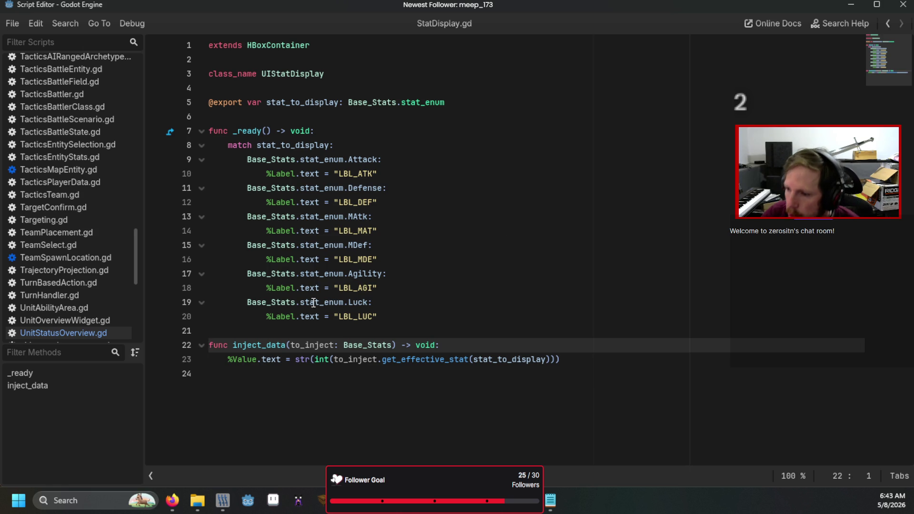
pyautogui.moveTo(314, 317)
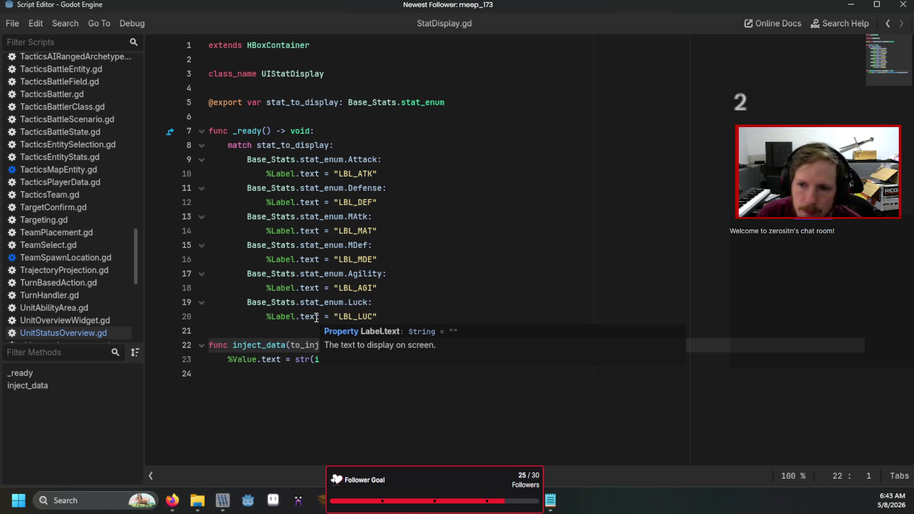
pyautogui.click(282, 389)
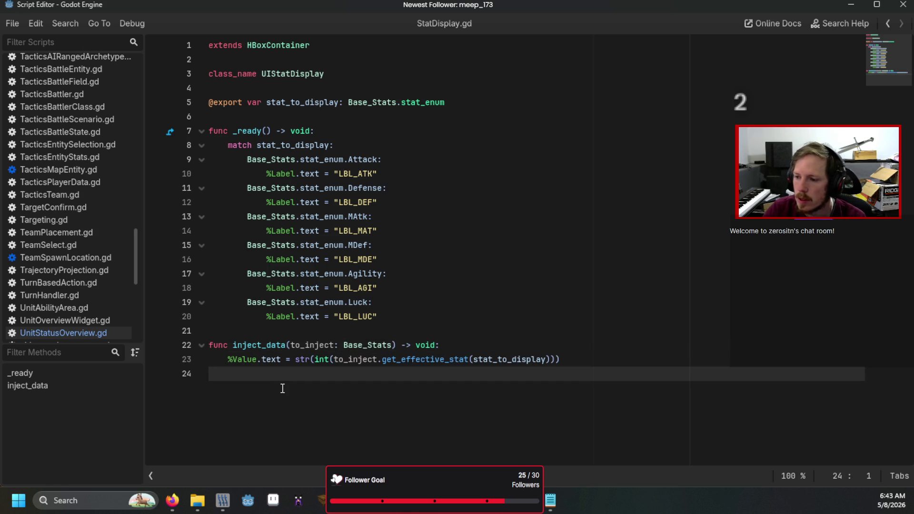
pyautogui.press('Return')
pyautogui.write('func show_')
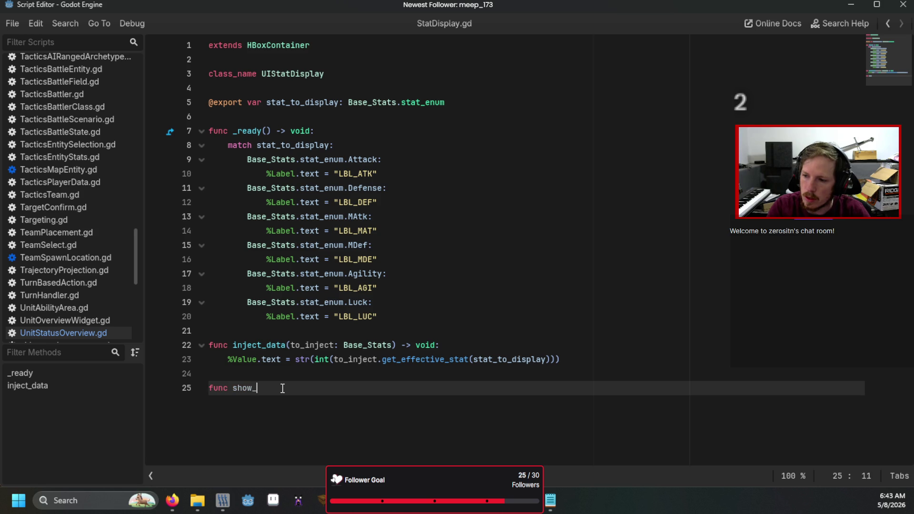
pyautogui.write('data')
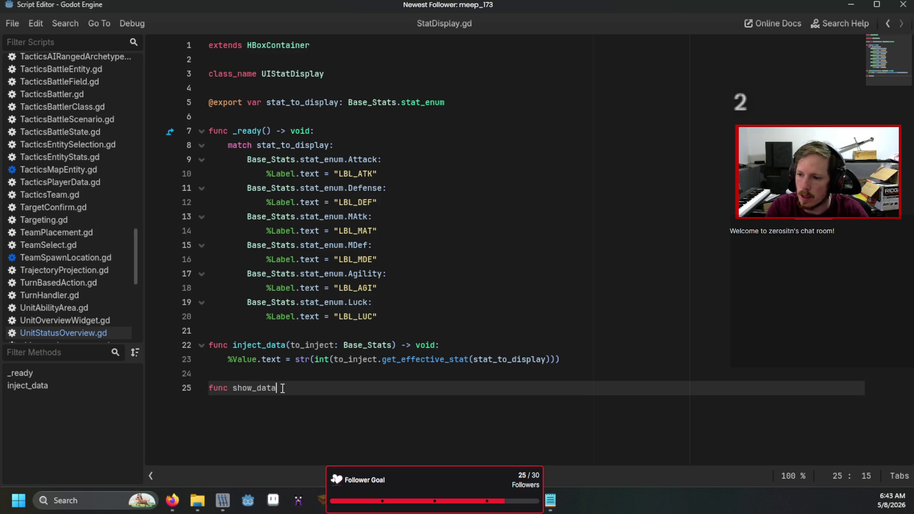
pyautogui.write('_change(vale')
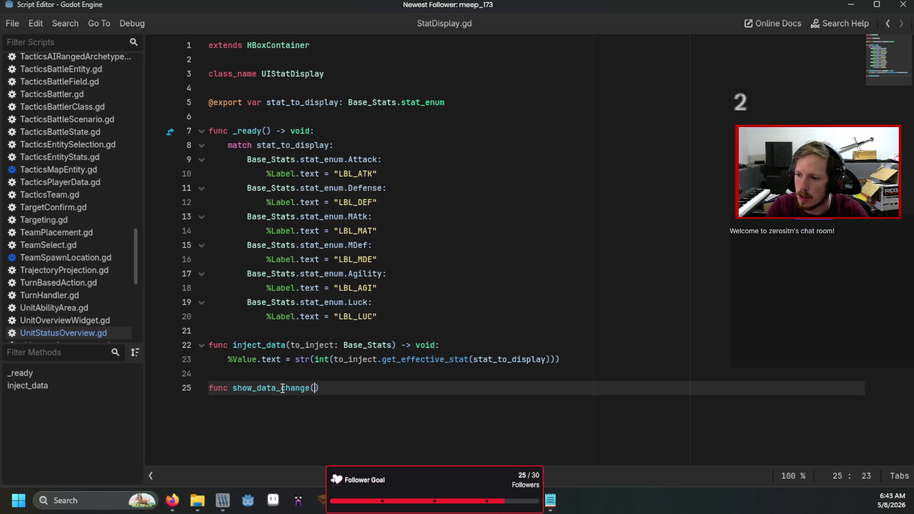
pyautogui.press('BackSpace')
pyautogui.write('ue: int')
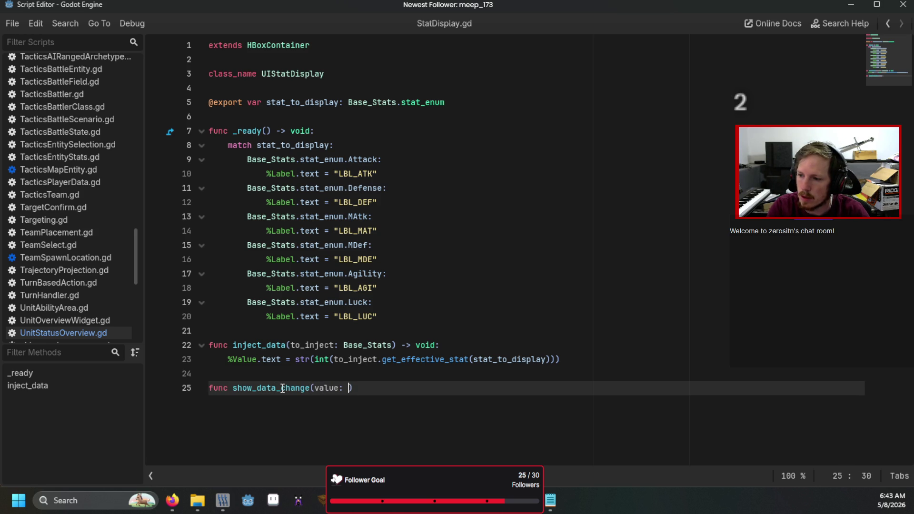
pyautogui.press('Escape')
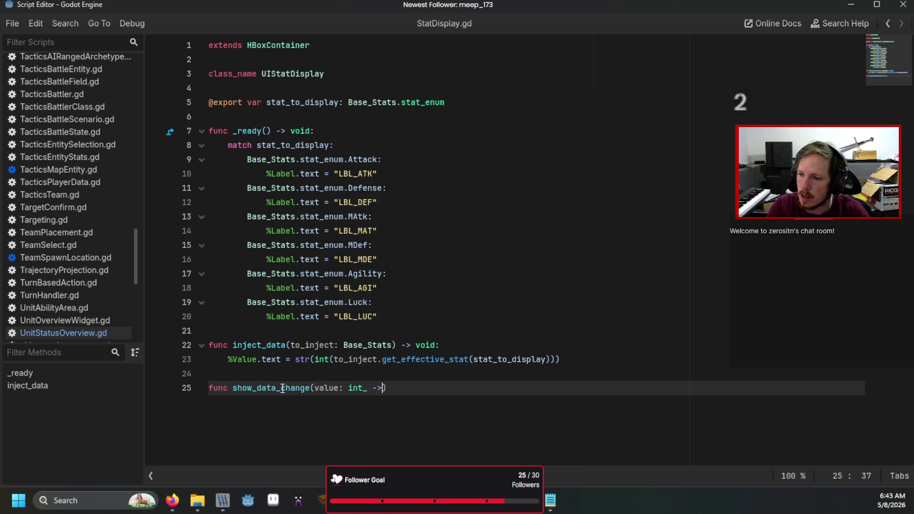
pyautogui.write(') -')
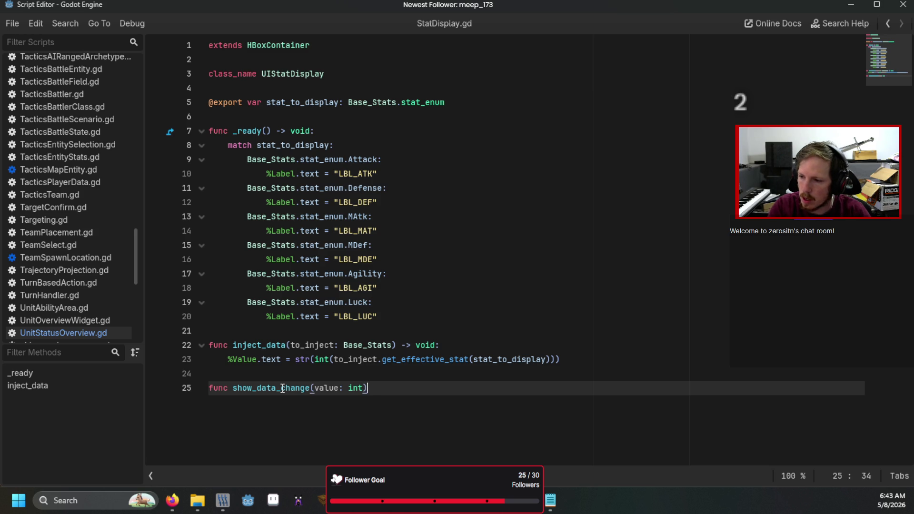
pyautogui.write('> void:')
pyautogui.press('Return')
# Add an if value == 0 check setting %ChangeValue.visible = false, and save the script
pyautogui.write('if value')
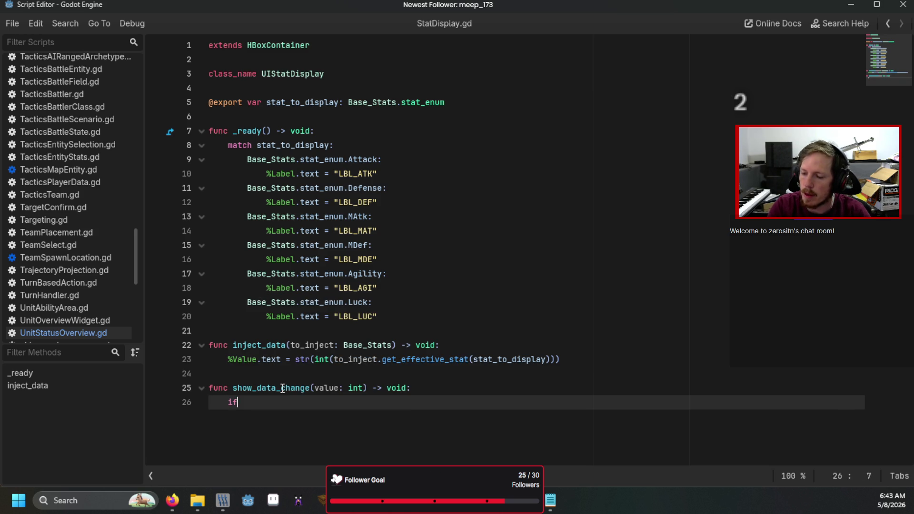
pyautogui.write(' =')
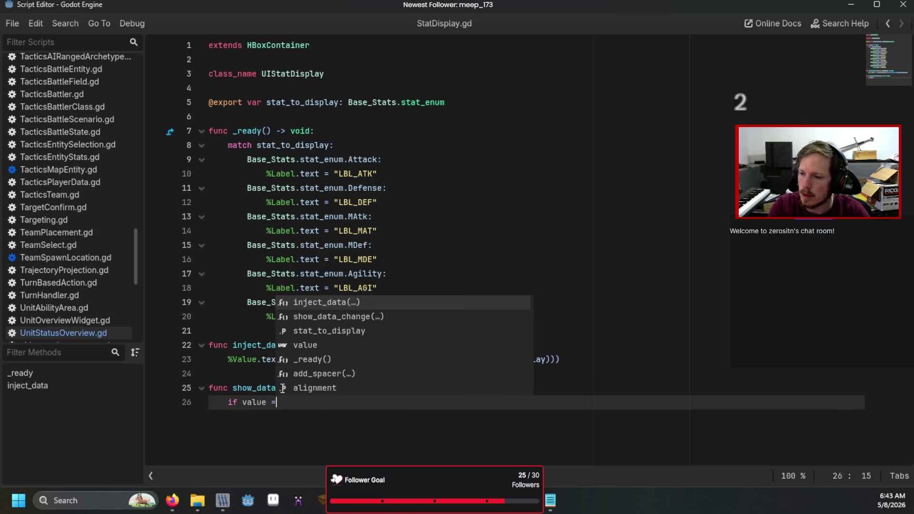
pyautogui.write('= 0:')
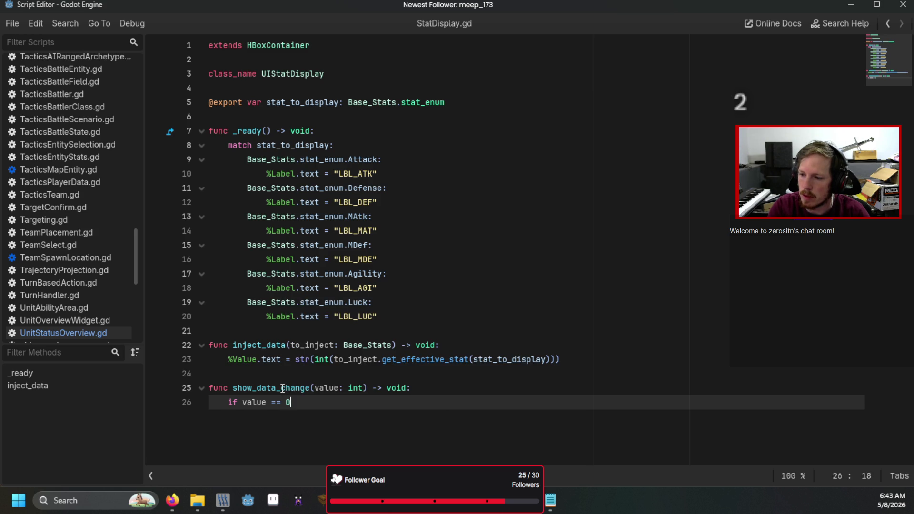
pyautogui.press('Return')
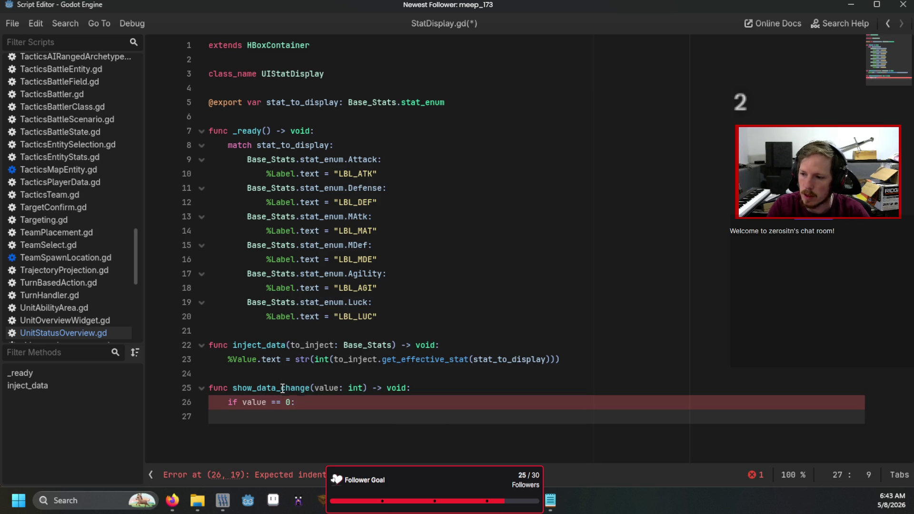
pyautogui.write('%Va')
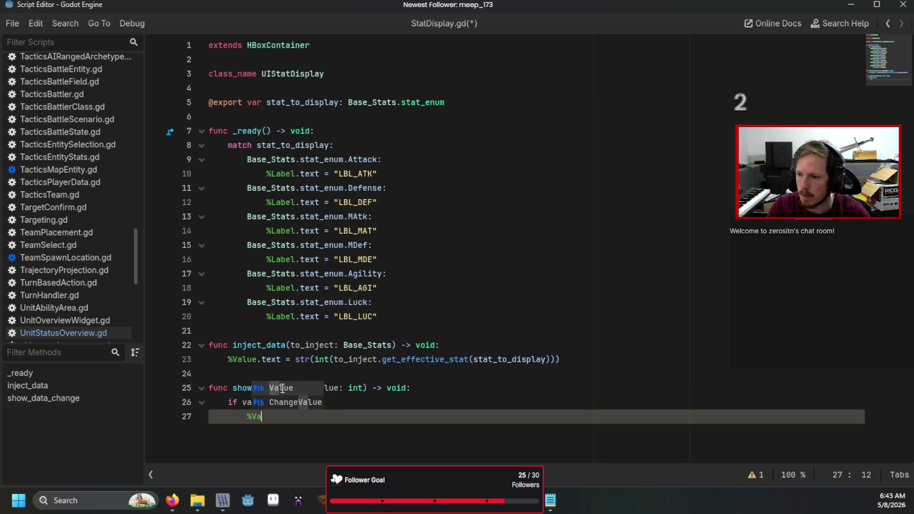
pyautogui.press('Down')
pyautogui.press('Return')
pyautogui.write('.visib')
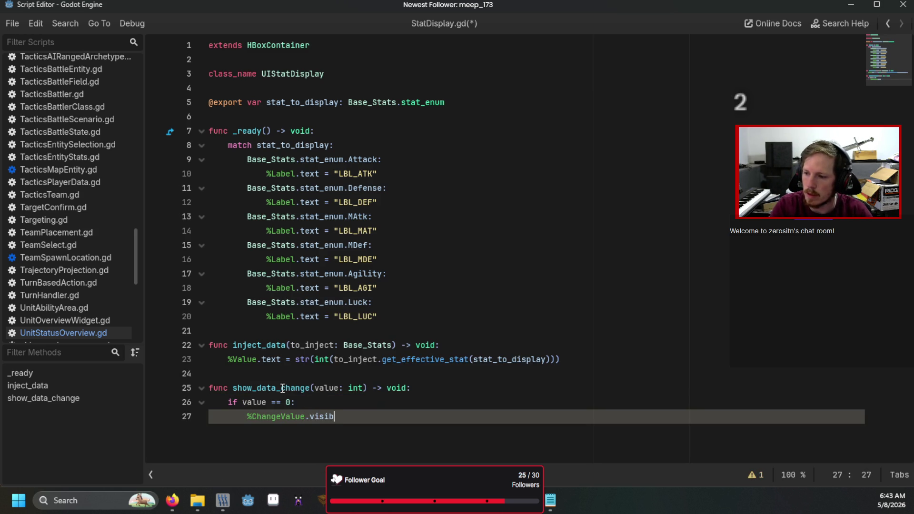
pyautogui.write('le = false')
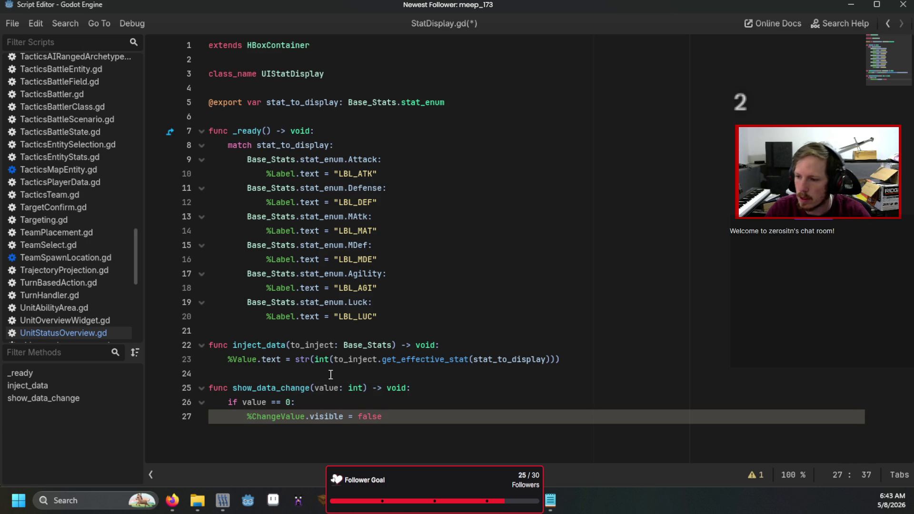
pyautogui.click(330, 374)
pyautogui.hotkey('ctrl', 's')
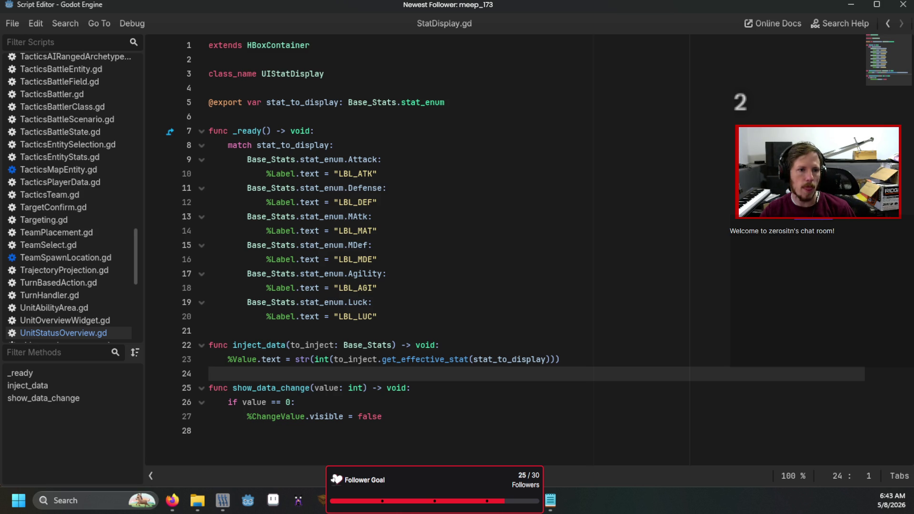
pyautogui.hotkey('alt', 'Tab')
pyautogui.click(111, 241)
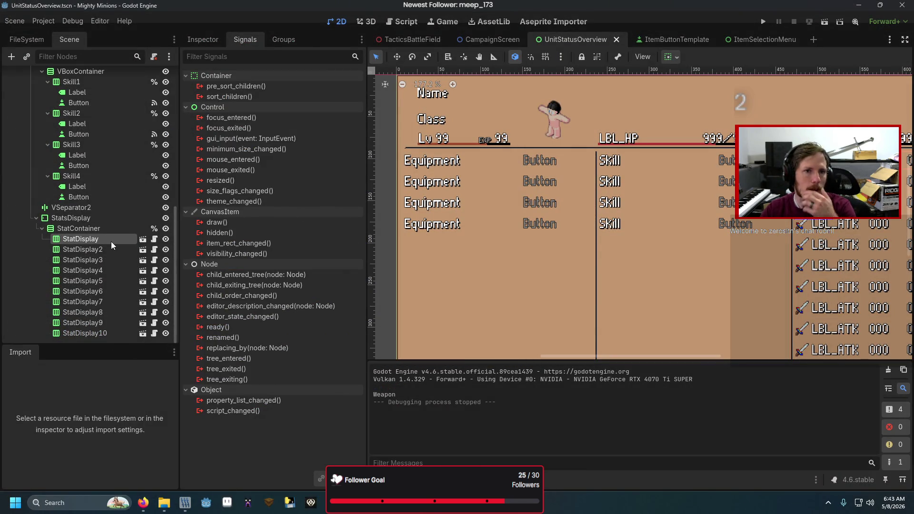
# Open the ItemSelectionMenu scene, select its root node and set the anchor preset to Custom
pyautogui.click(201, 43)
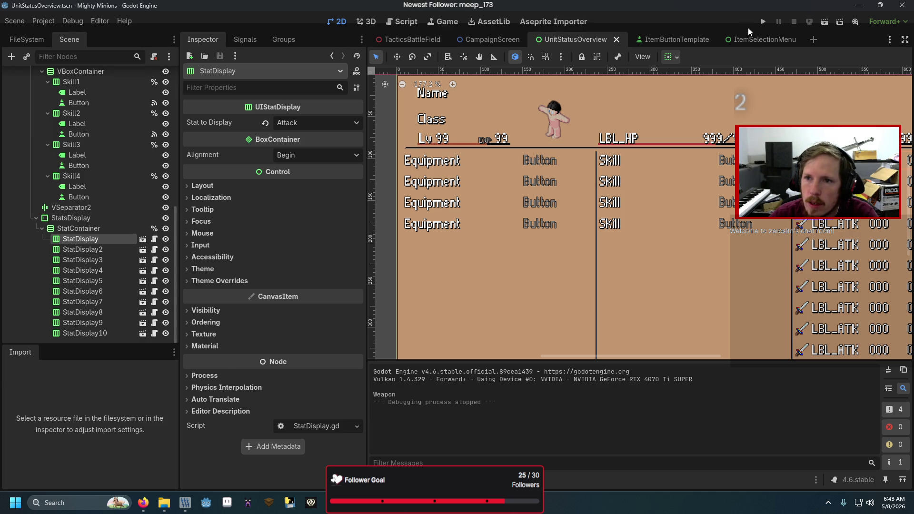
pyautogui.click(756, 38)
pyautogui.click(104, 82)
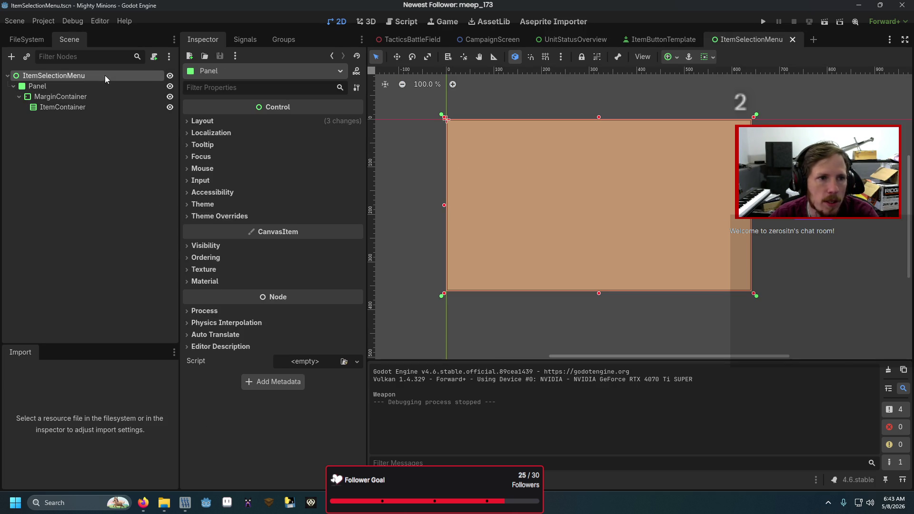
pyautogui.click(106, 75)
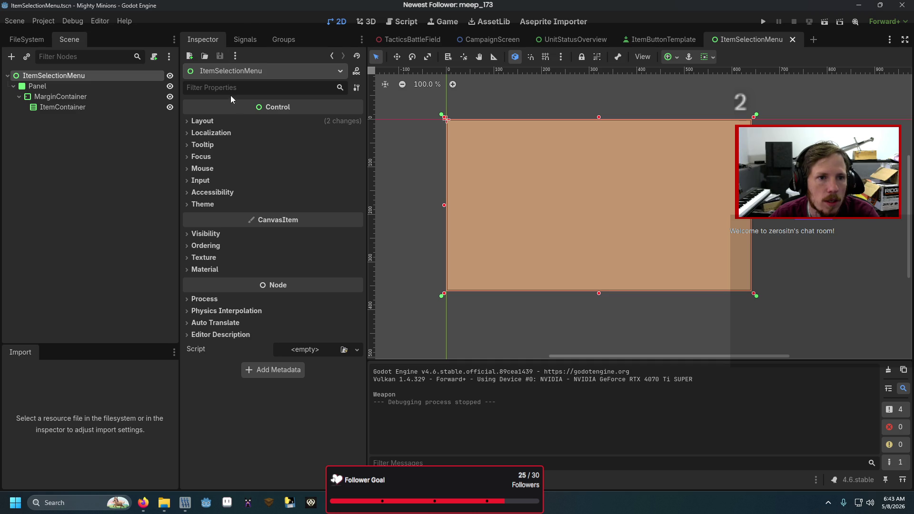
pyautogui.click(233, 120)
pyautogui.click(289, 229)
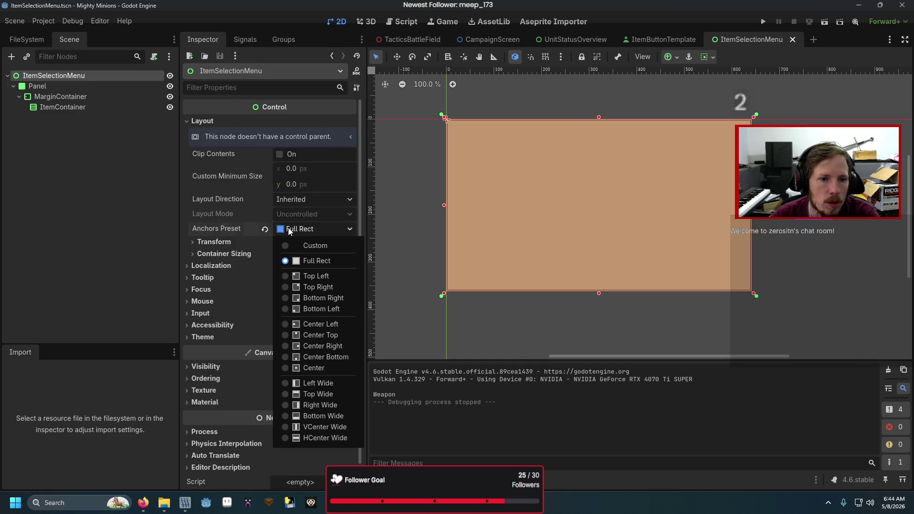
pyautogui.click(299, 245)
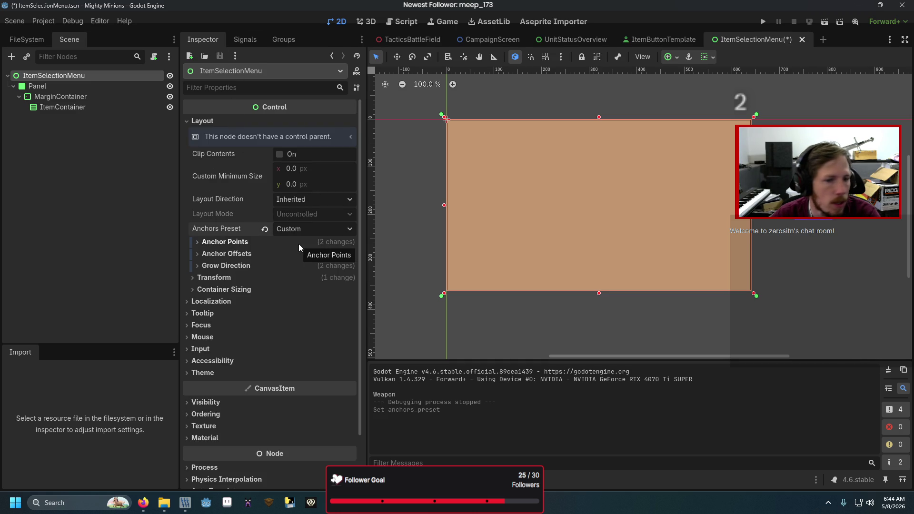
# Enter anchors Left/Top 0.3 and Right/Bottom 0.7, save, and run from UnitStatusOverview
pyautogui.click(281, 244)
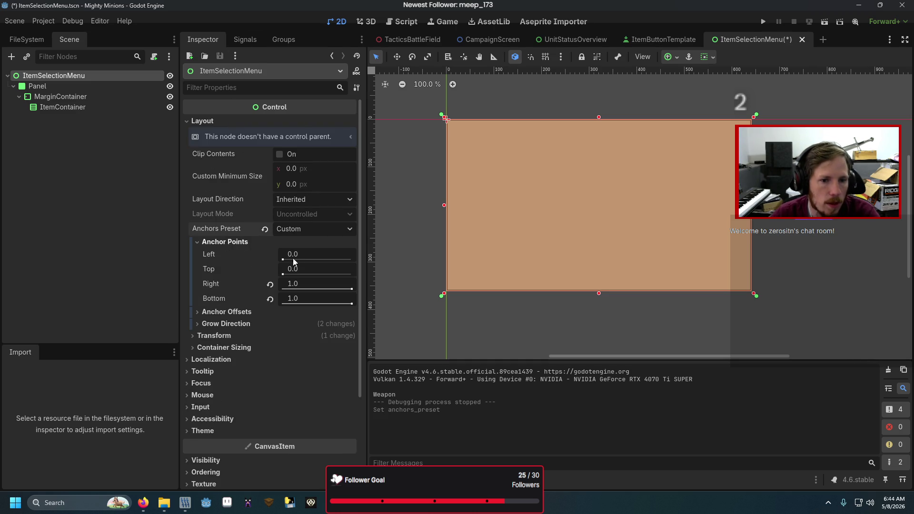
pyautogui.click(312, 254)
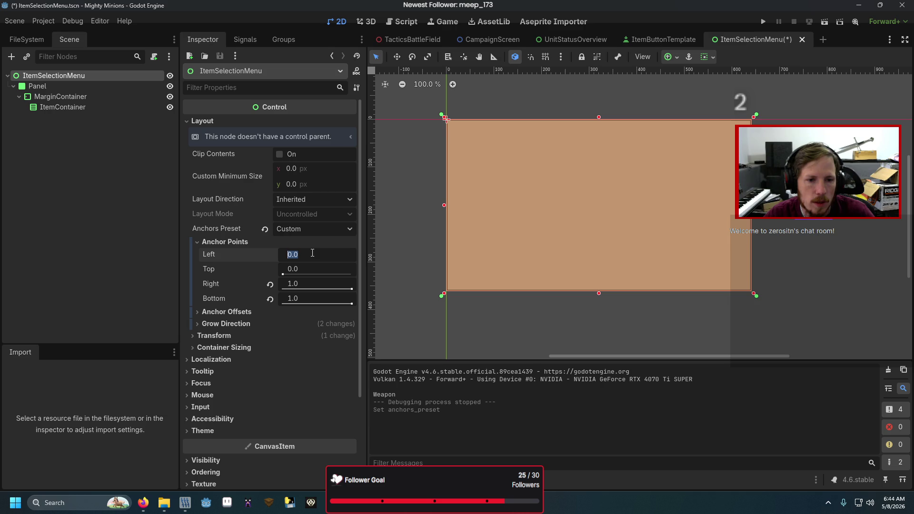
pyautogui.write('.3')
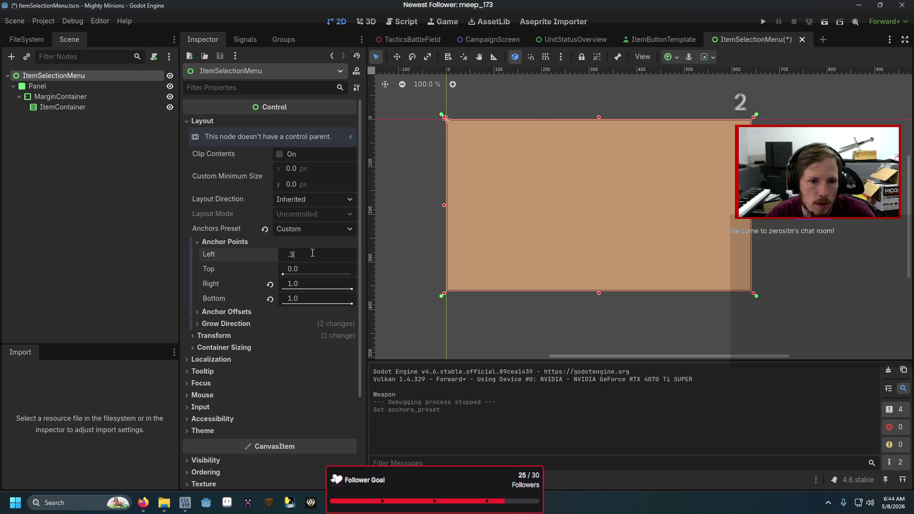
pyautogui.press('Tab')
pyautogui.write('.3')
pyautogui.press('Tab')
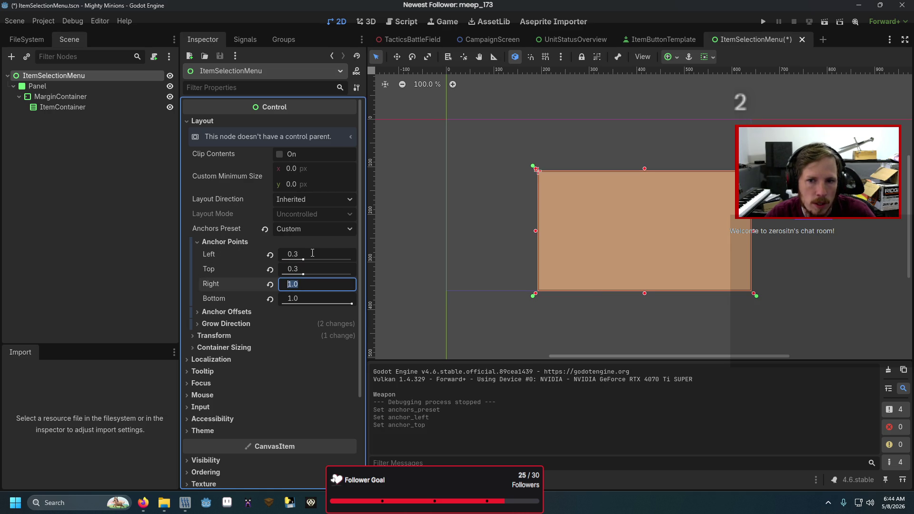
pyautogui.write('.')
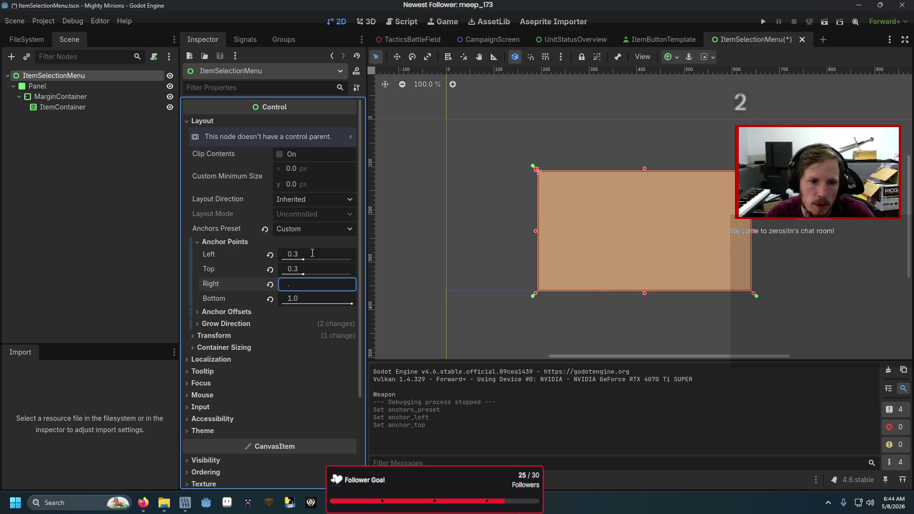
pyautogui.write('7')
pyautogui.press('Tab')
pyautogui.write('.7')
pyautogui.press('Return')
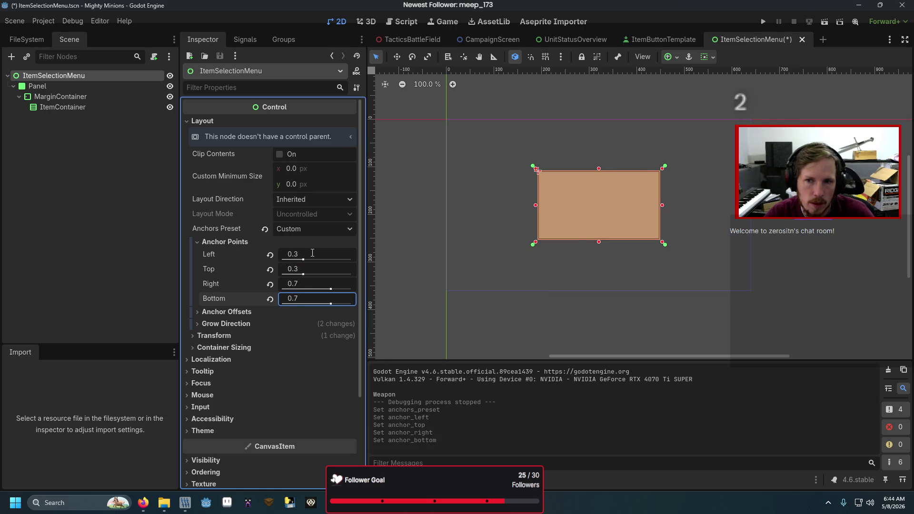
pyautogui.hotkey('ctrl', 's')
pyautogui.click(535, 38)
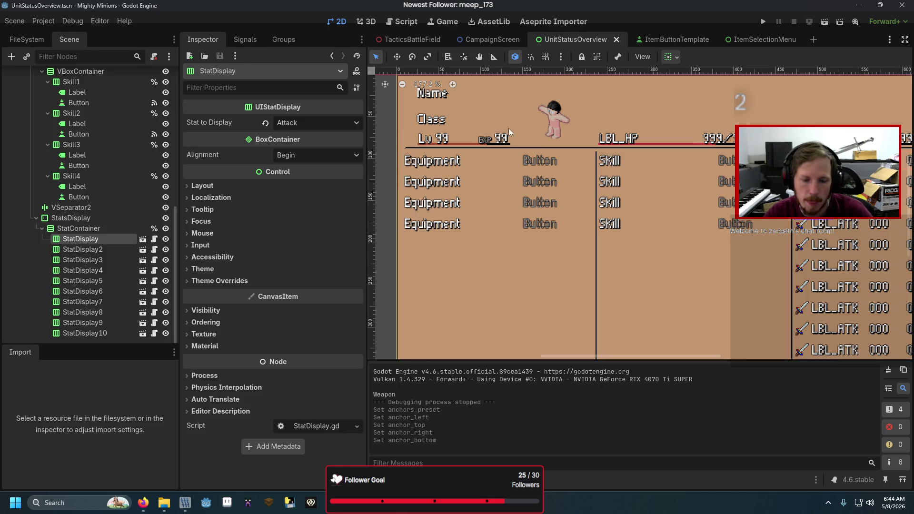
pyautogui.press('F6')
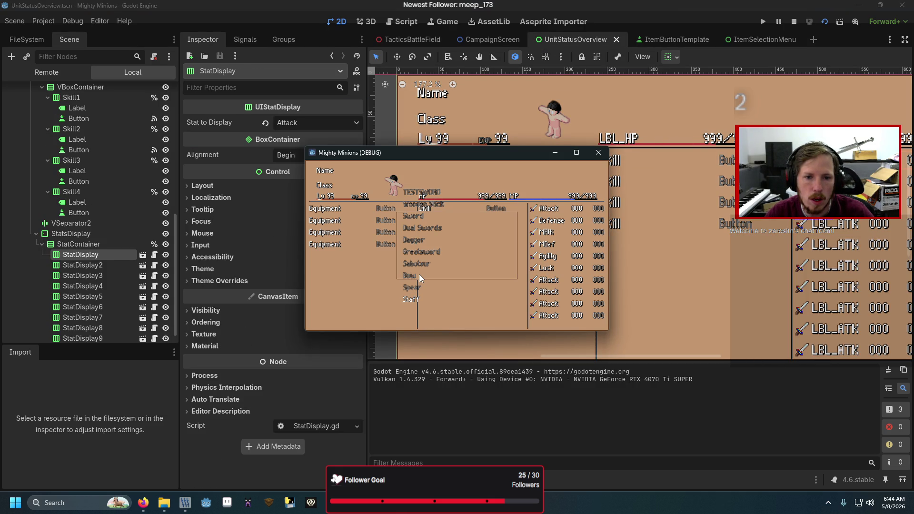
# Close the test run and nest ItemContainer inside a new ScrollContainer in ItemSelectionMenu
pyautogui.click(599, 154)
pyautogui.click(762, 42)
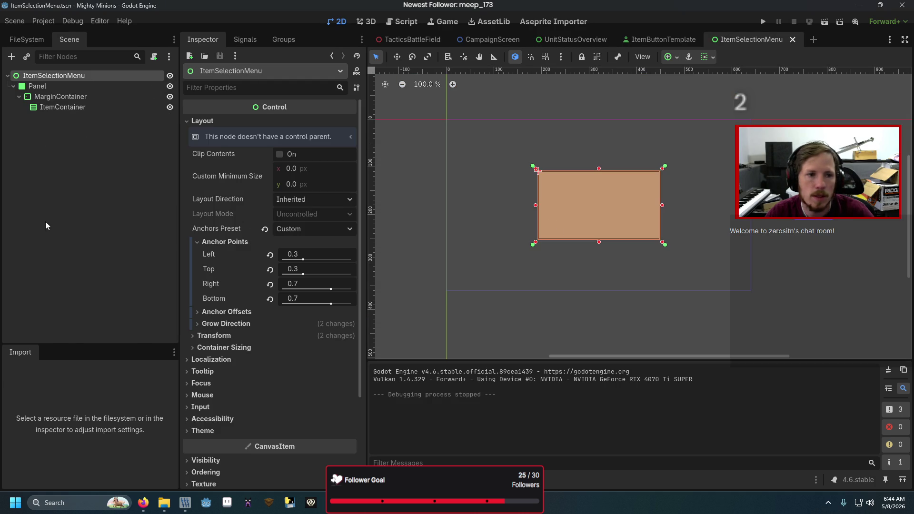
pyautogui.rightClick(50, 106)
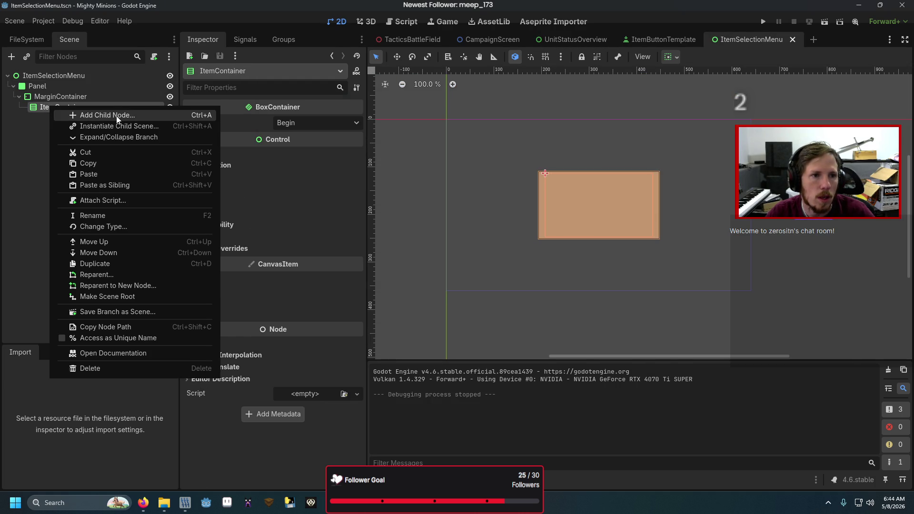
pyautogui.click(116, 115)
pyautogui.write('scro')
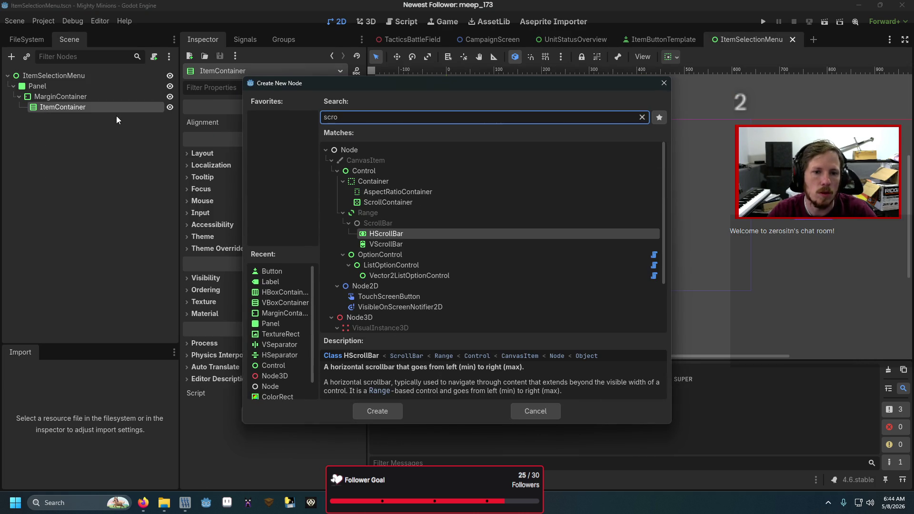
pyautogui.press('Up')
pyautogui.press('Up')
pyautogui.press('Up')
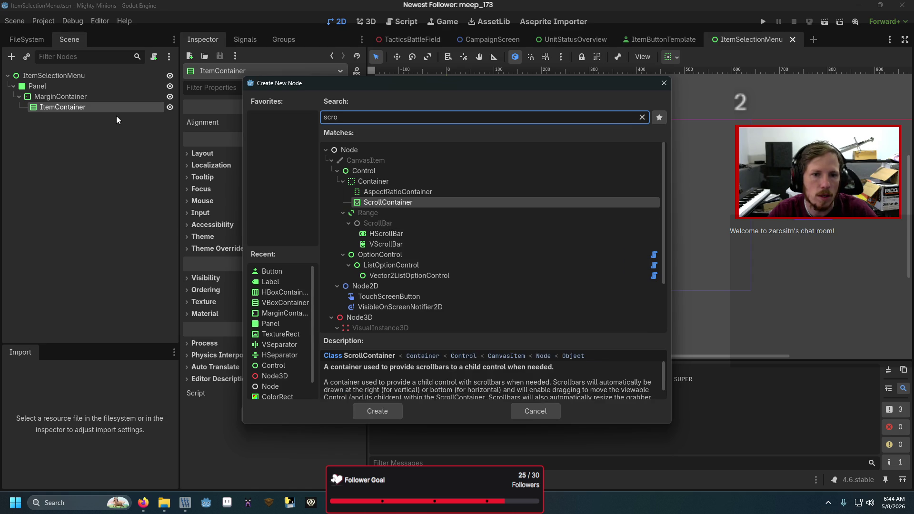
pyautogui.press('Return')
pyautogui.moveTo(107, 122)
pyautogui.mouseDown()
pyautogui.moveTo(104, 100)
pyautogui.moveTo(91, 114)
pyautogui.moveTo(79, 105)
pyautogui.mouseUp()
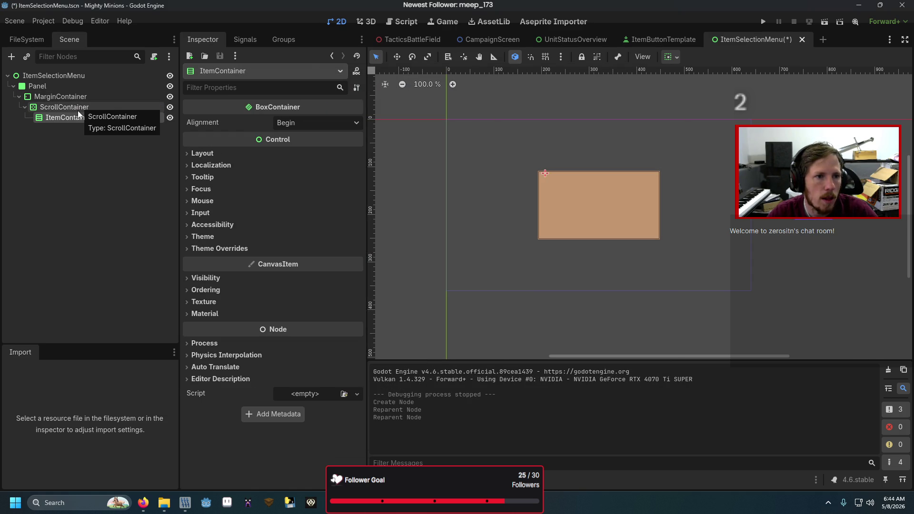
# Save the menu scene and test the scrolling item list from UnitStatusOverview
pyautogui.click(97, 106)
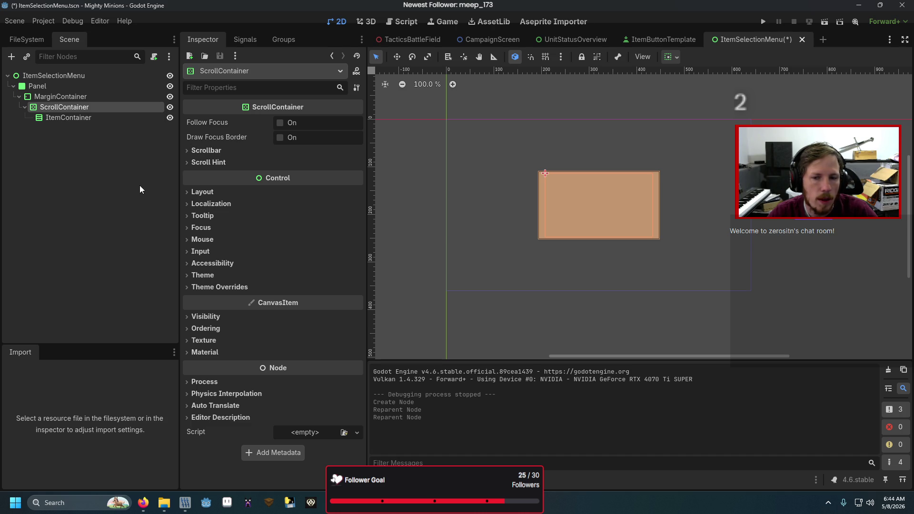
pyautogui.hotkey('ctrl', 's')
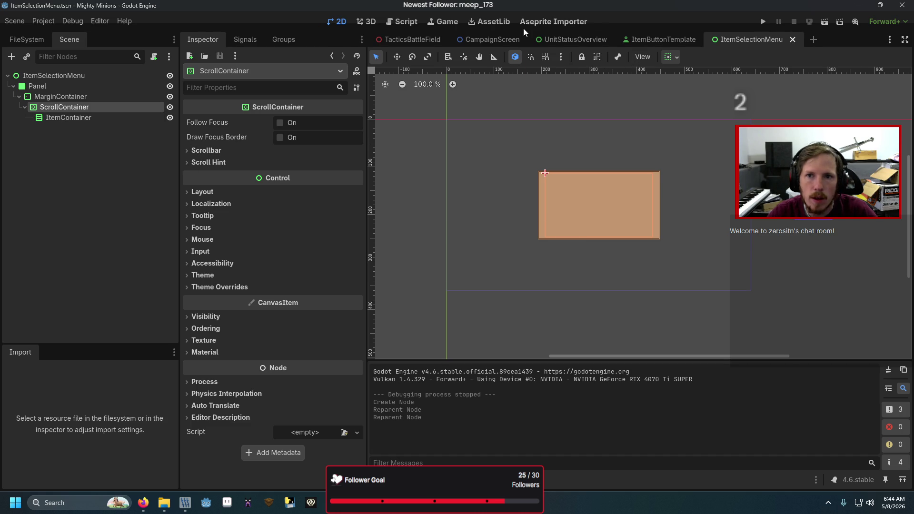
pyautogui.click(571, 39)
pyautogui.press('F6')
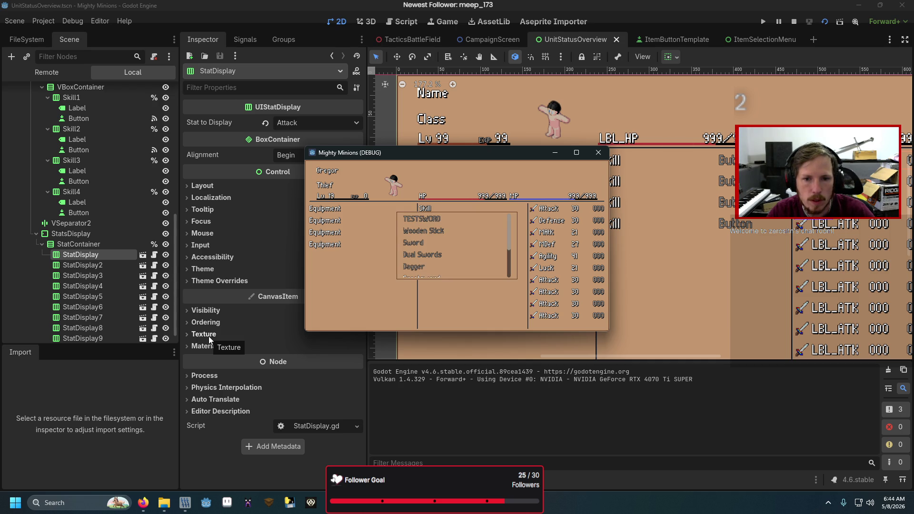
pyautogui.click(598, 153)
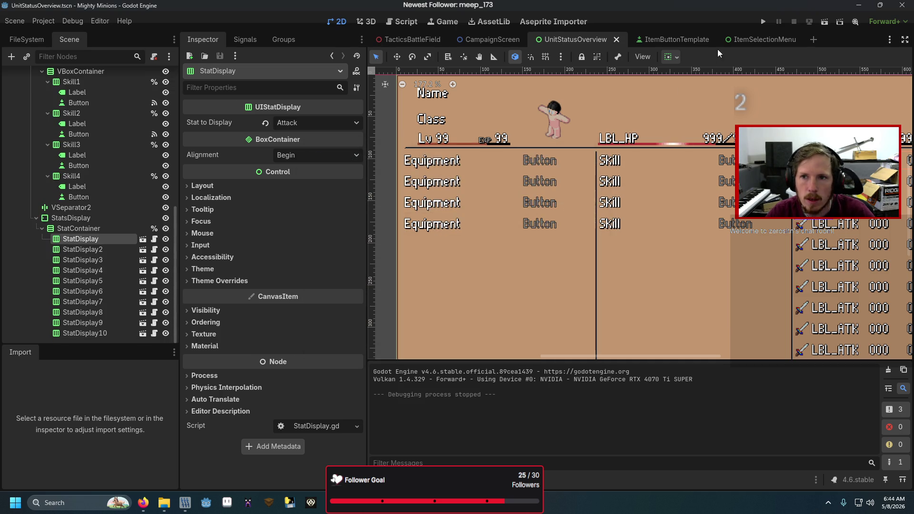
# Enable Follow Focus and Draw Focus Border on the ScrollContainer
pyautogui.click(735, 40)
pyautogui.click(280, 122)
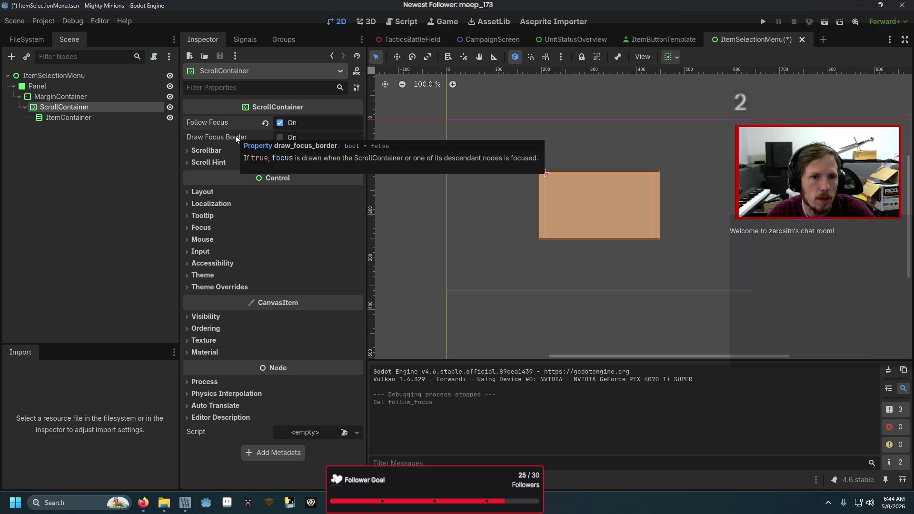
pyautogui.click(281, 137)
pyautogui.click(255, 153)
pyautogui.click(255, 153)
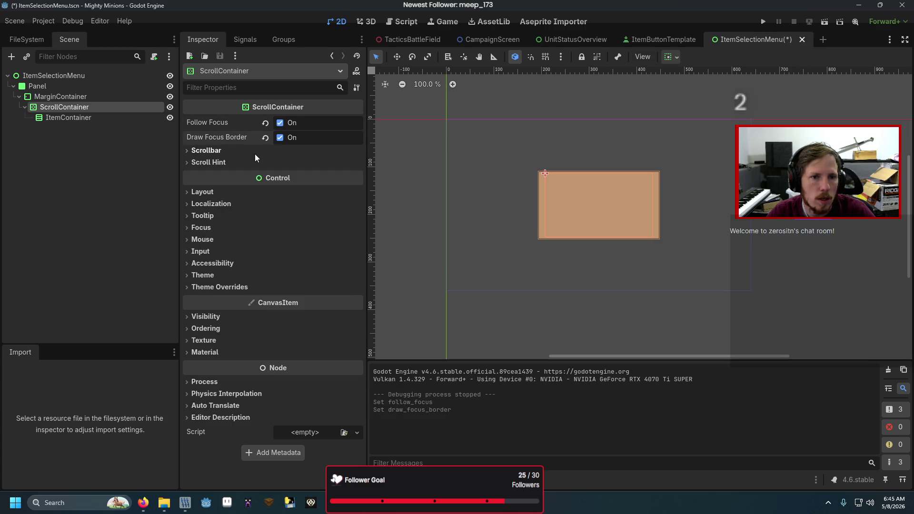
# Run the game, arrow through the item list, and equip Sword in the first slot
pyautogui.press('F5')
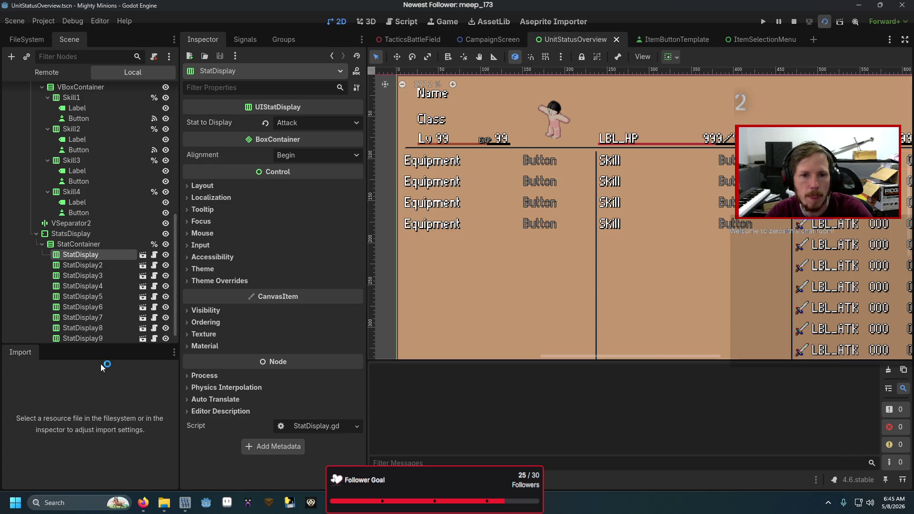
pyautogui.press('Down')
pyautogui.press('Down')
pyautogui.press('Down')
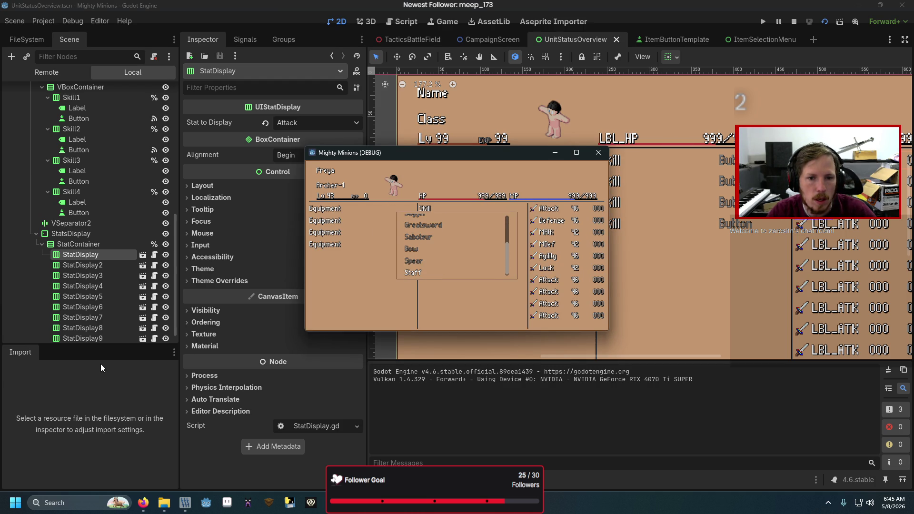
pyautogui.press('Up')
pyautogui.press('Up')
pyautogui.press('Home')
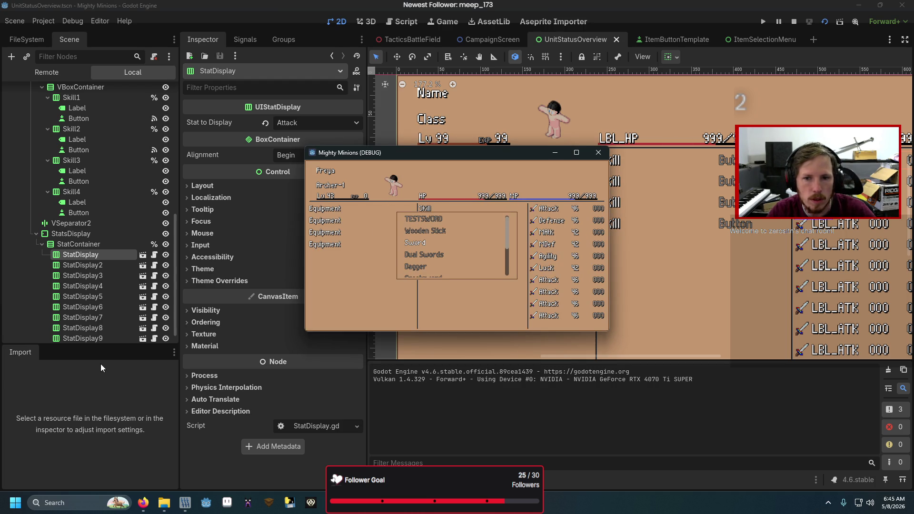
pyautogui.press('Return')
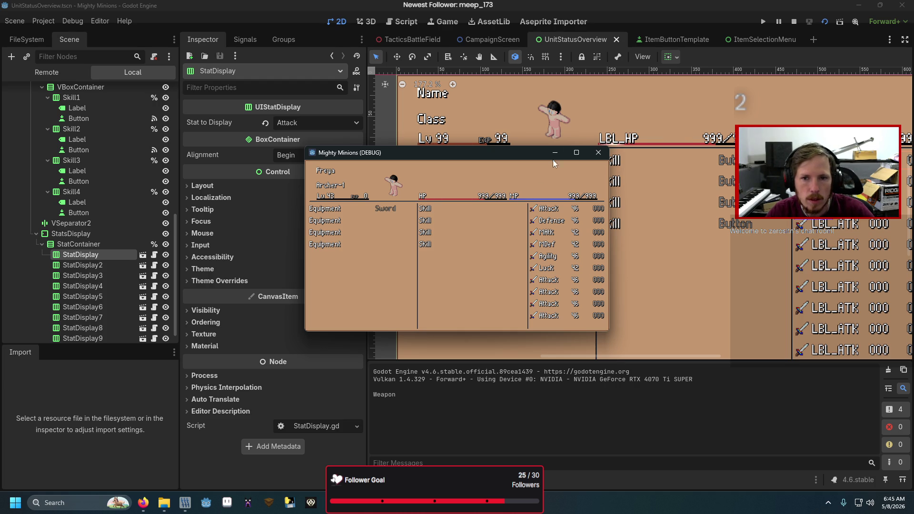
pyautogui.click(598, 153)
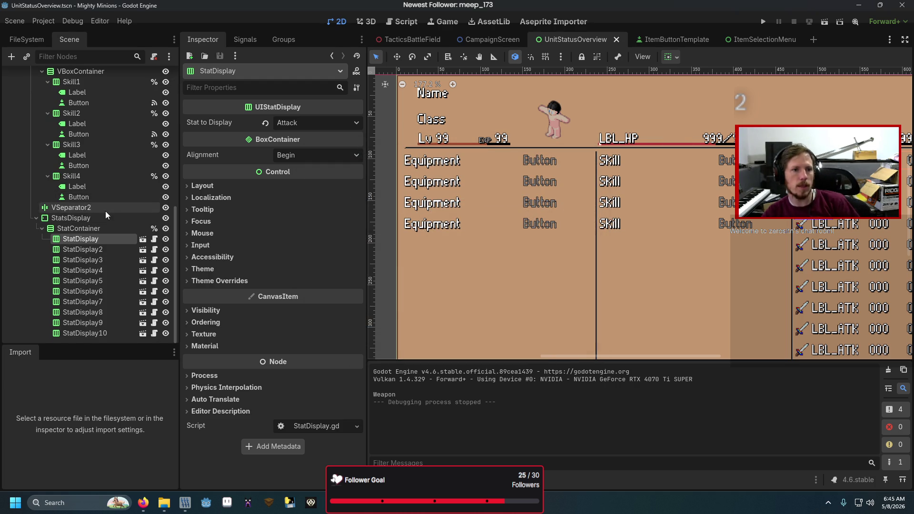
pyautogui.scroll(4, 106, 215)
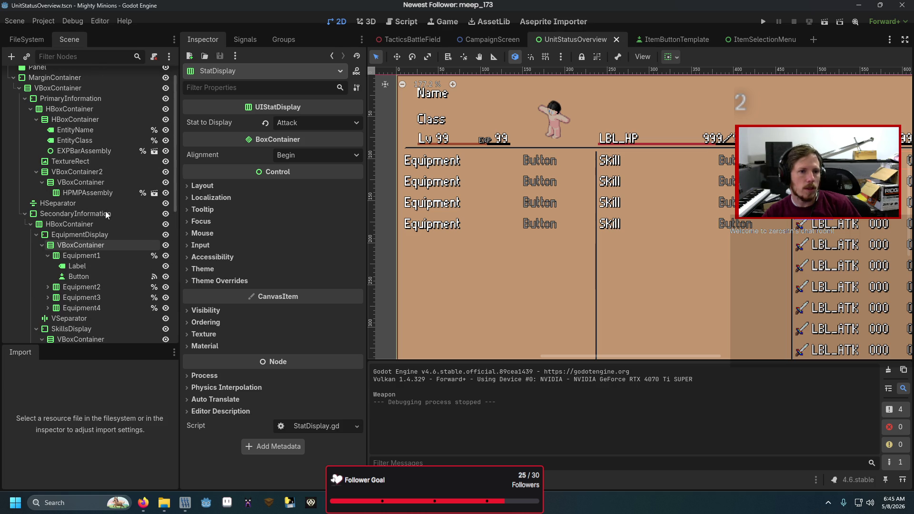
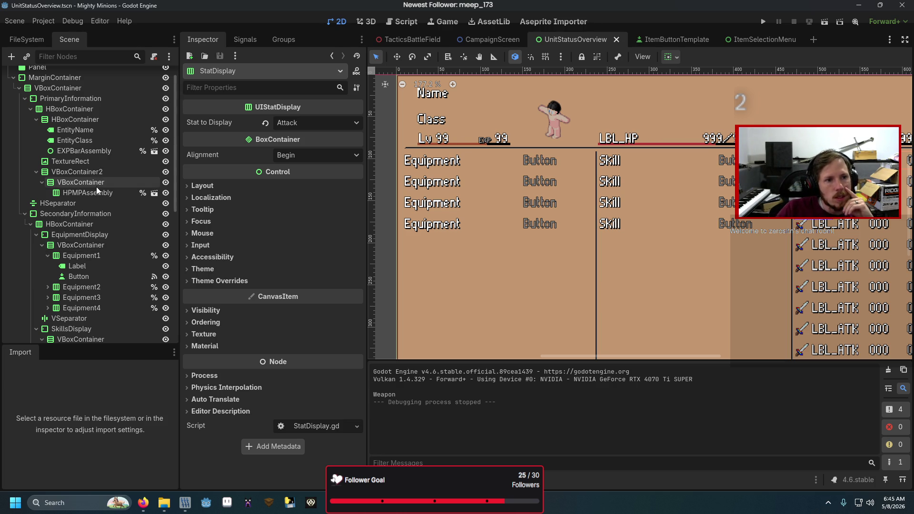
# Select the Equipment2 button and begin connecting its pressed() signal
pyautogui.click(522, 158)
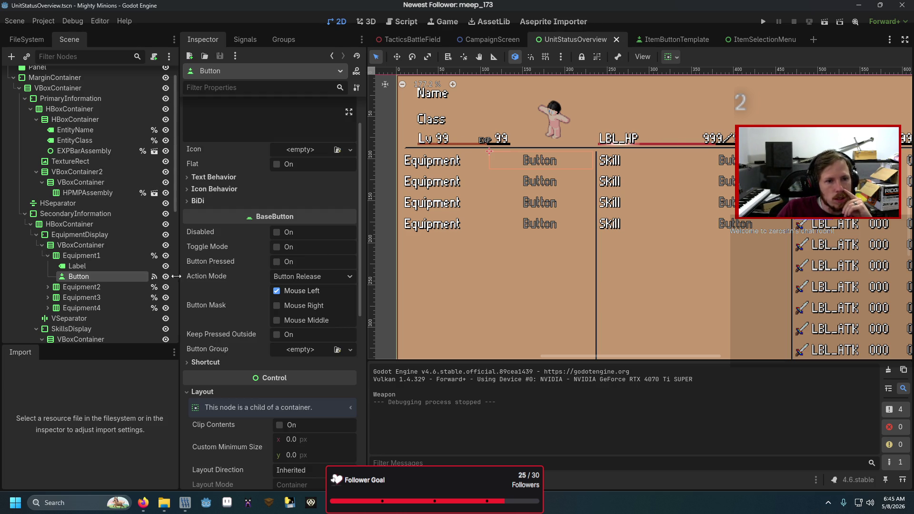
pyautogui.click(252, 38)
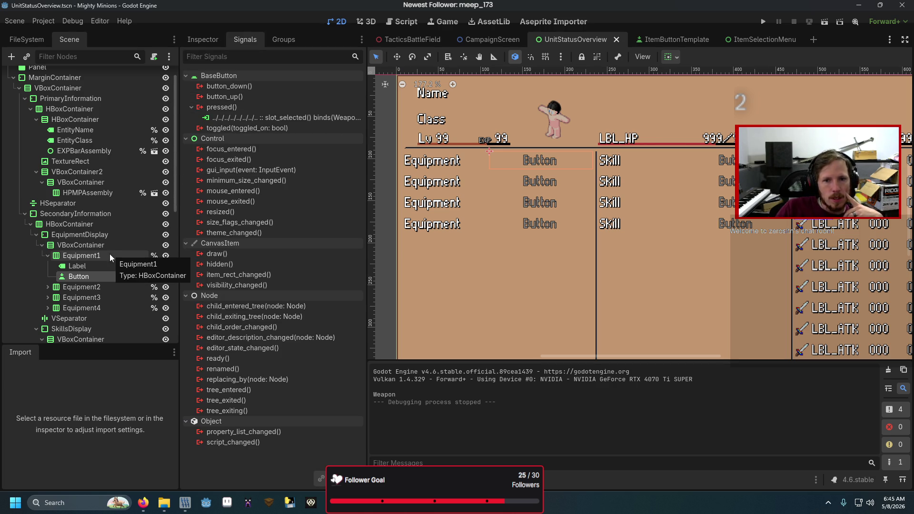
pyautogui.scroll(-3, 109, 254)
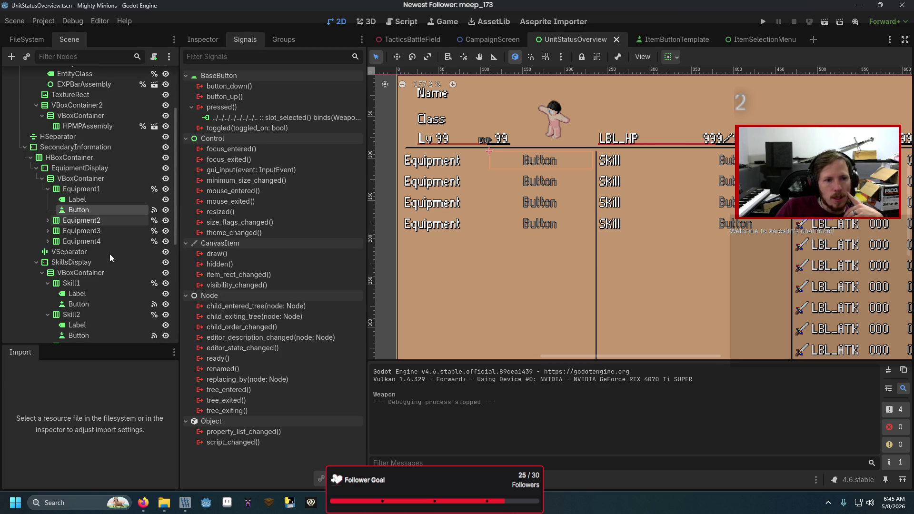
pyautogui.click(539, 179)
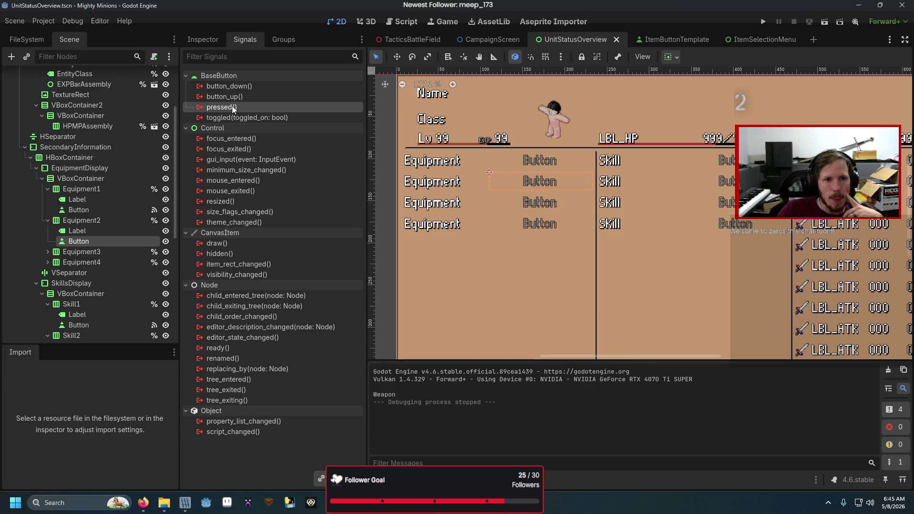
pyautogui.doubleClick(232, 107)
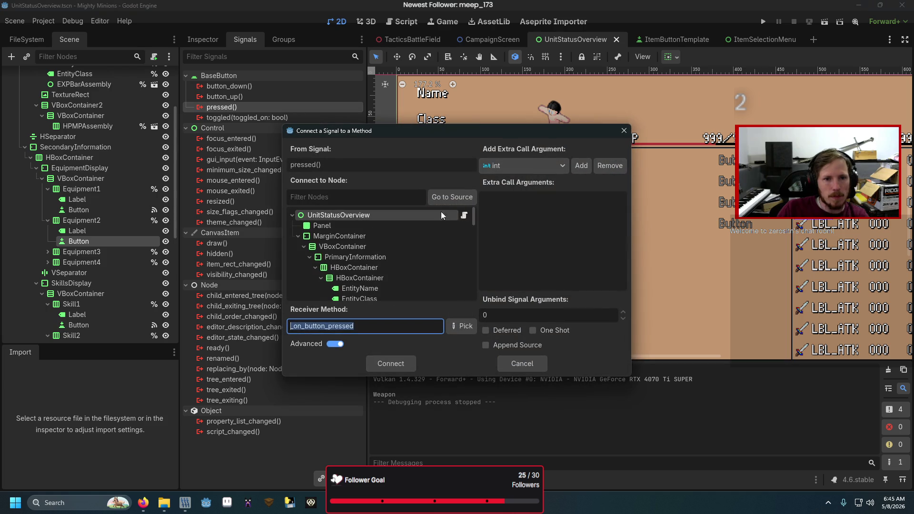
# Connect pressed() to slot_selected with an extra String argument 'Helmet'
pyautogui.click(561, 170)
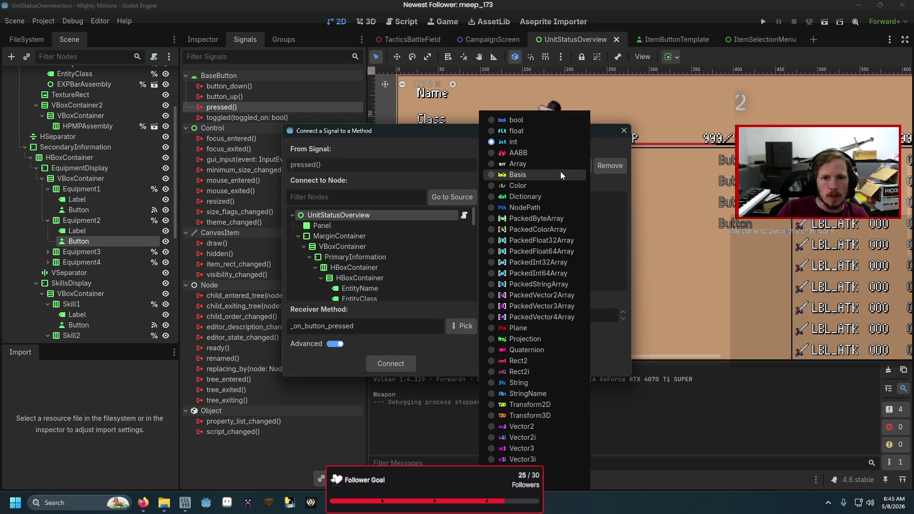
pyautogui.click(538, 382)
pyautogui.doubleClick(317, 326)
pyautogui.write('slot_selected')
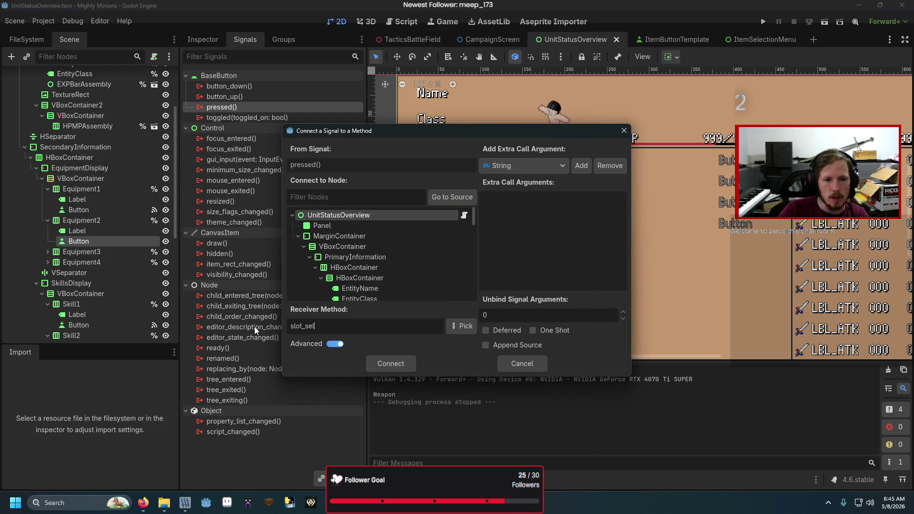
pyautogui.click(582, 165)
pyautogui.click(594, 209)
pyautogui.write('Helmet')
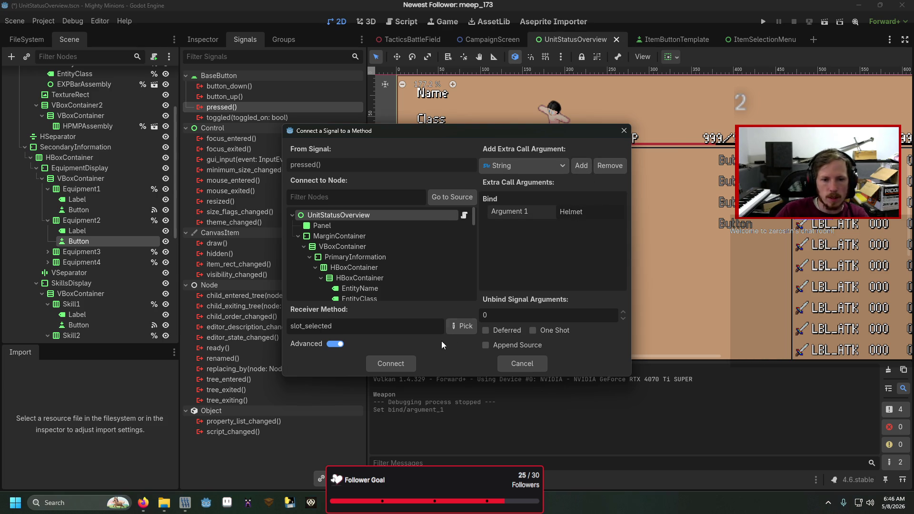
pyautogui.click(376, 369)
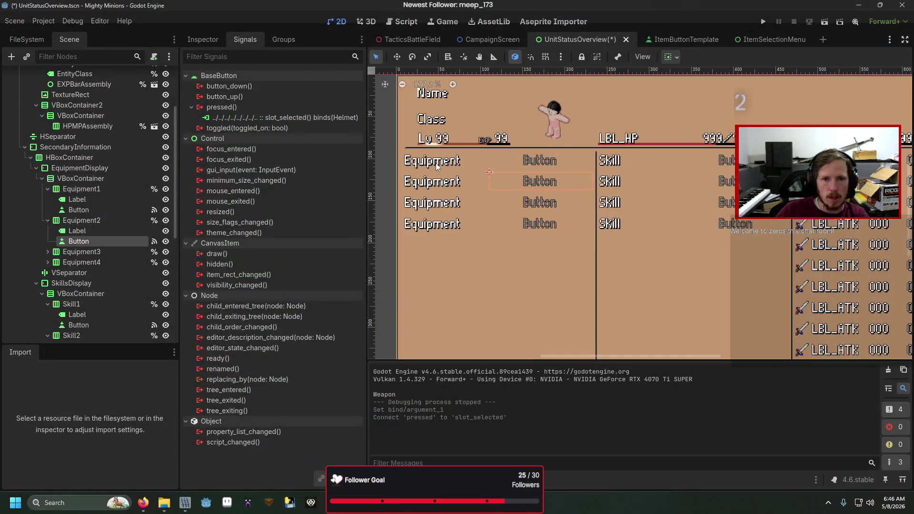
# Set the first two equipment labels' text to LBL_WEAP and LBL_HELM
pyautogui.click(435, 163)
pyautogui.click(208, 38)
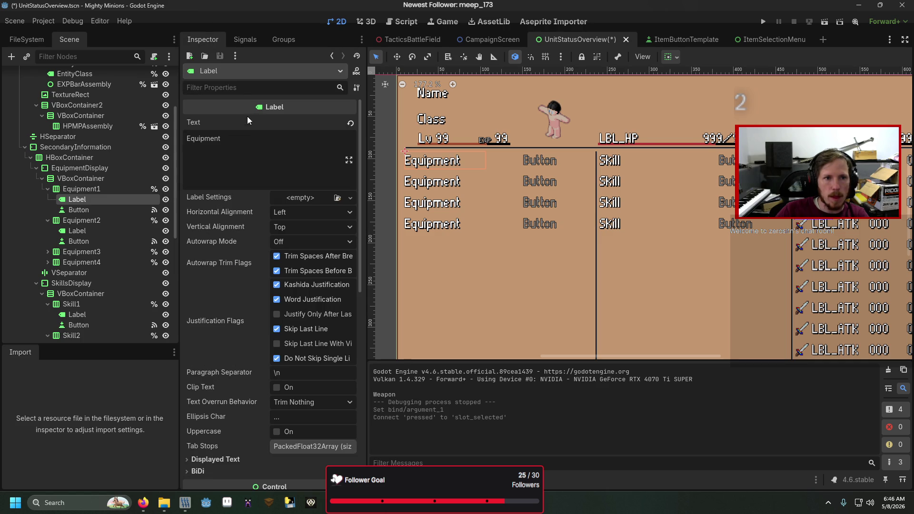
pyautogui.click(247, 120)
pyautogui.hotkey('ctrl', 'a')
pyautogui.write('LBL')
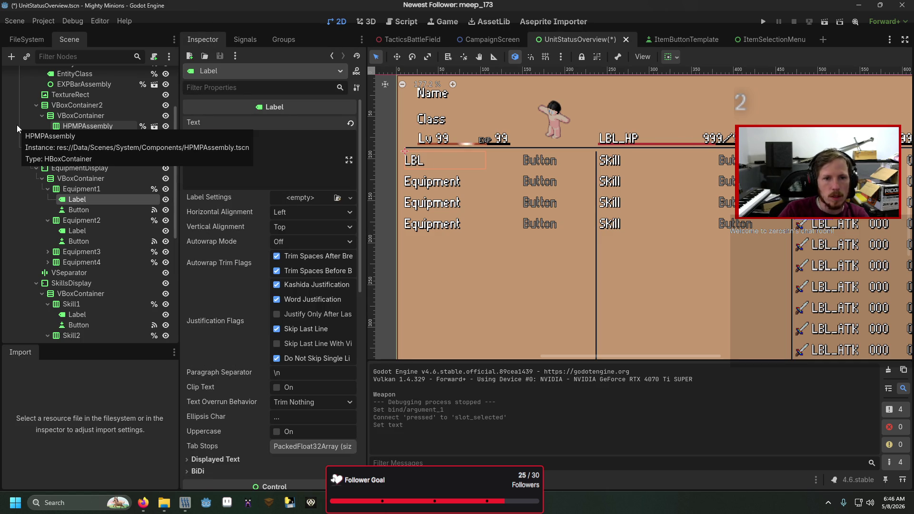
pyautogui.write('_Weap')
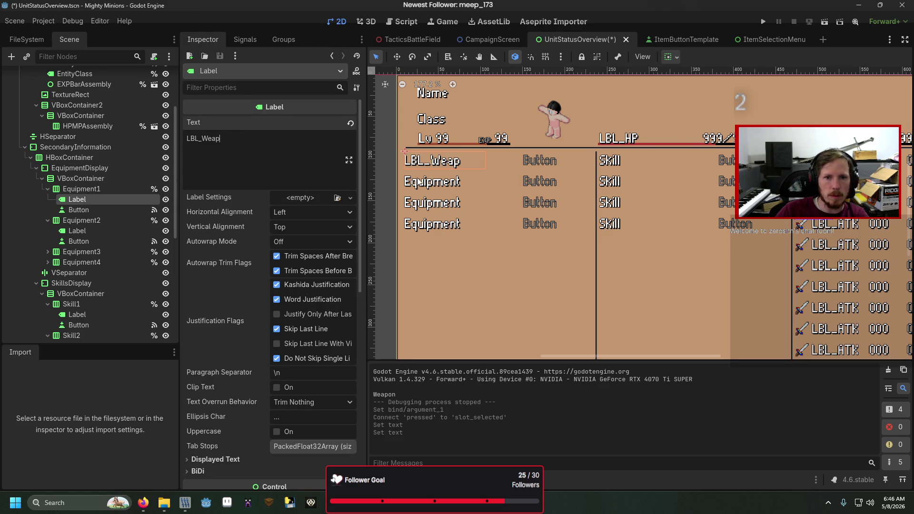
pyautogui.click(77, 231)
pyautogui.click(205, 138)
pyautogui.hotkey('ctrl', 'a')
pyautogui.write('LBL_HEM')
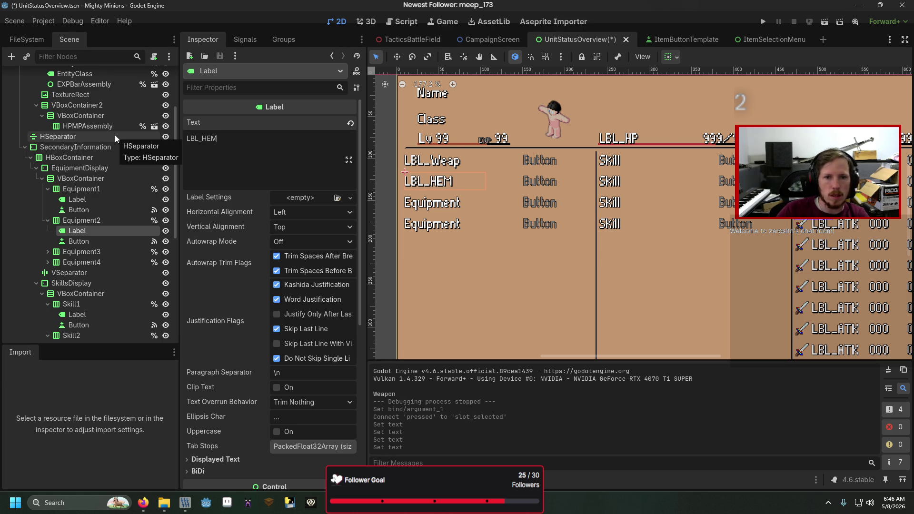
pyautogui.press('BackSpace')
pyautogui.write('LM')
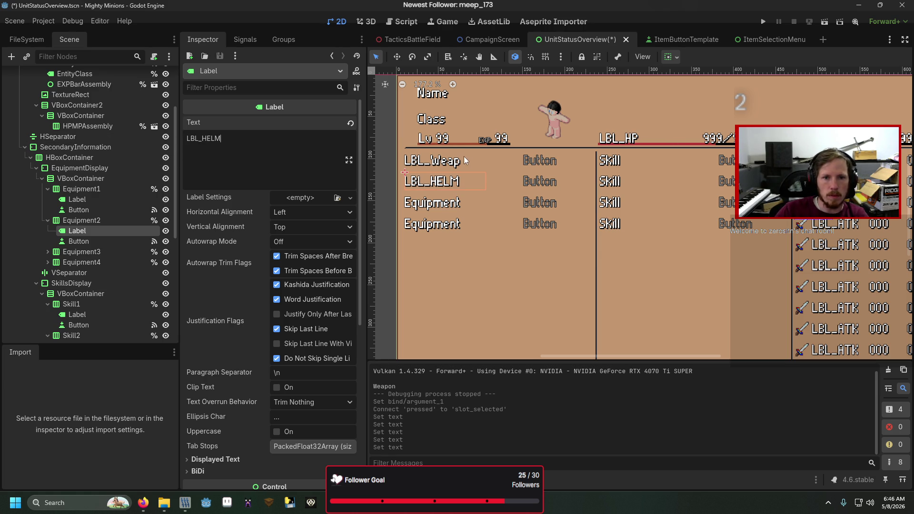
pyautogui.click(78, 199)
pyautogui.press('BackSpace')
pyautogui.press('BackSpace')
pyautogui.press('BackSpace')
pyautogui.write('EAP')
# Set the third and fourth labels to LBL_ARMR and LBL_ACCE, then save the scene
pyautogui.click(452, 202)
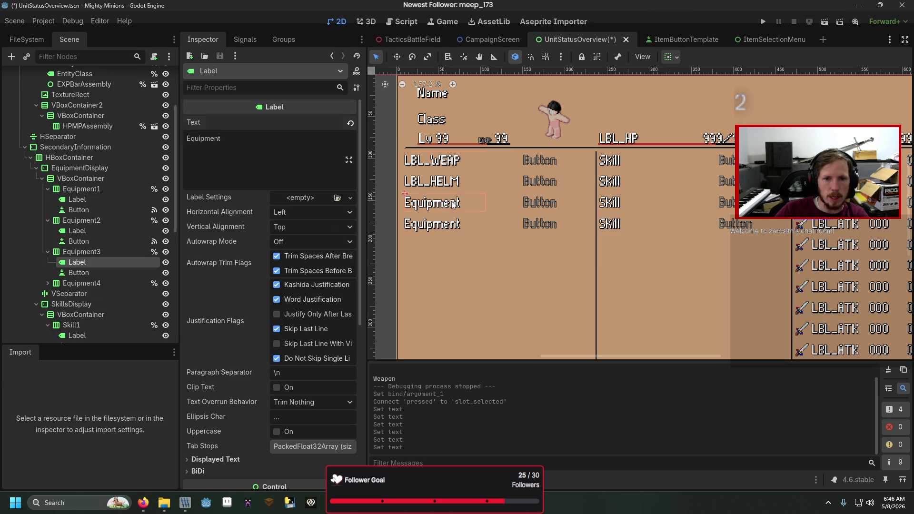
pyautogui.write('LBL_ARM')
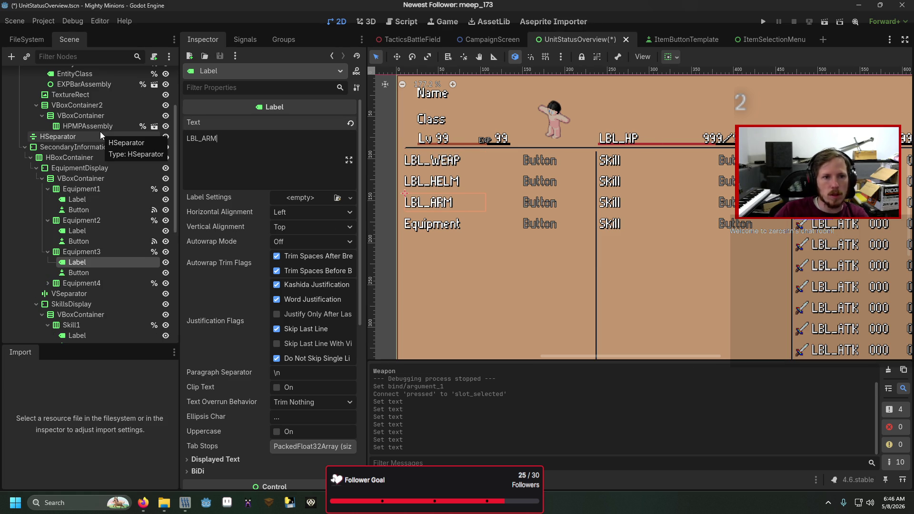
pyautogui.write('R')
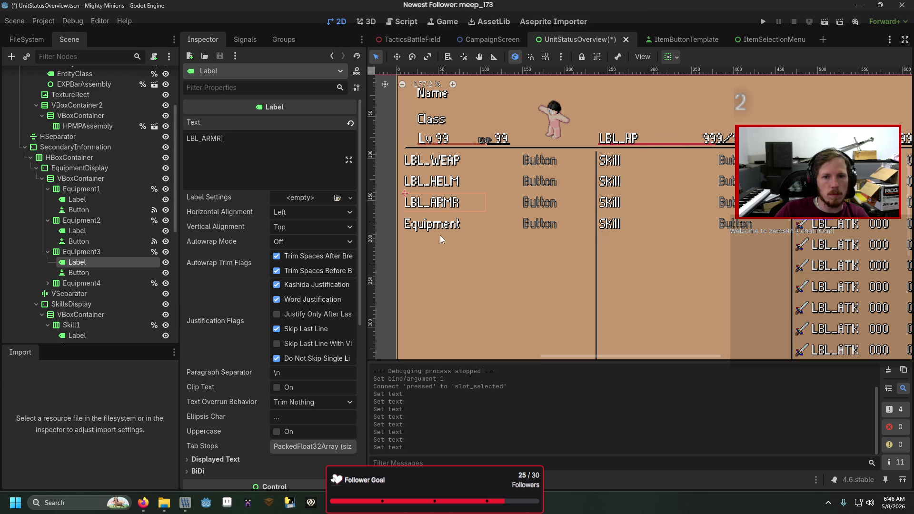
pyautogui.click(440, 230)
pyautogui.doubleClick(242, 151)
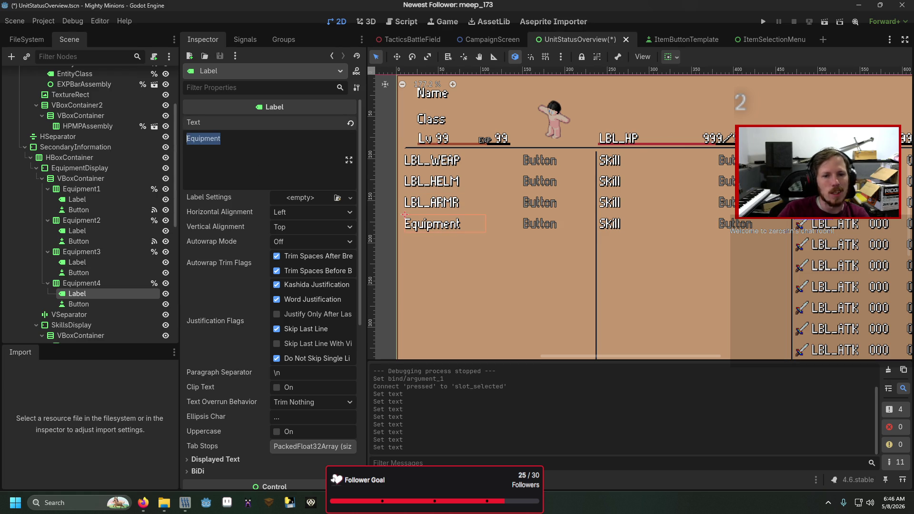
pyautogui.write('LBL_ACC')
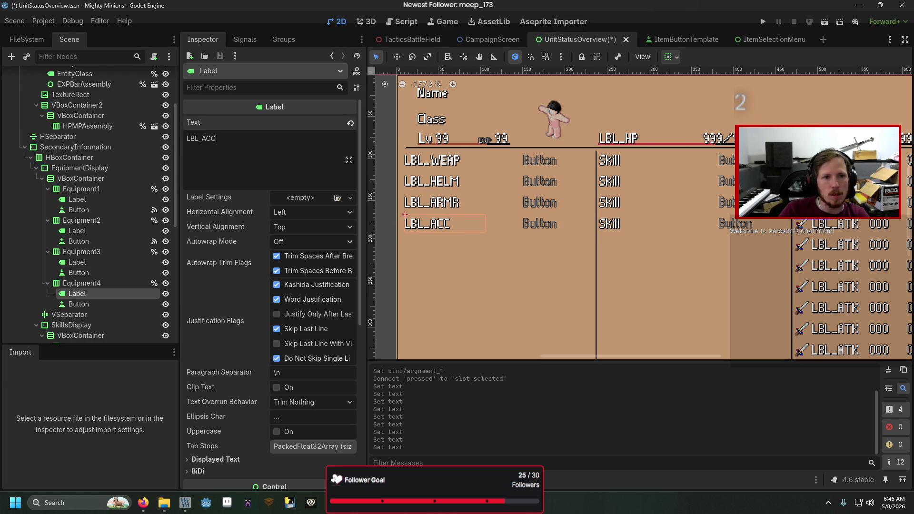
pyautogui.write('E')
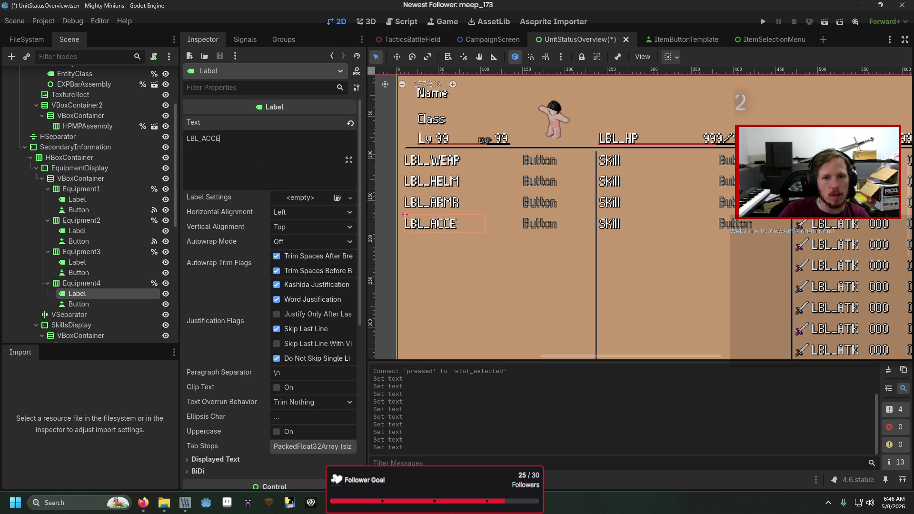
pyautogui.hotkey('ctrl', 's')
# Check the SystemLocalization sheet's label keys (LBL_HND1, LBL_ARMO, LBL_ACC1), then return to Godot
pyautogui.moveTo(142, 502)
pyautogui.click(199, 478)
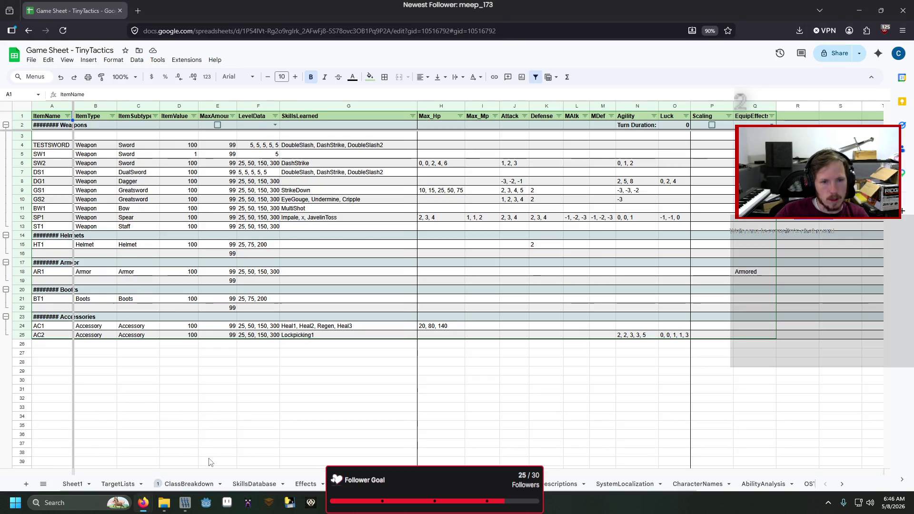
pyautogui.click(624, 483)
pyautogui.scroll(-6, 135, 263)
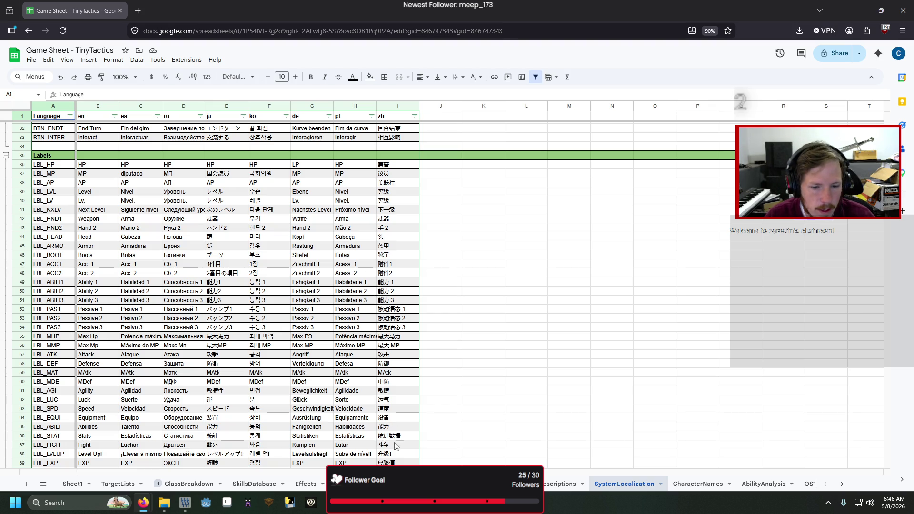
pyautogui.moveTo(437, 502)
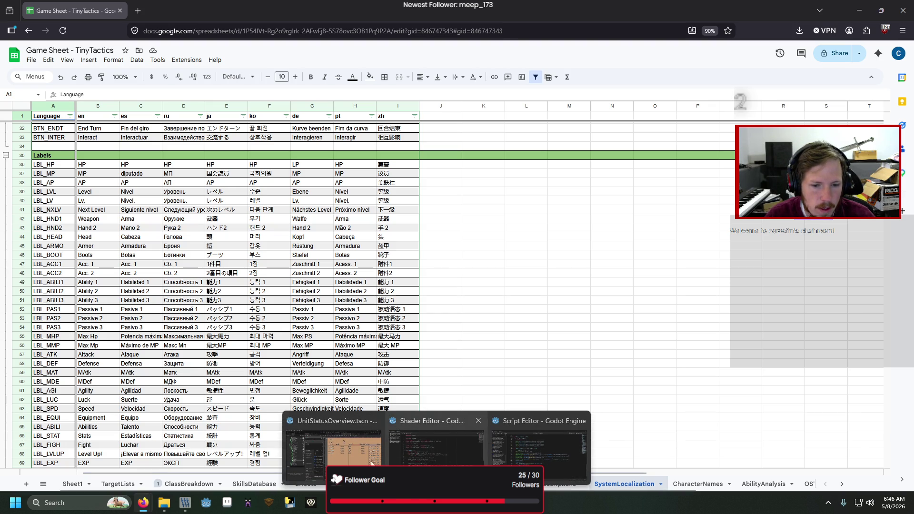
pyautogui.click(333, 443)
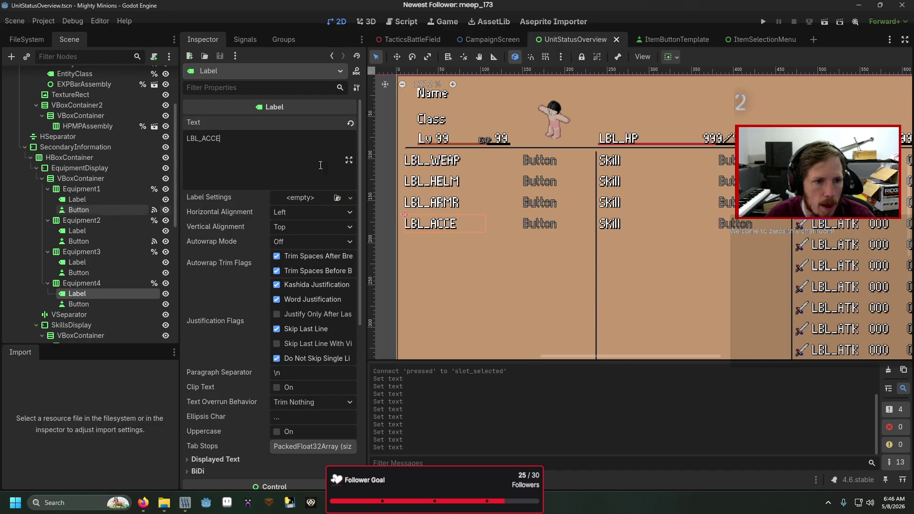
# Change the second and third equipment labels to LBL_HEAD and LBL_ARMO
pyautogui.click(419, 180)
pyautogui.click(210, 138)
pyautogui.press('Delete')
pyautogui.press('Delete')
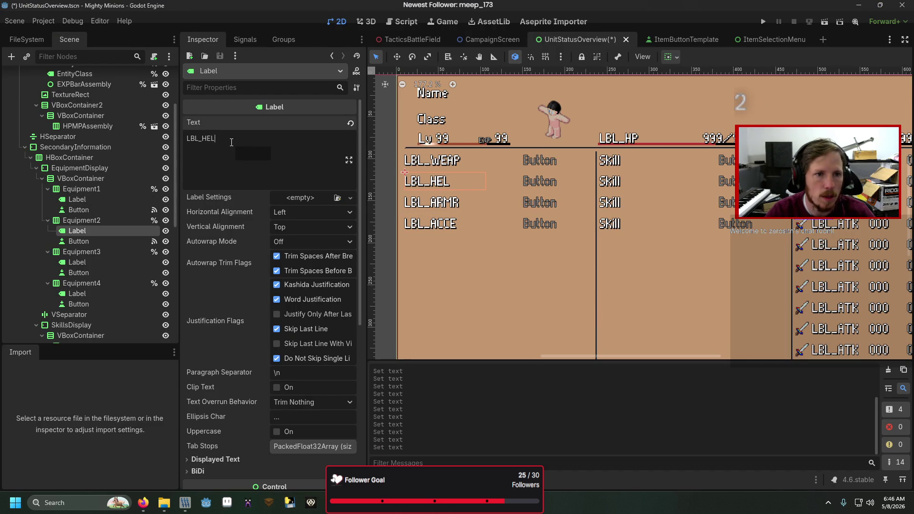
pyautogui.write('AD')
pyautogui.click(430, 205)
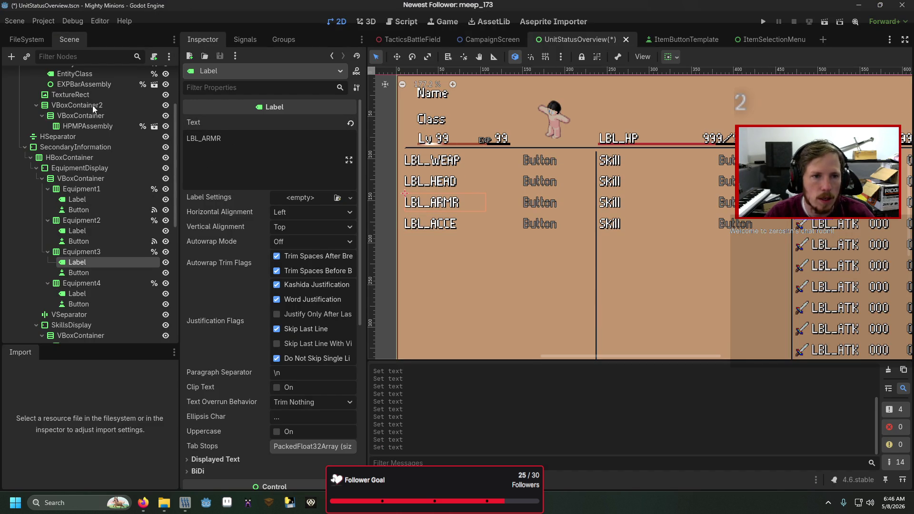
pyautogui.press('BackSpace')
pyautogui.write('O')
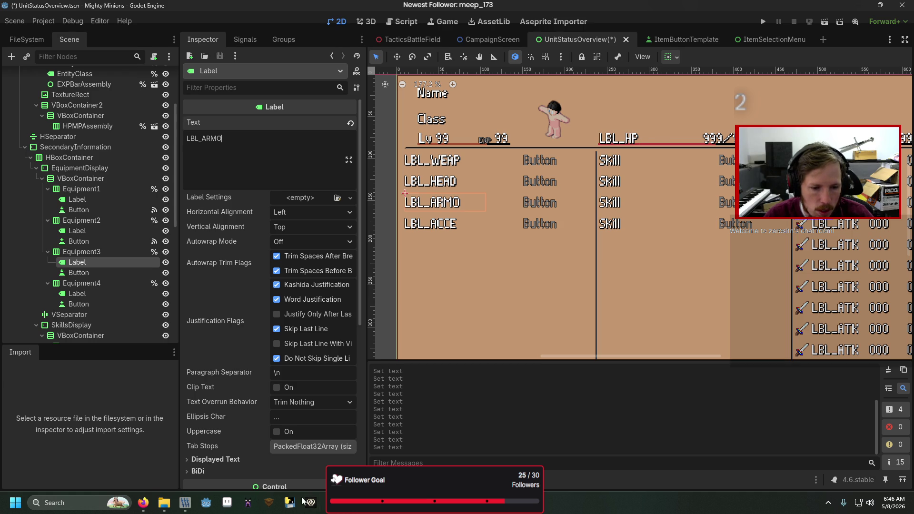
# Compare the keys against the Game Sheet spreadsheet, then return to Godot
pyautogui.click(142, 502)
pyautogui.click(165, 477)
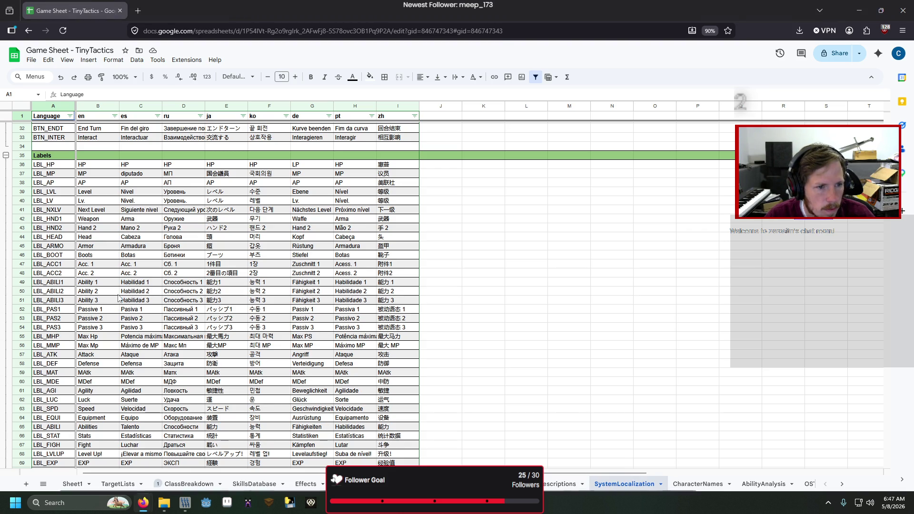
pyautogui.moveTo(206, 502)
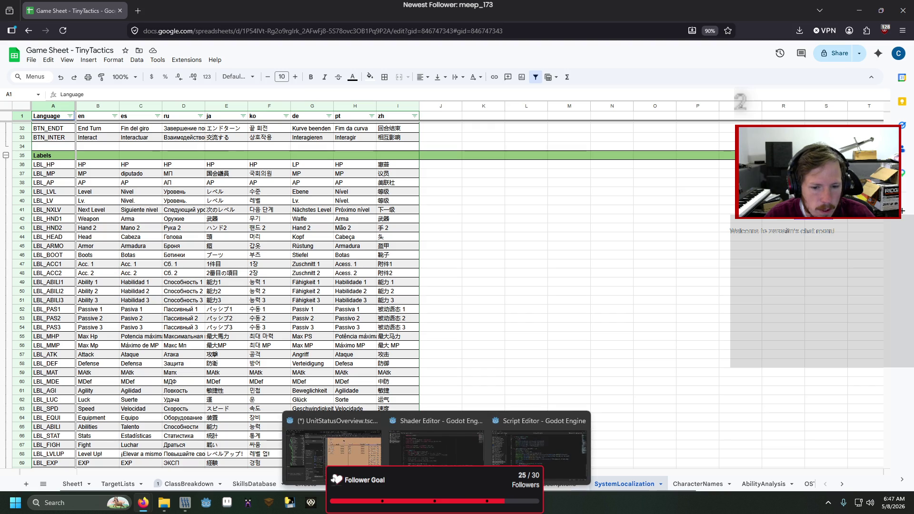
pyautogui.click(343, 443)
# Change the fourth equipment label to LBL_ACC1 and bring the Game Sheet back up
pyautogui.click(458, 225)
pyautogui.click(326, 151)
pyautogui.press('BackSpace')
pyautogui.write('1')
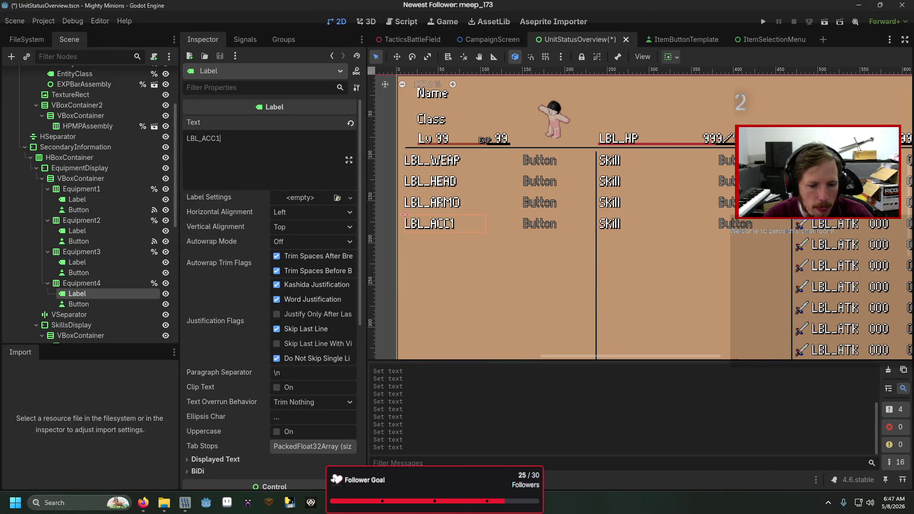
pyautogui.click(150, 504)
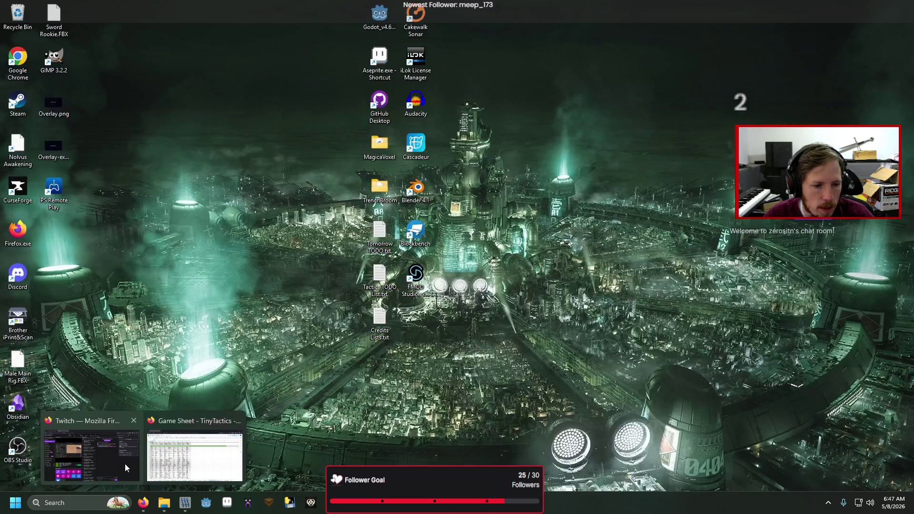
pyautogui.click(196, 452)
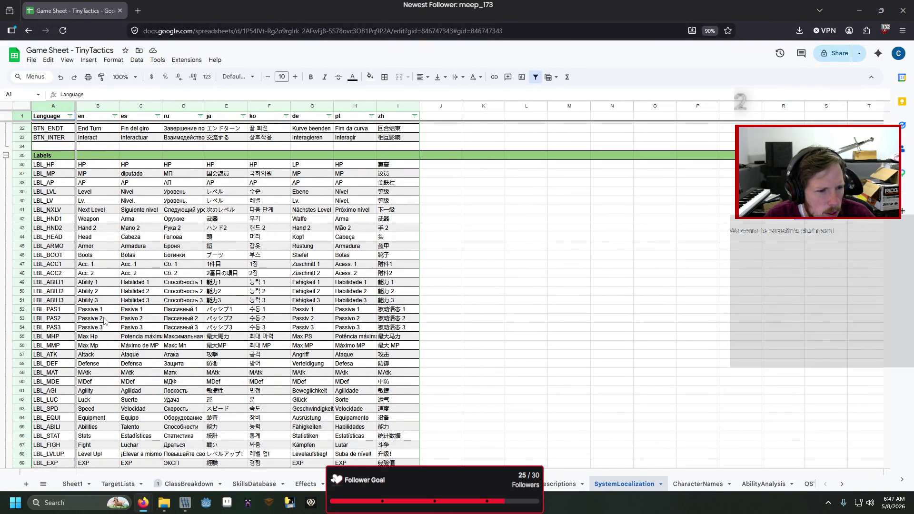
# Scroll through the SystemLocalization label keys down to LBL_HARD, then switch back to Godot
pyautogui.scroll(-1, 103, 320)
pyautogui.scroll(-1, 105, 321)
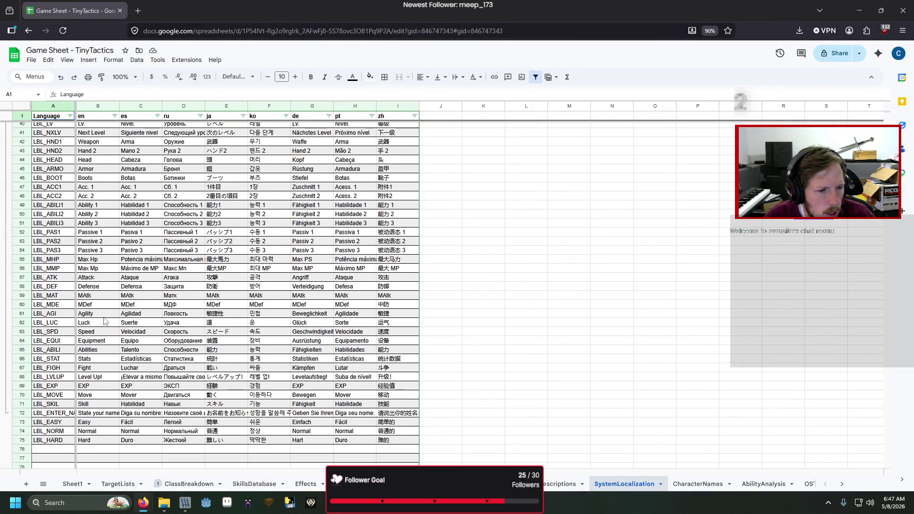
pyautogui.scroll(1, 105, 320)
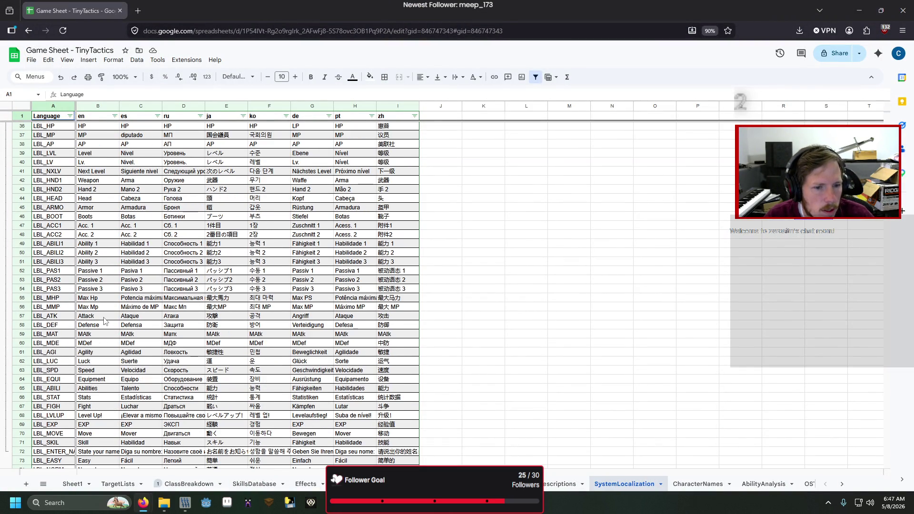
pyautogui.hotkey('alt', 'Tab')
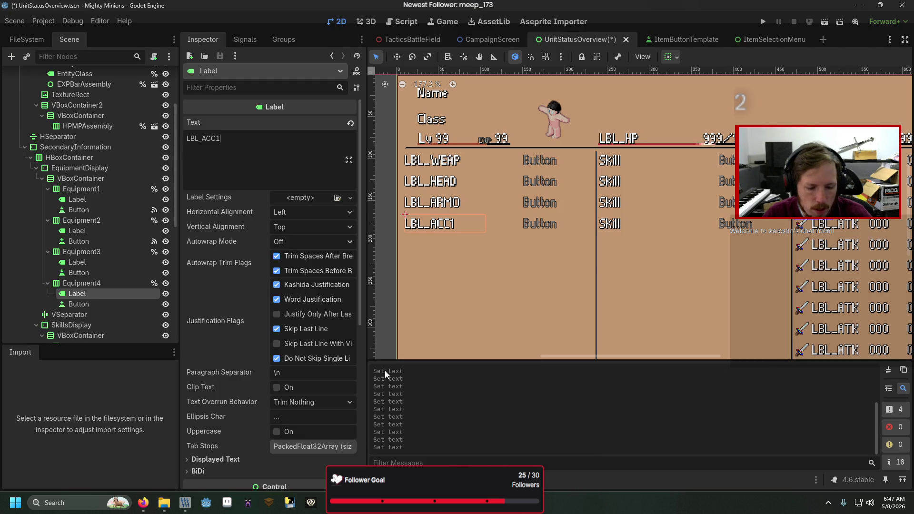
# Save and test-run the UnitStatusOverview scene with F6, then stop the game
pyautogui.press('F6')
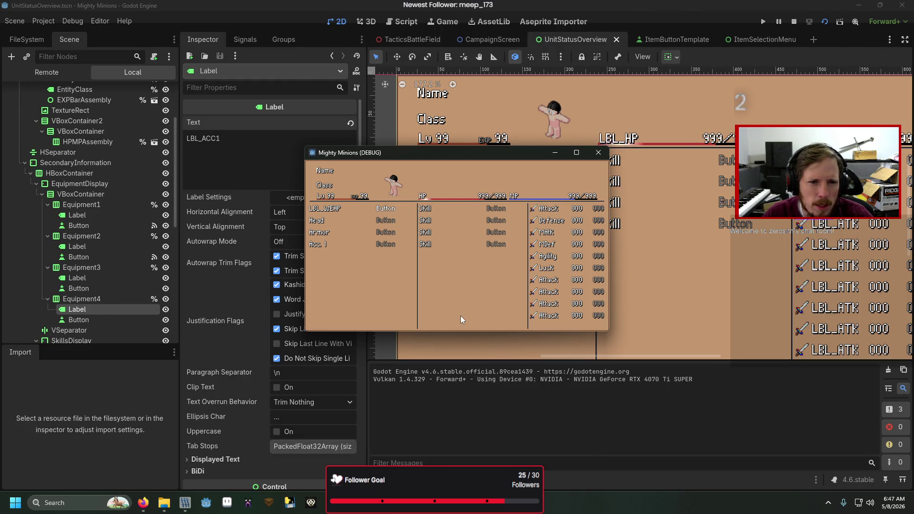
pyautogui.click(594, 152)
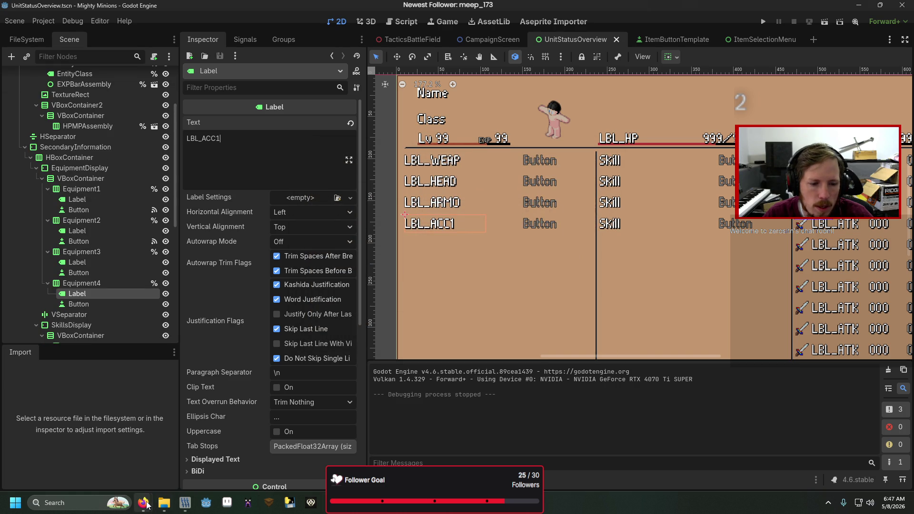
# Try inserting a LBL_WEAP row below row 41 in the sheet, then undo it
pyautogui.moveTo(143, 502)
pyautogui.click(195, 449)
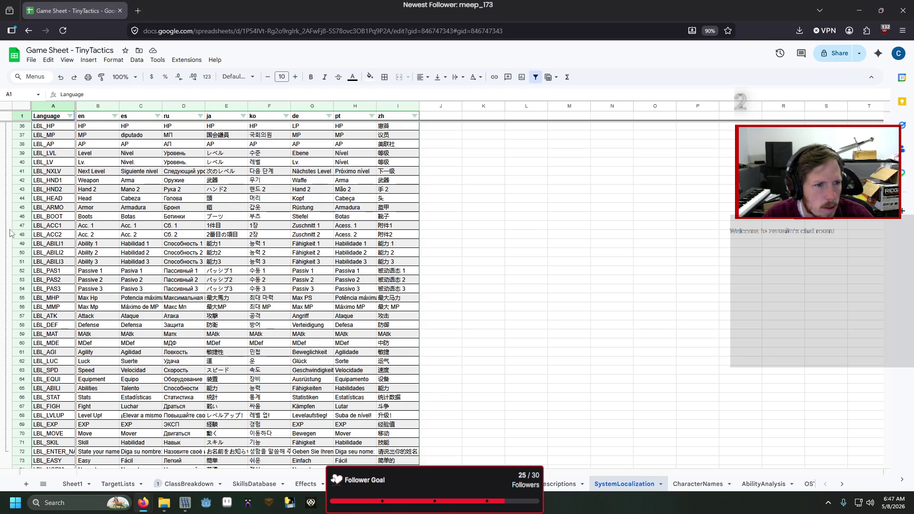
pyautogui.rightClick(21, 171)
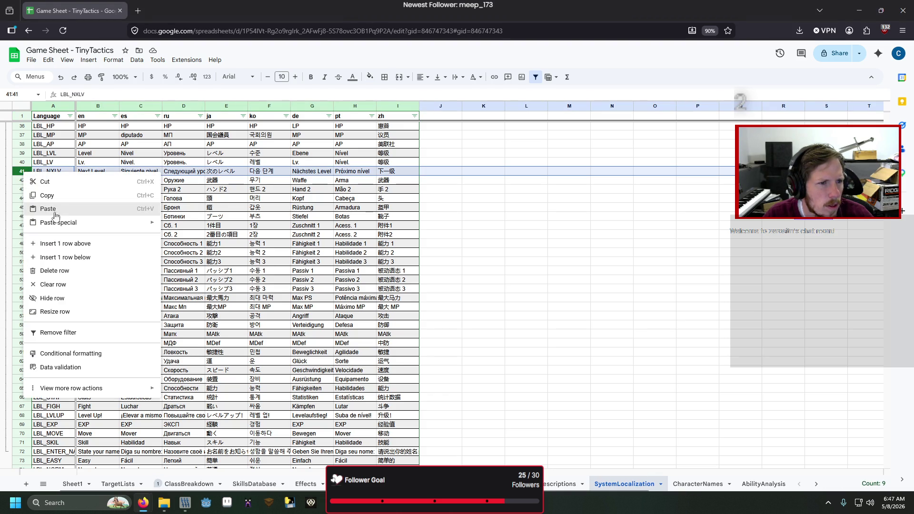
pyautogui.click(65, 257)
pyautogui.write('LBL_WEAP')
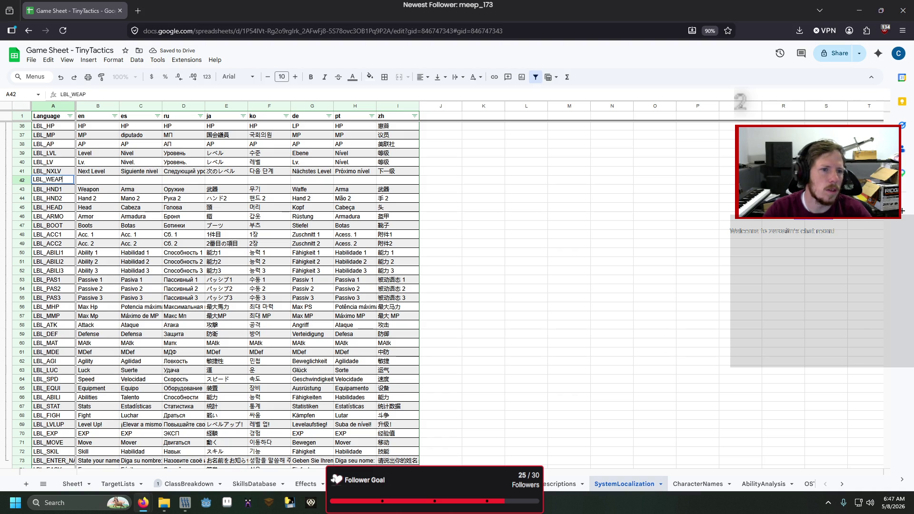
pyautogui.press('Tab')
pyautogui.write('Wea')
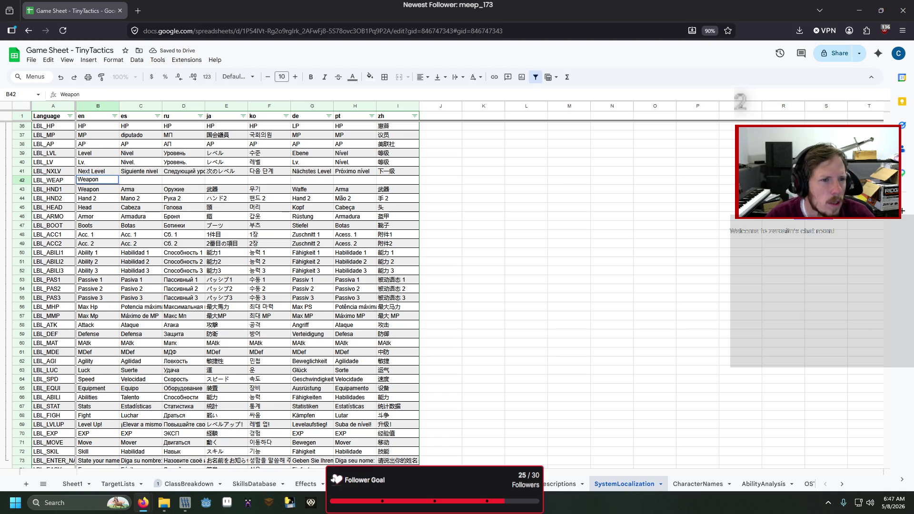
pyautogui.press('Escape')
pyautogui.hotkey('ctrl', 'z')
pyautogui.hotkey('ctrl', 'z')
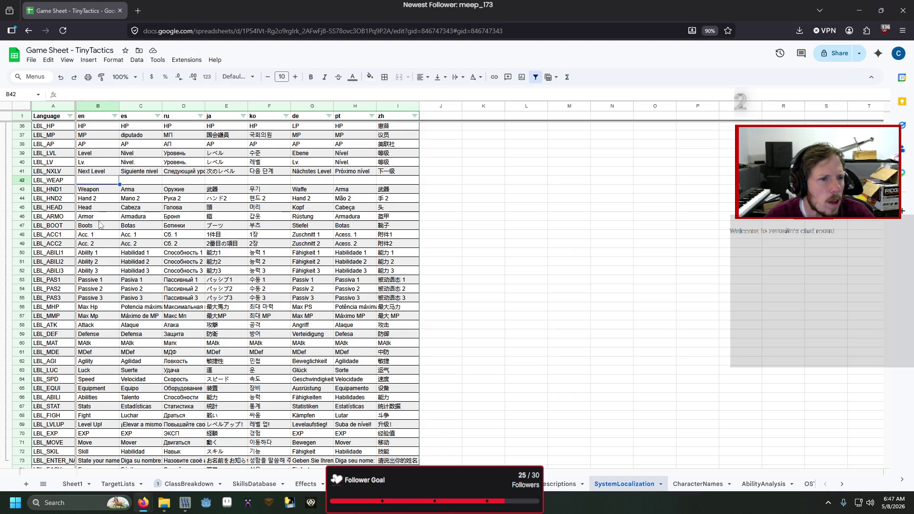
# Inspect the translation formula in cell C51, then switch back to Godot
pyautogui.click(140, 261)
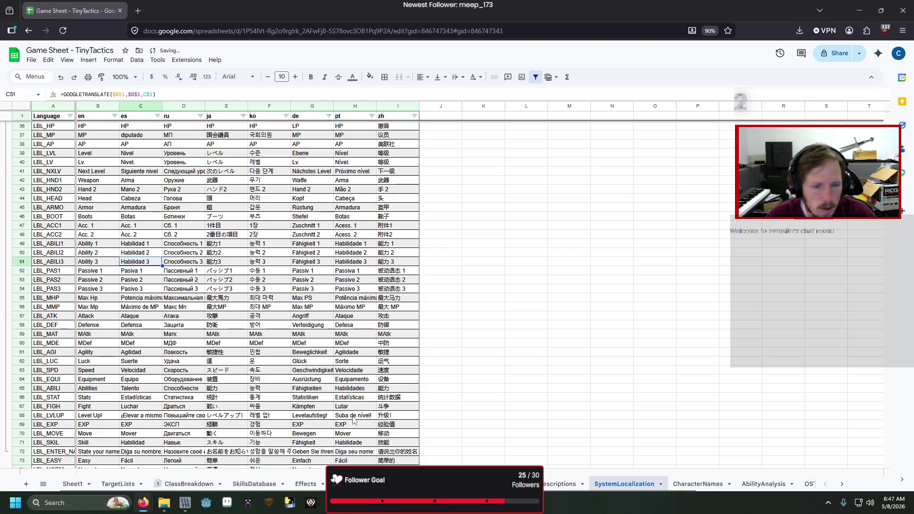
pyautogui.moveTo(333, 502)
pyautogui.click(362, 476)
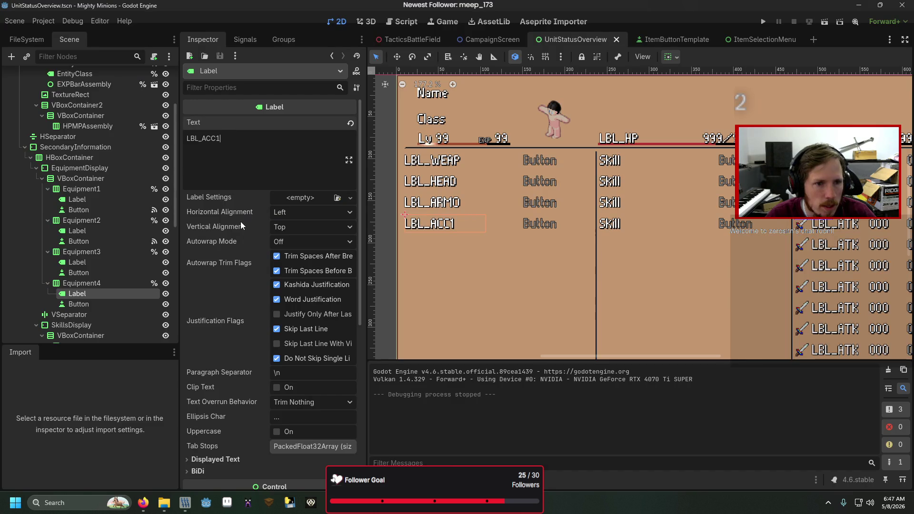
# Change the first equipment label to LBL_HND1 and the first skill label to LBL_SKIL
pyautogui.click(431, 160)
pyautogui.click(279, 142)
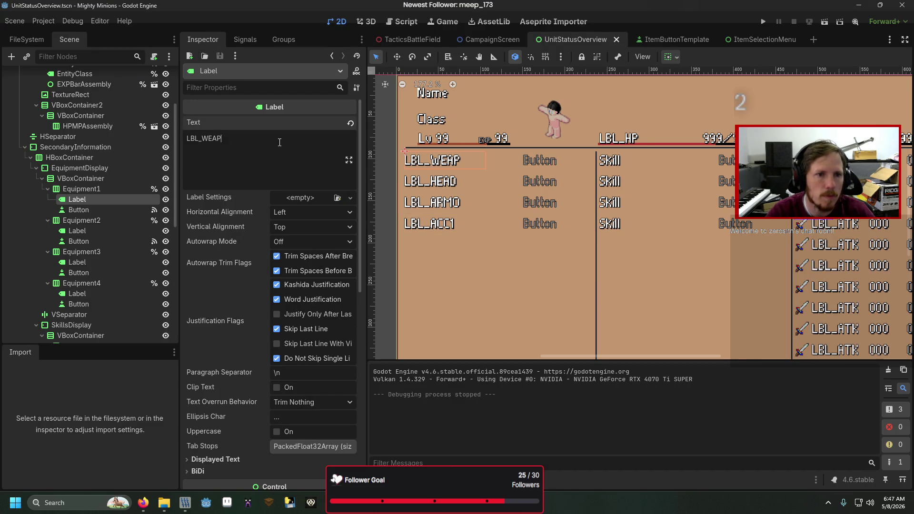
pyautogui.press('BackSpace')
pyautogui.press('BackSpace')
pyautogui.press('BackSpace')
pyautogui.write('HND1')
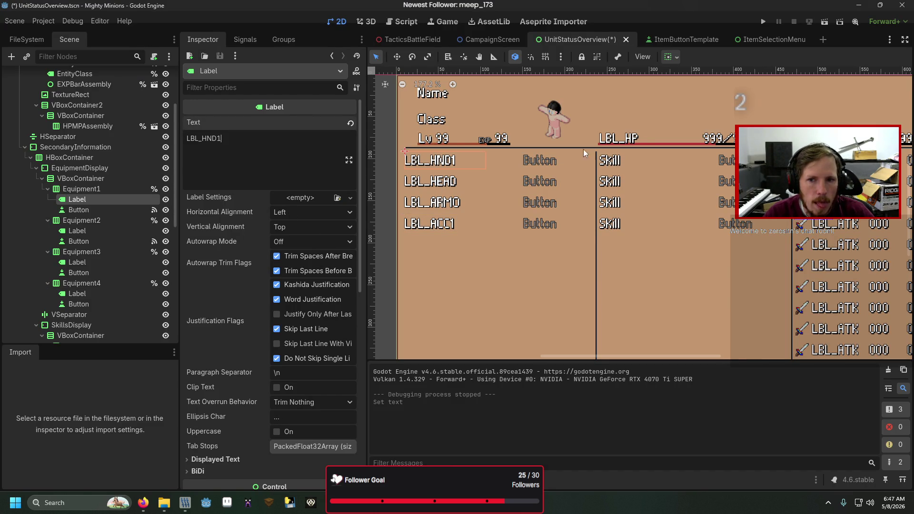
pyautogui.click(616, 162)
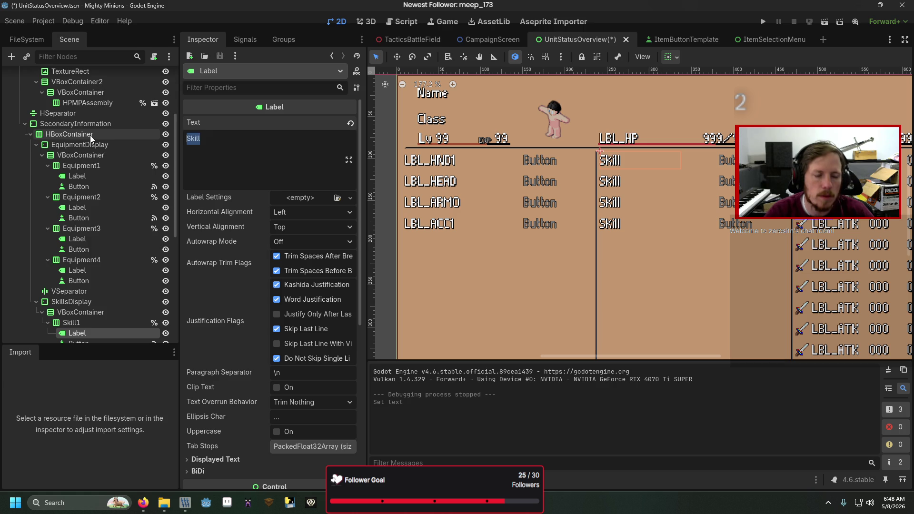
pyautogui.write('LBL_')
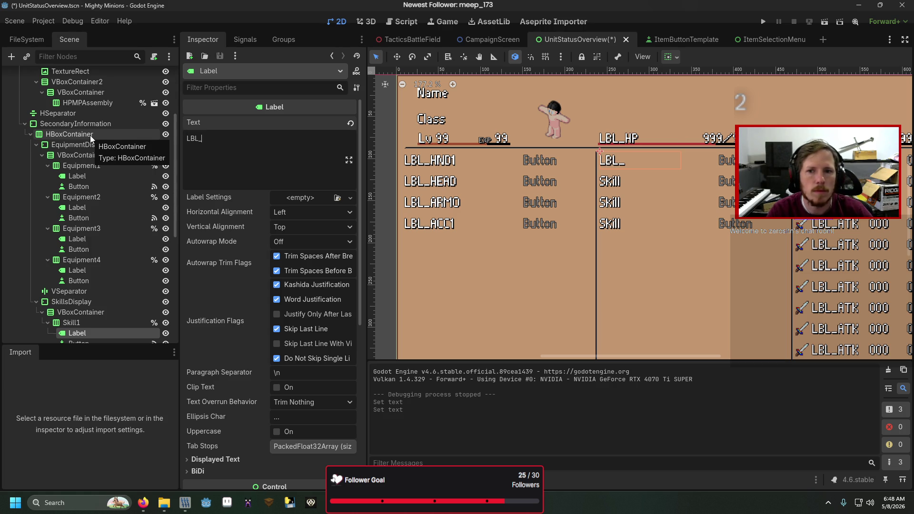
pyautogui.write('SKIL')
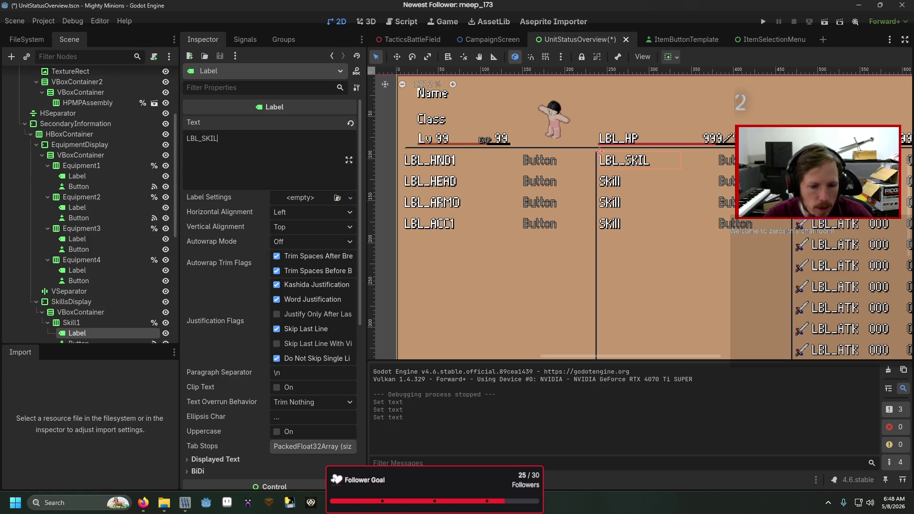
# Check the spreadsheet, then set the second skill label to LBL_SKIL
pyautogui.moveTo(144, 504)
pyautogui.click(152, 452)
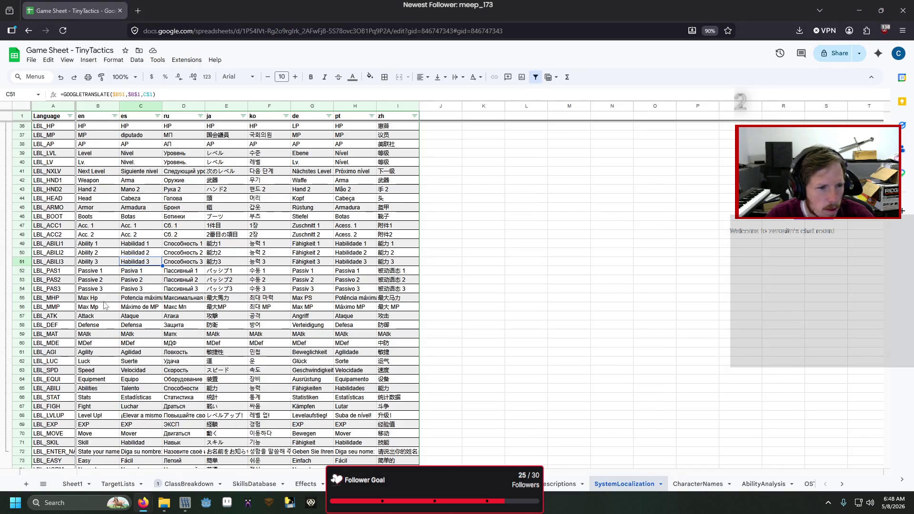
pyautogui.scroll(-2, 104, 320)
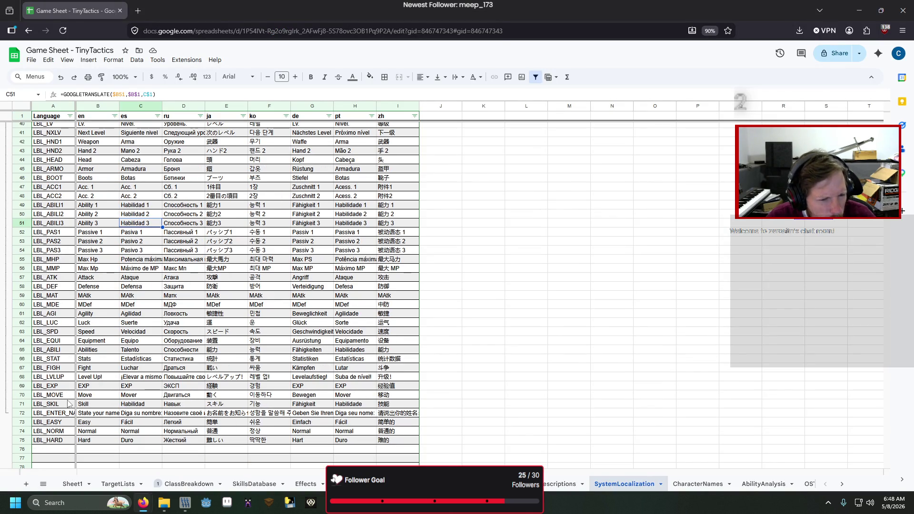
pyautogui.click(457, 502)
pyautogui.click(347, 452)
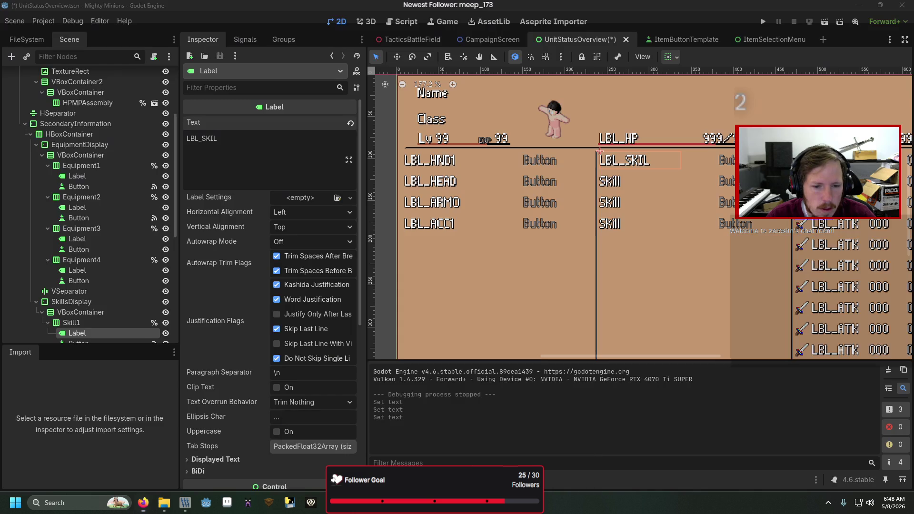
pyautogui.click(611, 181)
pyautogui.doubleClick(195, 138)
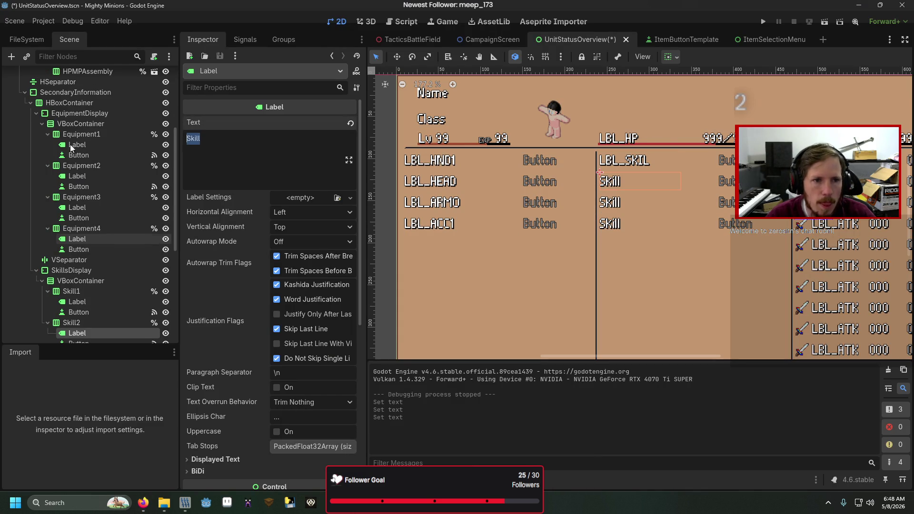
pyautogui.write('LBL_Sk')
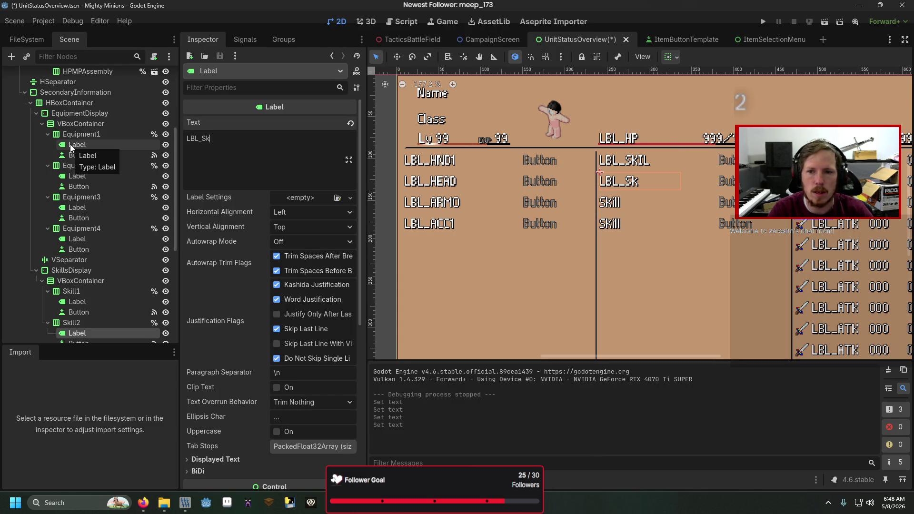
pyautogui.write('IL')
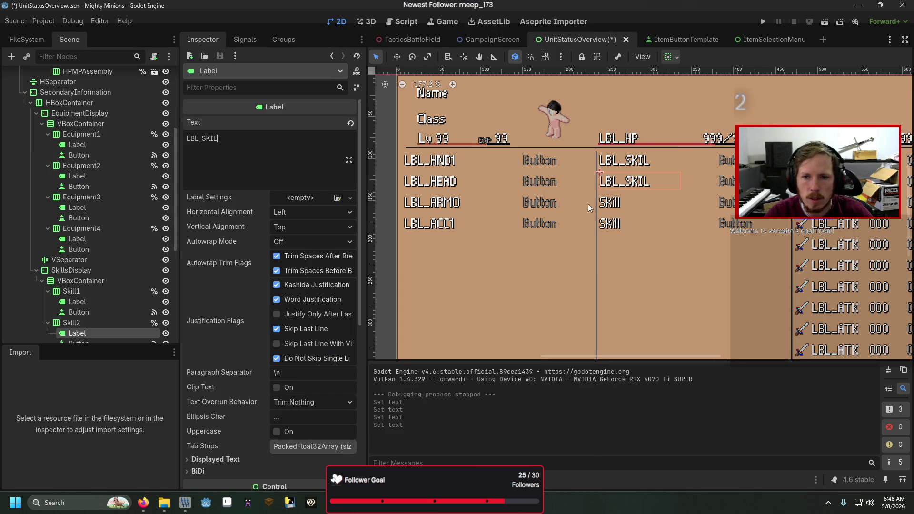
# Set the third and fourth skill labels to LBL_SKIL, then open StatDisplay.gd
pyautogui.click(618, 202)
pyautogui.doubleClick(282, 141)
pyautogui.write('LBL_SKI')
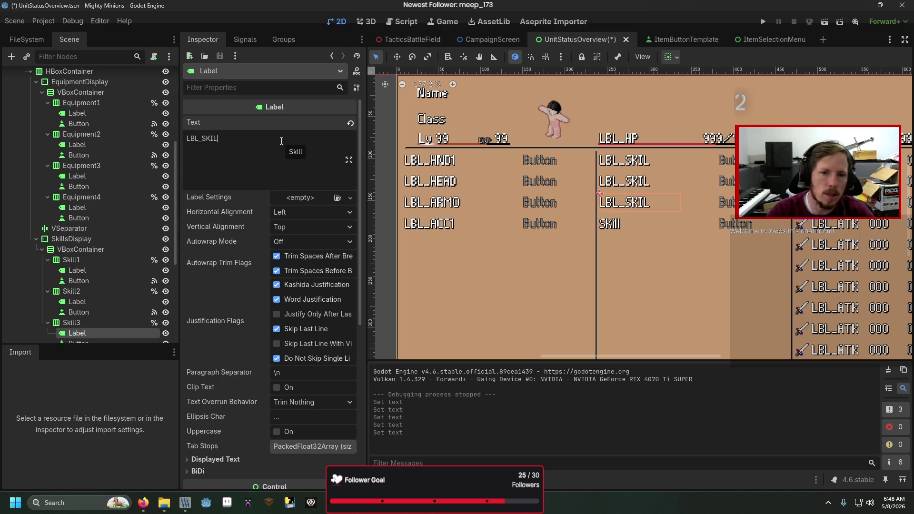
pyautogui.click(609, 224)
pyautogui.doubleClick(262, 138)
pyautogui.write('LBL_SKIL')
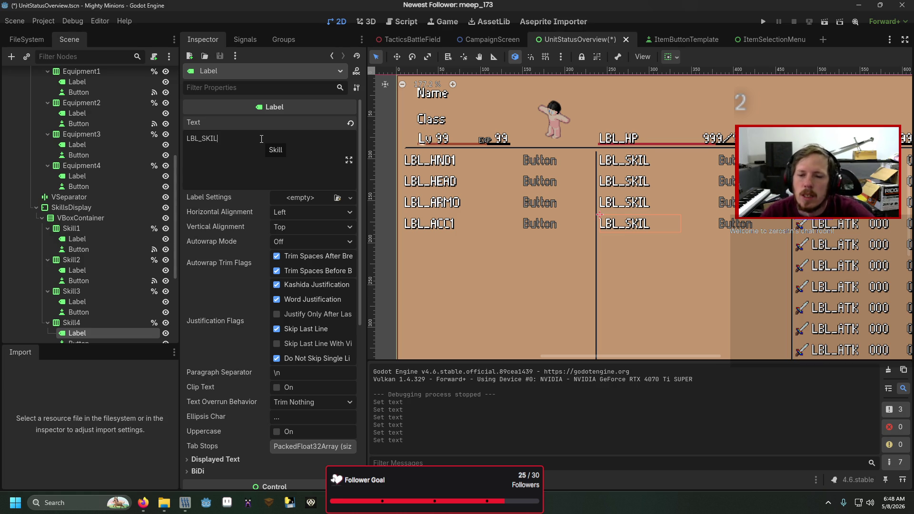
pyautogui.hscroll(2, 661, 288)
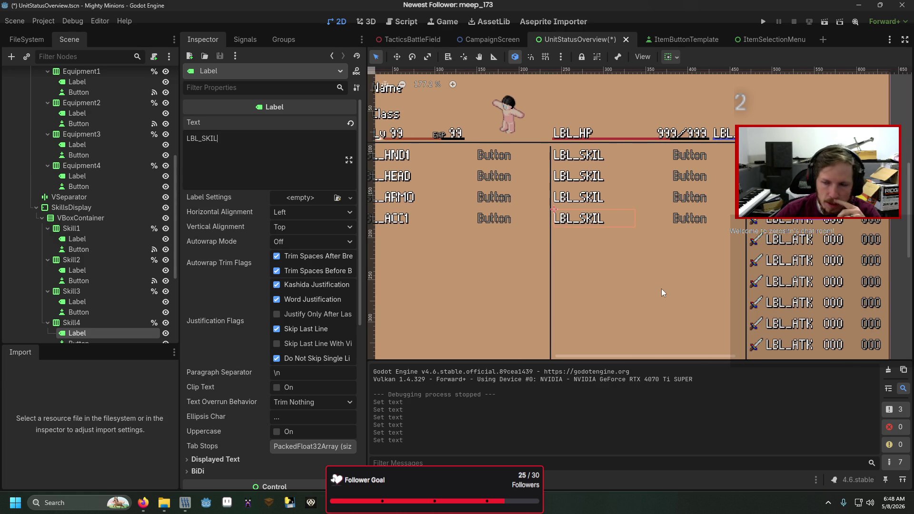
pyautogui.hscroll(1, 666, 291)
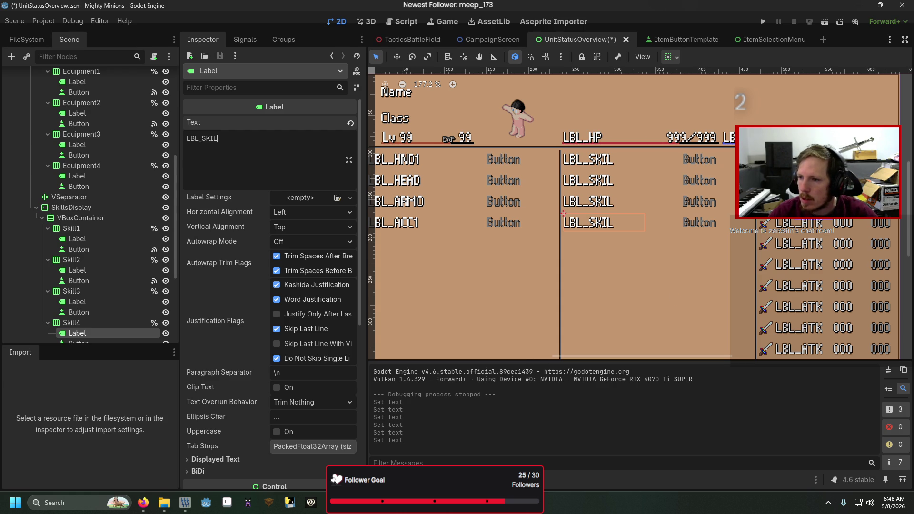
pyautogui.hotkey('alt', 'Tab')
pyautogui.keyDown('ctrl'); pyautogui.click(351, 433); pyautogui.keyUp('ctrl')
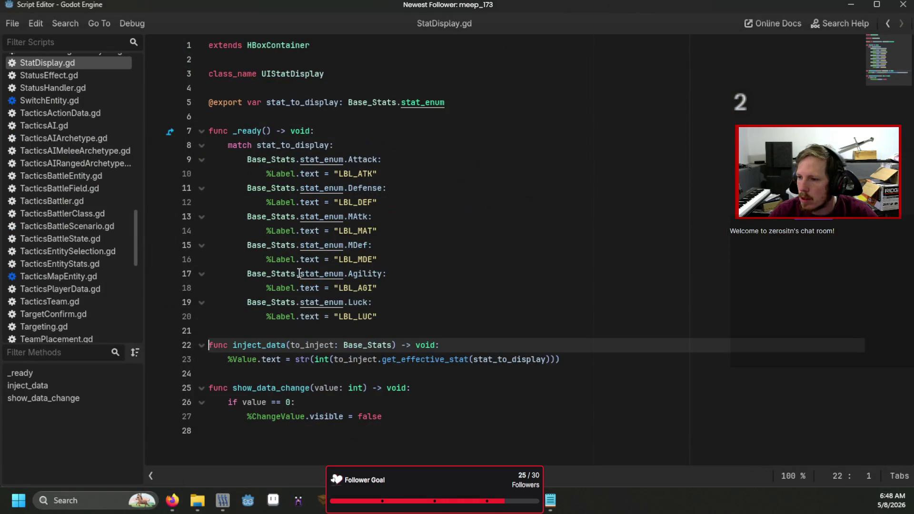
# Call show_data_change in inject_data and add an else branch setting %ChangeValue.visible = true
pyautogui.click(574, 359)
pyautogui.press('Return')
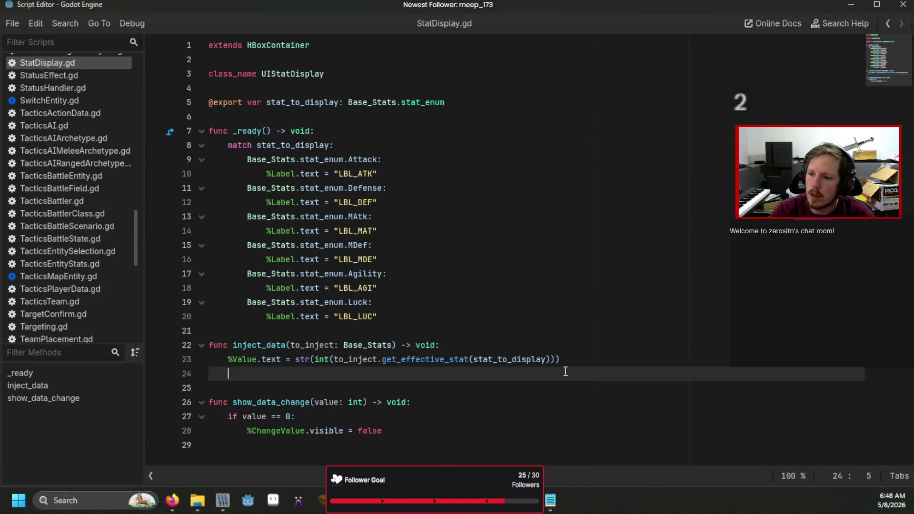
pyautogui.write('sh')
pyautogui.press('Return')
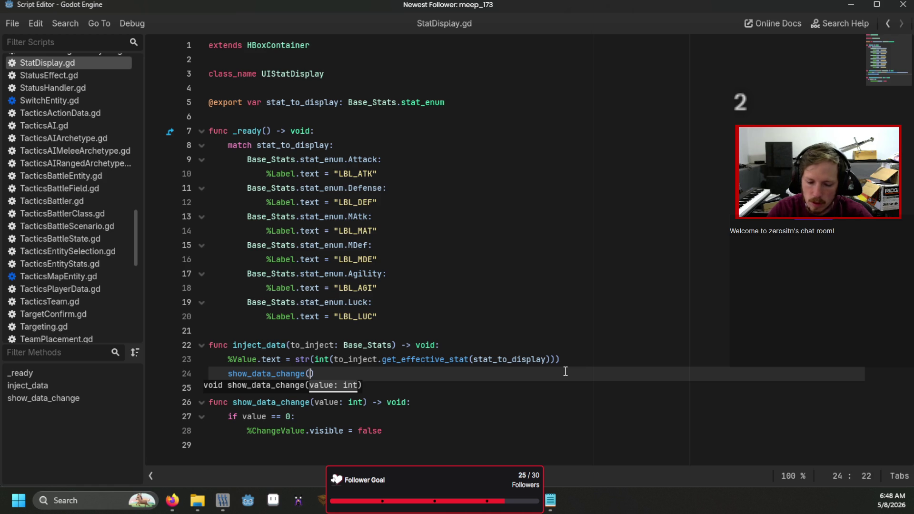
pyautogui.click(407, 429)
pyautogui.press('Return')
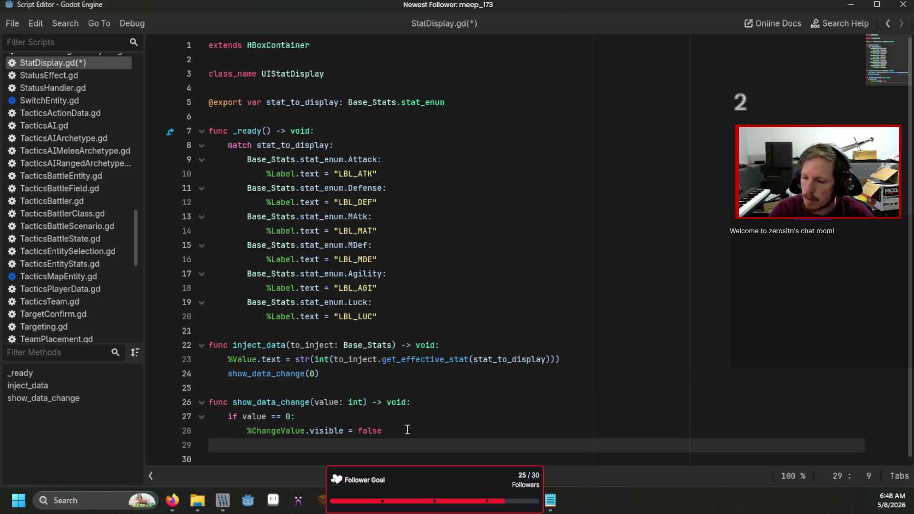
pyautogui.write('slse:')
pyautogui.press('Return')
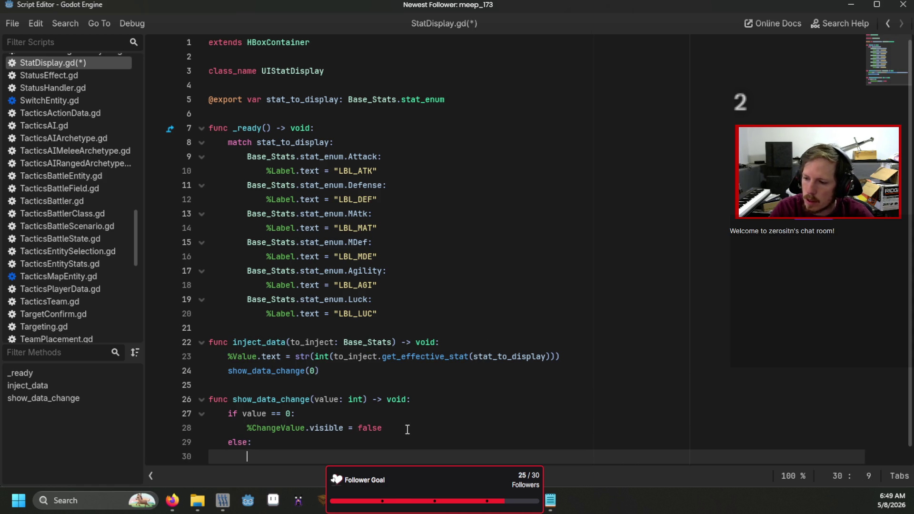
pyautogui.write('%CH')
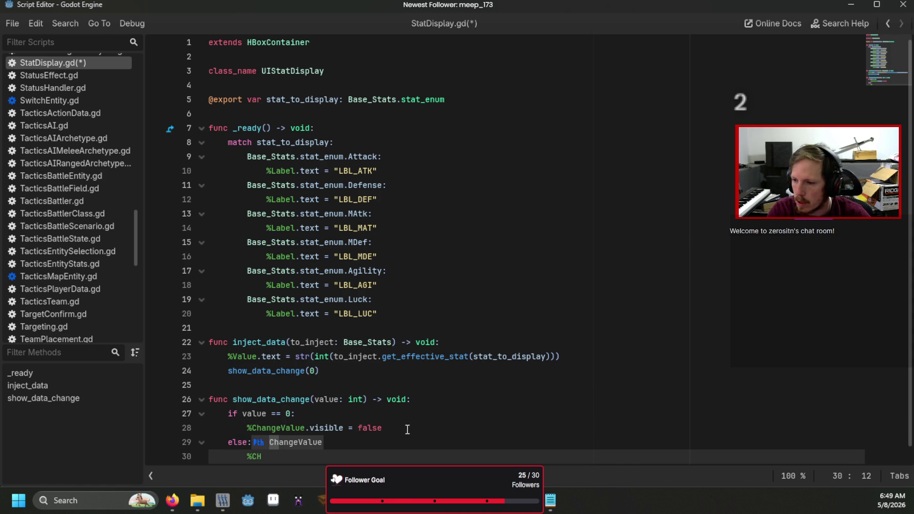
pyautogui.press('Return')
pyautogui.write('.visibl')
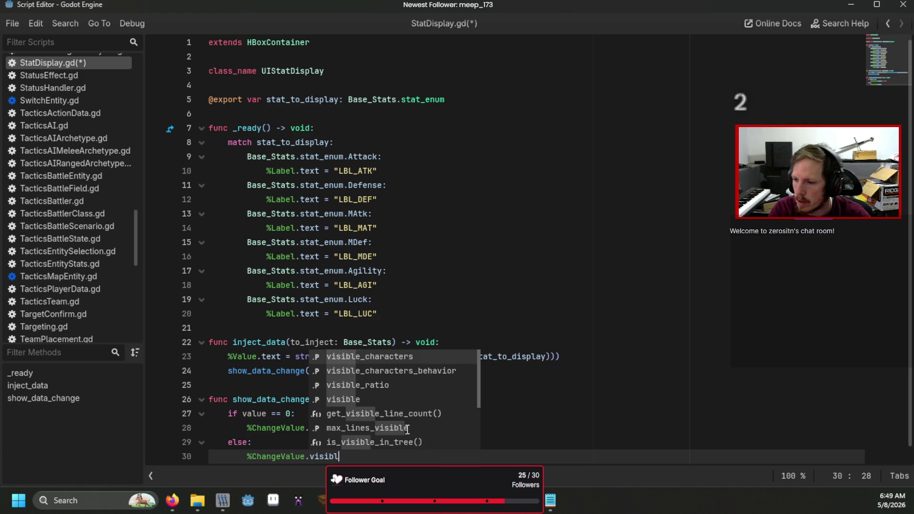
pyautogui.write('e = true')
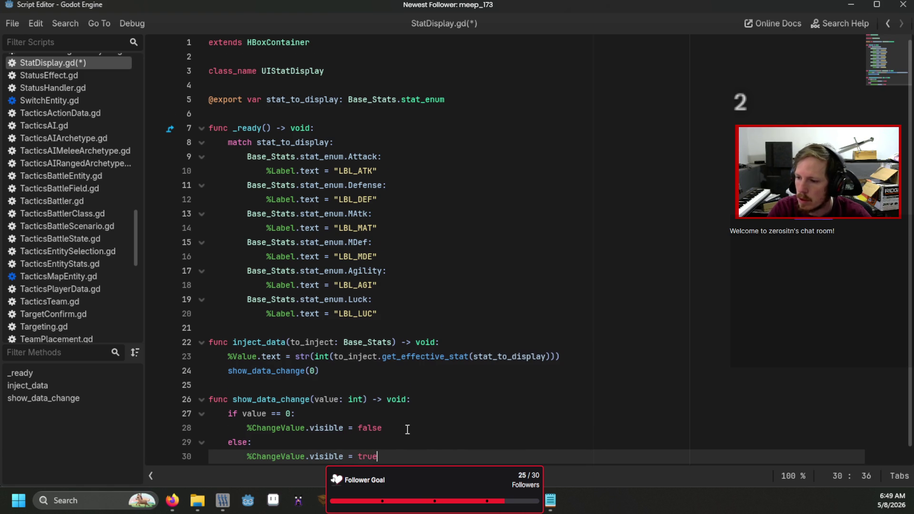
# Add %ChangeValue.text = str(value) to the else branch, then save and run with F6
pyautogui.press('Return')
pyautogui.write('%ch')
pyautogui.press('Return')
pyautogui.write('v')
pyautogui.press('BackSpace')
pyautogui.write('tex')
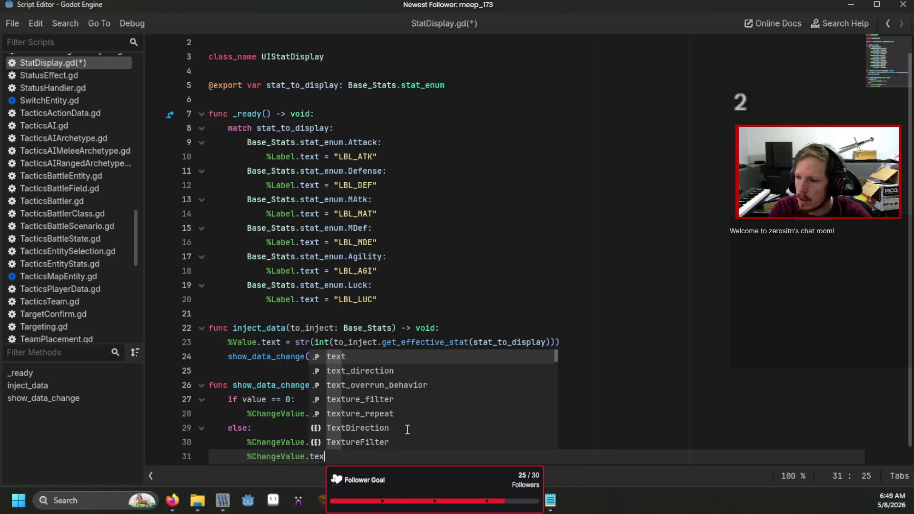
pyautogui.write('t = str(')
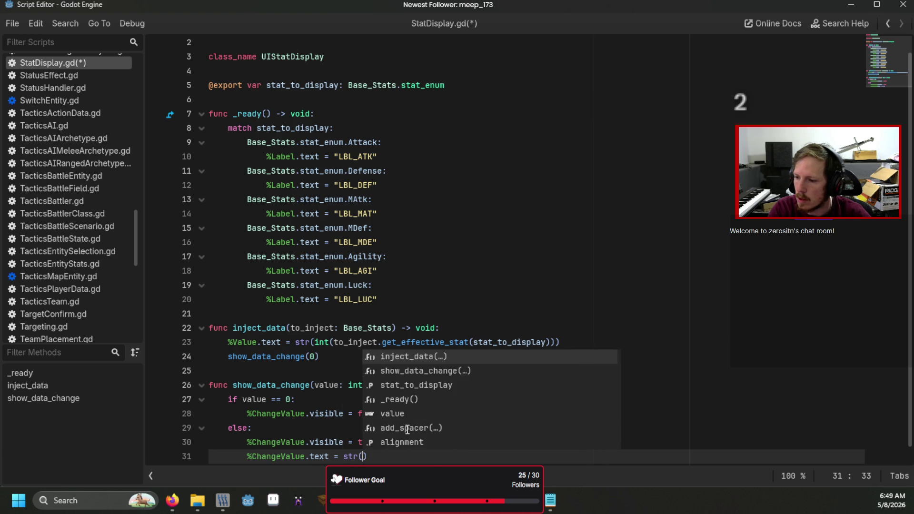
pyautogui.write('va')
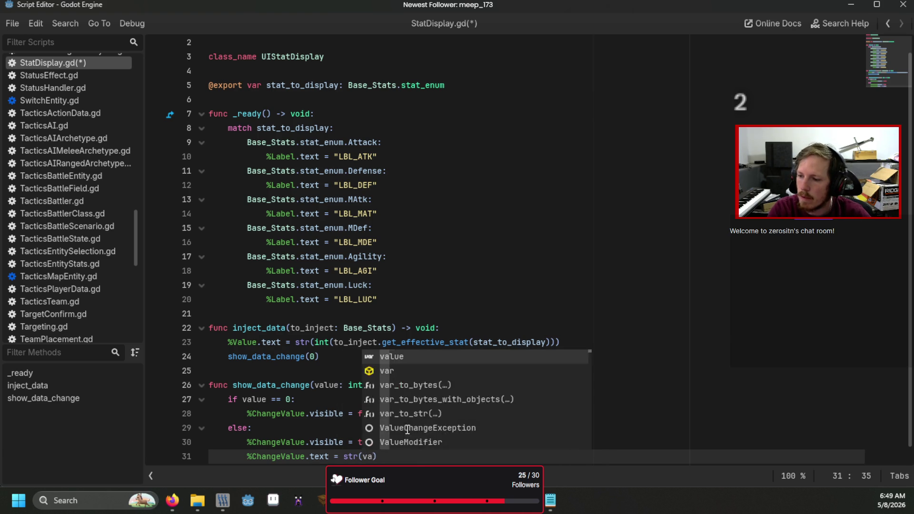
pyautogui.write('l')
pyautogui.press('Return')
pyautogui.click(469, 299)
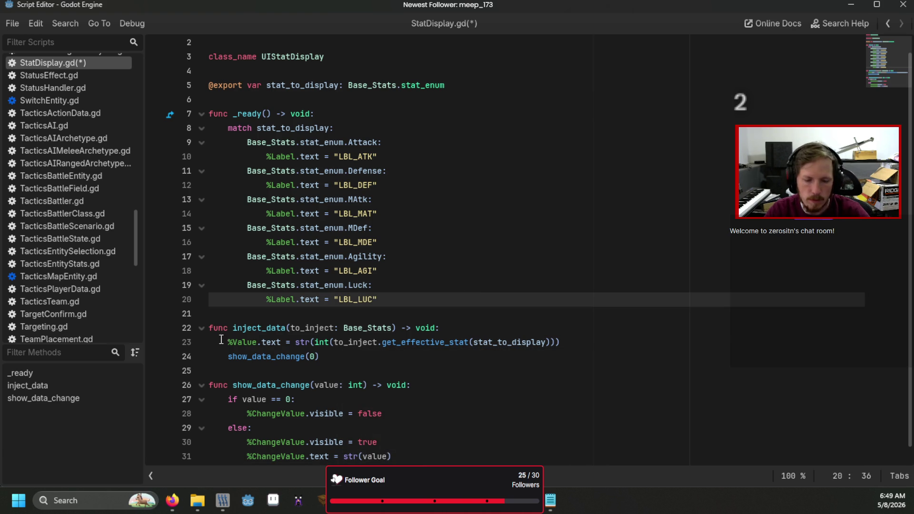
pyautogui.press('F6')
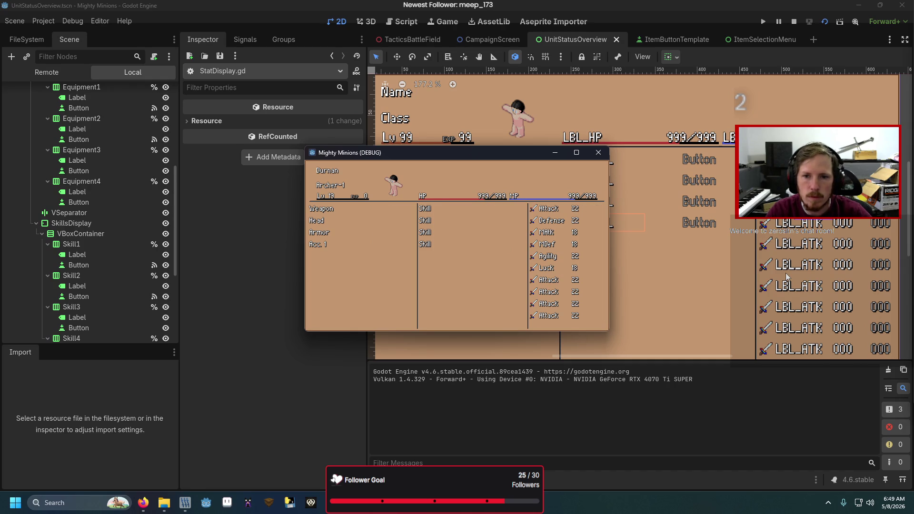
# Equip Sword and Cap in the running game, close it, and show the button's signals
pyautogui.press('Down')
pyautogui.press('Down')
pyautogui.press('Return')
pyautogui.press('Return')
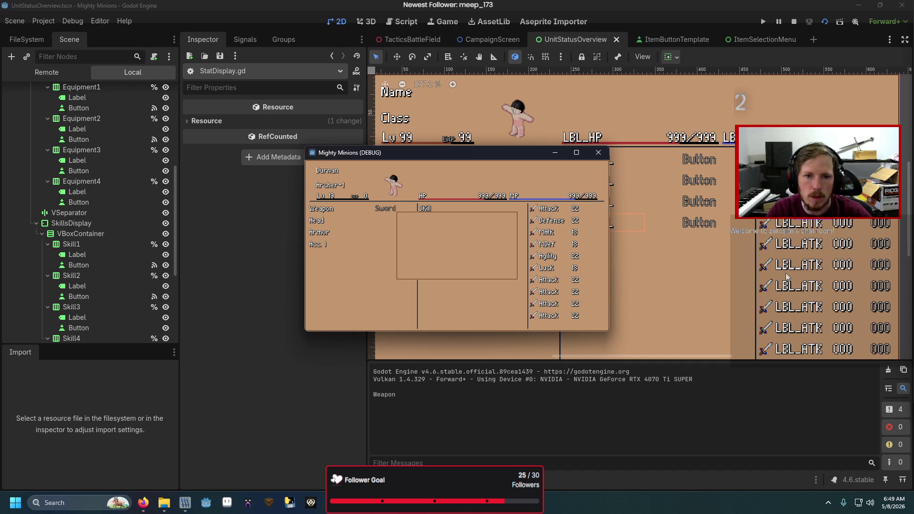
pyautogui.press('Return')
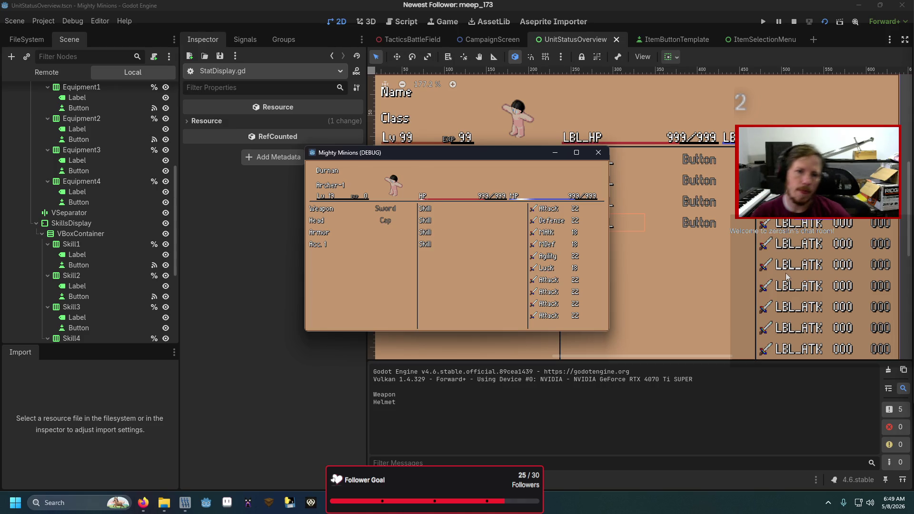
pyautogui.click(599, 152)
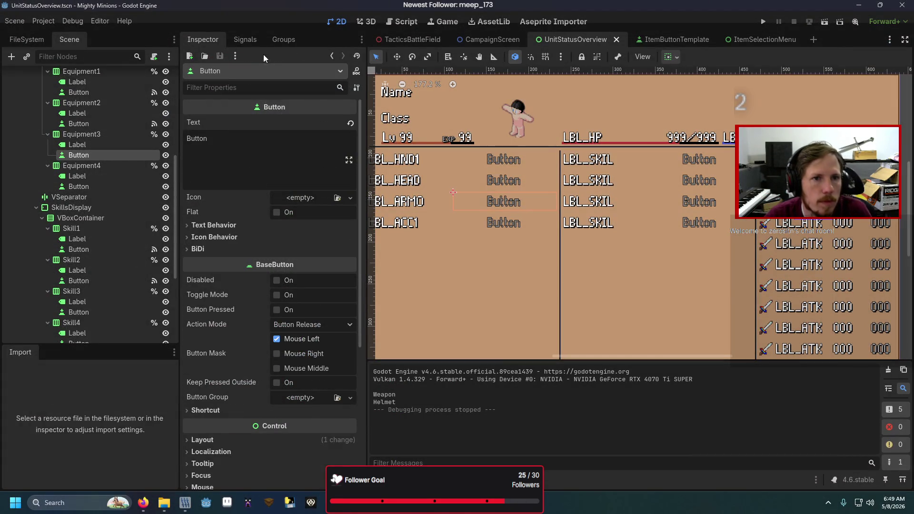
pyautogui.click(246, 39)
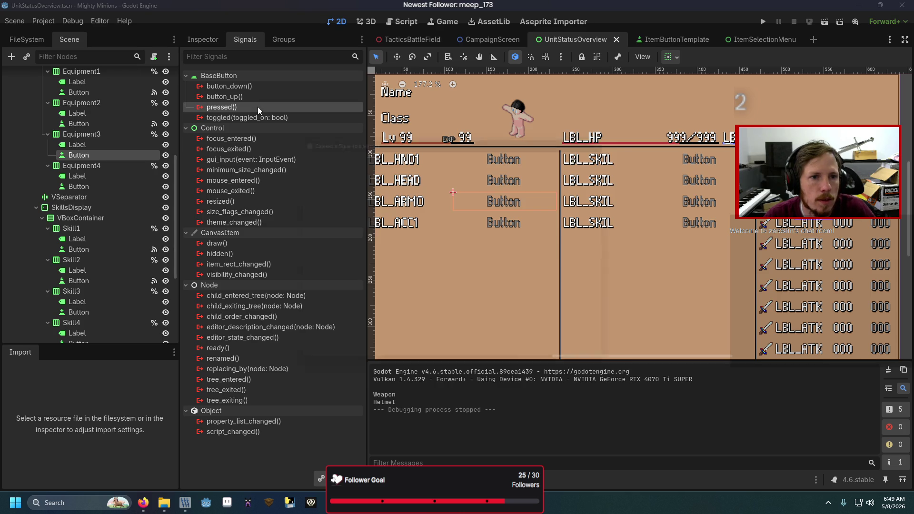
# Connect Equipment3's pressed signal to slot_selected with an extra String argument 'Armor'
pyautogui.doubleClick(258, 107)
pyautogui.press('BackSpace')
pyautogui.write('slot_selecte')
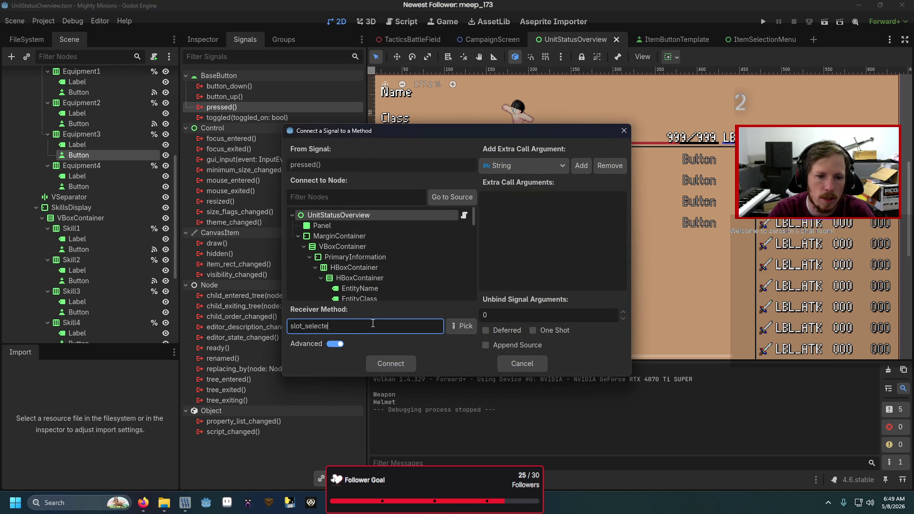
pyautogui.write('d')
pyautogui.click(582, 166)
pyautogui.click(588, 208)
pyautogui.write('Armor')
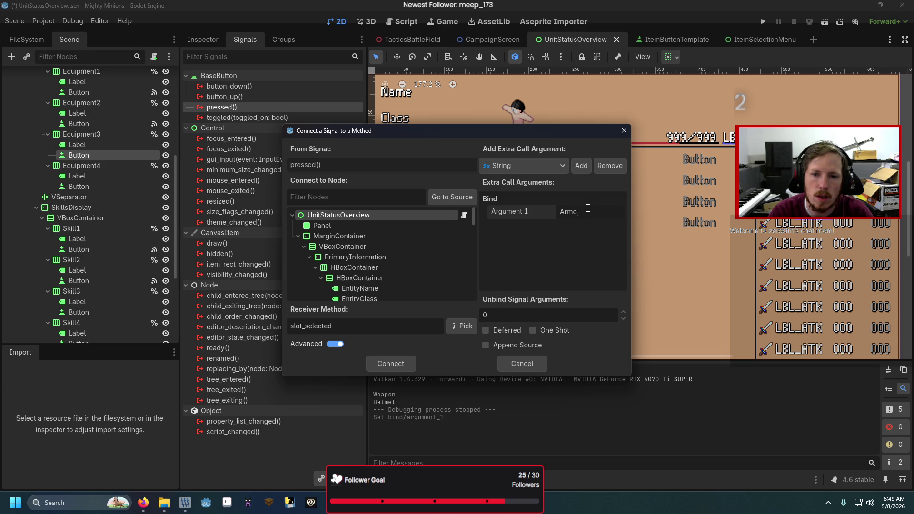
pyautogui.click(375, 363)
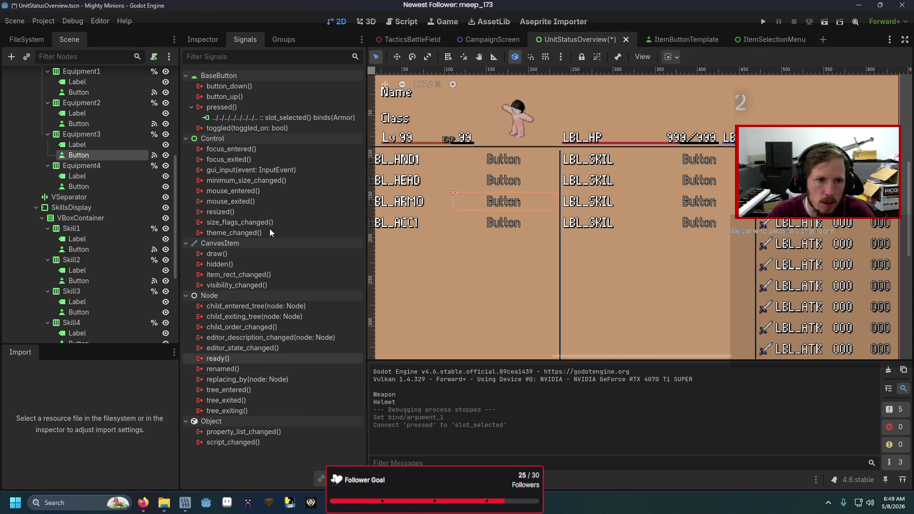
# Connect Equipment4's pressed signal to slot_selected with String argument 'Accesory', then run the scene
pyautogui.click(112, 186)
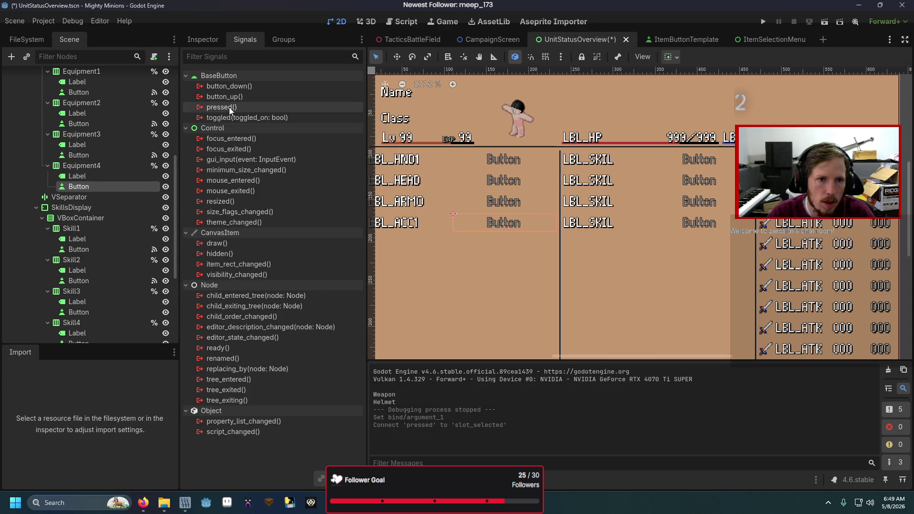
pyautogui.doubleClick(230, 107)
pyautogui.write('slot_selected')
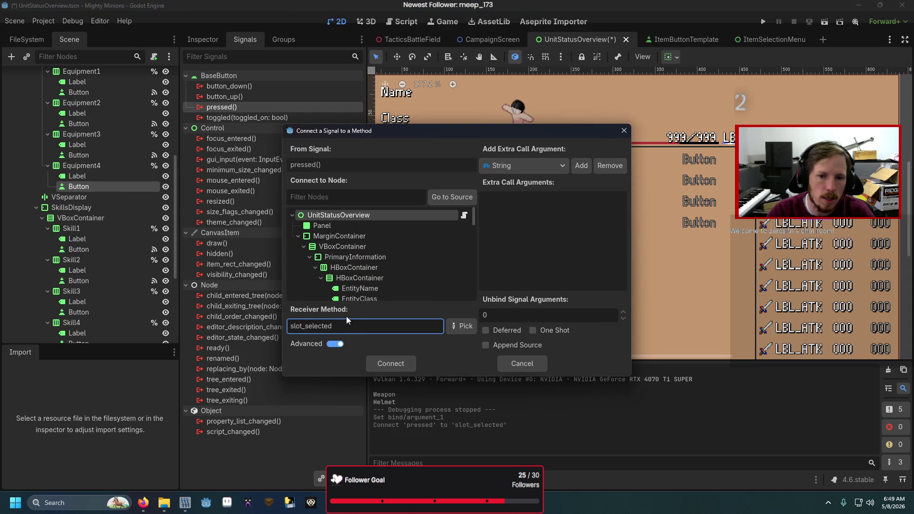
pyautogui.click(582, 166)
pyautogui.click(590, 211)
pyautogui.write('Accesory')
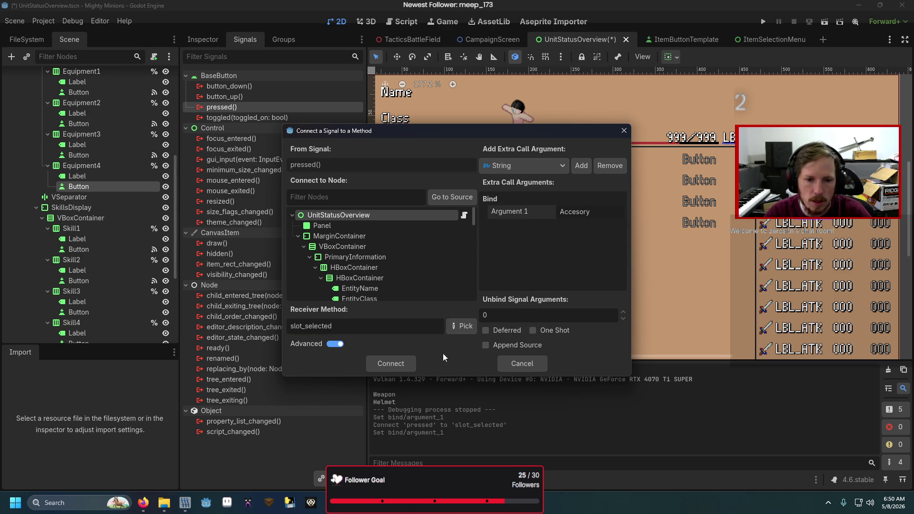
pyautogui.click(404, 360)
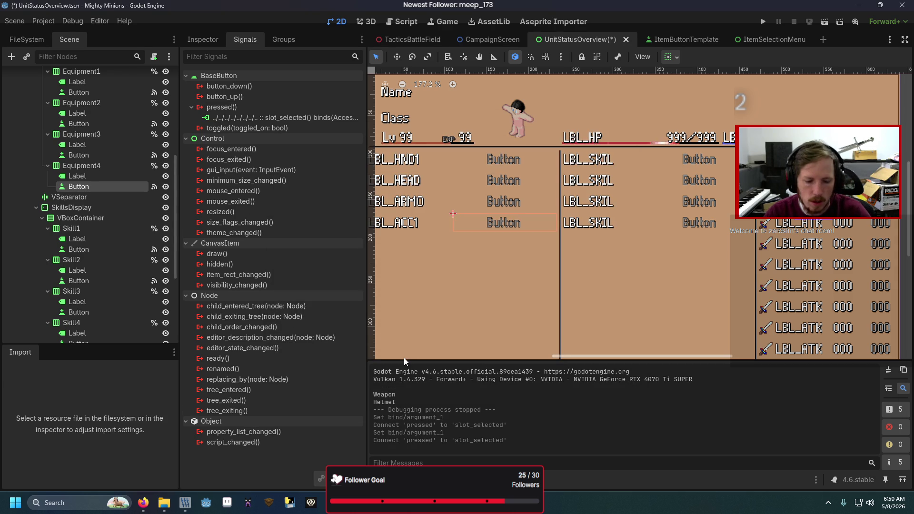
pyautogui.press('F6')
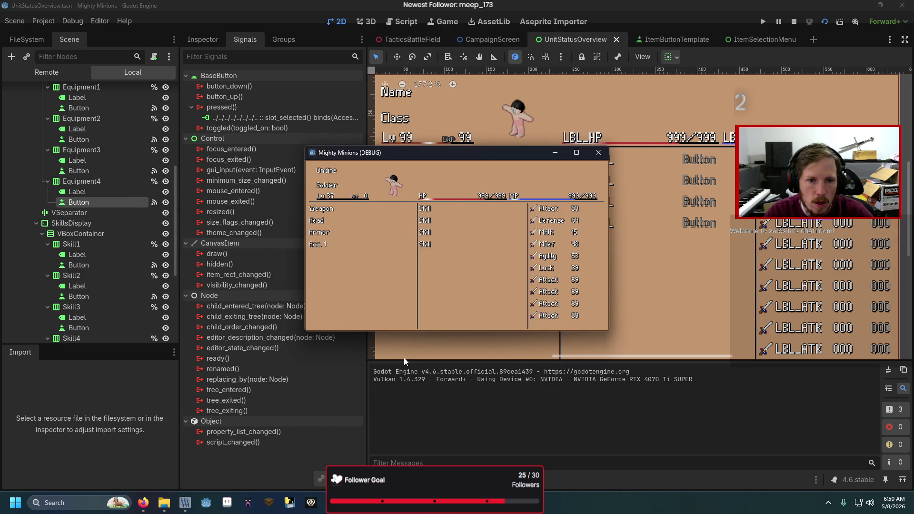
# Remove the stray character on line 52 of UnitStatusOverview.gd, rerun past the breakpoint, then go to the browser
pyautogui.press('Return')
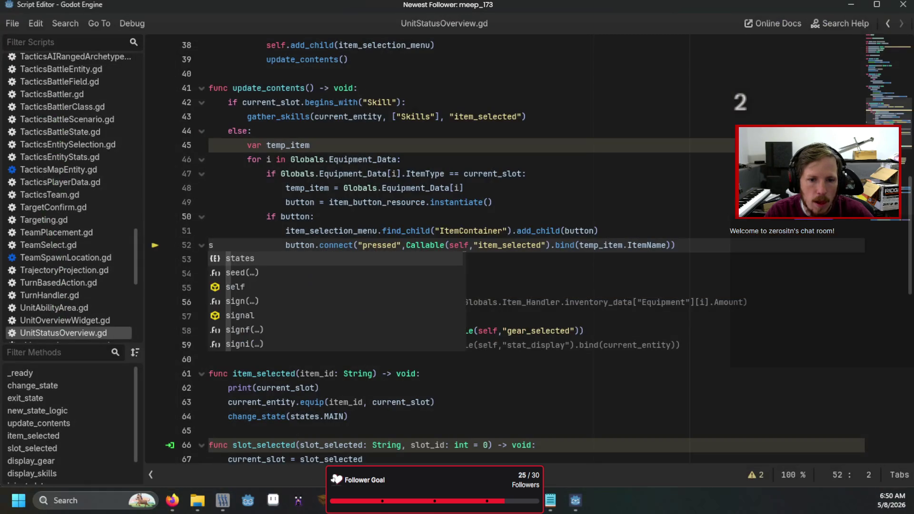
pyautogui.press('BackSpace')
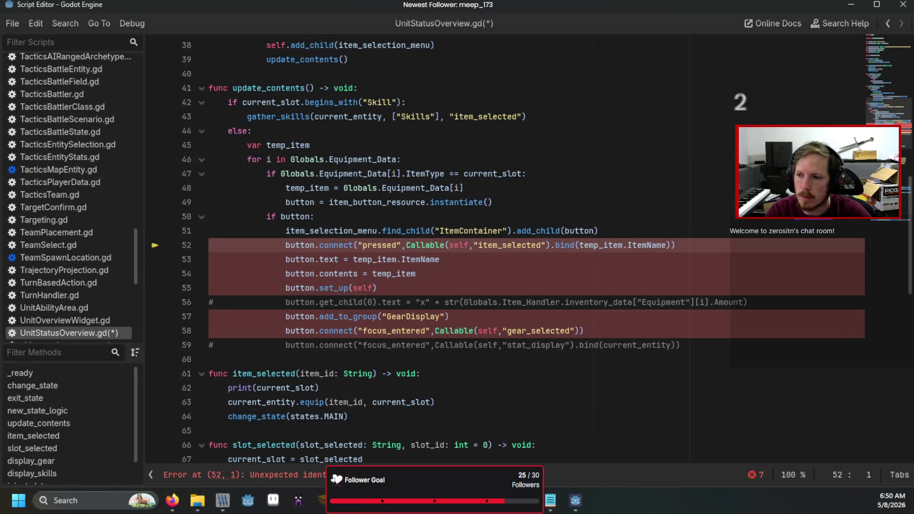
pyautogui.press('F6')
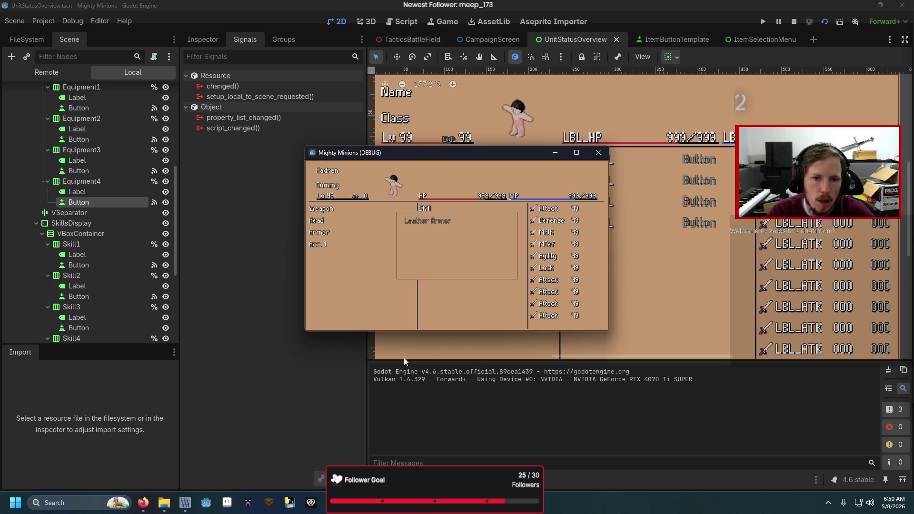
pyautogui.press('F12')
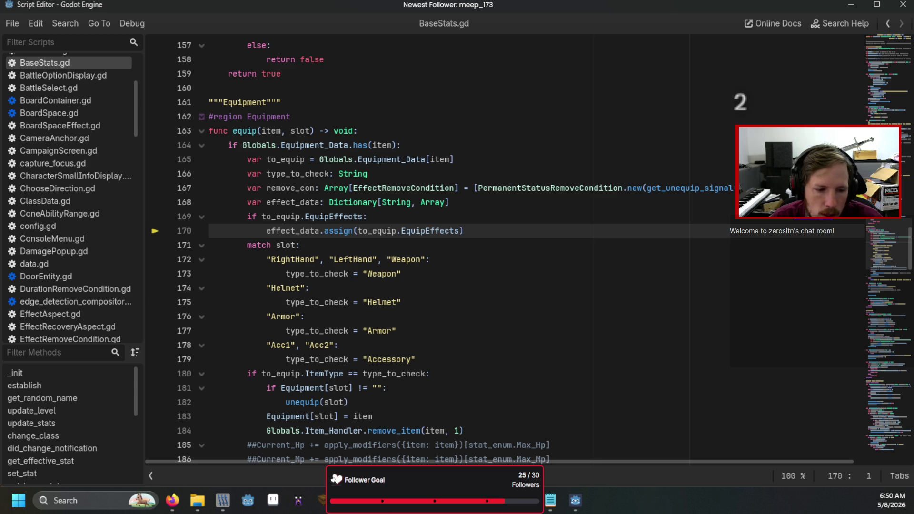
pyautogui.hotkey('alt', 'Tab')
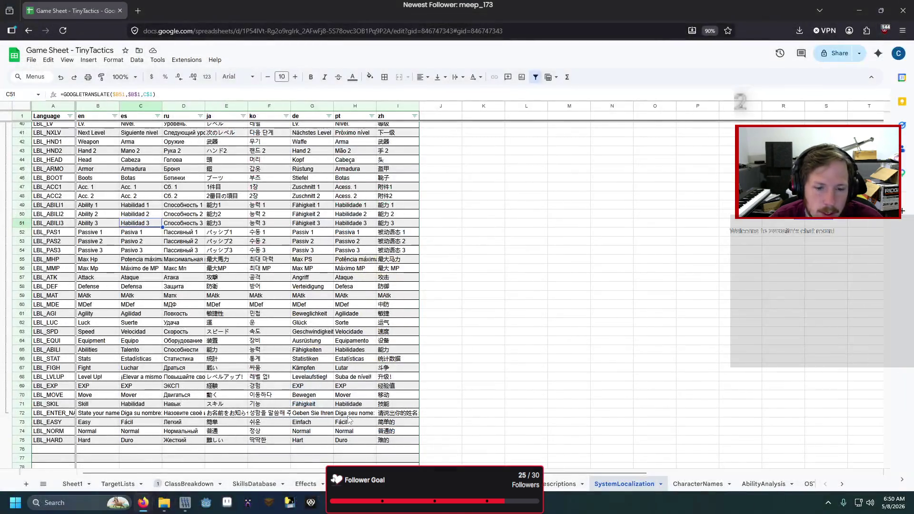
# On the items sheet, clear the Armored equip effect from AR1's EquipEffects cell
pyautogui.hotkey('ctrl', 'shift', 'pageup')
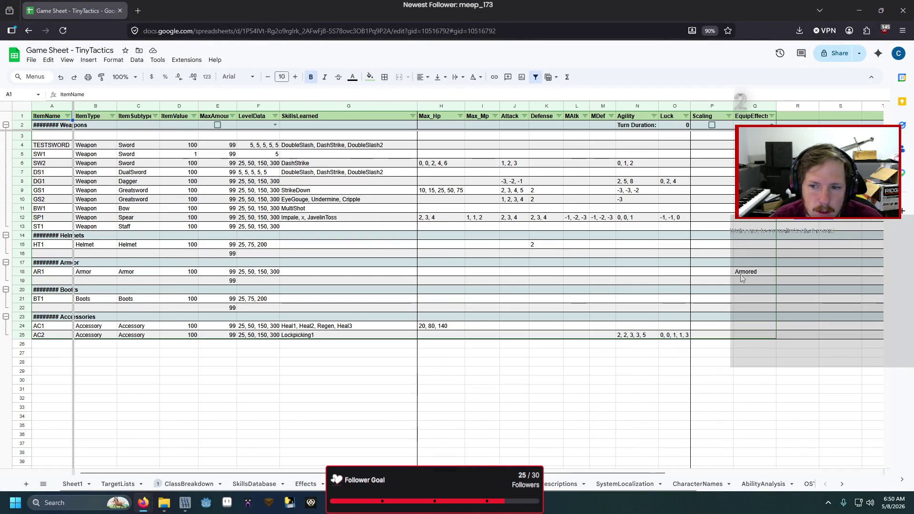
pyautogui.click(741, 274)
pyautogui.press('Delete')
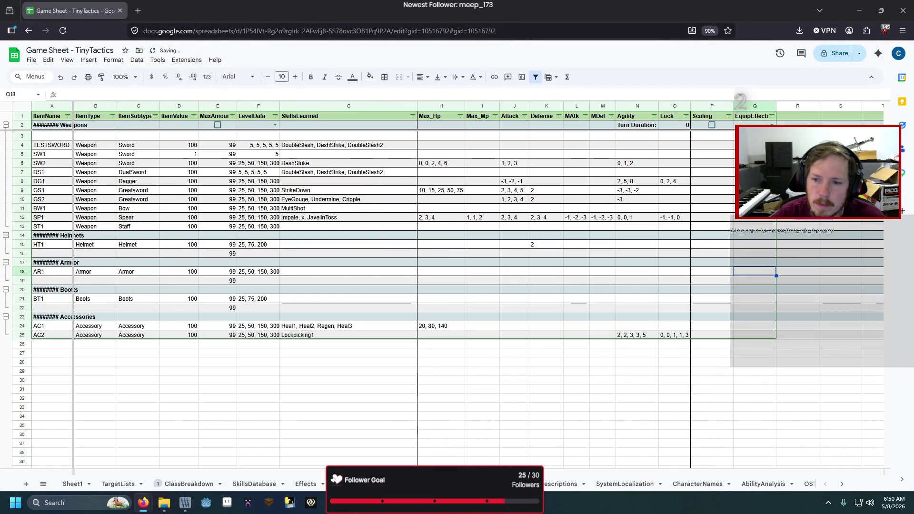
pyautogui.click(743, 145)
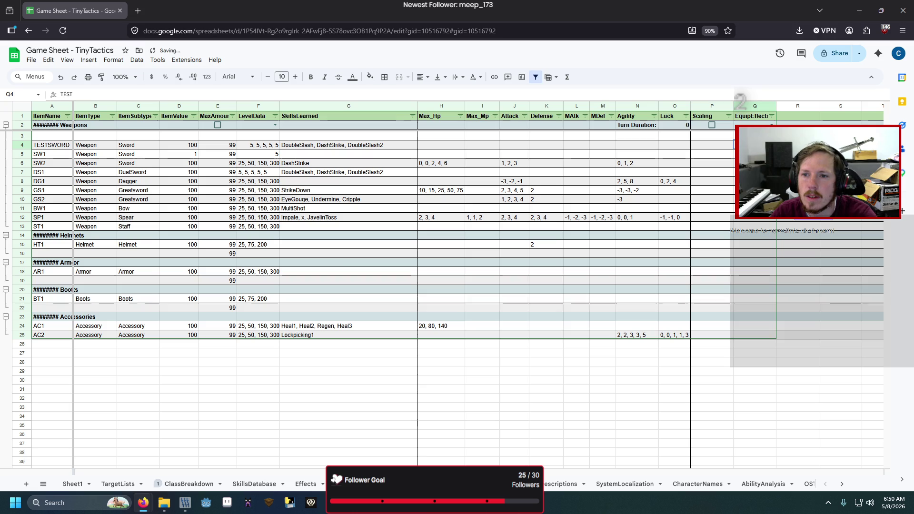
pyautogui.click(734, 215)
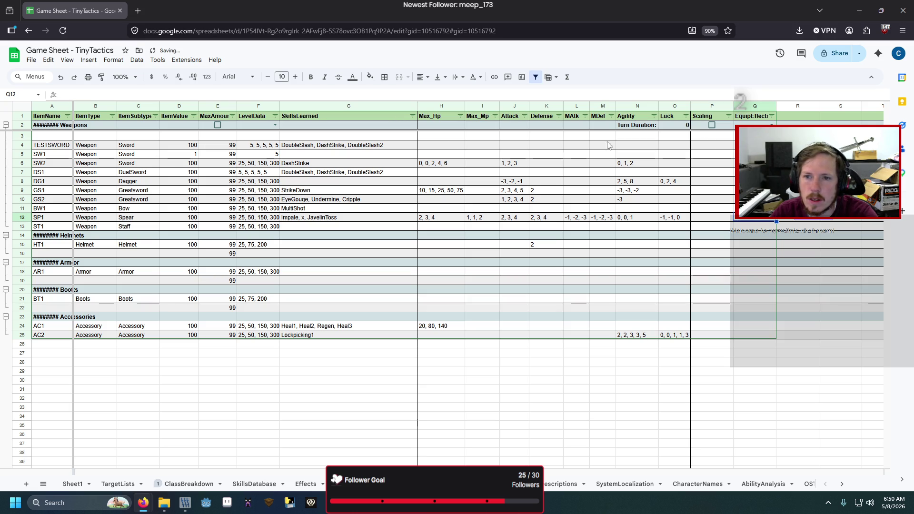
# Download the items sheet as a CSV file
pyautogui.click(32, 59)
pyautogui.moveTo(73, 163)
pyautogui.click(200, 224)
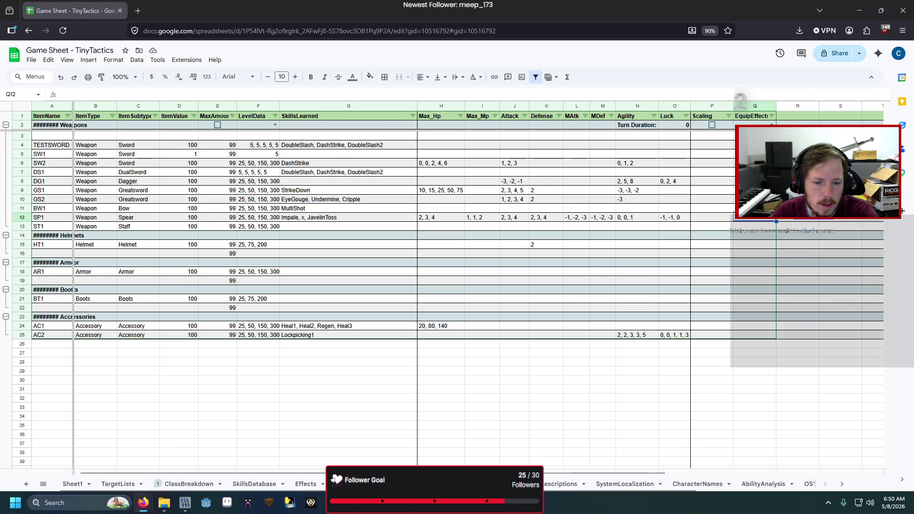
# Run the DatabaseConverter script in VS Code to regenerate the JSON database
pyautogui.moveTo(354, 502)
pyautogui.click(365, 459)
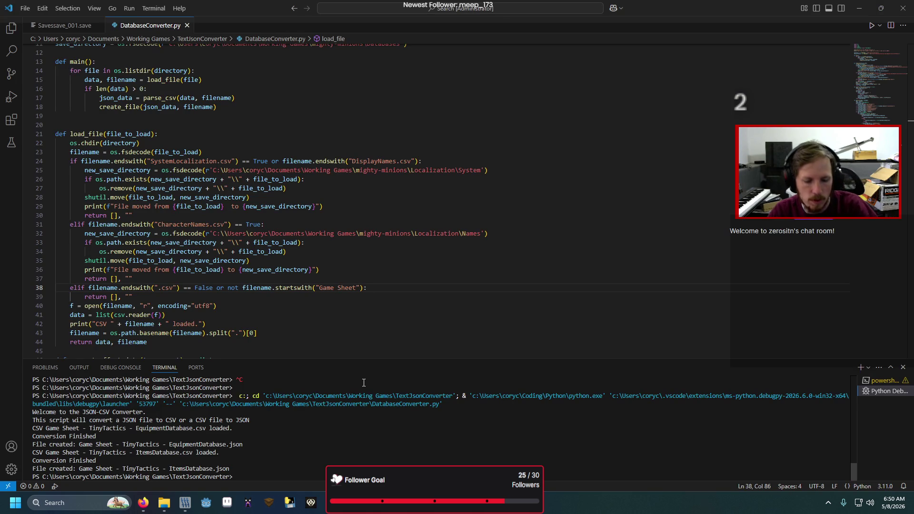
pyautogui.press('F5')
pyautogui.moveTo(333, 502)
pyautogui.click(334, 429)
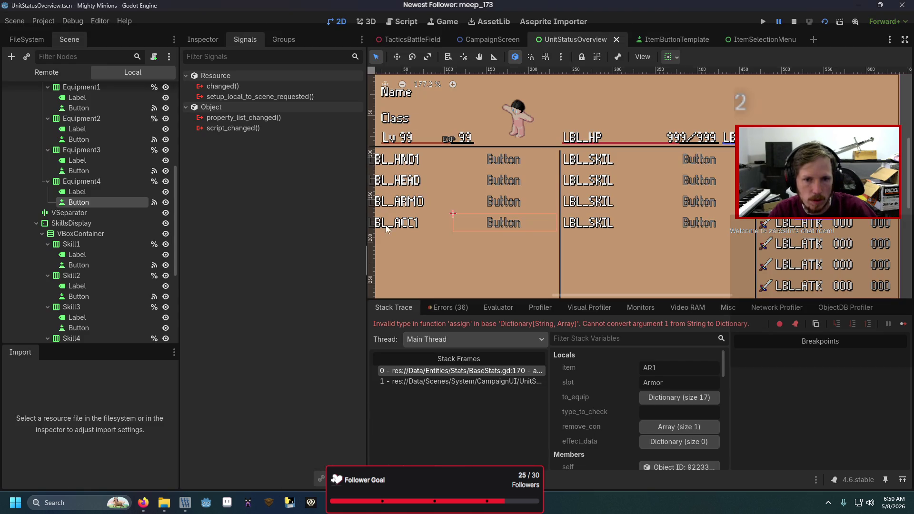
# Select Equipment1's button and expand Theme Overrides > Styles in the Inspector
pyautogui.click(482, 164)
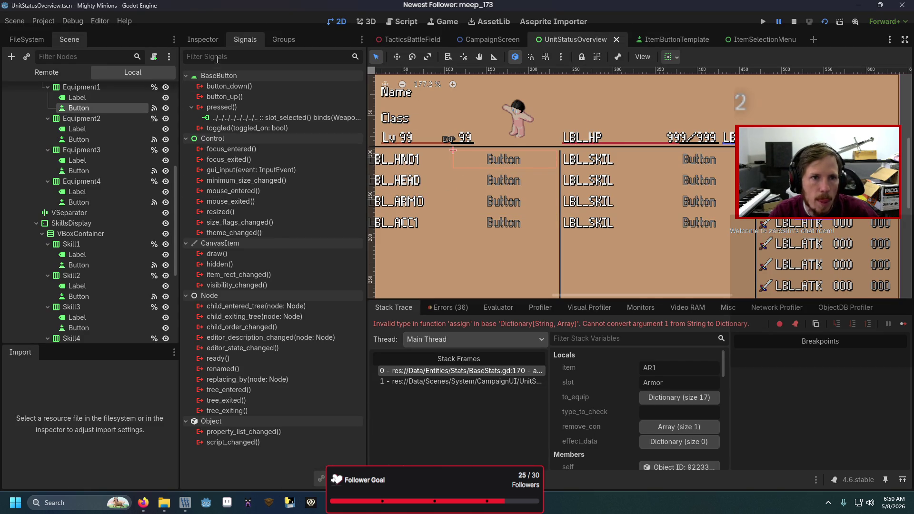
pyautogui.click(203, 39)
pyautogui.scroll(-6, 275, 352)
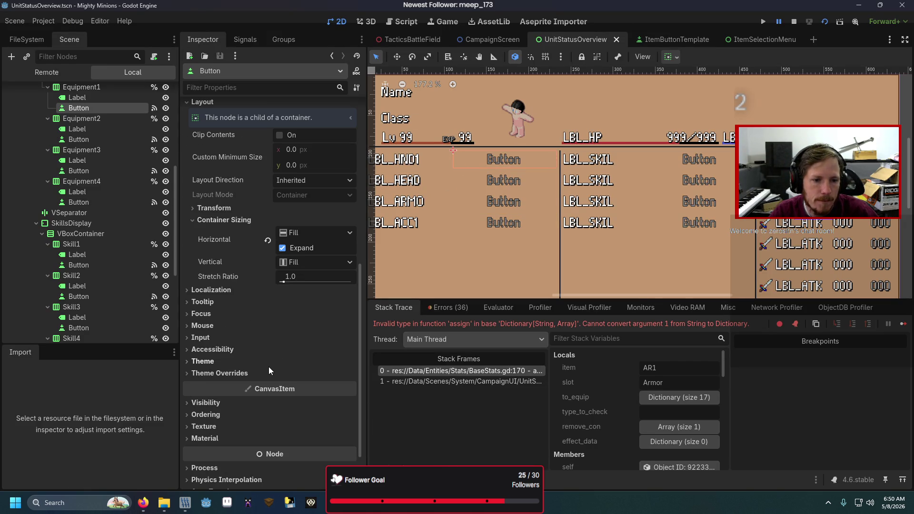
pyautogui.click(268, 367)
pyautogui.click(247, 362)
pyautogui.click(245, 374)
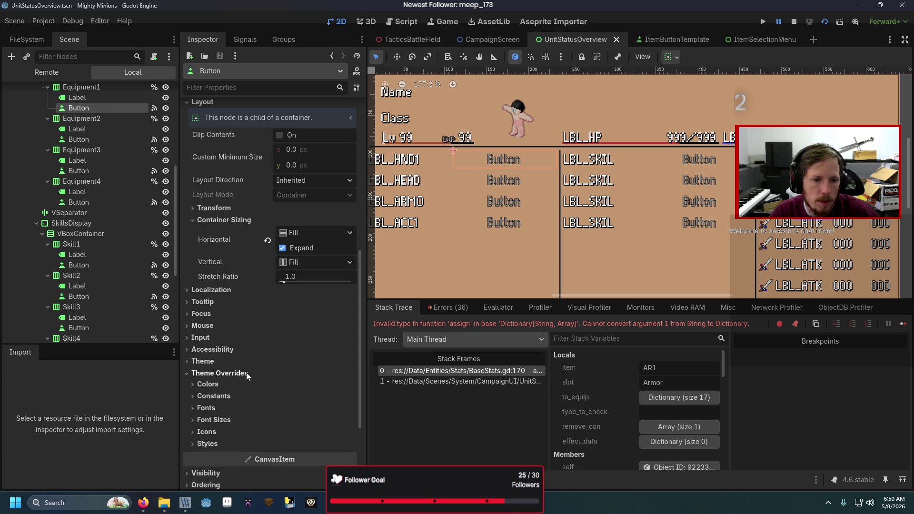
pyautogui.scroll(-3, 241, 364)
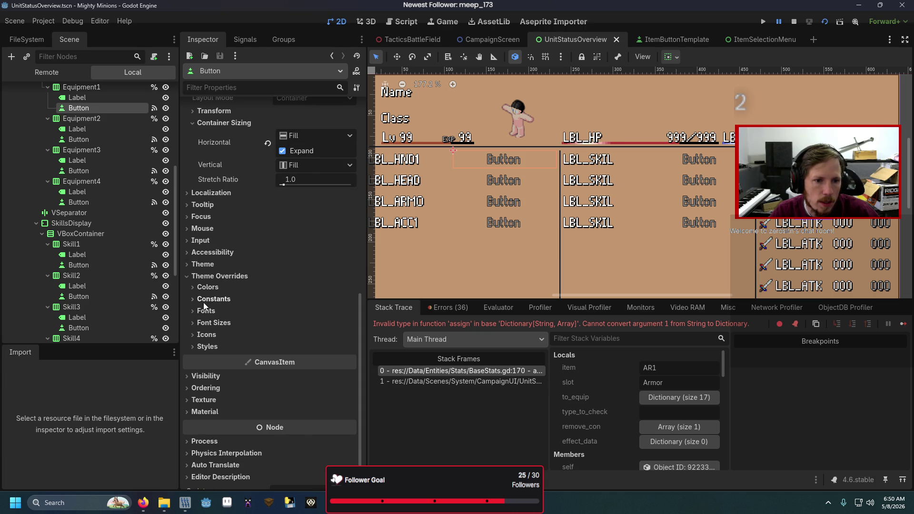
pyautogui.click(207, 347)
pyautogui.scroll(-3, 225, 301)
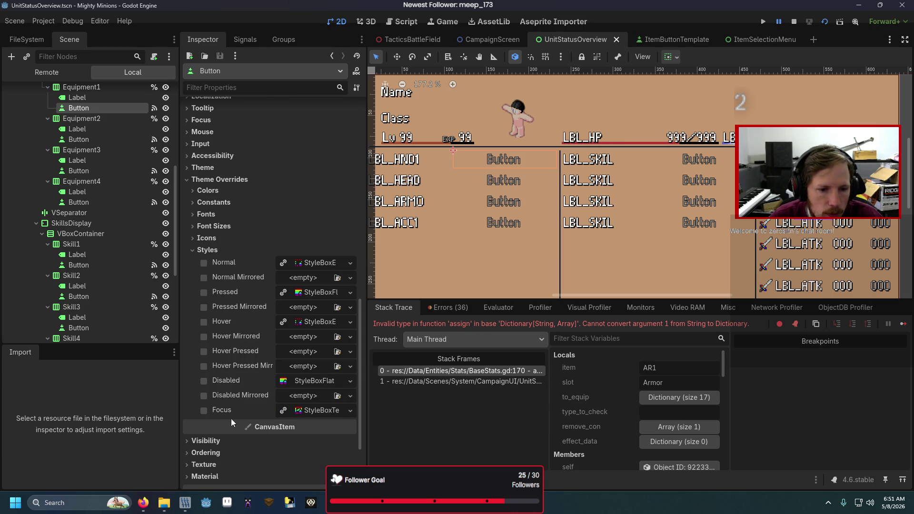
# Set the Focus style override to a new StyleBoxFlat and run the scene
pyautogui.click(283, 410)
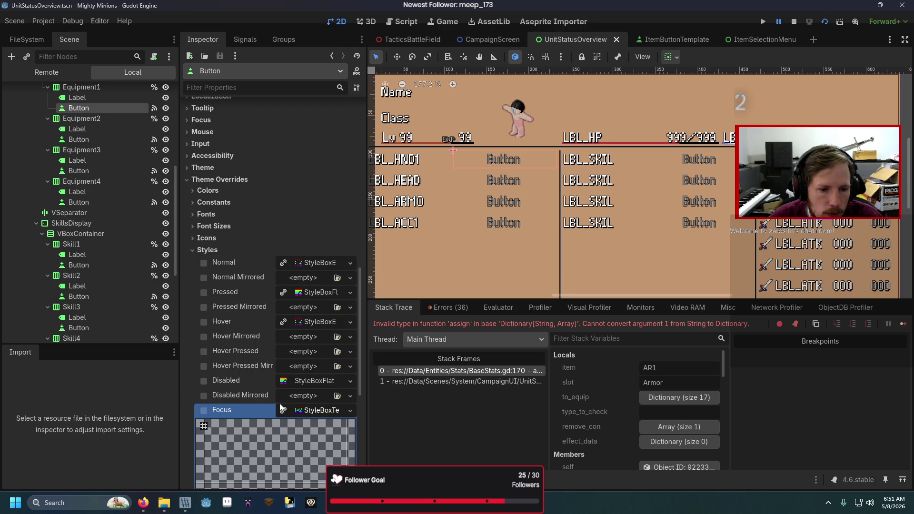
pyautogui.scroll(-6, 281, 408)
pyautogui.rightClick(321, 215)
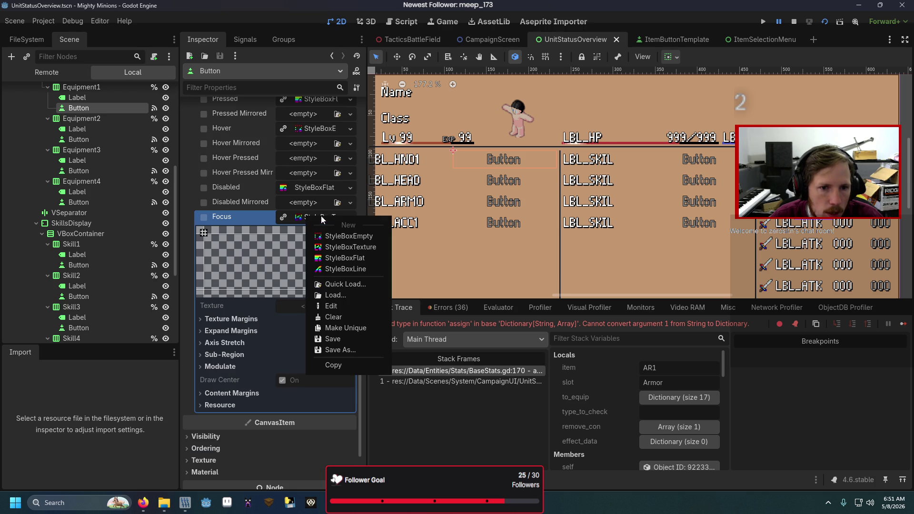
pyautogui.click(332, 253)
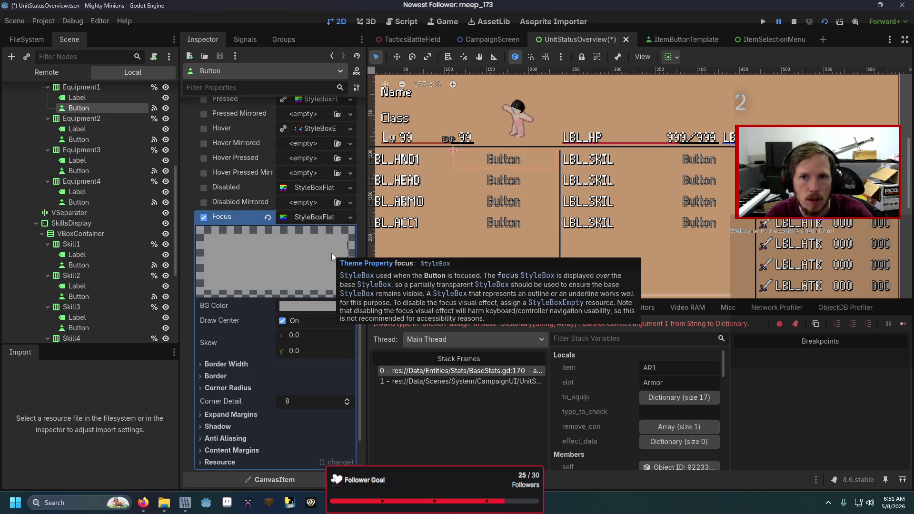
pyautogui.press('F6')
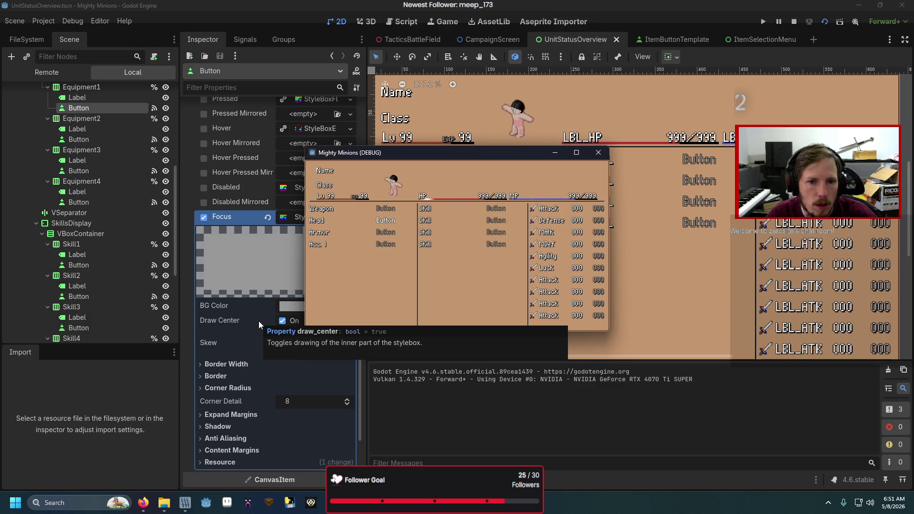
# Stop the test run and revert Equipment1's Focus style override
pyautogui.click(598, 152)
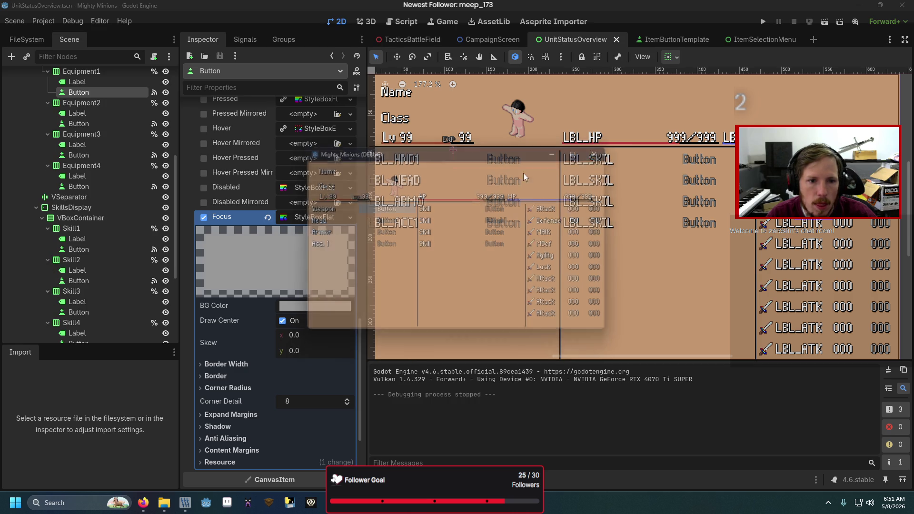
pyautogui.click(267, 218)
pyautogui.scroll(3, 230, 224)
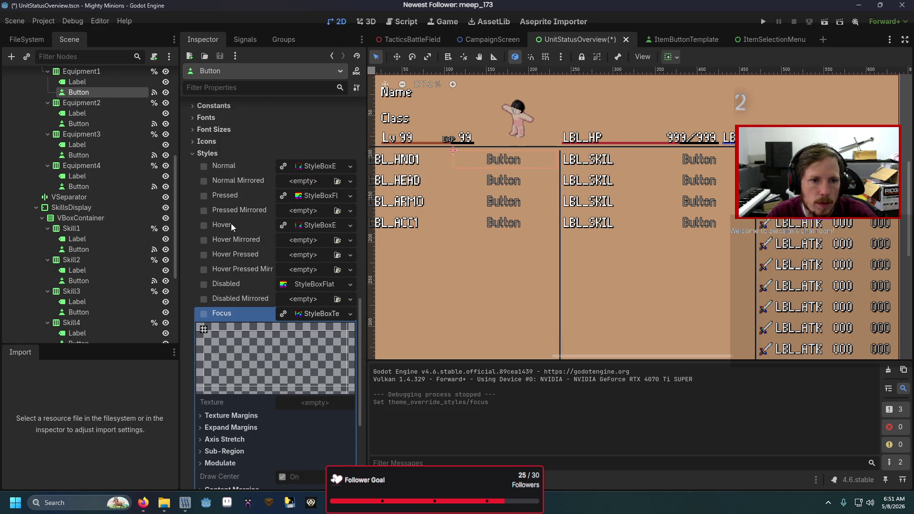
pyautogui.click(197, 154)
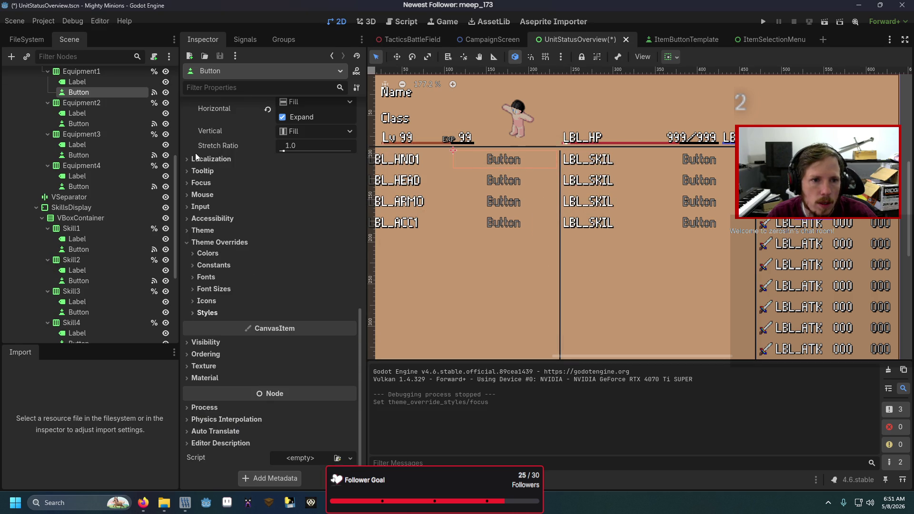
pyautogui.click(187, 243)
# Give Equipment1's button the CustomMenuButton theme type variation and run the scene
pyautogui.click(187, 300)
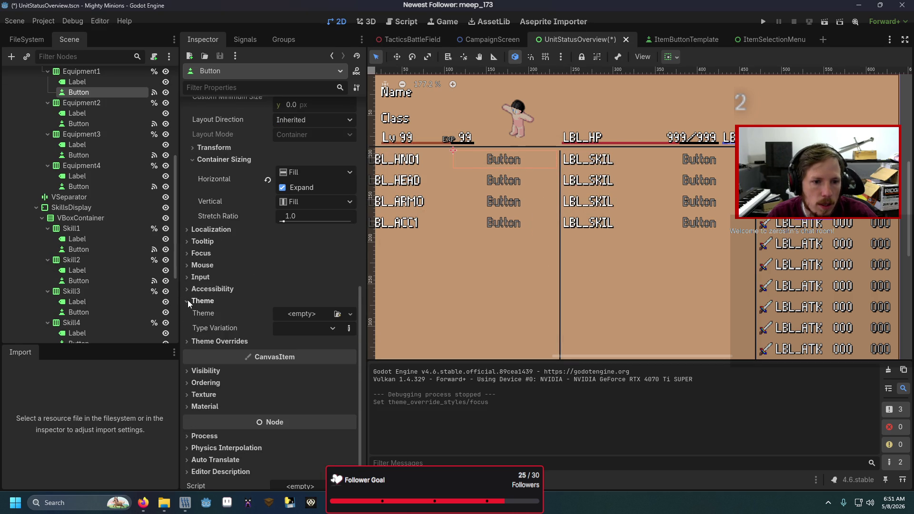
pyautogui.click(325, 328)
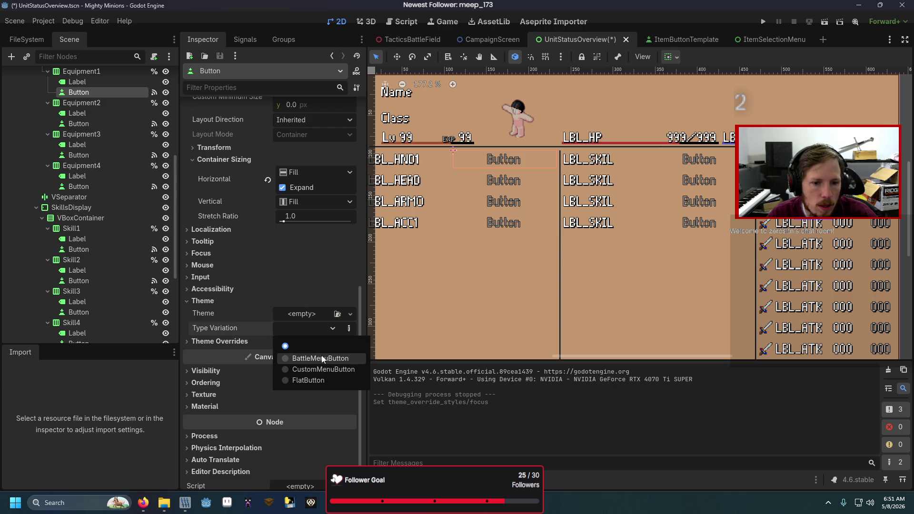
pyautogui.click(319, 368)
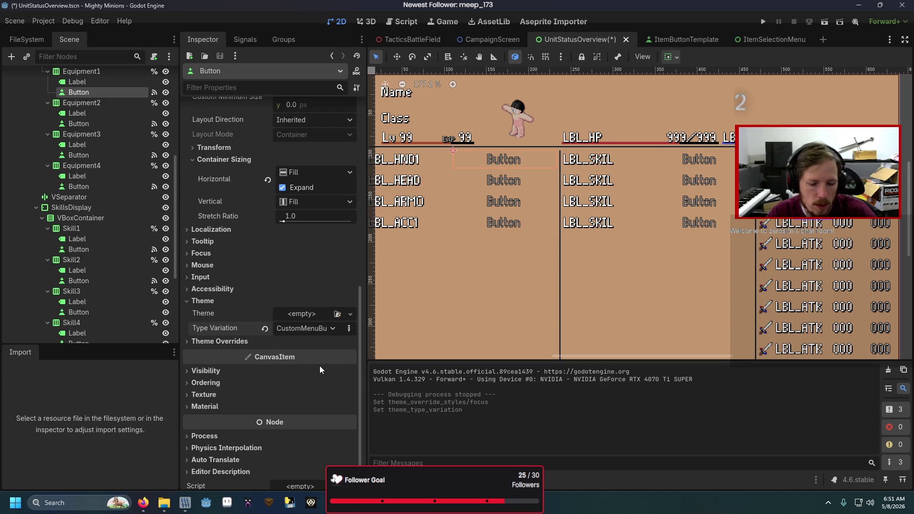
pyautogui.press('F6')
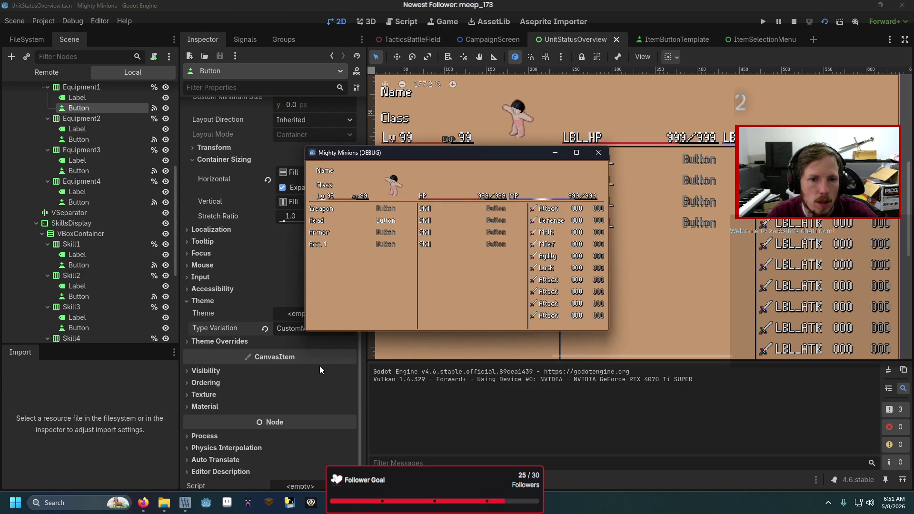
# Test the BattleMenuButton and FlatButton variations, then return to CustomMenuButton
pyautogui.click(598, 153)
pyautogui.click(317, 332)
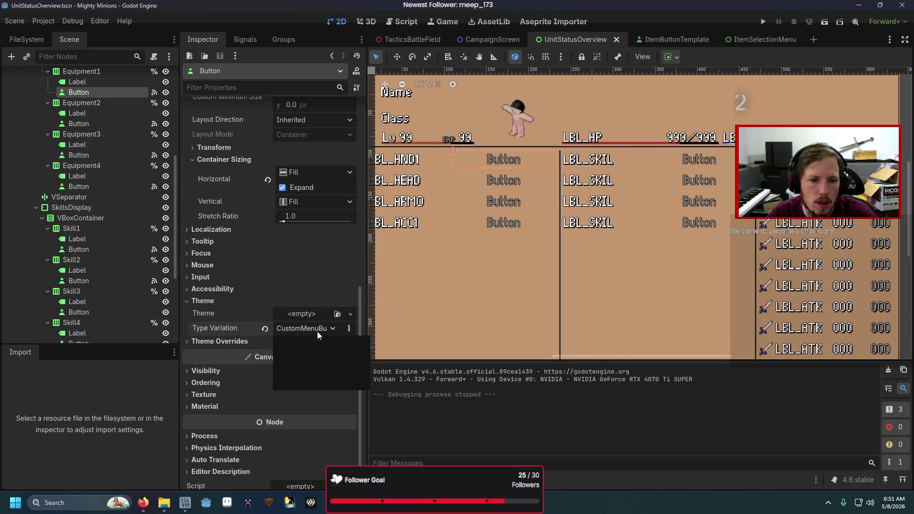
pyautogui.click(312, 360)
pyautogui.press('F6')
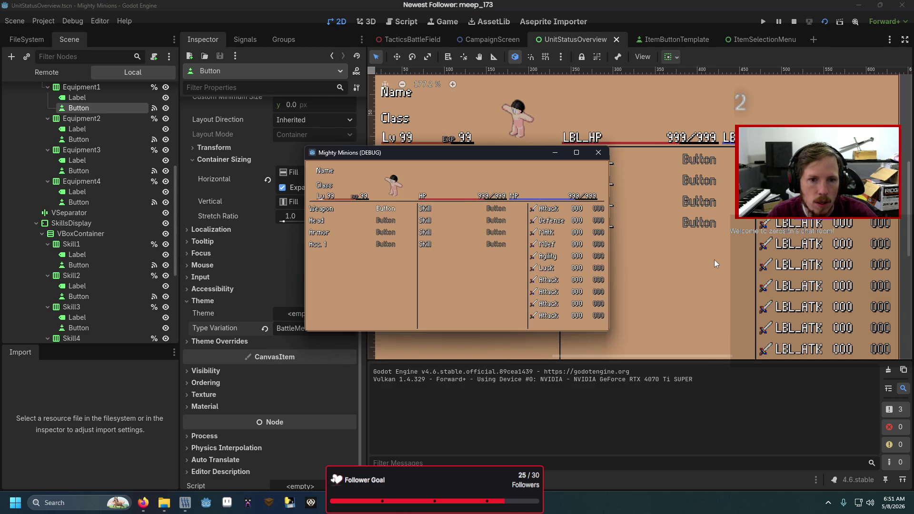
pyautogui.click(597, 153)
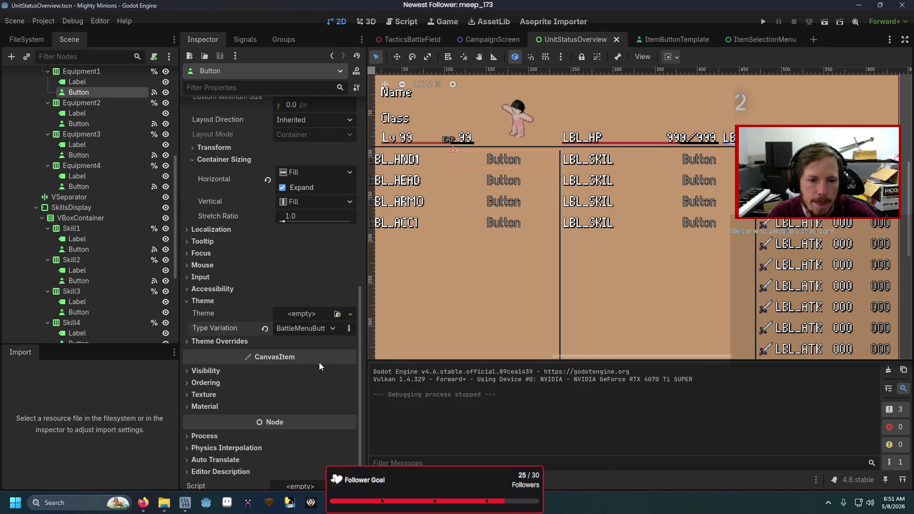
pyautogui.click(324, 330)
pyautogui.click(308, 375)
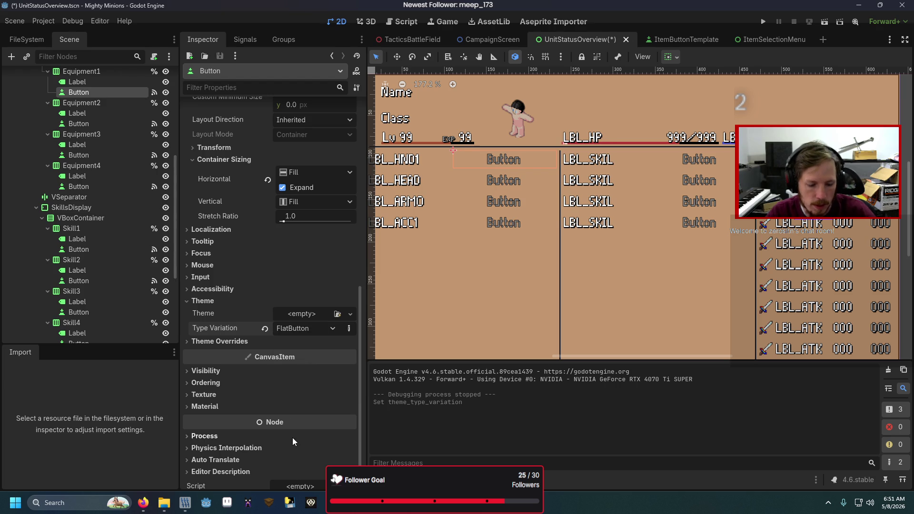
pyautogui.press('F6')
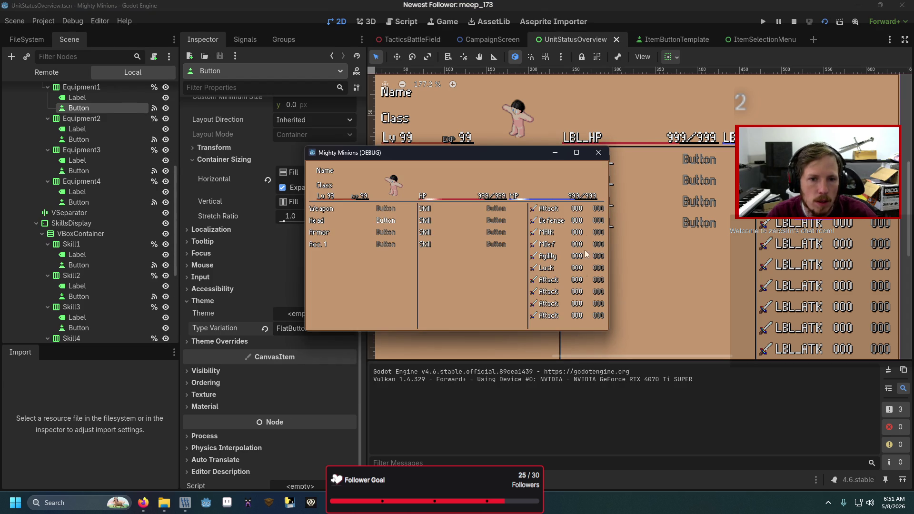
pyautogui.click(599, 153)
pyautogui.click(324, 328)
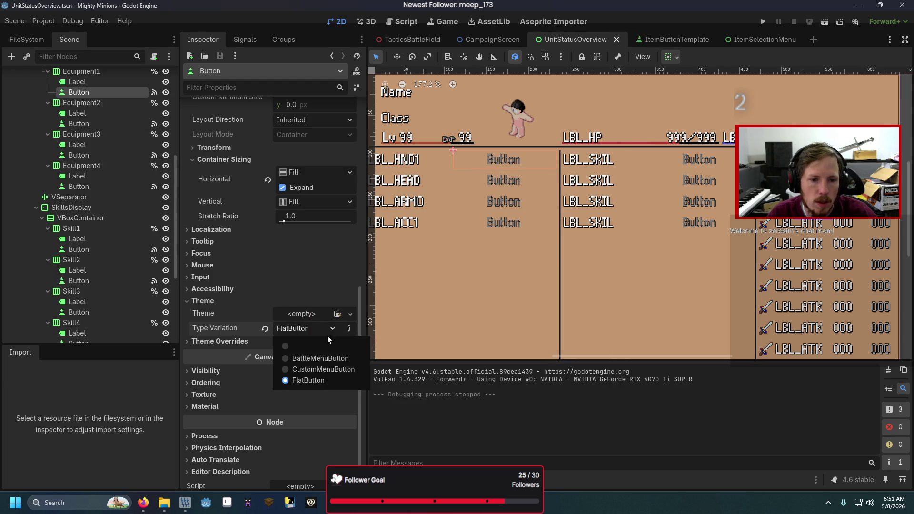
pyautogui.click(314, 370)
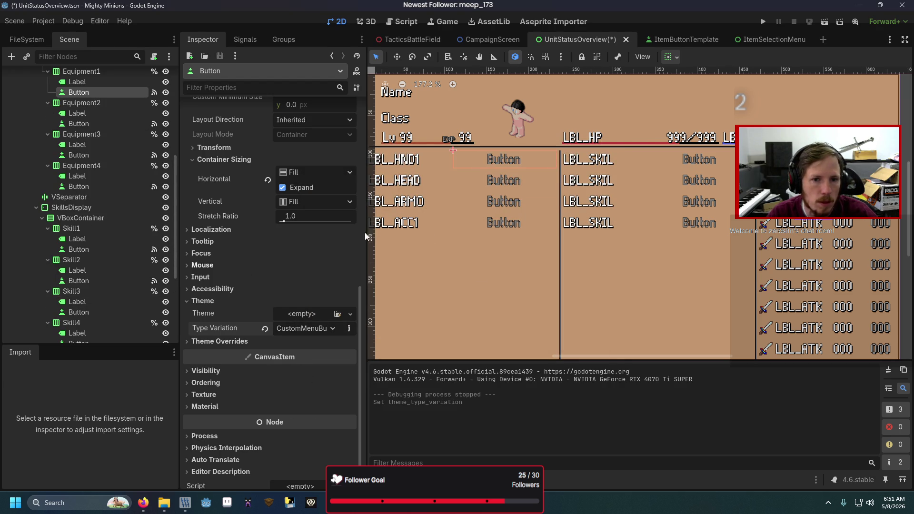
# Apply the CustomMenuButton type variation to the second, third and fourth equipment buttons
pyautogui.click(519, 184)
pyautogui.scroll(-5, 305, 365)
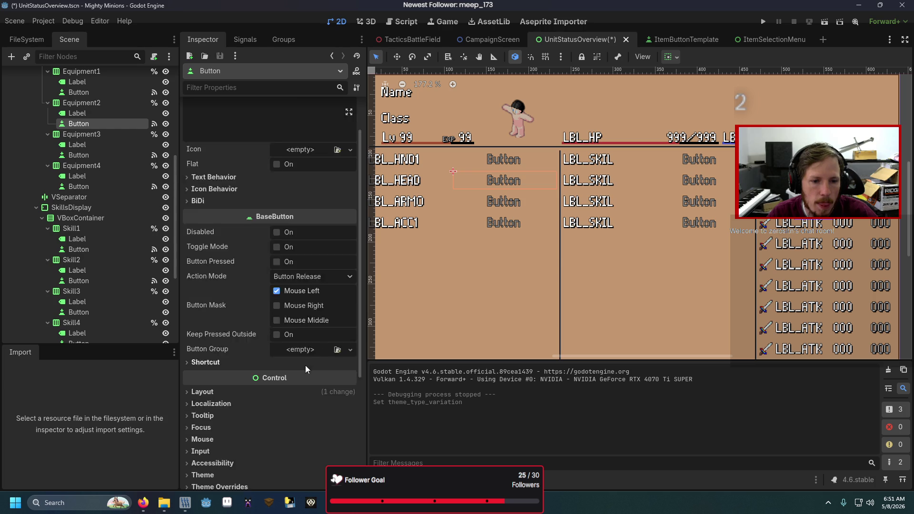
pyautogui.click(300, 357)
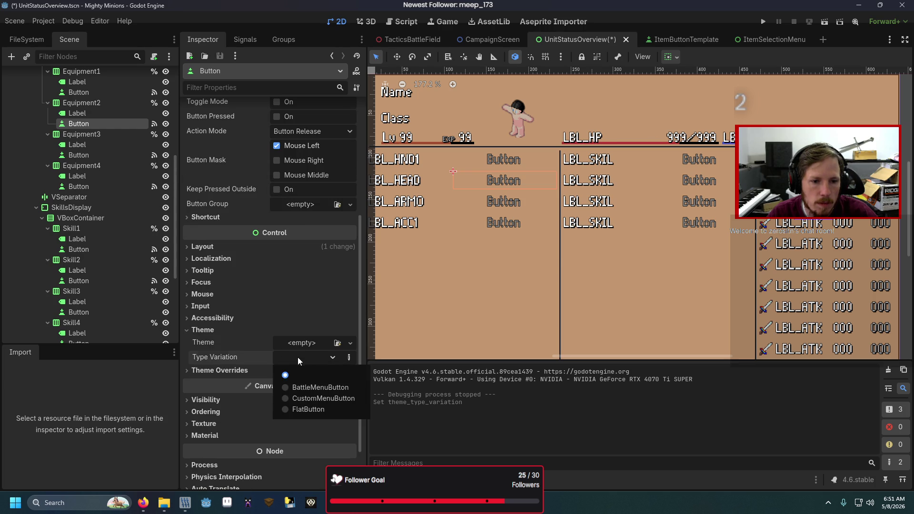
pyautogui.click(320, 397)
pyautogui.click(492, 208)
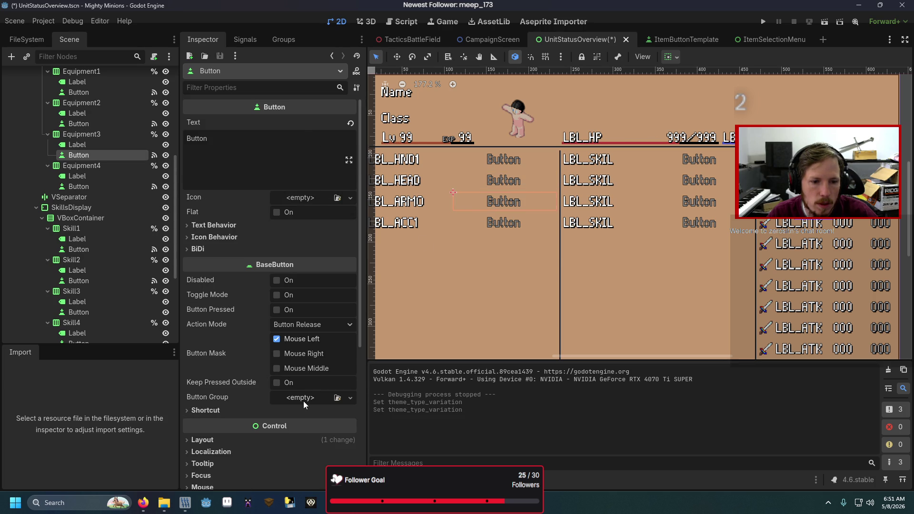
pyautogui.scroll(-5, 301, 407)
pyautogui.click(269, 314)
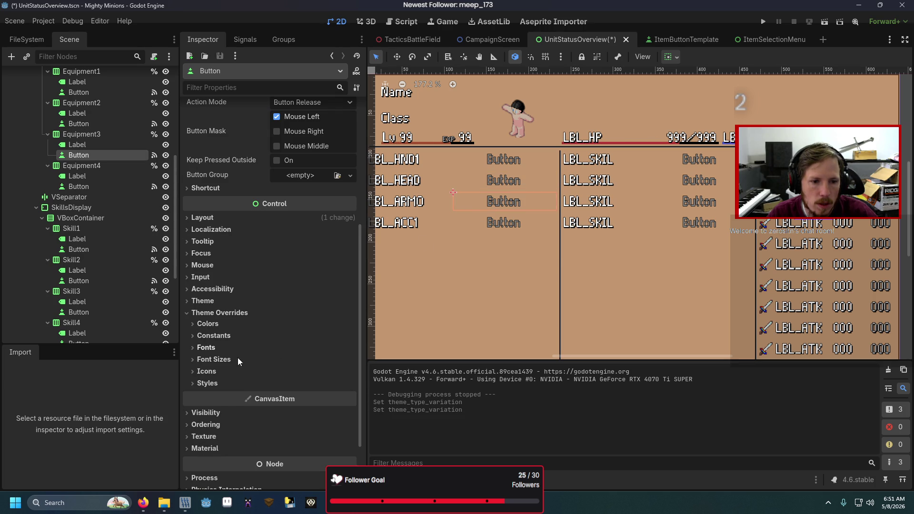
pyautogui.click(250, 300)
pyautogui.click(334, 330)
pyautogui.click(314, 371)
pyautogui.click(483, 223)
pyautogui.scroll(-5, 286, 359)
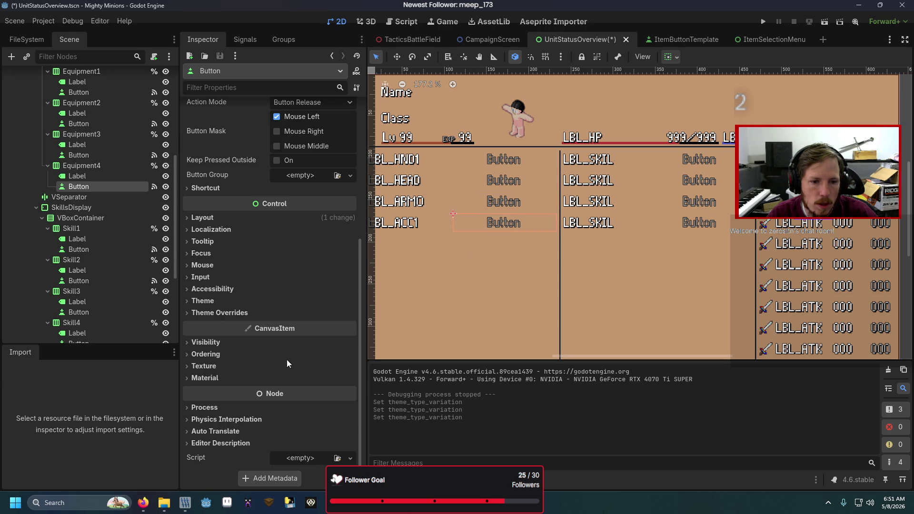
pyautogui.click(258, 300)
pyautogui.click(298, 328)
pyautogui.click(309, 370)
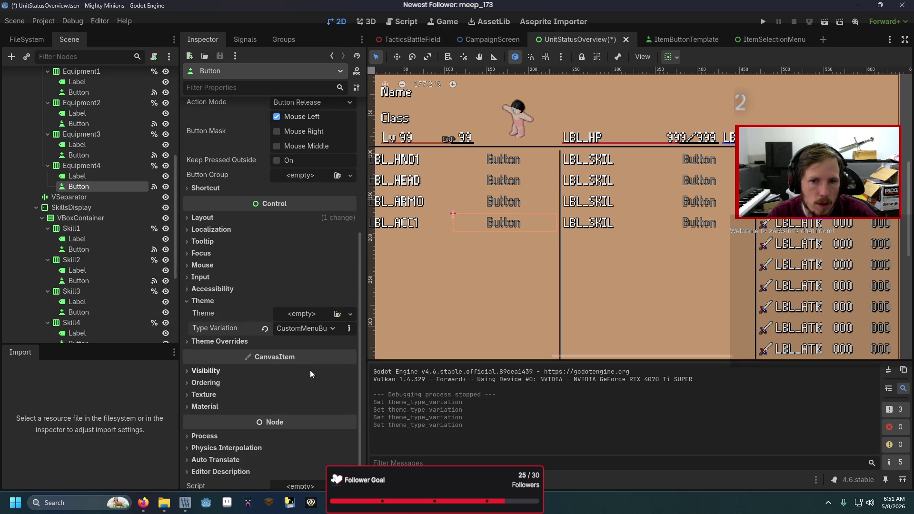
# Run the scene, step through the weapon list with the arrow keys, then stop the game
pyautogui.press('F6')
pyautogui.press('Down')
pyautogui.press('Down')
pyautogui.press('Down')
pyautogui.press('Up')
pyautogui.press('Up')
pyautogui.press('Up')
pyautogui.press('Return')
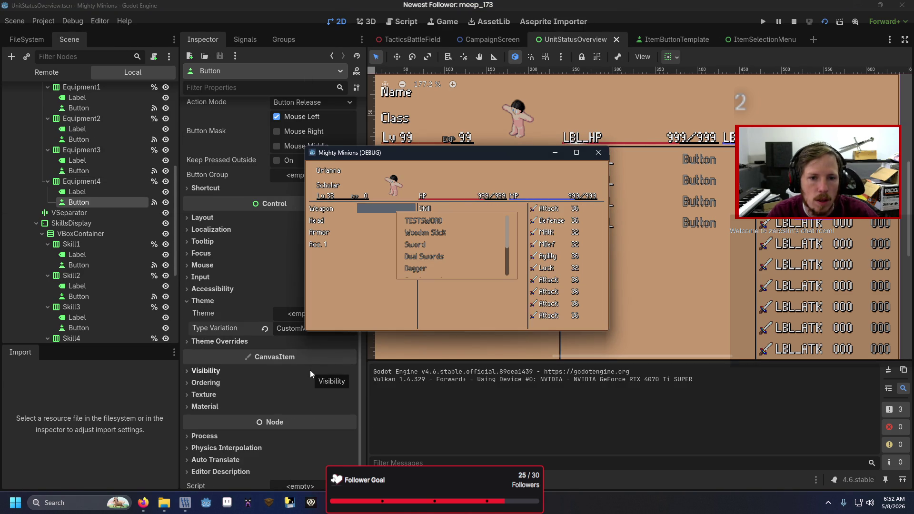
pyautogui.press('Right')
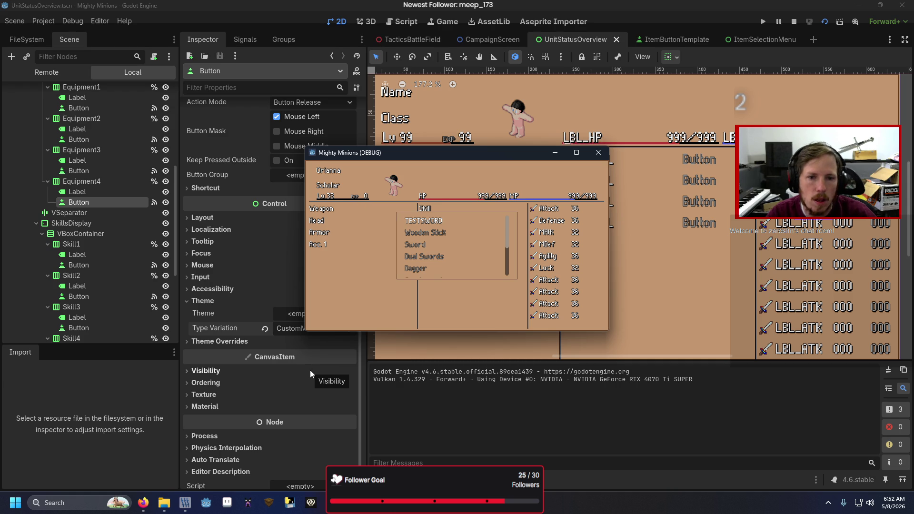
pyautogui.press('Down')
pyautogui.press('Down')
pyautogui.press('Up')
pyautogui.press('Left')
pyautogui.press('Right')
pyautogui.press('Down')
pyautogui.press('Down')
pyautogui.press('Down')
pyautogui.press('Down')
pyautogui.press('Down')
pyautogui.press('Down')
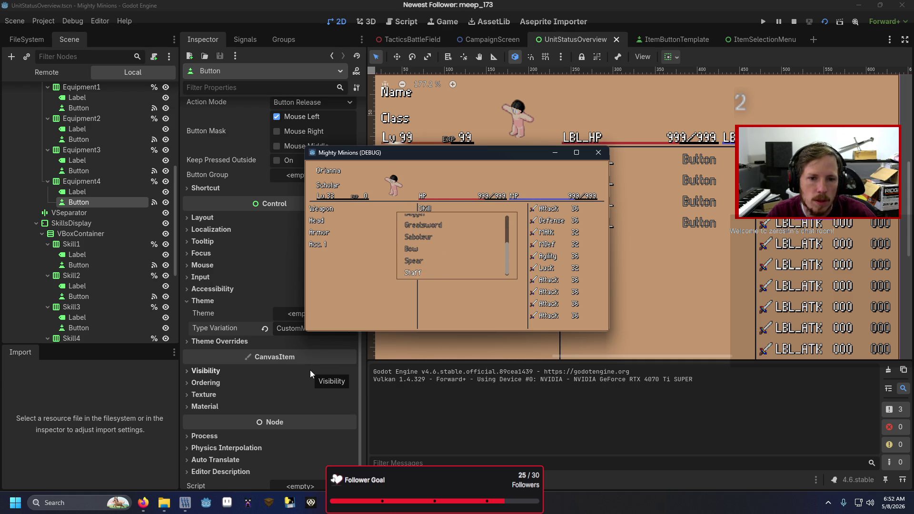
pyautogui.press('Up')
pyautogui.press('Up')
pyautogui.press('Up')
pyautogui.press('Left')
pyautogui.press('Right')
pyautogui.press('Up')
pyautogui.press('Down')
pyautogui.press('Down')
pyautogui.press('Down')
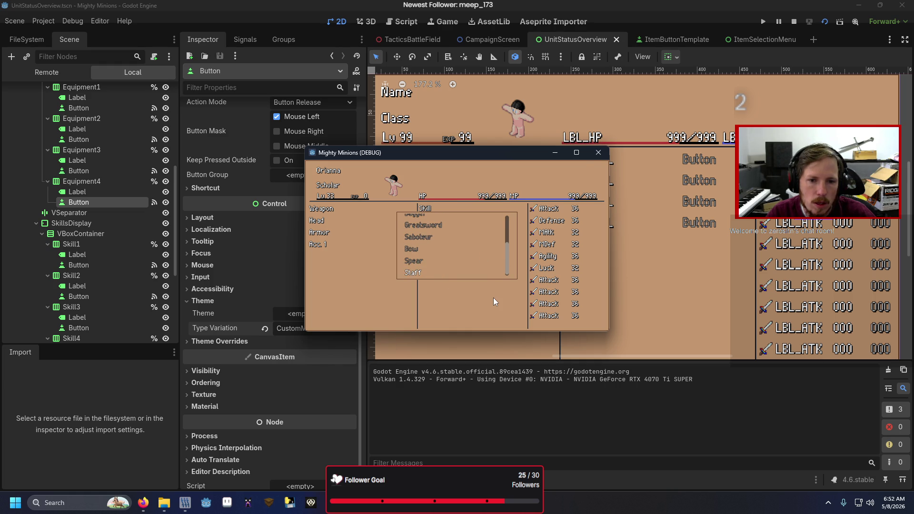
pyautogui.click(596, 152)
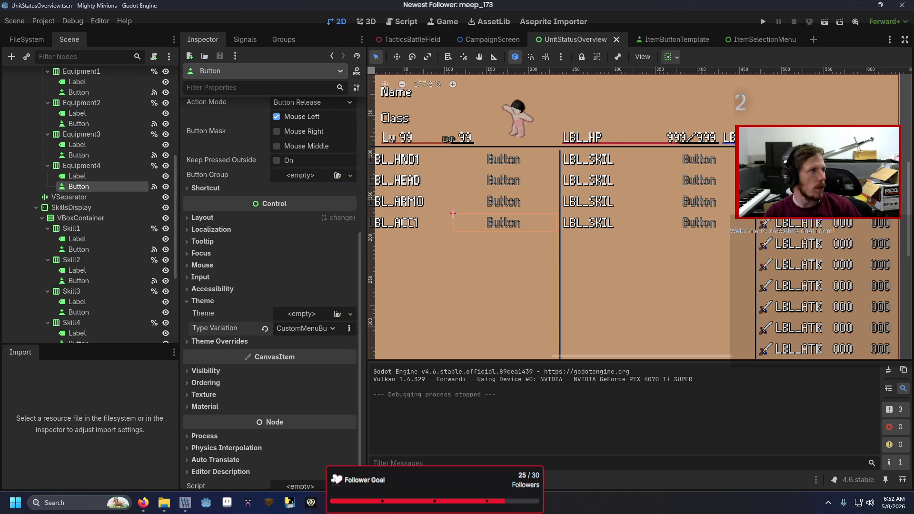
pyautogui.hotkey('alt', 'Tab')
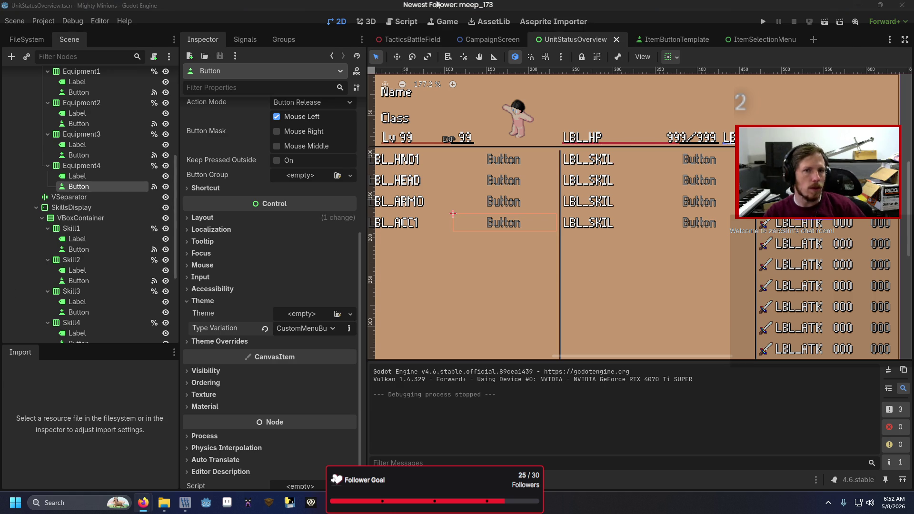
# Search 'godot make button unfocusable' and open the 'Disable buttons from being selected with keyboard in UI?' thread
pyautogui.write('godot ma')
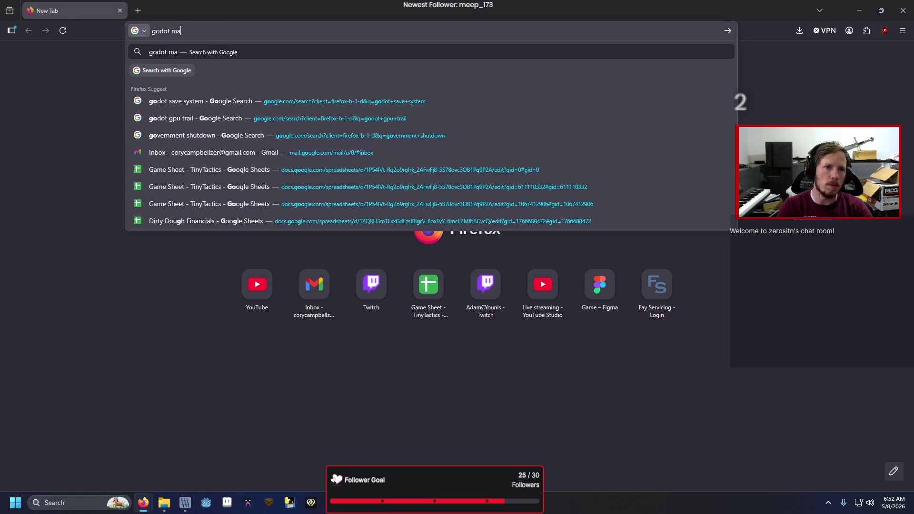
pyautogui.write('ke button u')
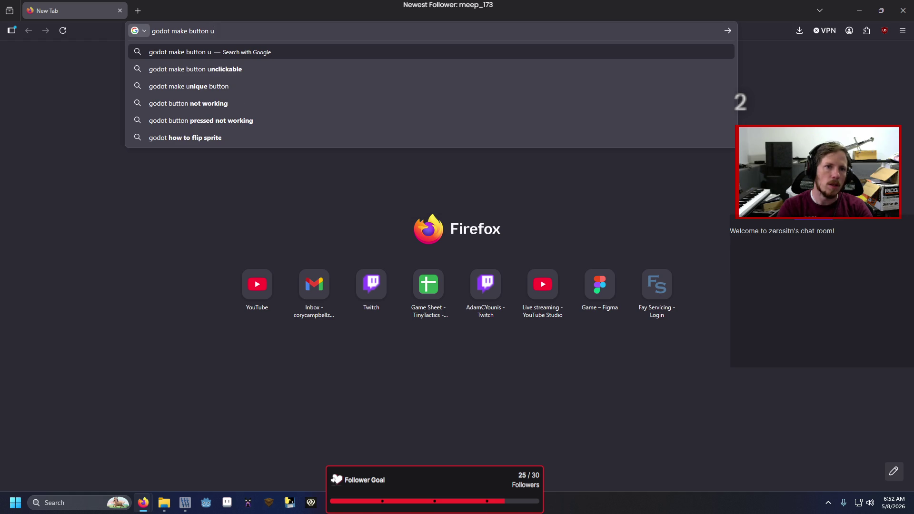
pyautogui.write('nfoc')
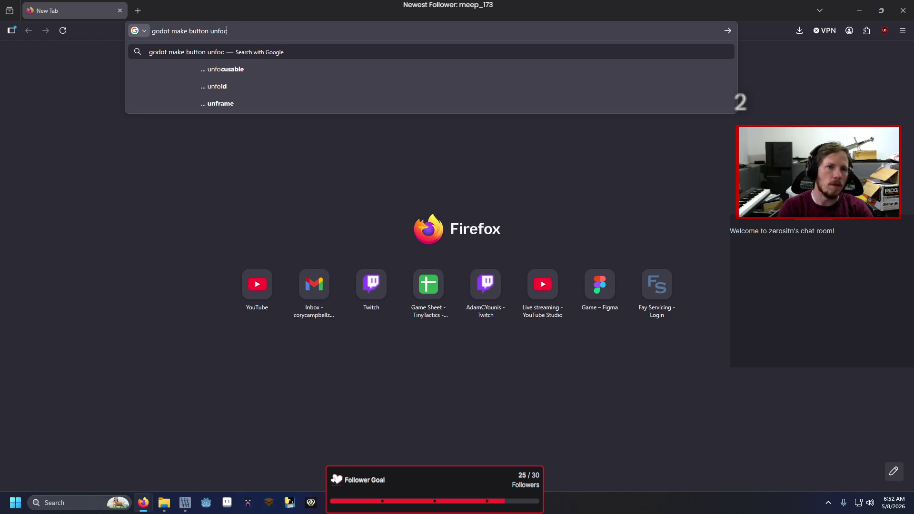
pyautogui.write('usable')
pyautogui.press('Return')
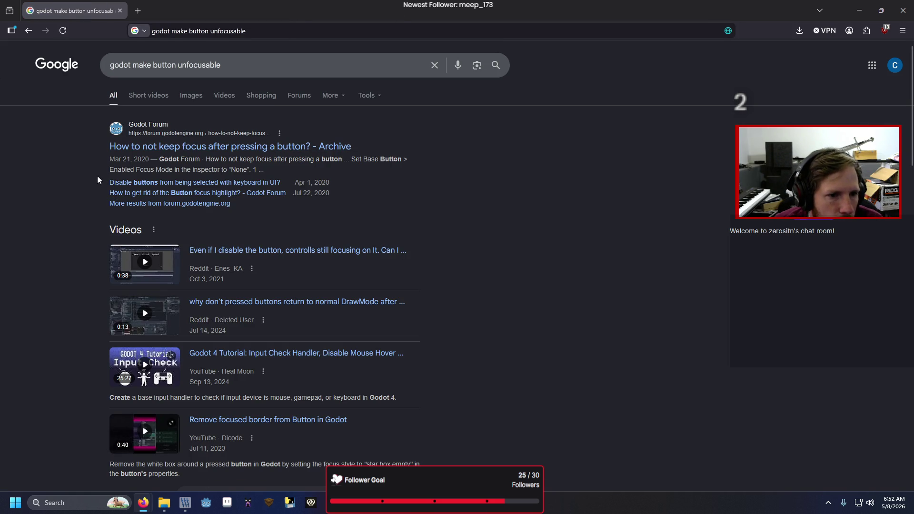
pyautogui.scroll(-4, 97, 176)
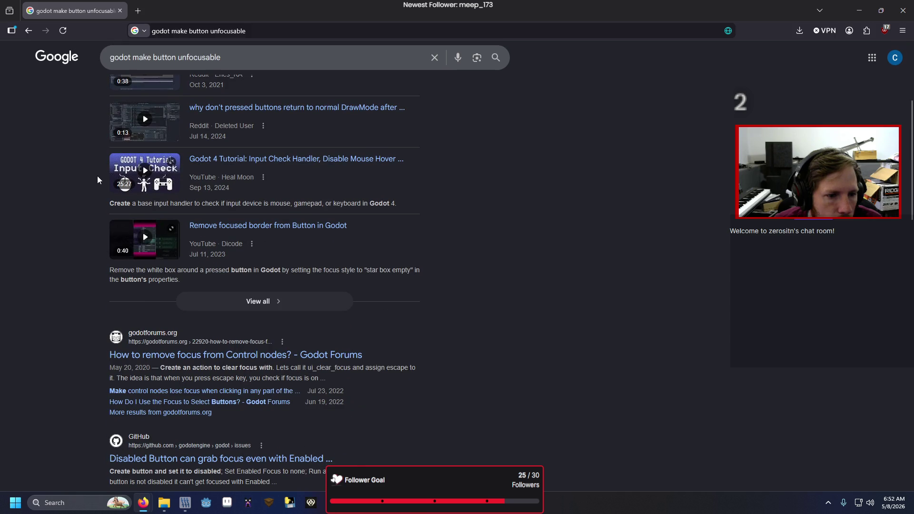
pyautogui.scroll(-3, 97, 179)
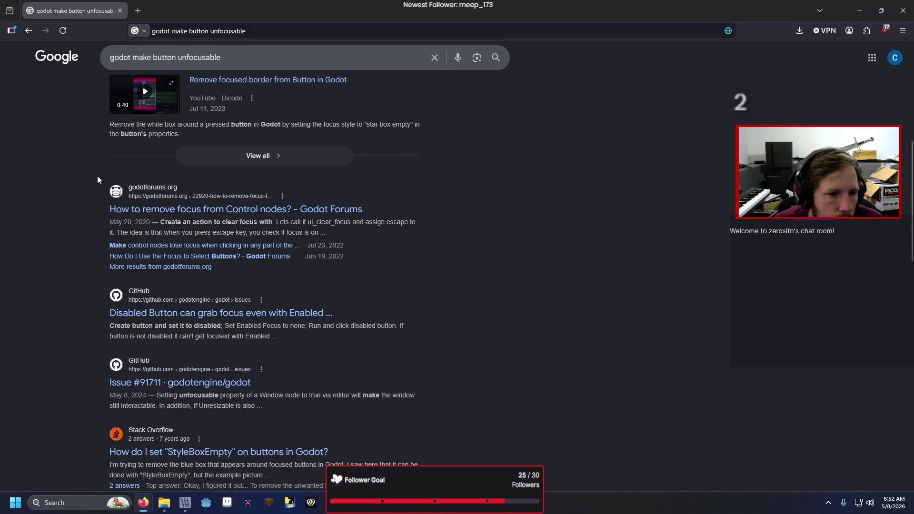
pyautogui.scroll(-2, 98, 176)
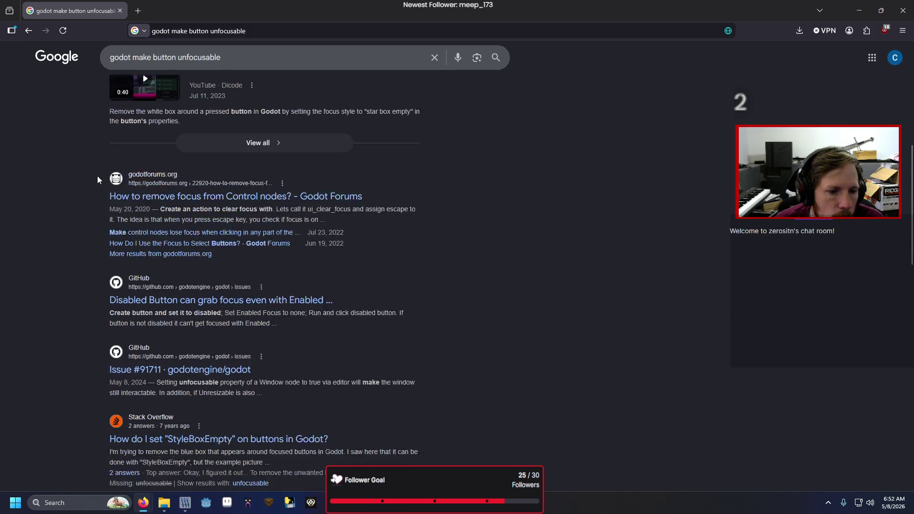
pyautogui.scroll(6, 97, 176)
pyautogui.scroll(3, 97, 179)
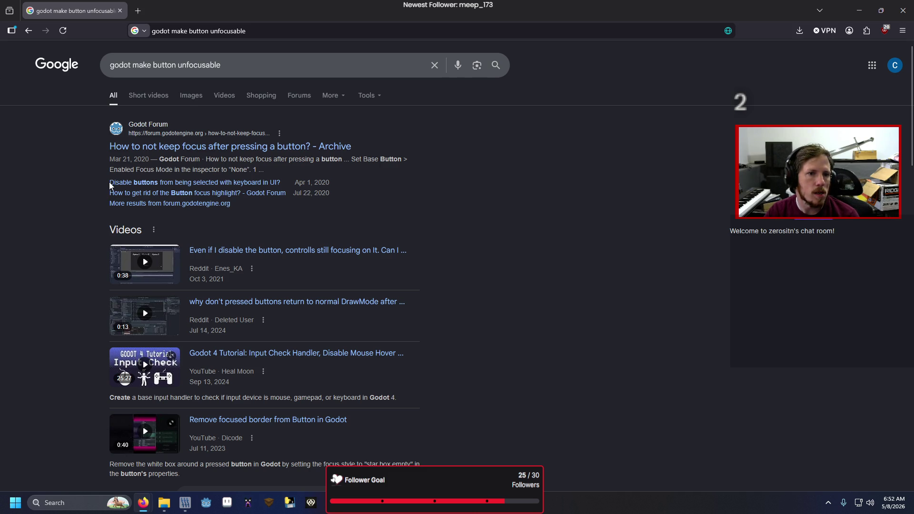
pyautogui.click(114, 185)
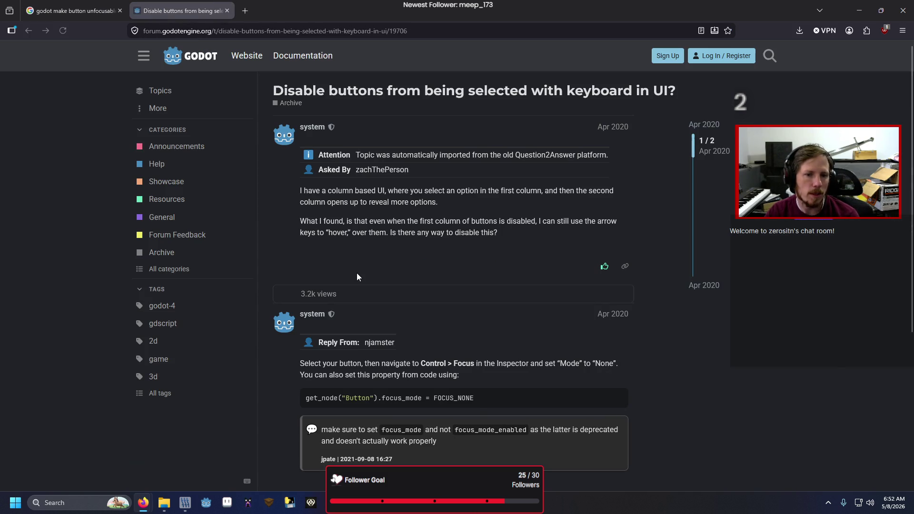
pyautogui.scroll(-2, 270, 367)
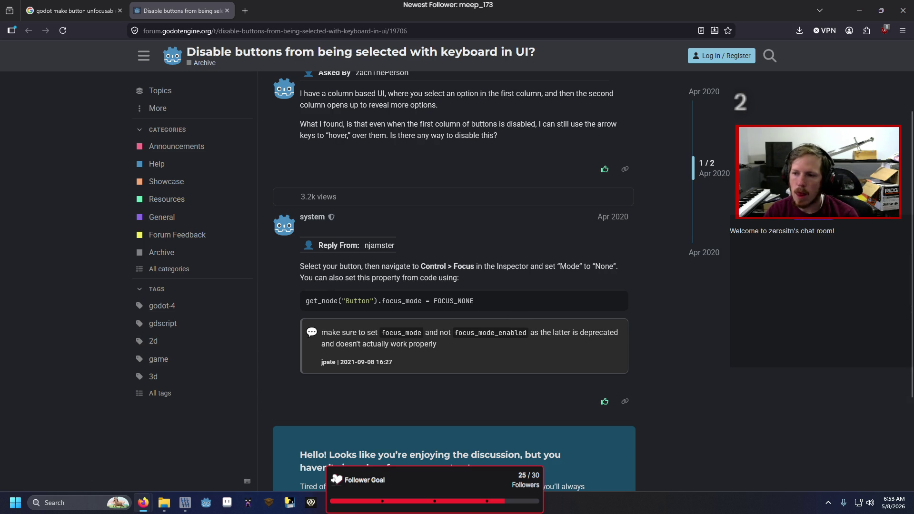
pyautogui.hotkey('alt', 'Tab')
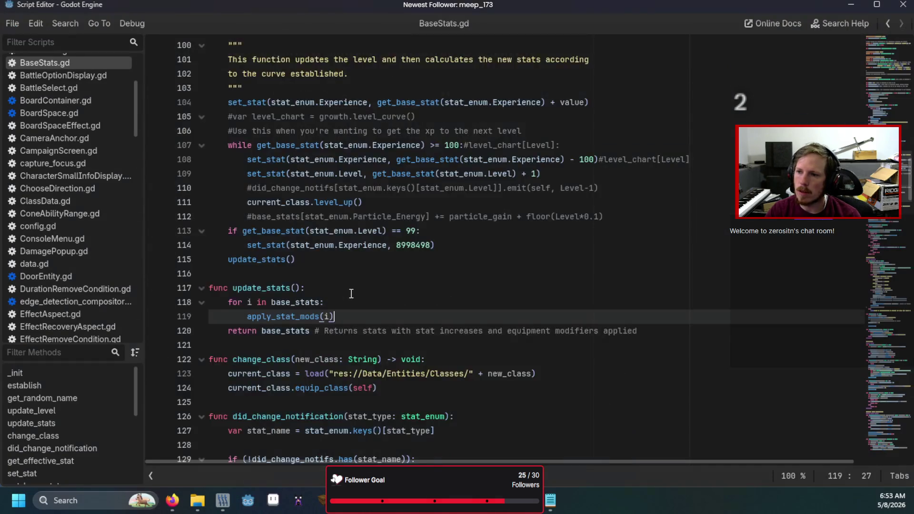
# Switch to UnitStatusOverview.gd and place the cursor after 'pass' in exit_state on line 27
pyautogui.scroll(15, 352, 294)
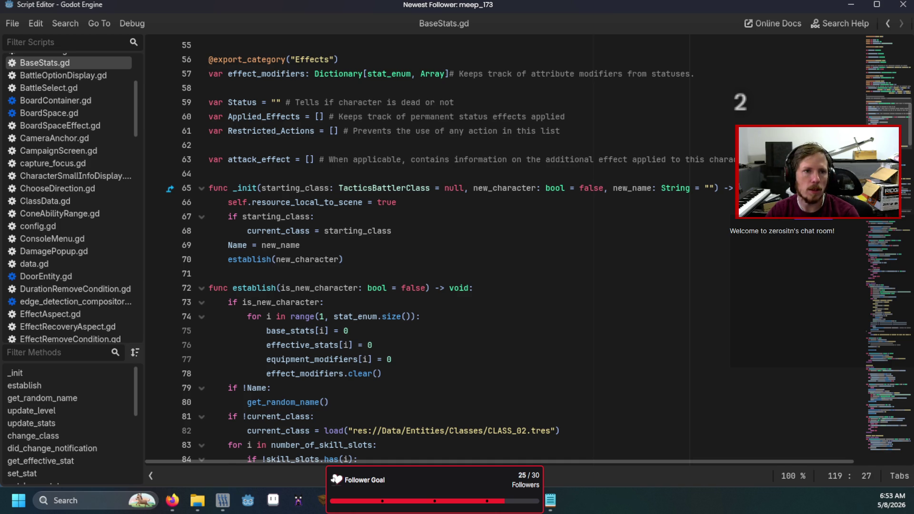
pyautogui.hotkey('alt', 'Left')
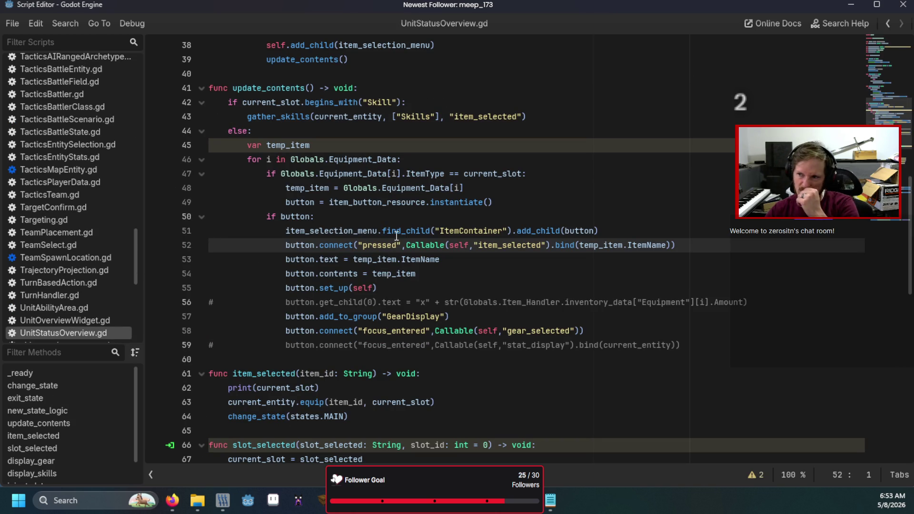
pyautogui.scroll(5, 397, 233)
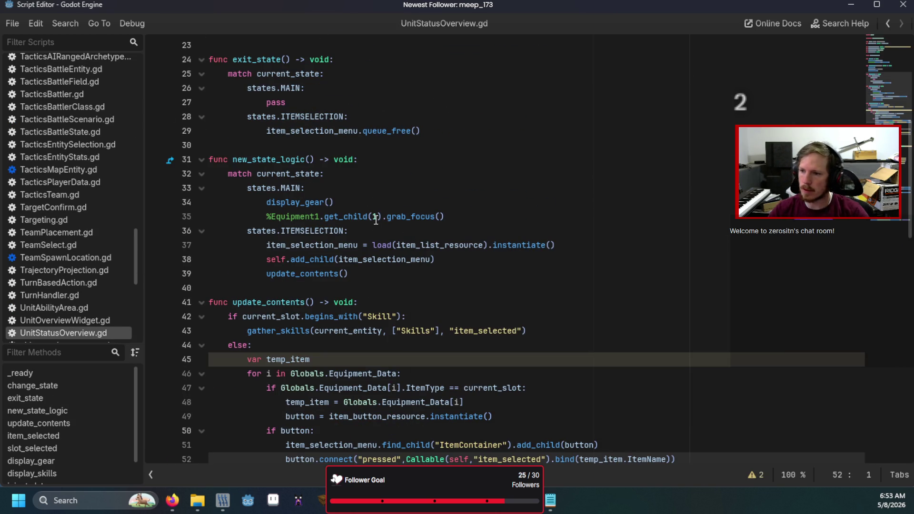
pyautogui.scroll(1, 375, 220)
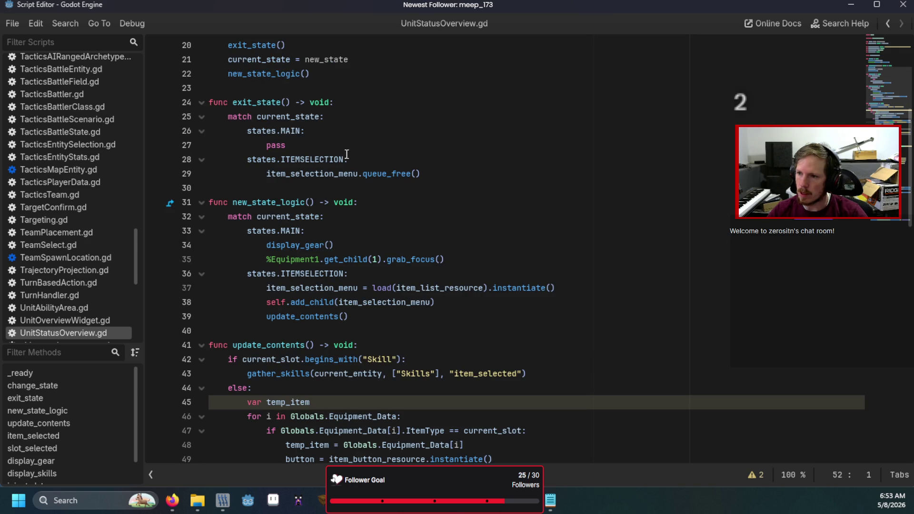
pyautogui.click(346, 143)
# Replace the pass on line 27 with a disable_buttons() call and fold the other functions
pyautogui.press('BackSpace')
pyautogui.press('BackSpace')
pyautogui.press('BackSpace')
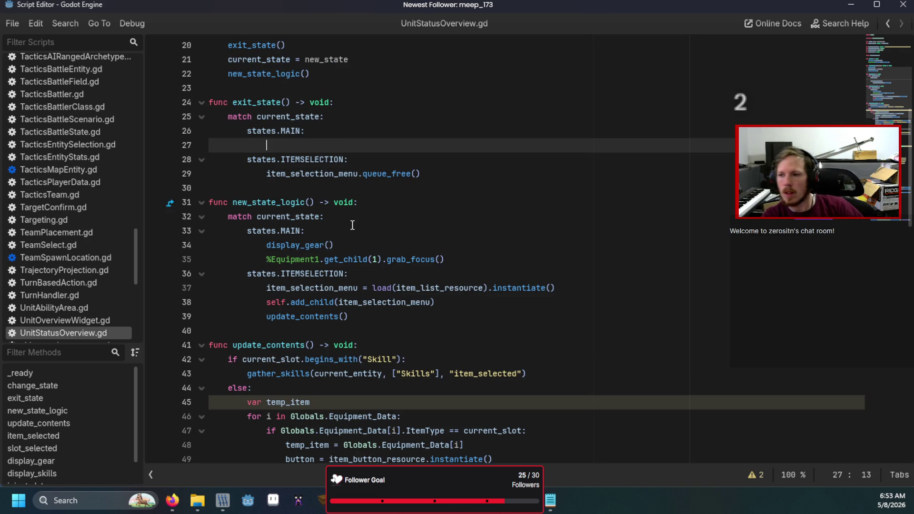
pyautogui.write('disable_buttons(')
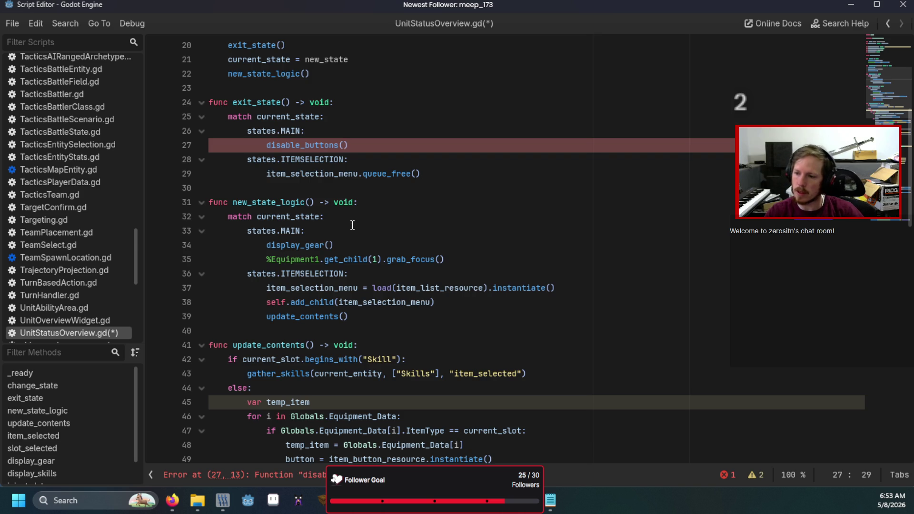
pyautogui.scroll(-2, 352, 225)
pyautogui.click(201, 260)
pyautogui.click(201, 303)
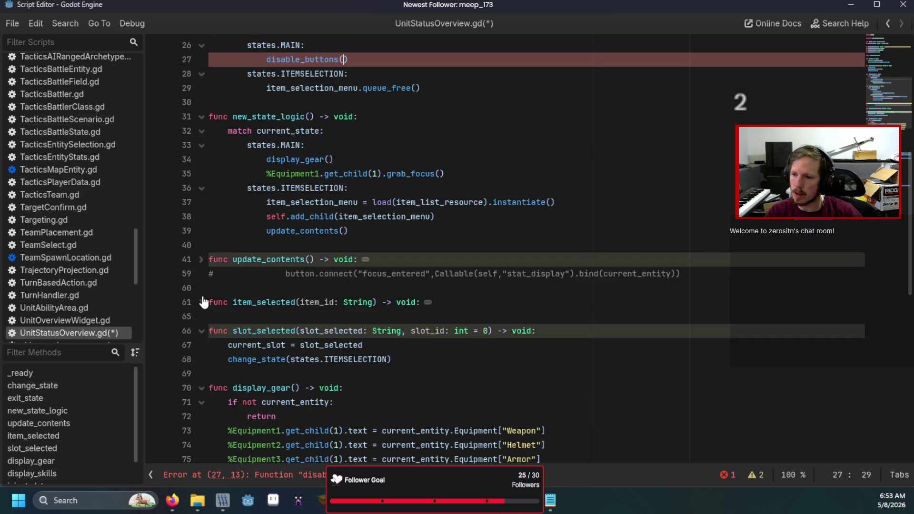
pyautogui.click(201, 330)
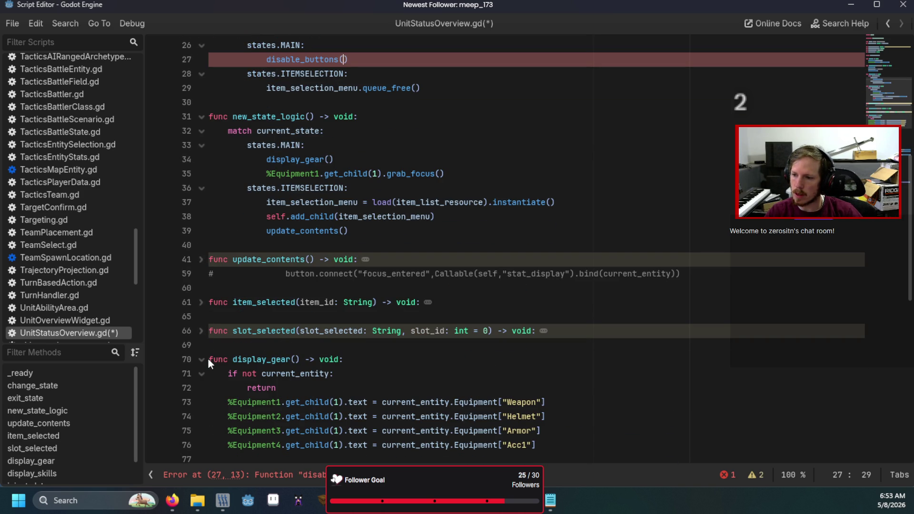
pyautogui.click(201, 360)
pyautogui.click(202, 388)
pyautogui.scroll(-4, 209, 333)
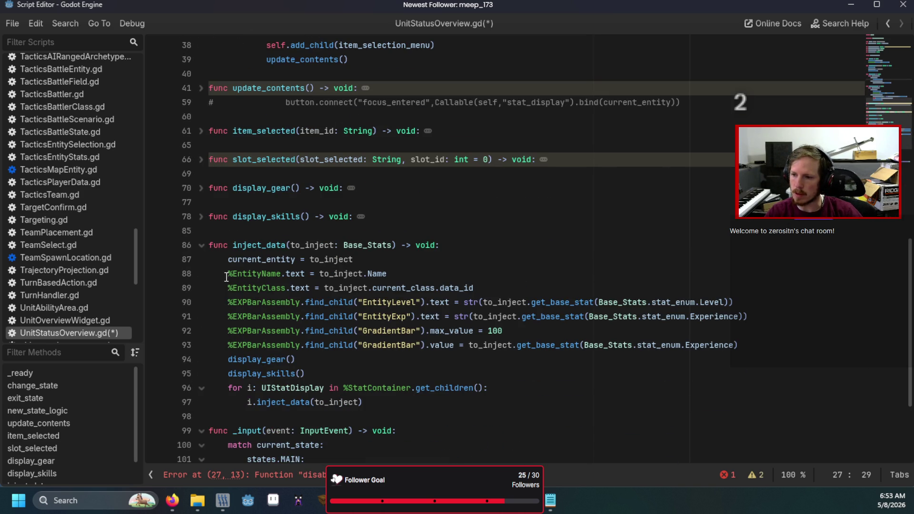
pyautogui.click(202, 253)
# Add a disable_buttons() function setting %Equipment1's get_child(1) focus mode to FocusMode.FOCUS_NONE
pyautogui.click(220, 258)
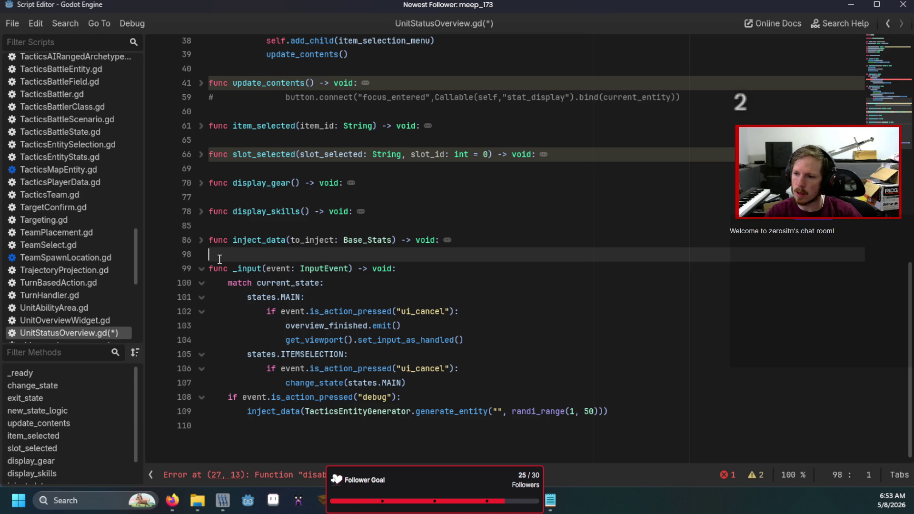
pyautogui.press('Return')
pyautogui.press('Return')
pyautogui.press('Up')
pyautogui.write('func')
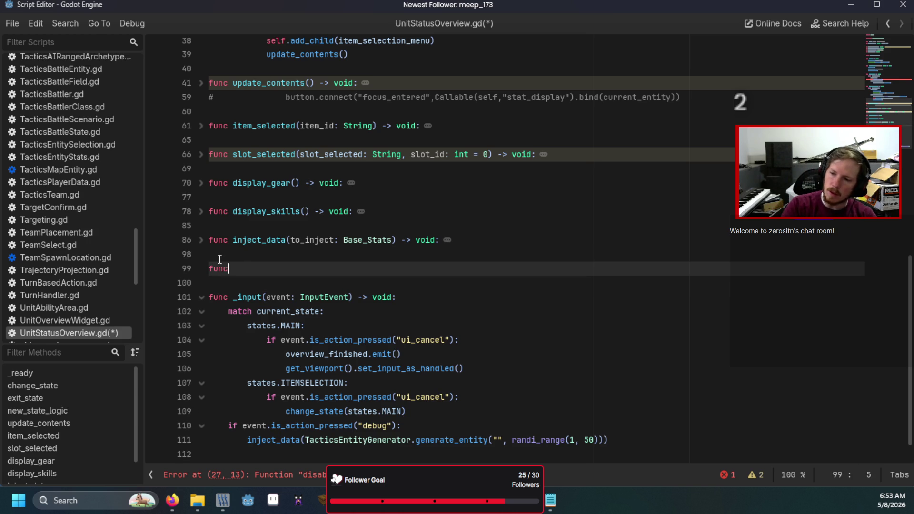
pyautogui.write(' disable_buttons() -> v')
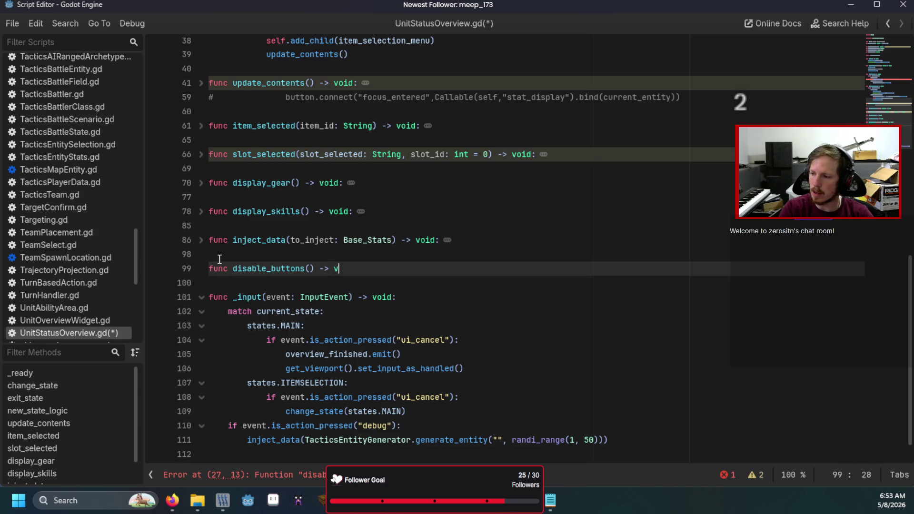
pyautogui.write('oid:')
pyautogui.press('Return')
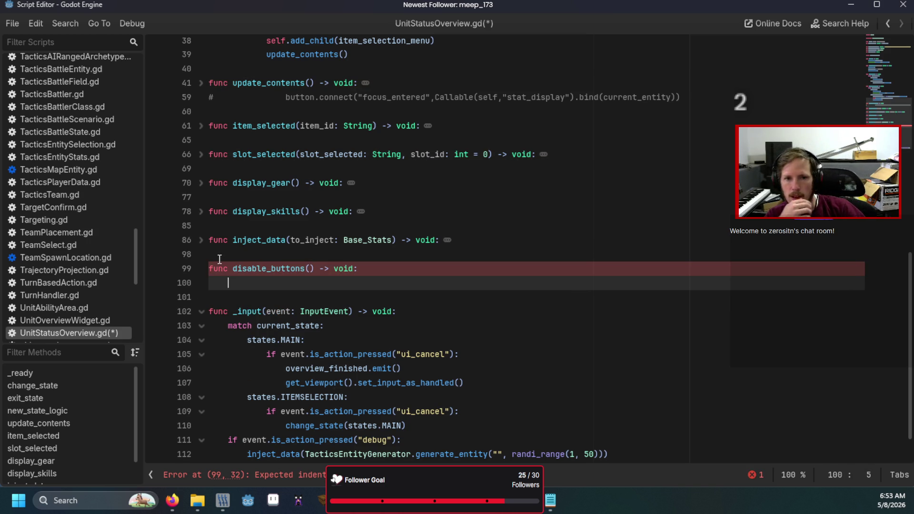
pyautogui.write('%Eq')
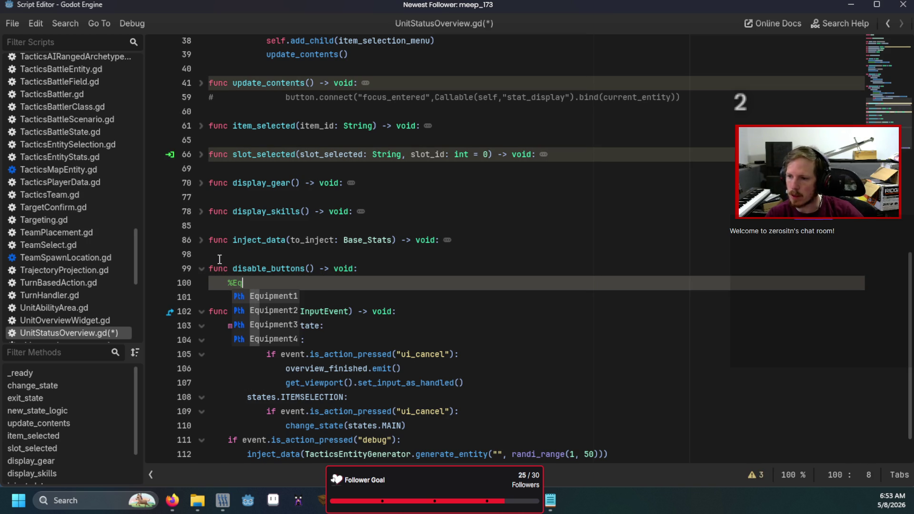
pyautogui.press('Return')
pyautogui.write('.get_chil')
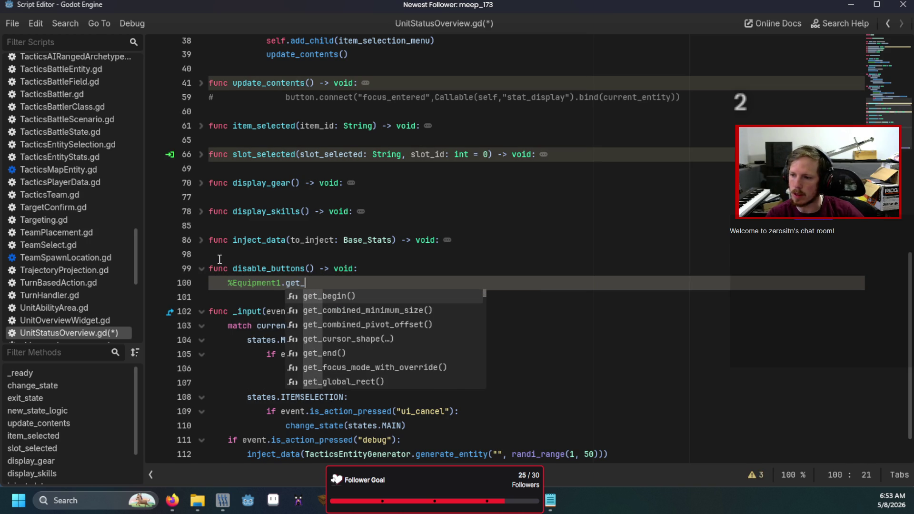
pyautogui.press('Return')
pyautogui.write('1)')
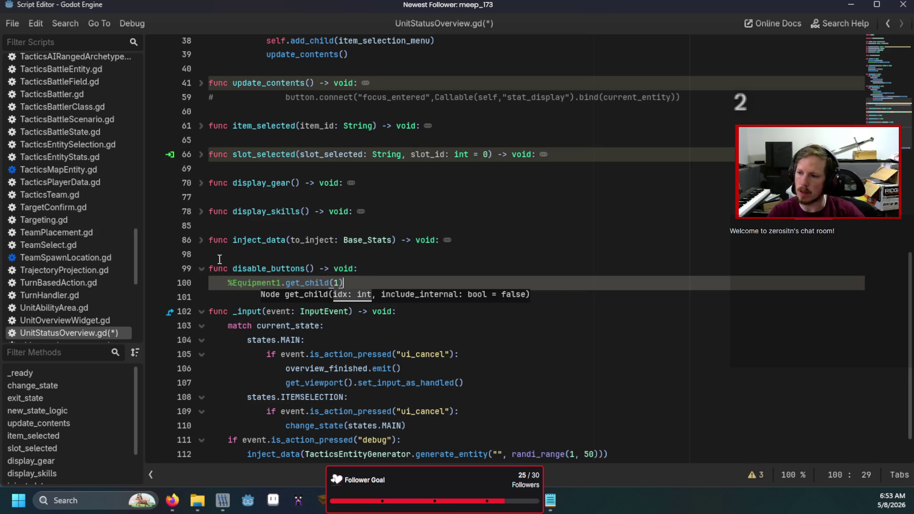
pyautogui.write('.')
pyautogui.write('s')
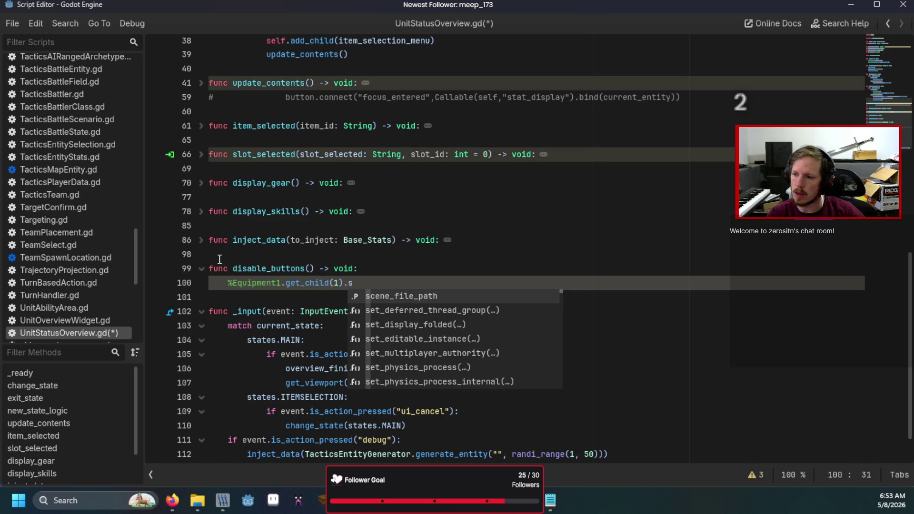
pyautogui.write('et_f')
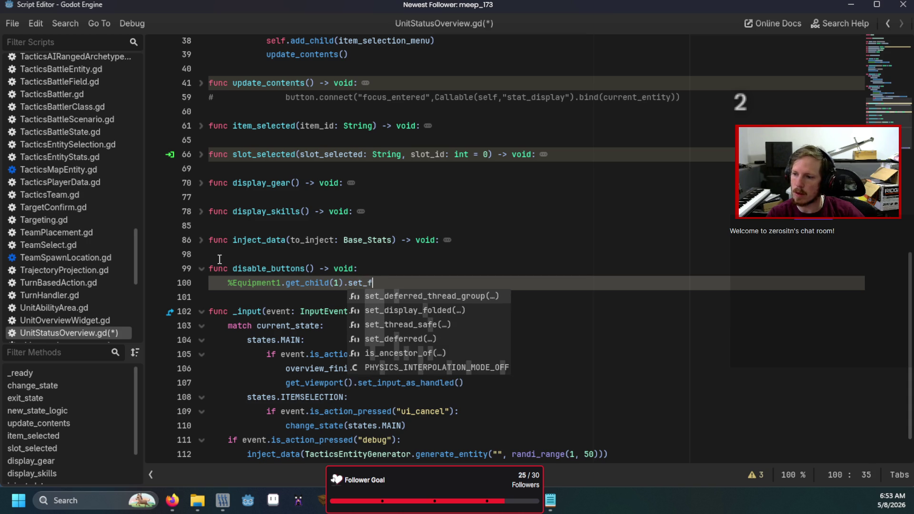
pyautogui.write('ocus_mod')
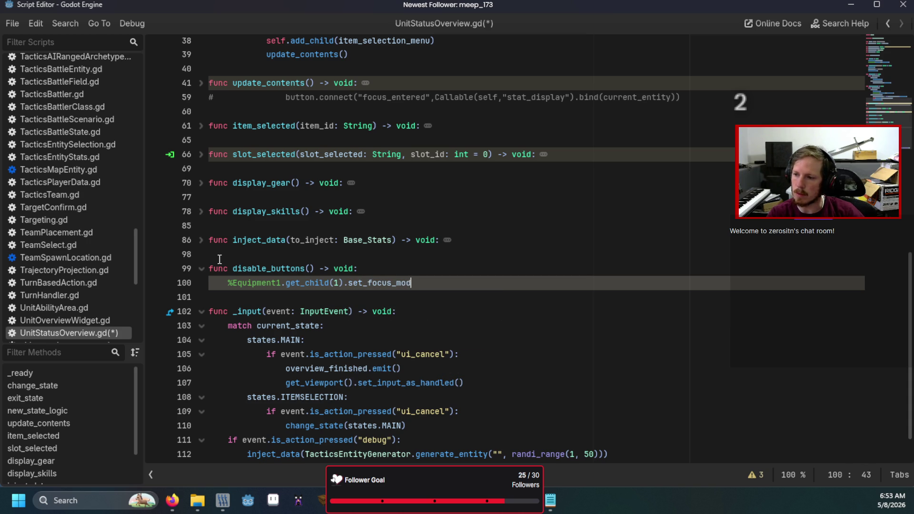
pyautogui.write('e(Fo')
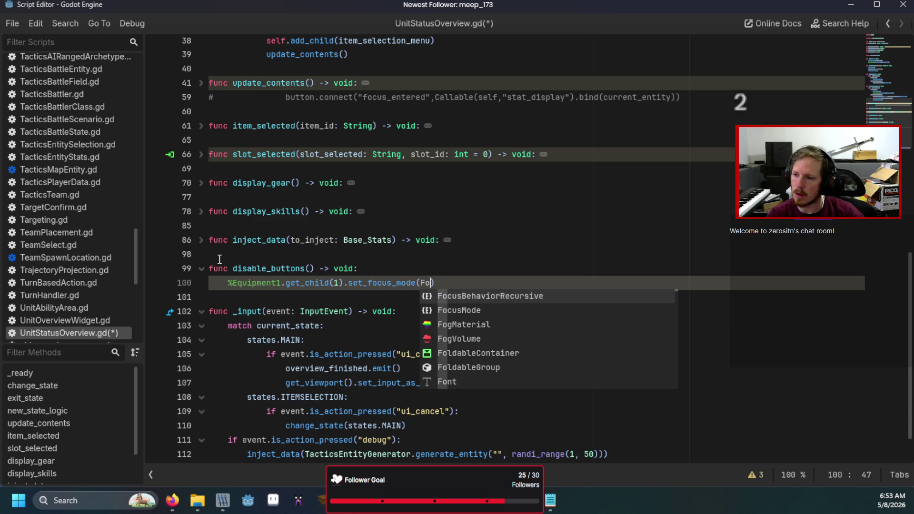
pyautogui.press('Down')
pyautogui.press('Return')
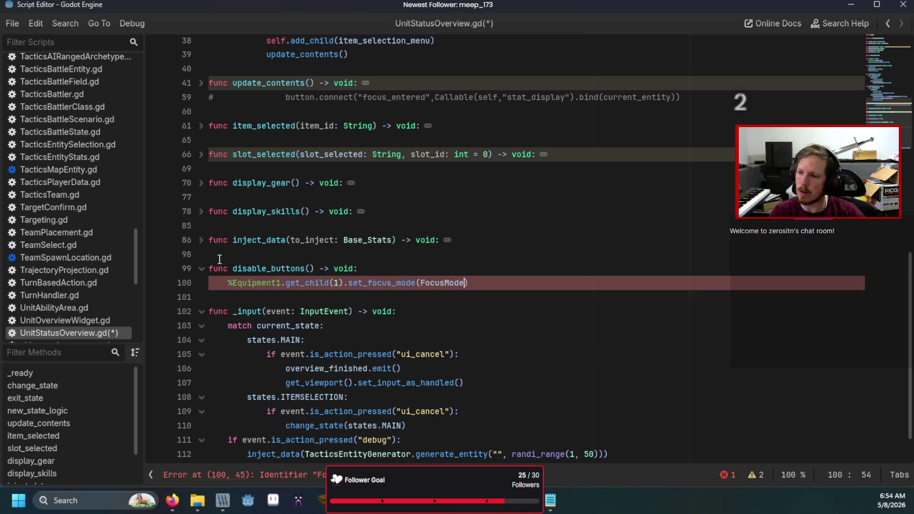
pyautogui.write('.N')
pyautogui.press('Return')
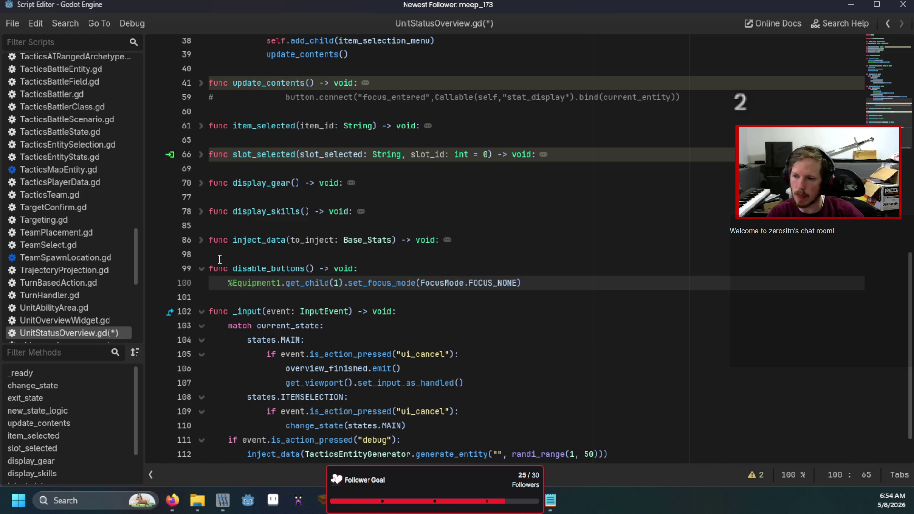
# Save and run the scene, open and close the Weapon item list, then close the game
pyautogui.press('F6')
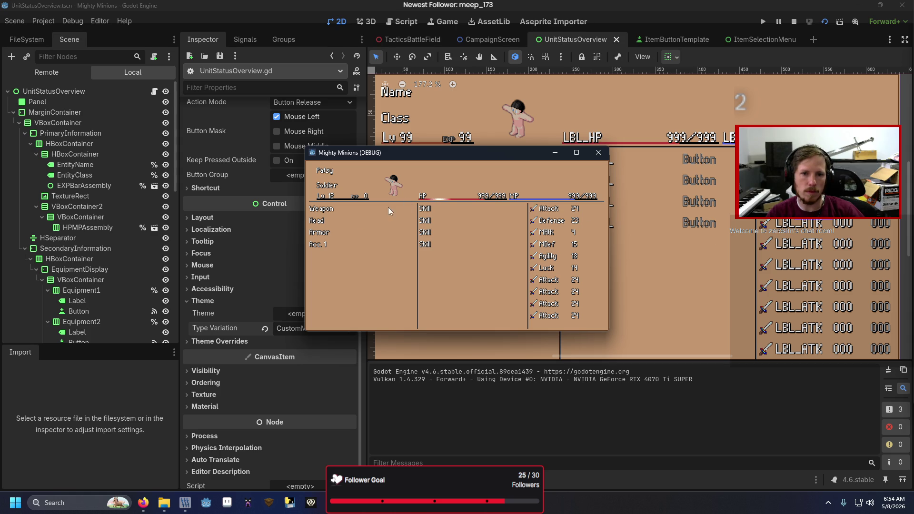
pyautogui.click(391, 205)
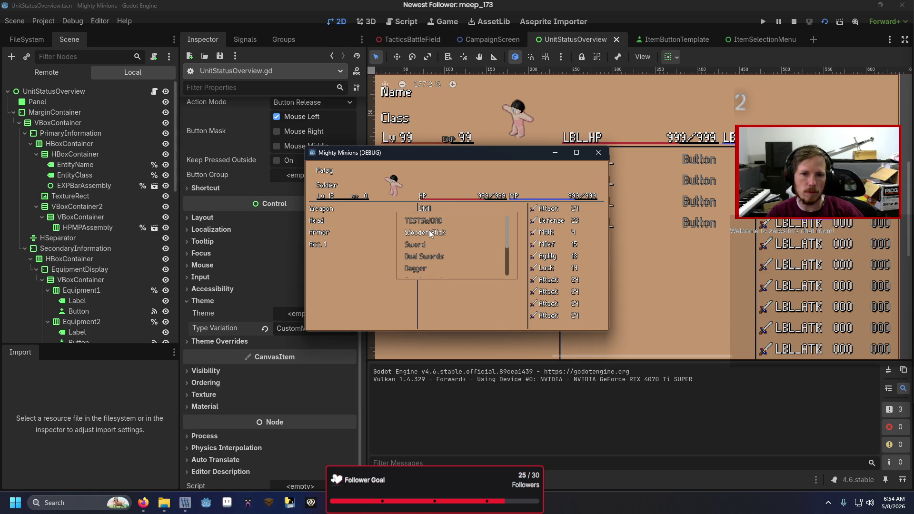
pyautogui.click(498, 247)
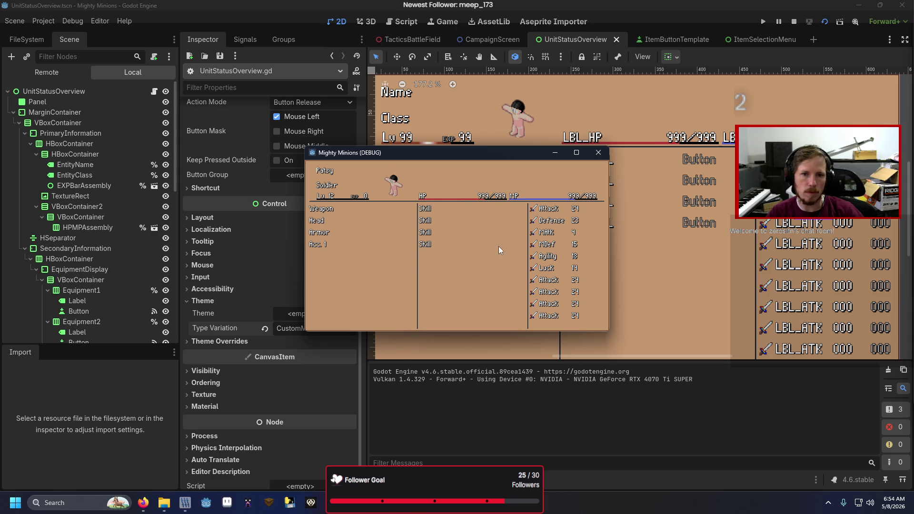
pyautogui.click(599, 153)
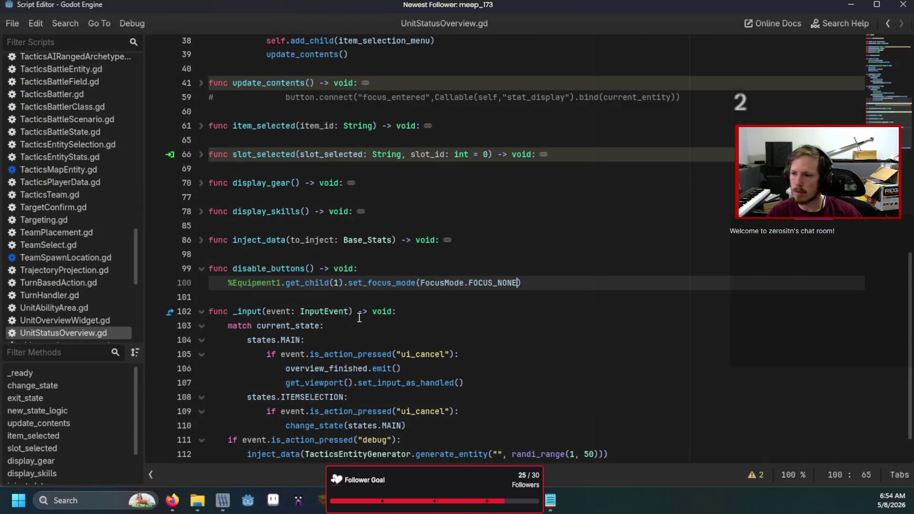
# Add an enable_buttons() function with the copied focus-mode line changed to FOCUS_ALL
pyautogui.click(375, 256)
pyautogui.press('Return')
pyautogui.press('Return')
pyautogui.press('Up')
pyautogui.write('func ena')
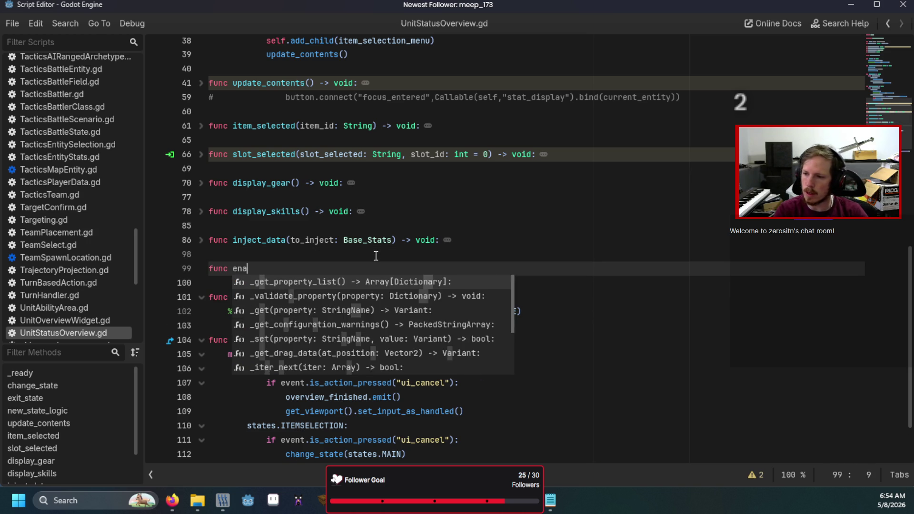
pyautogui.write('ble_buttons() -> ')
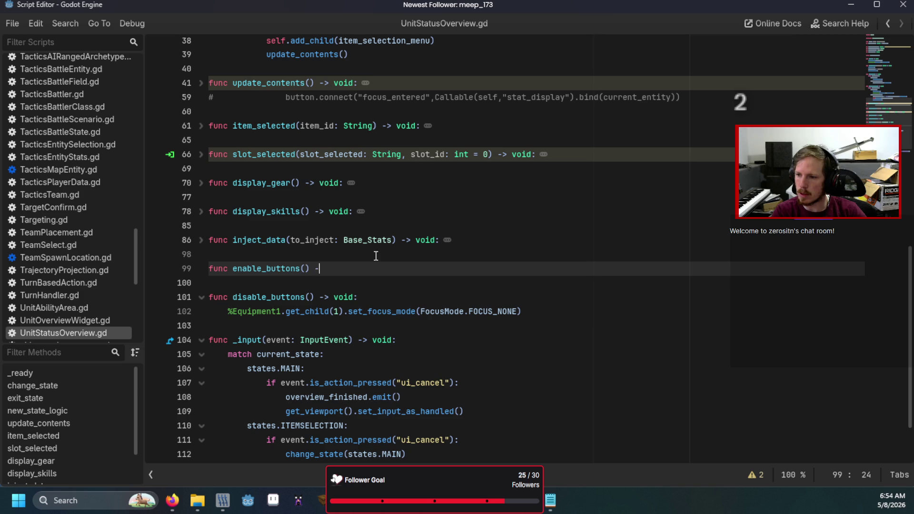
pyautogui.write('void:')
pyautogui.press('Return')
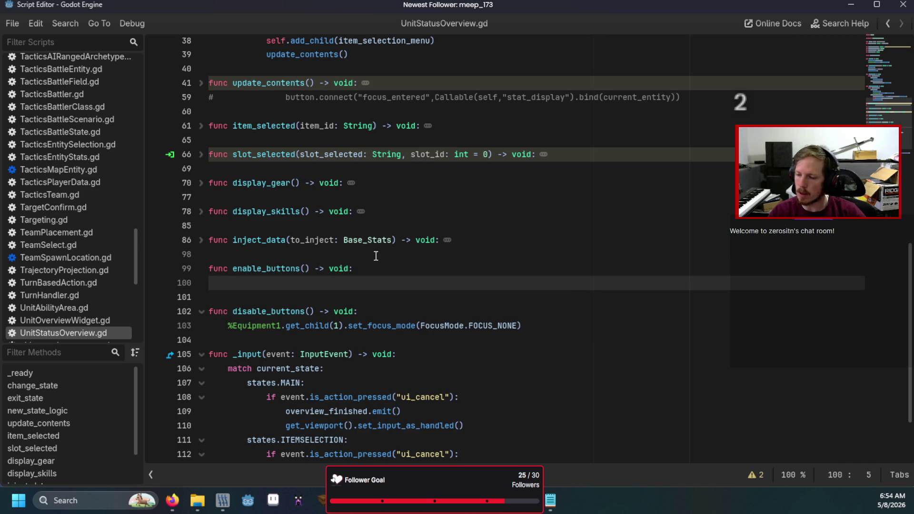
pyautogui.moveTo(522, 326); pyautogui.dragTo(228, 325)
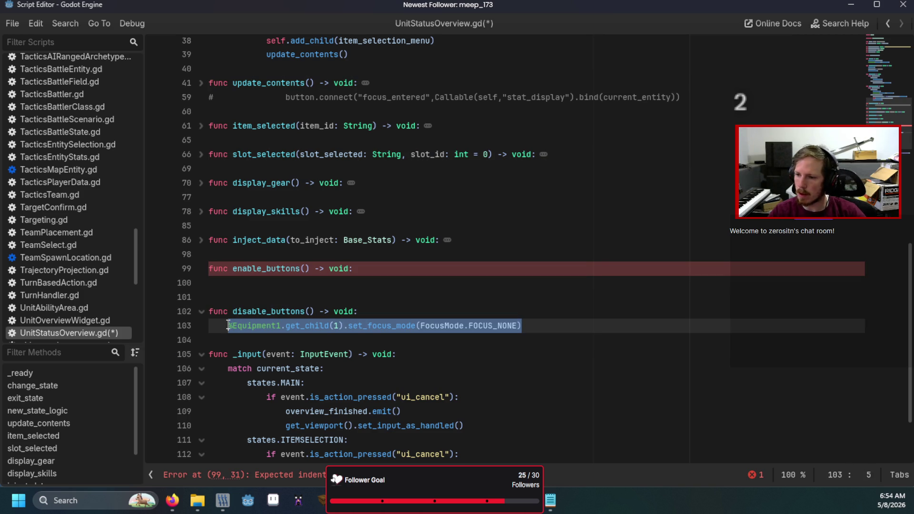
pyautogui.hotkey('ctrl', 'c')
pyautogui.click(243, 282)
pyautogui.hotkey('ctrl', 'v')
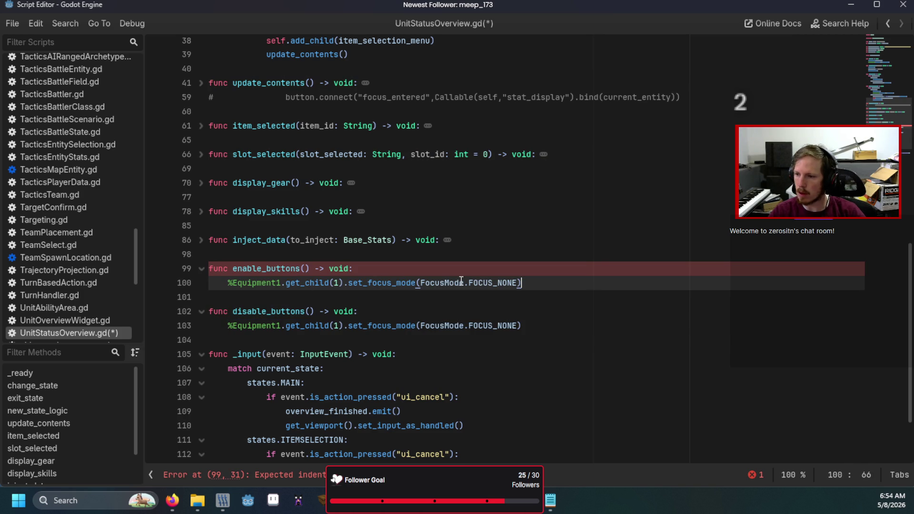
pyautogui.doubleClick(487, 281)
pyautogui.write('Fo')
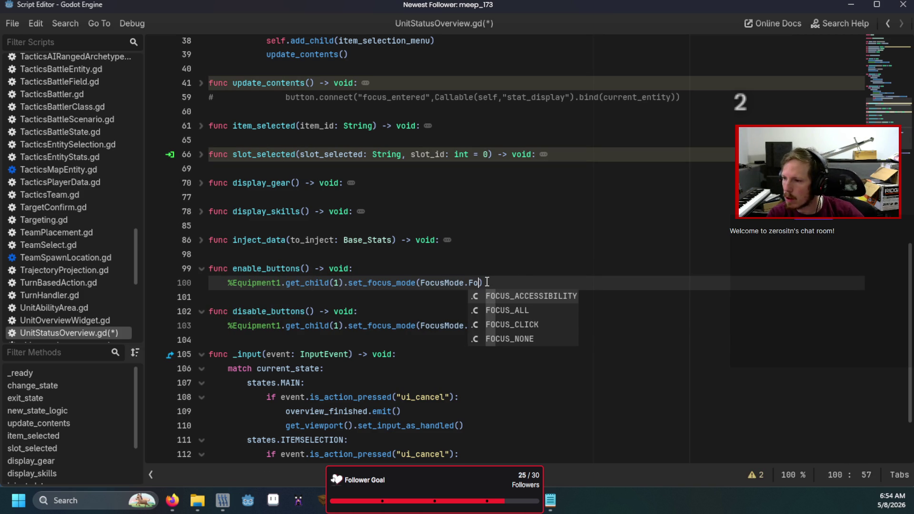
pyautogui.press('Down')
pyautogui.press('Down')
pyautogui.press('Down')
pyautogui.press('Down')
pyautogui.press('Return')
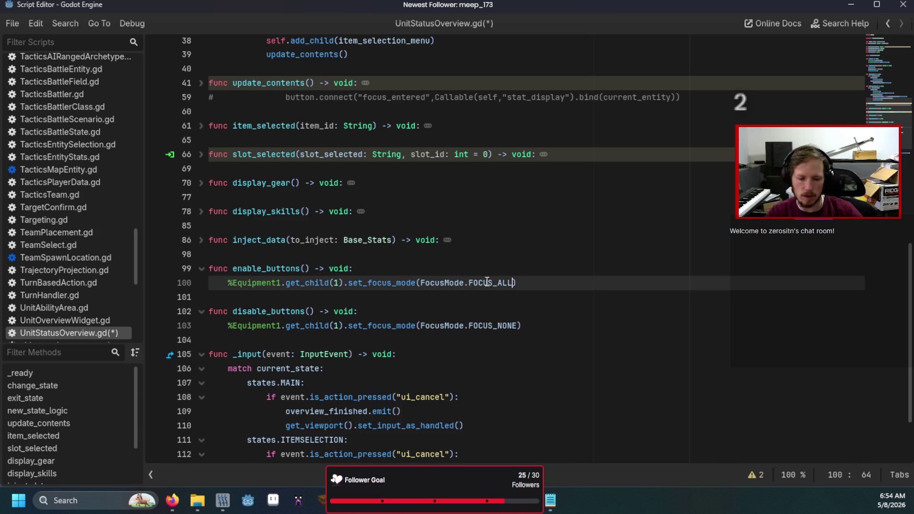
# Call enable_buttons() under the states.MAIN case, then save and run the scene
pyautogui.scroll(5, 340, 290)
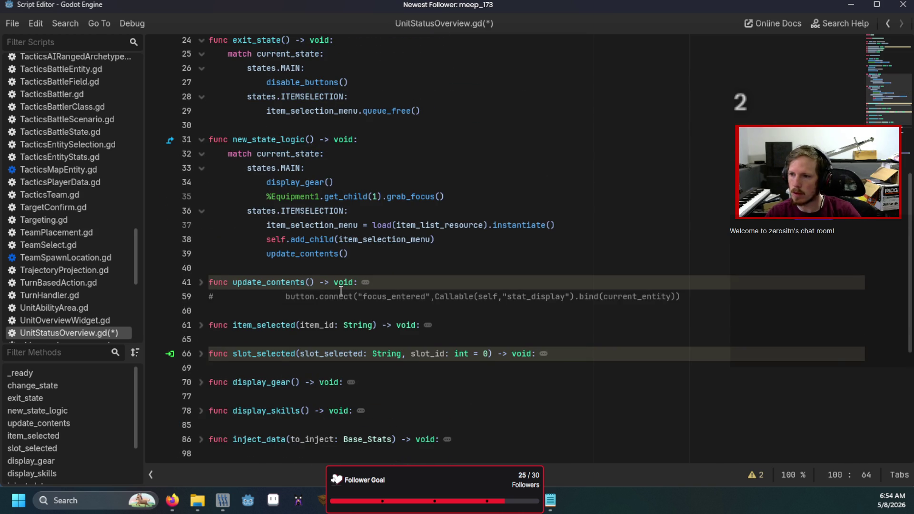
pyautogui.scroll(2, 341, 290)
pyautogui.click(332, 249)
pyautogui.press('Return')
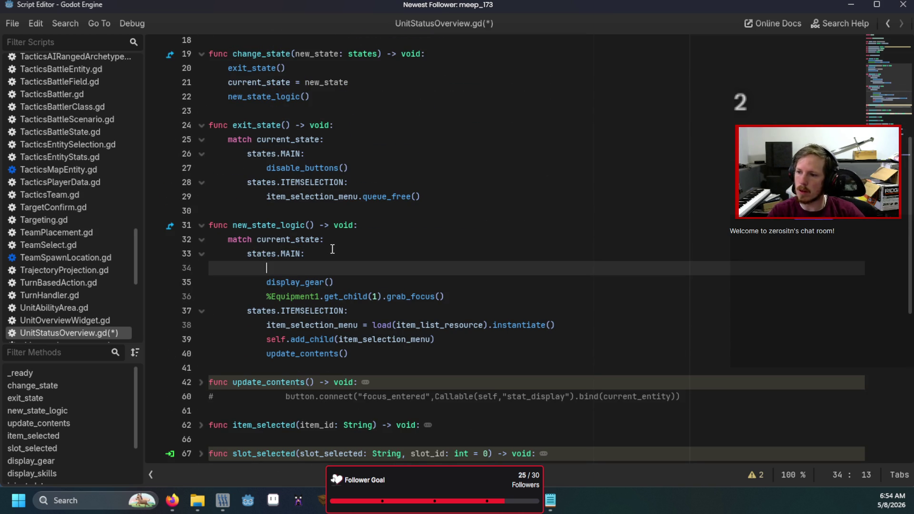
pyautogui.write('en')
pyautogui.press('Return')
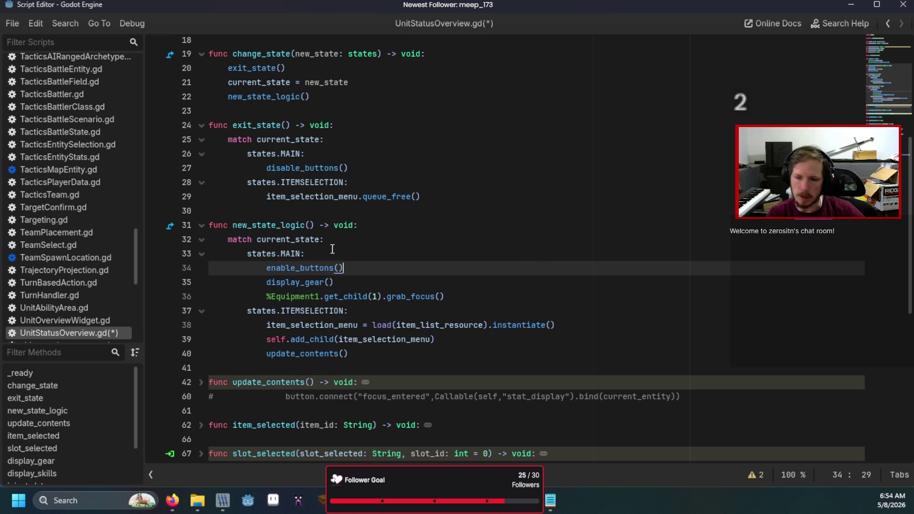
pyautogui.press('F6')
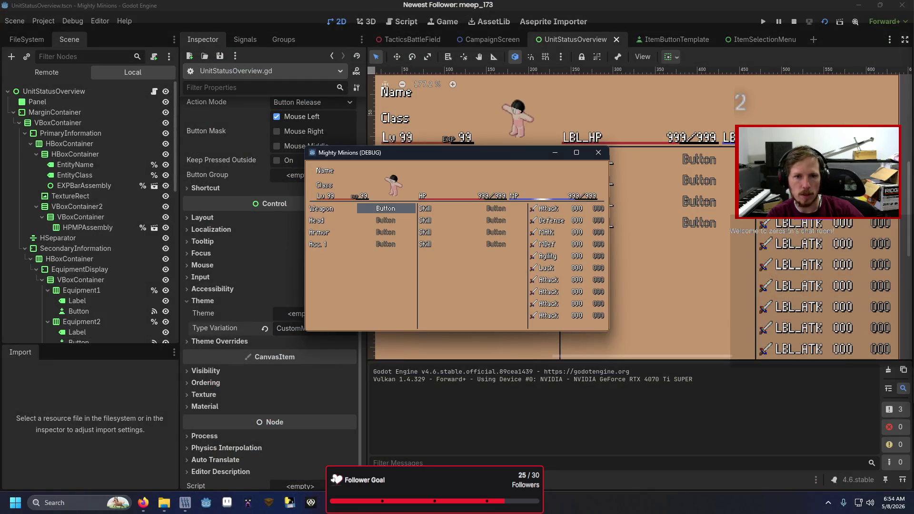
# Open and close the Weapon slot's item list by keyboard, open the Head slot's list, then close the game
pyautogui.press('Return')
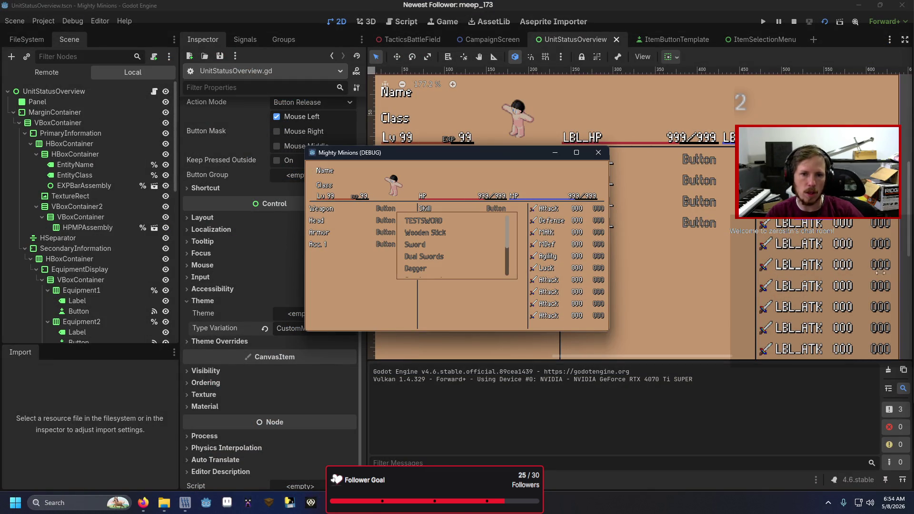
pyautogui.press('Return')
pyautogui.press('Down')
pyautogui.press('Return')
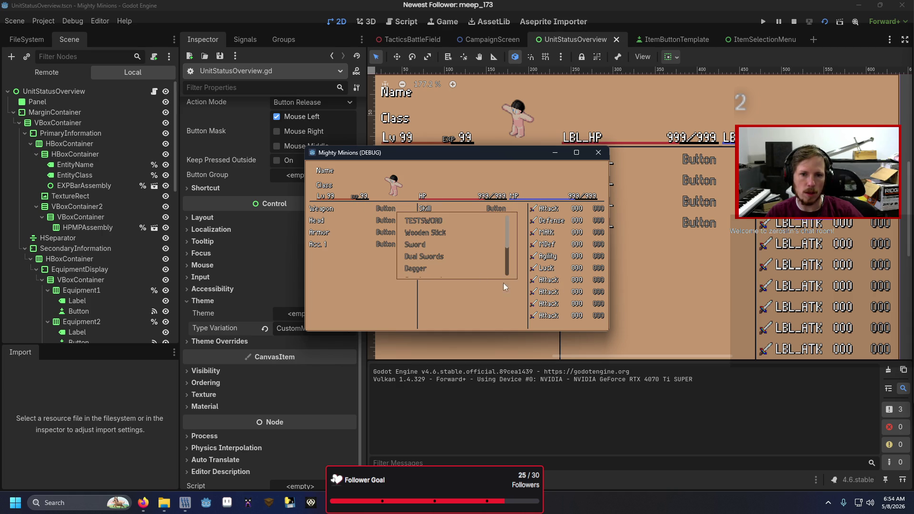
pyautogui.click(599, 153)
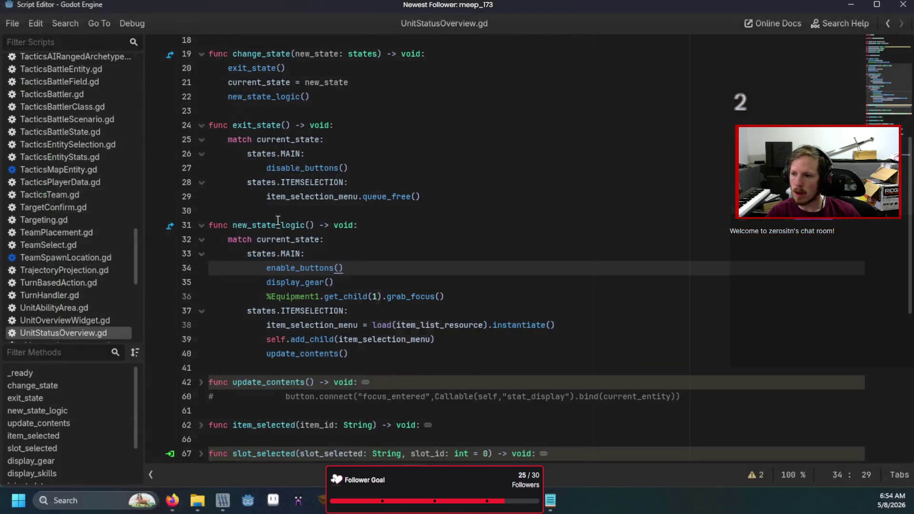
# After line 60 add item_selection_menu.find_child("ItemContainer").get_child(0).grab_focus(), then save and run
pyautogui.scroll(-3, 225, 295)
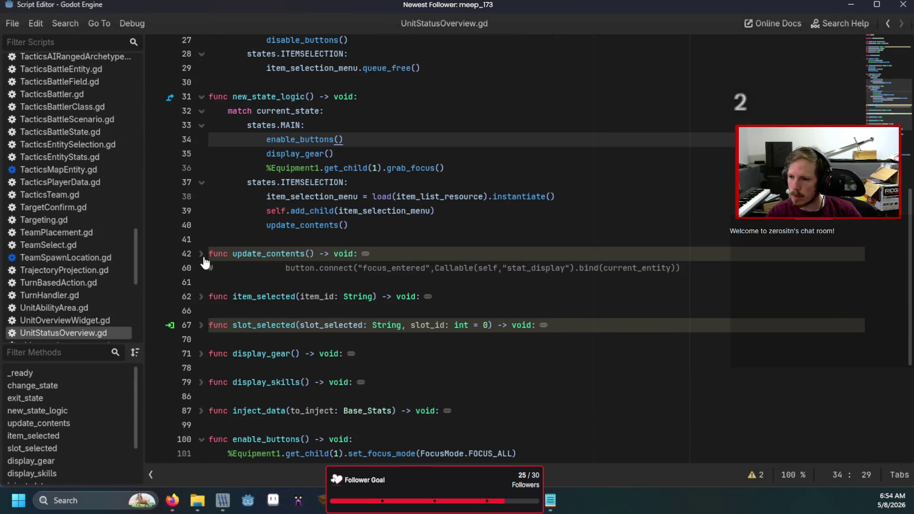
pyautogui.click(201, 255)
pyautogui.scroll(-5, 304, 291)
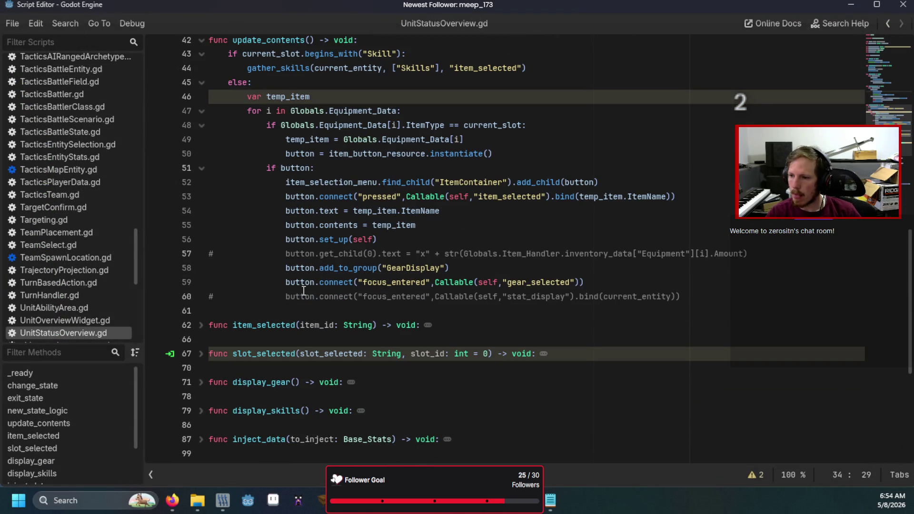
pyautogui.click(696, 294)
pyautogui.press('Return')
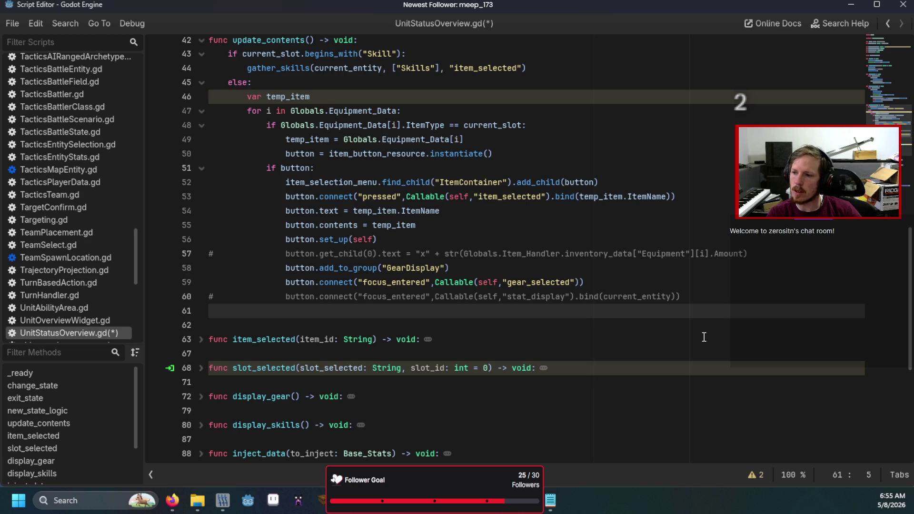
pyautogui.write('item')
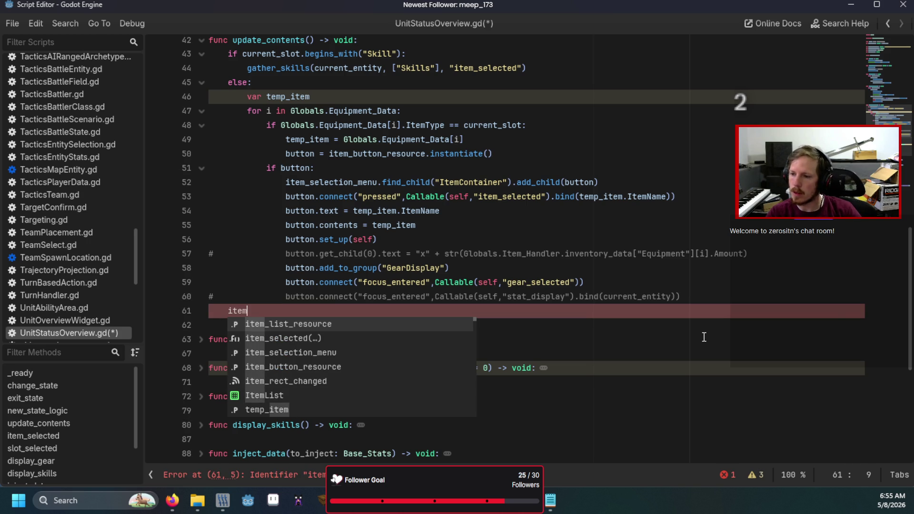
pyautogui.press('Down')
pyautogui.press('Down')
pyautogui.press('Return')
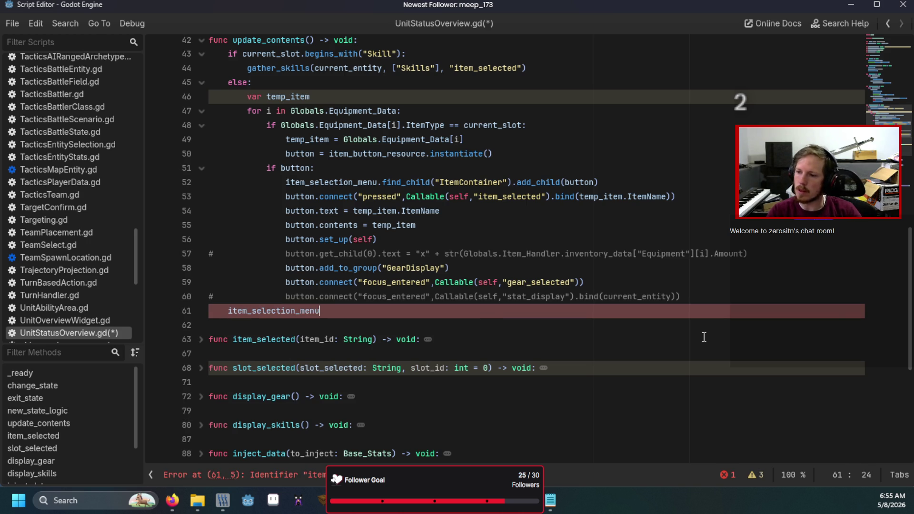
pyautogui.write('.find_')
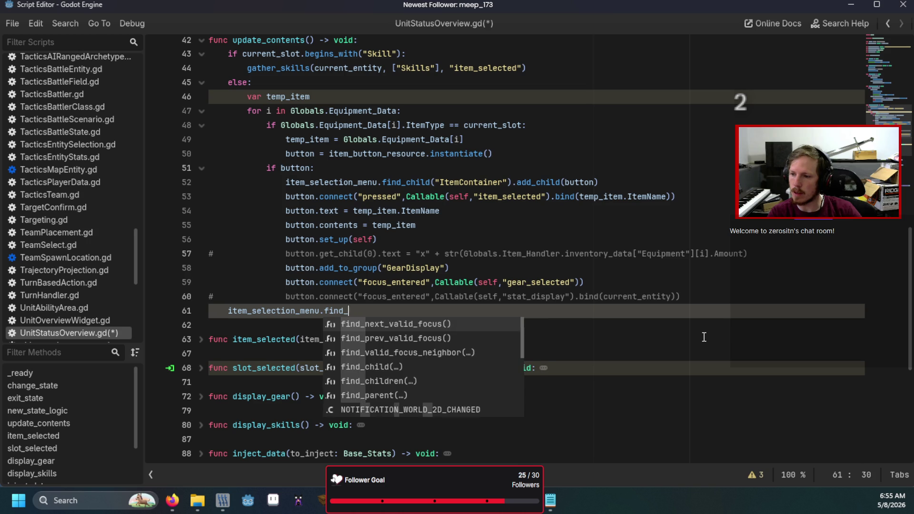
pyautogui.write('child("ItemCon')
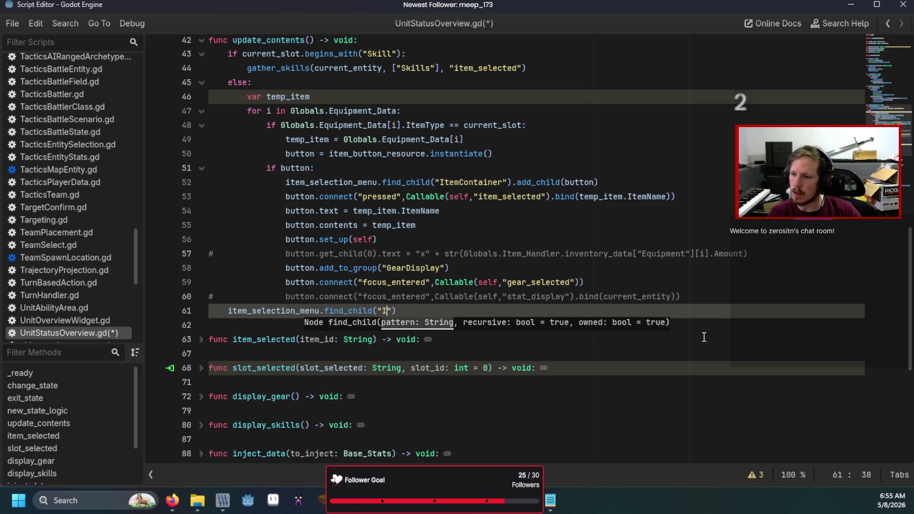
pyautogui.write('tainer").get_')
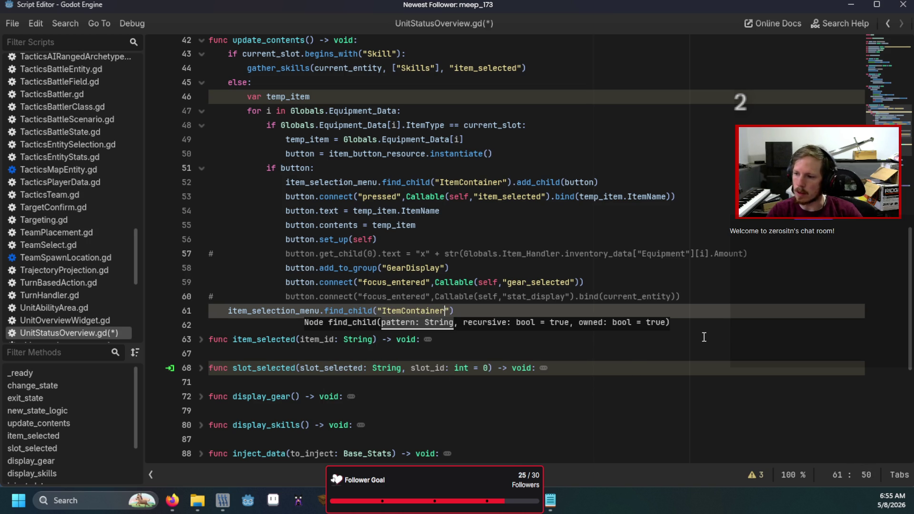
pyautogui.write('child(')
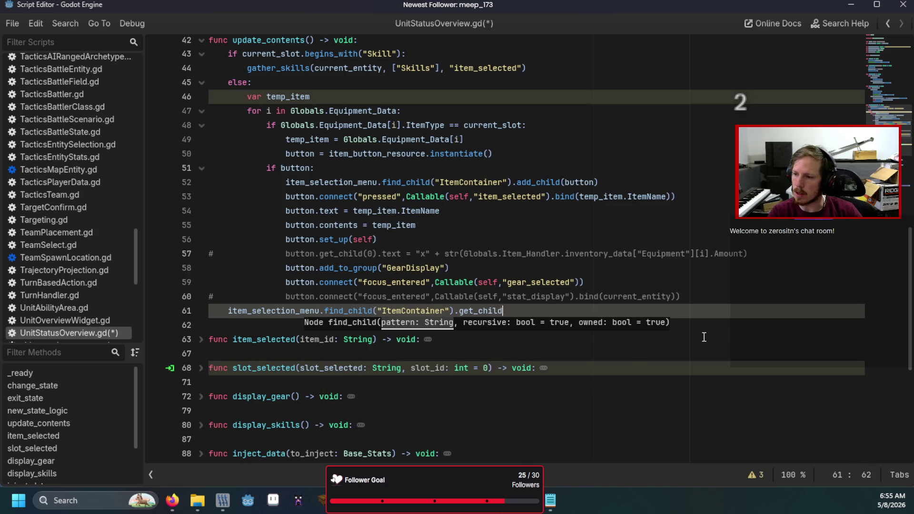
pyautogui.write('0)')
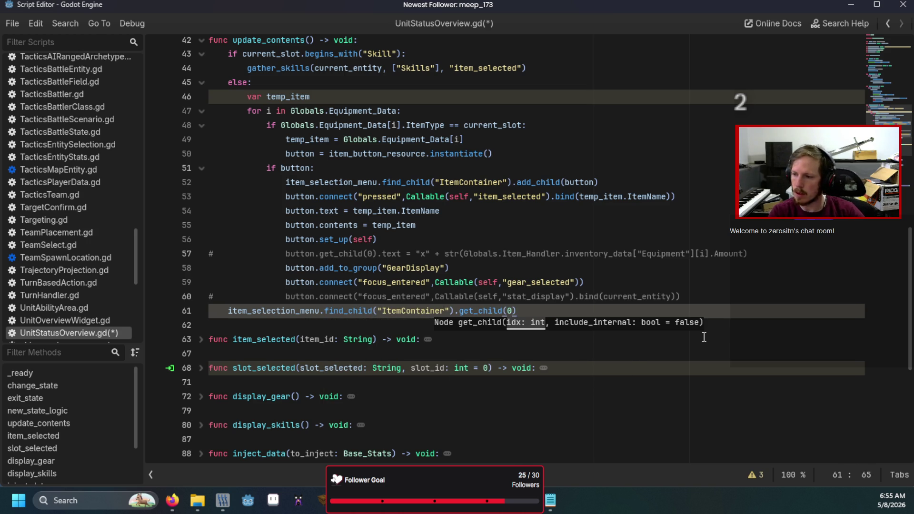
pyautogui.write('.grab_focus(')
pyautogui.press('F6')
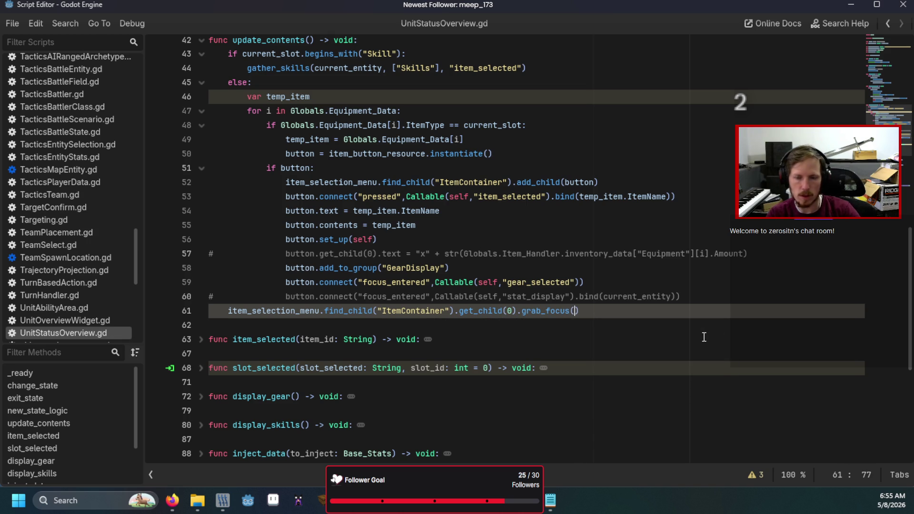
pyautogui.press('Return')
# Browse the weapon list, choose the top weapon, resume past the breakpoint, and close the game
pyautogui.press('Down')
pyautogui.press('Down')
pyautogui.press('Down')
pyautogui.press('Down')
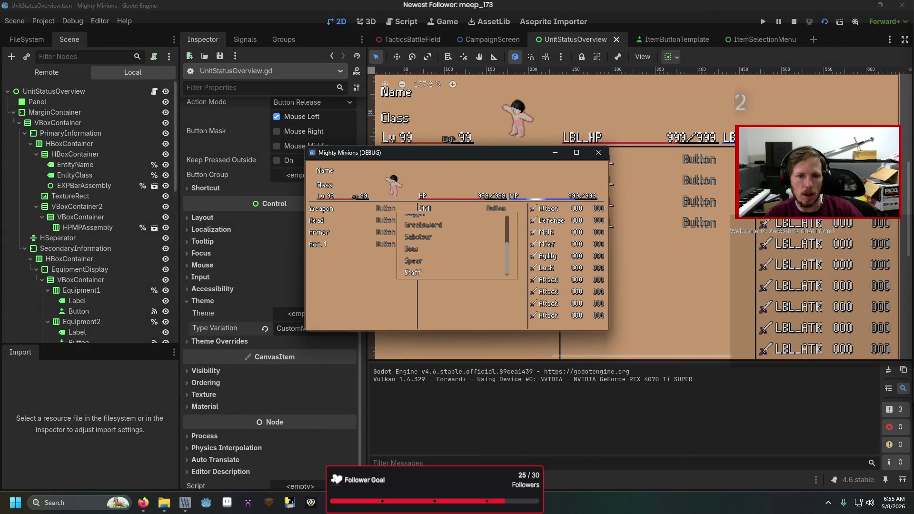
pyautogui.press('Up')
pyautogui.press('Up')
pyautogui.press('Up')
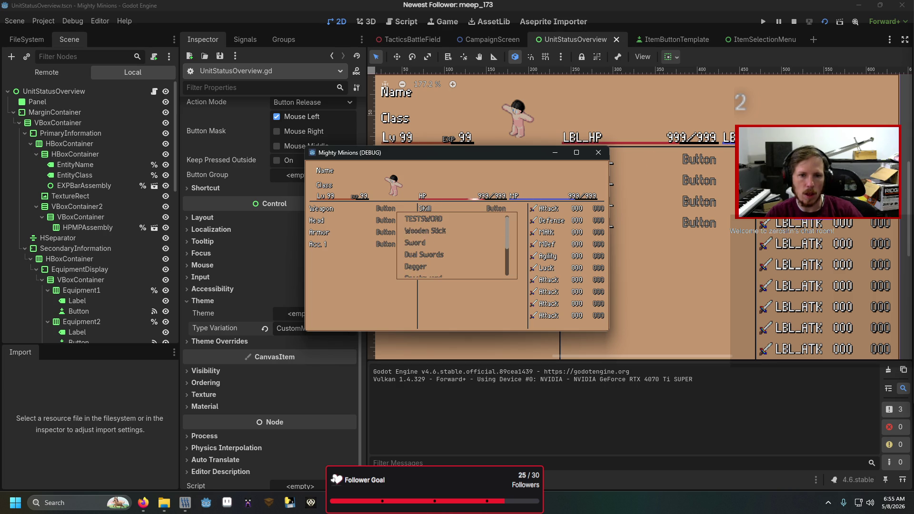
pyautogui.press('Return')
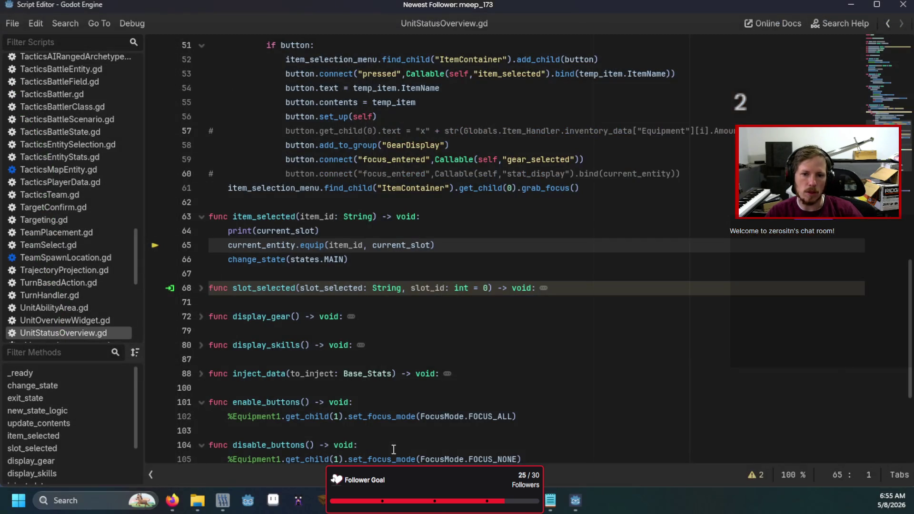
pyautogui.press('F12')
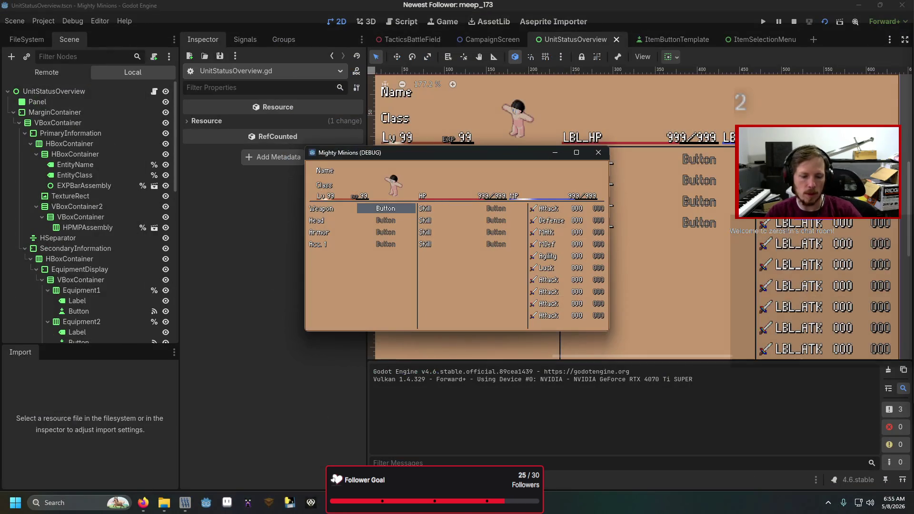
pyautogui.click(598, 153)
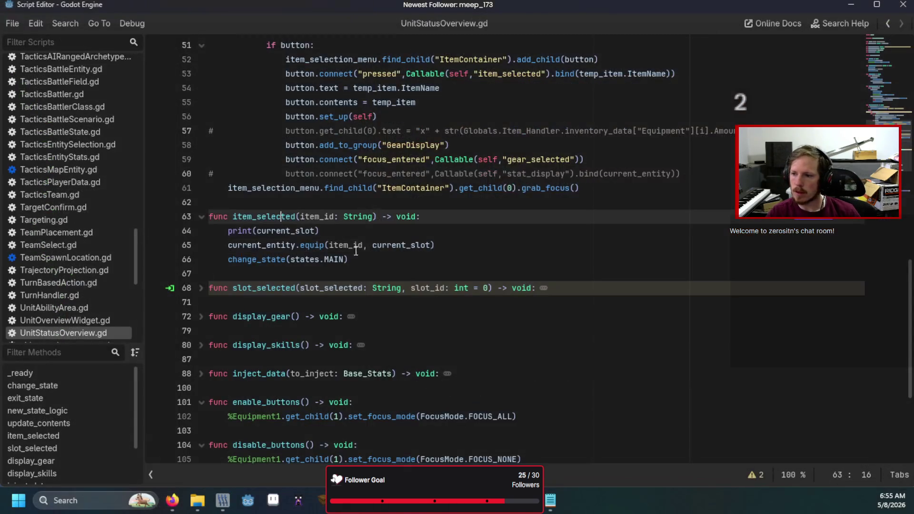
# In enable_buttons, duplicate the FOCUS_ALL line for Equipment2, Equipment3 and Equipment4
pyautogui.scroll(-4, 365, 256)
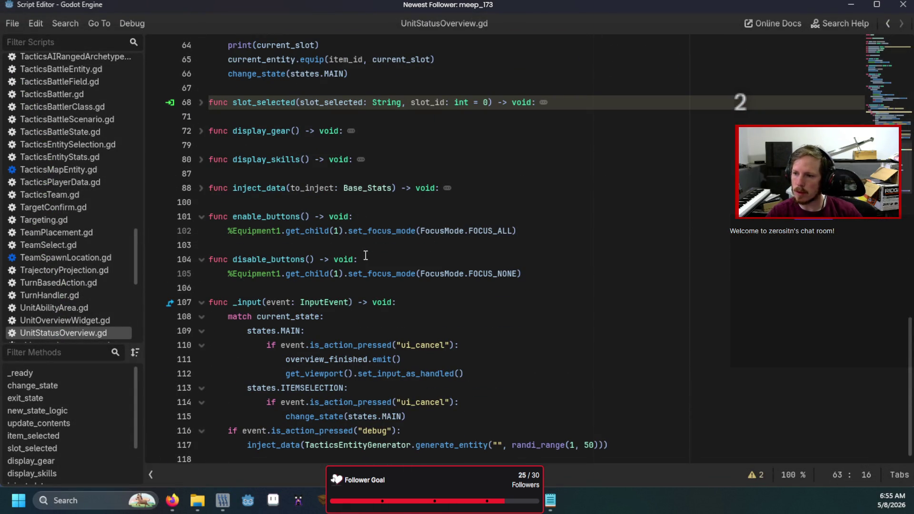
pyautogui.click(551, 229)
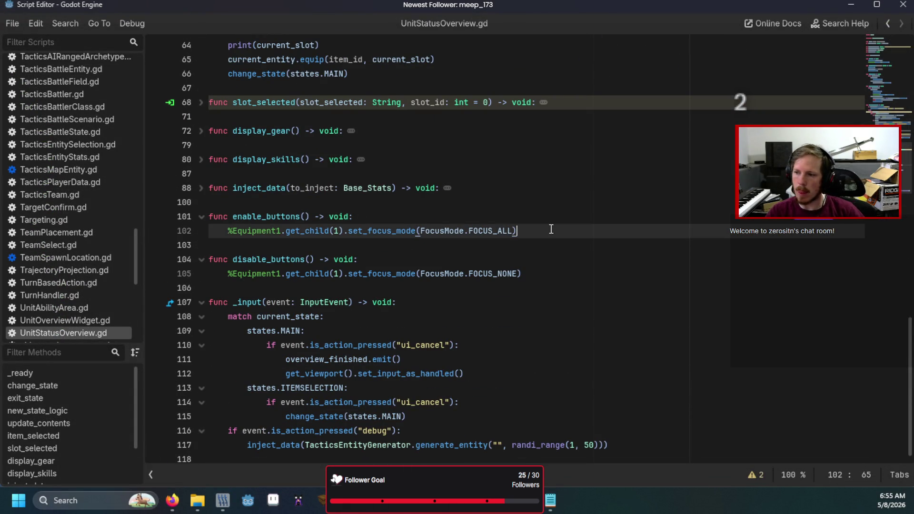
pyautogui.hotkey('shift', 'Up')
pyautogui.hotkey('ctrl', 'c')
pyautogui.click(551, 229)
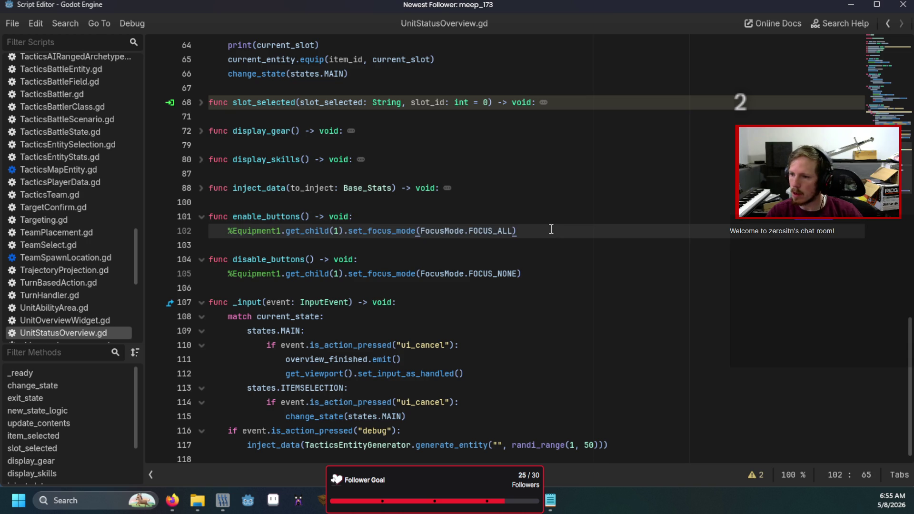
pyautogui.hotkey('ctrl', 'v')
pyautogui.hotkey('ctrl', 'v')
pyautogui.hotkey('ctrl', 'v')
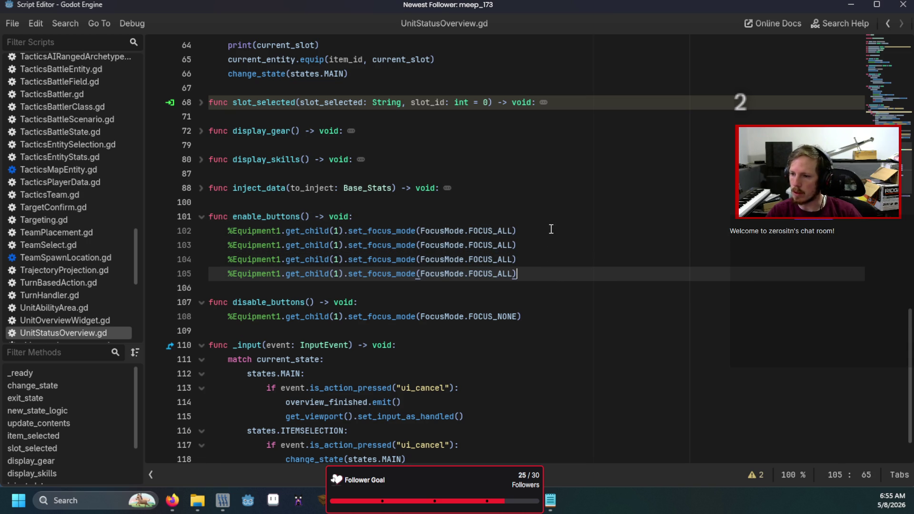
pyautogui.click(283, 244)
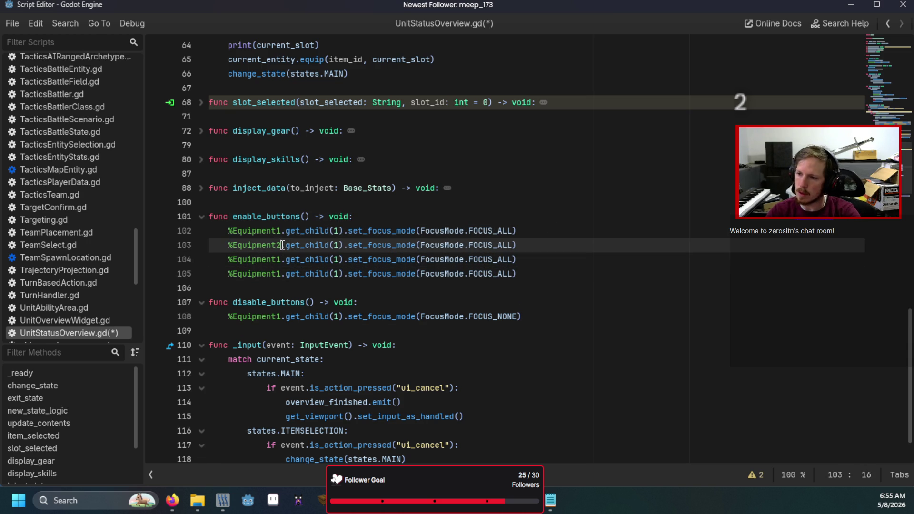
pyautogui.press('Down')
pyautogui.press('BackSpace')
pyautogui.write('3')
pyautogui.press('Down')
pyautogui.press('BackSpace')
pyautogui.write('4')
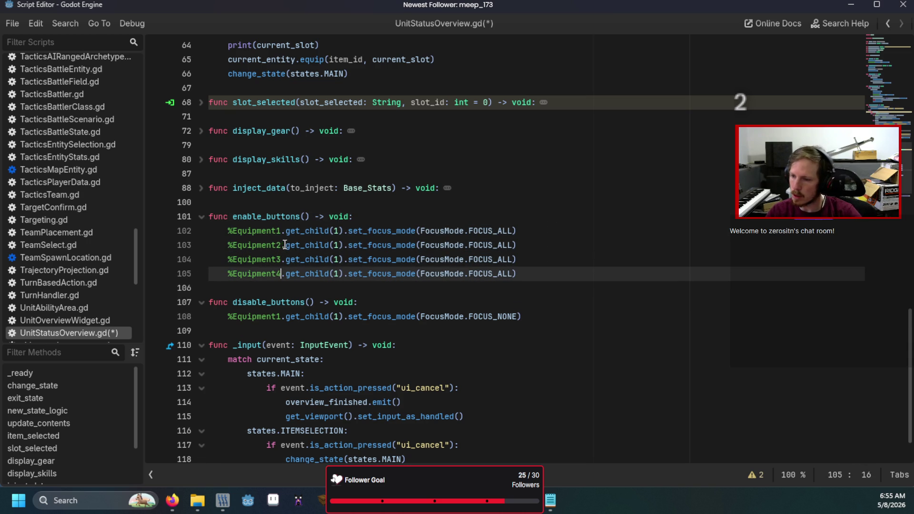
# Add matching FOCUS_ALL lines for Skill1 through Skill4 in enable_buttons
pyautogui.hotkey('ctrl', 'v')
pyautogui.doubleClick(270, 291)
pyautogui.write('S')
pyautogui.press('Return')
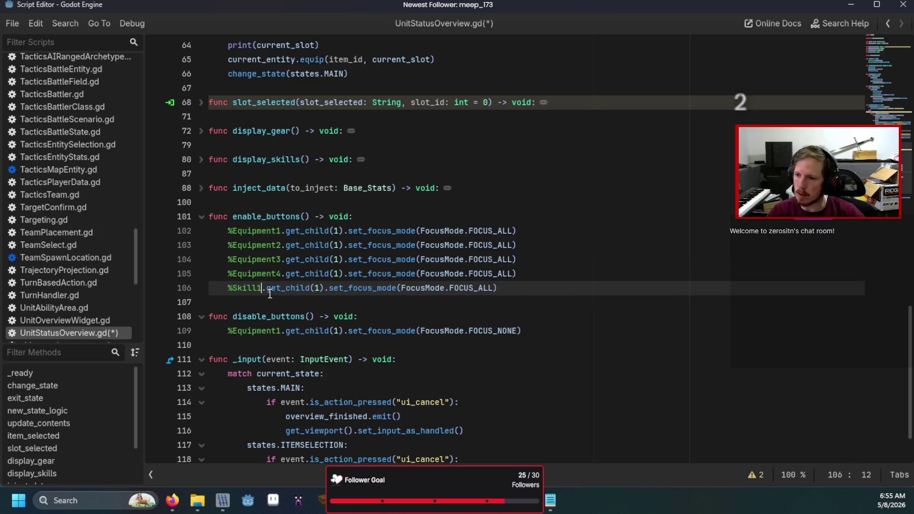
pyautogui.moveTo(517, 290); pyautogui.dragTo(556, 279)
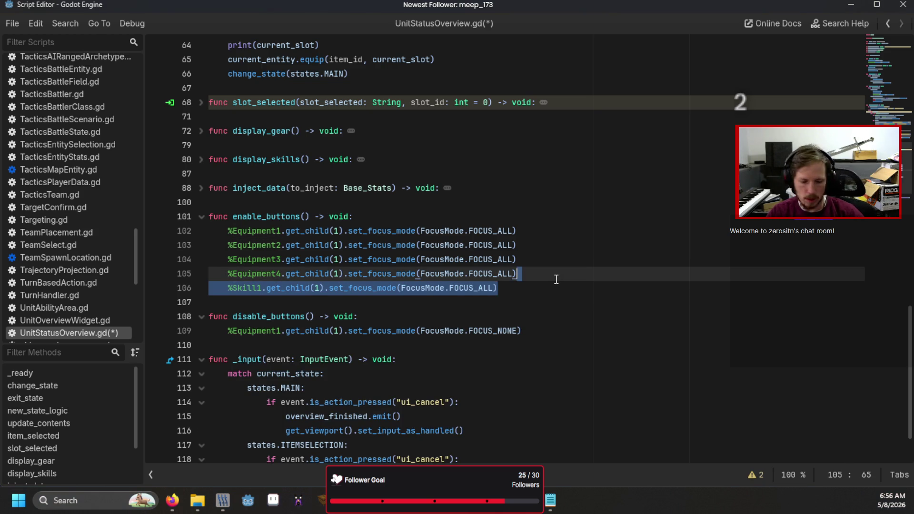
pyautogui.click(536, 289)
pyautogui.hotkey('ctrl', 'shift', 'd')
pyautogui.hotkey('ctrl', 'shift', 'd')
pyautogui.hotkey('ctrl', 'shift', 'd')
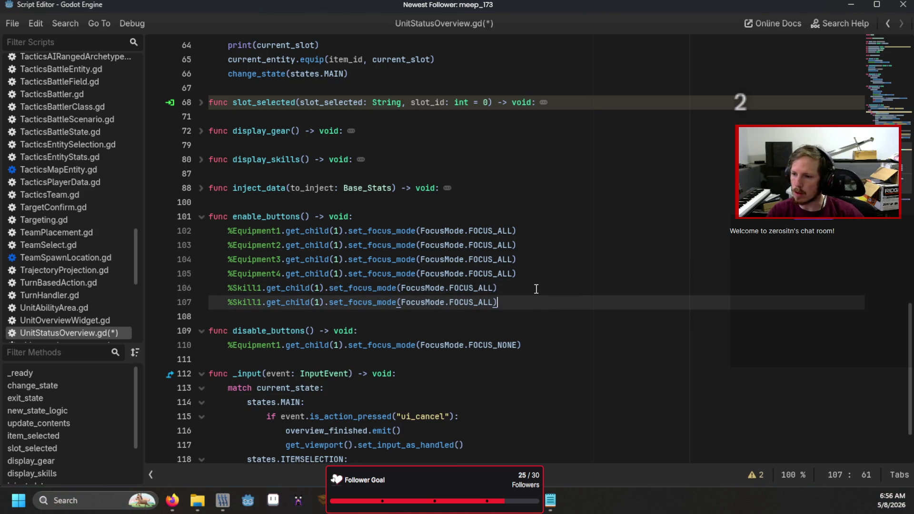
pyautogui.click(262, 289)
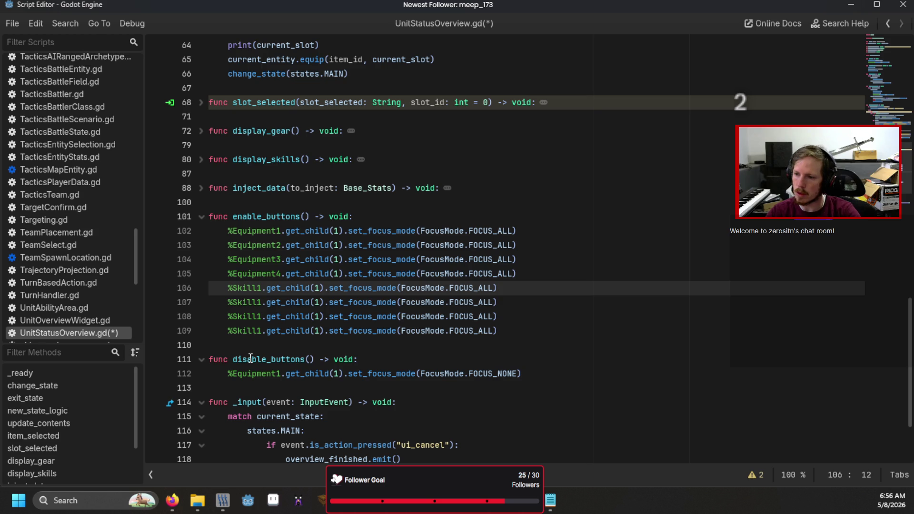
pyautogui.press('Down')
pyautogui.press('Down')
pyautogui.press('BackSpace')
pyautogui.write('3')
pyautogui.press('Down')
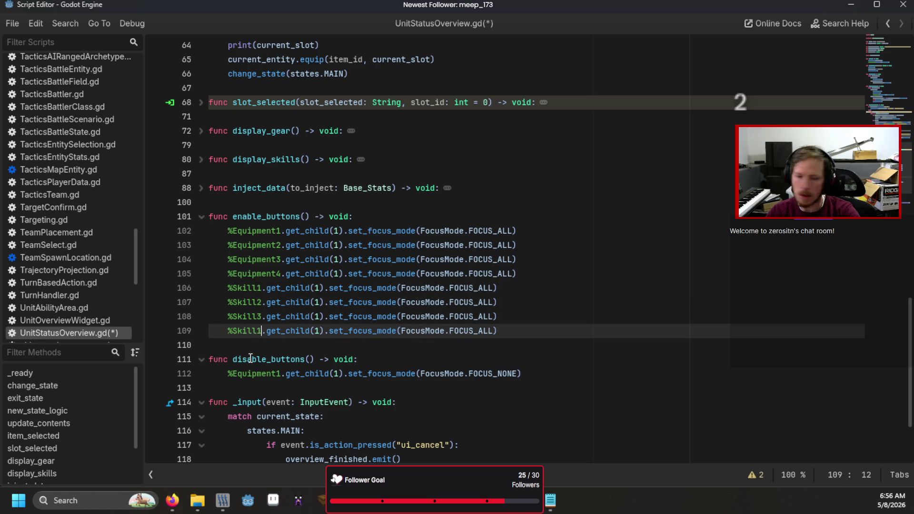
pyautogui.scroll(-1, 490, 378)
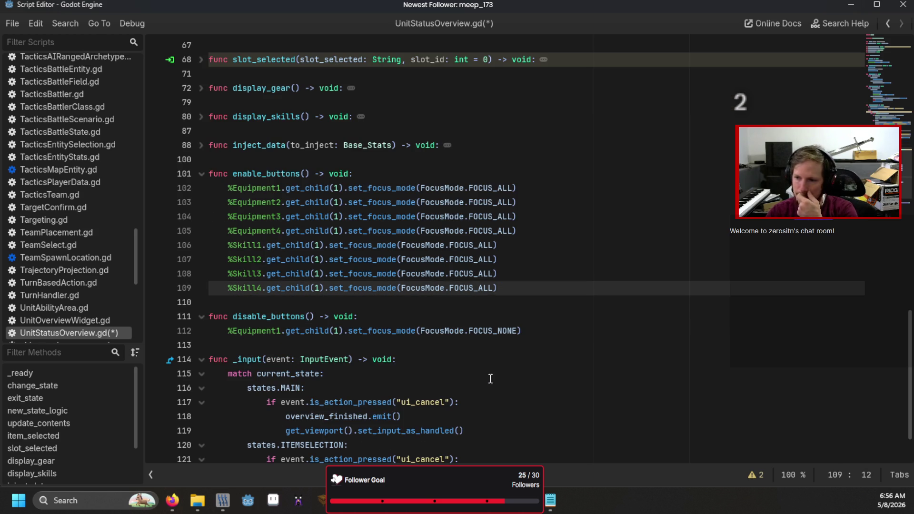
# Copy all eight focus lines into disable_buttons, changing the first to FOCUS_NONE
pyautogui.moveTo(510, 293)
pyautogui.mouseDown()
pyautogui.moveTo(266, 217)
pyautogui.moveTo(228, 190)
pyautogui.mouseUp()
pyautogui.hotkey('ctrl', 'c')
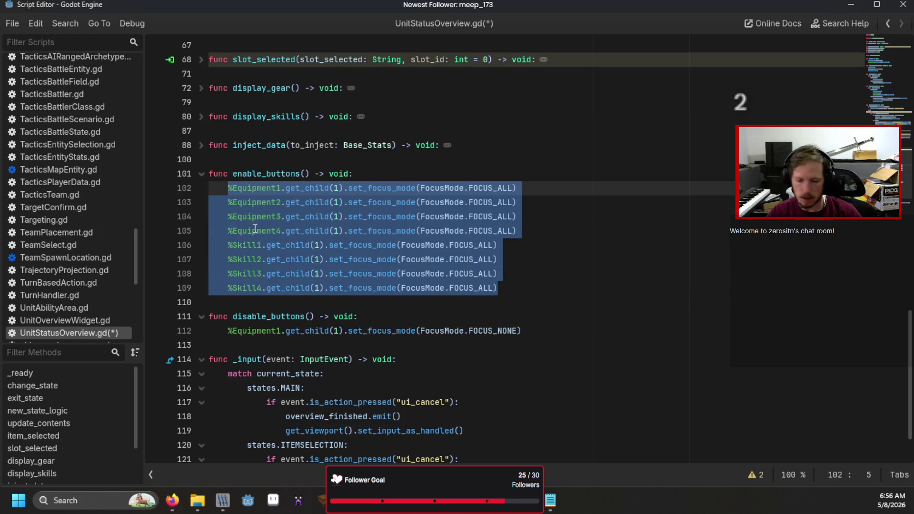
pyautogui.moveTo(522, 331); pyautogui.dragTo(221, 331)
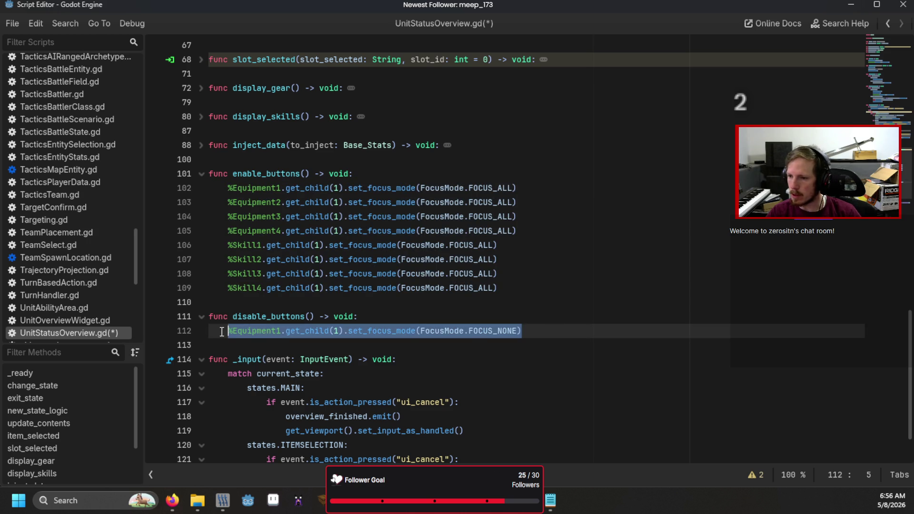
pyautogui.hotkey('ctrl', 'v')
pyautogui.scroll(-2, 447, 292)
pyautogui.doubleClick(489, 246)
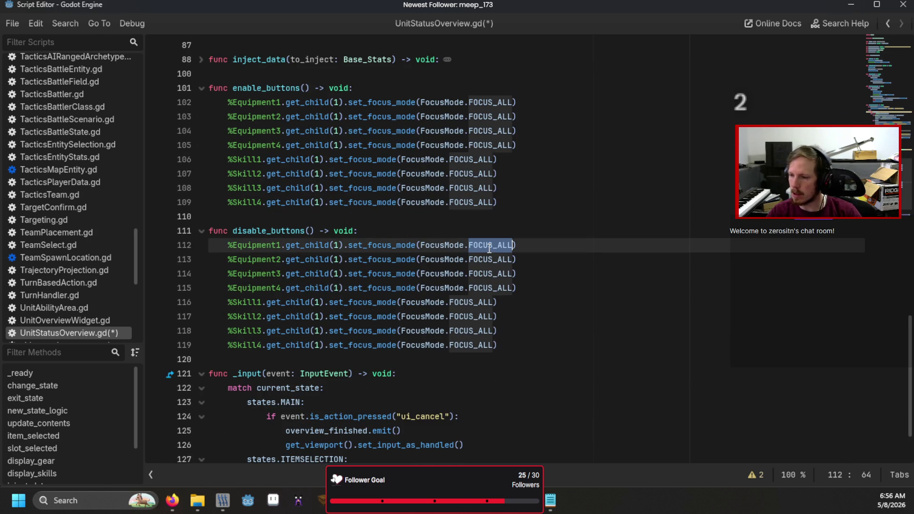
pyautogui.write('F')
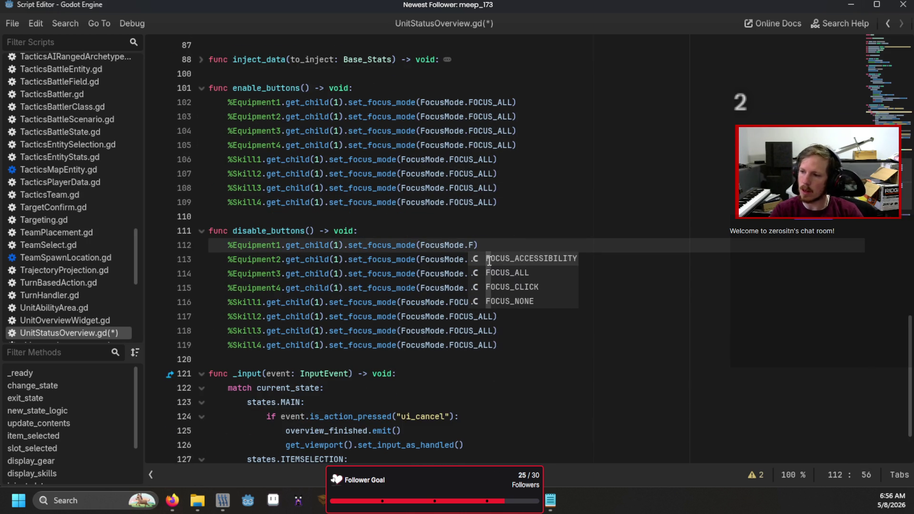
pyautogui.press('Down')
pyautogui.press('Down')
pyautogui.press('Down')
pyautogui.press('Return')
# Switch the remaining seven disable_buttons lines to FOCUS_NONE, then save and run the game
pyautogui.doubleClick(503, 245)
pyautogui.hotkey('ctrl', 'c')
pyautogui.doubleClick(495, 259)
pyautogui.hotkey('ctrl', 'v')
pyautogui.doubleClick(490, 273)
pyautogui.hotkey('ctrl', 'v')
pyautogui.doubleClick(490, 288)
pyautogui.hotkey('ctrl', 'v')
pyautogui.click(470, 312)
pyautogui.doubleClick(470, 314)
pyautogui.hotkey('ctrl', 'v')
pyautogui.doubleClick(471, 302)
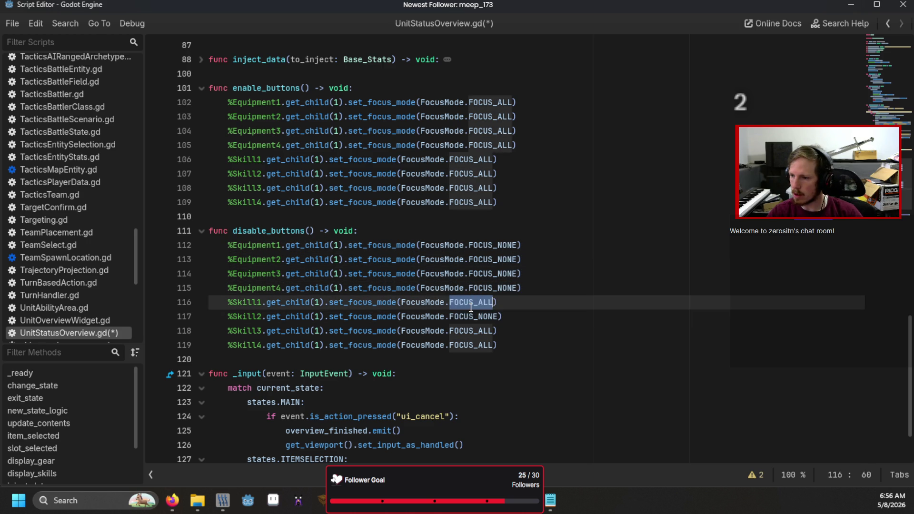
pyautogui.hotkey('ctrl', 'v')
pyautogui.doubleClick(469, 331)
pyautogui.hotkey('ctrl', 'v')
pyautogui.doubleClick(467, 345)
pyautogui.hotkey('ctrl', 'v')
pyautogui.hotkey('ctrl', 's')
pyautogui.press('F5')
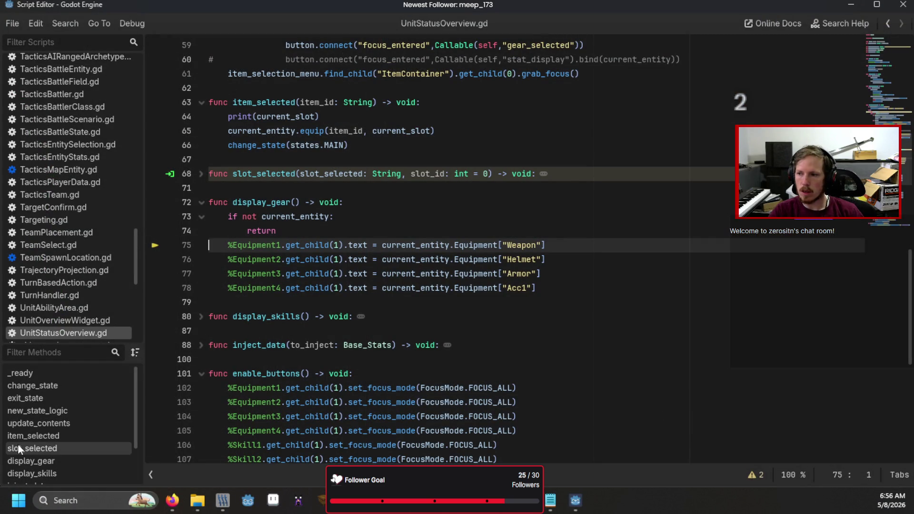
# Resume from the breakpoint, start a new game, open the unit status screen, and check slot focus
pyautogui.press('F5')
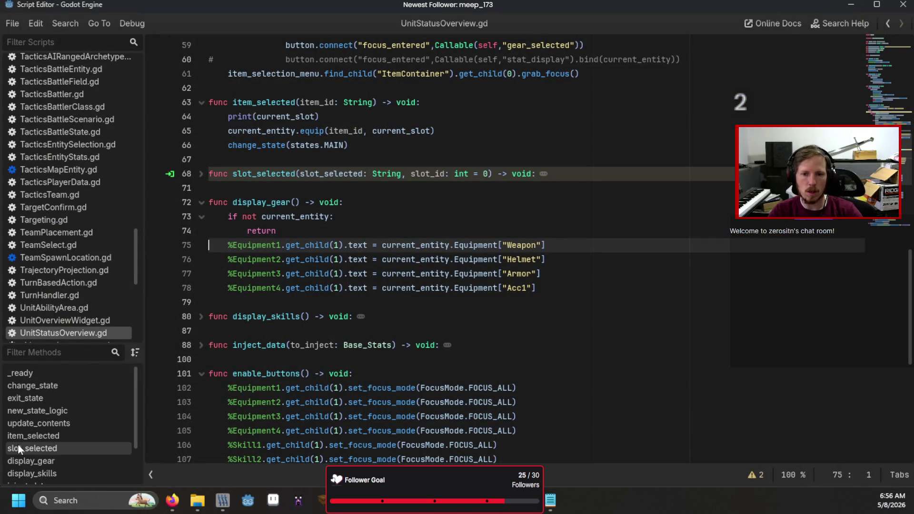
pyautogui.press('Return')
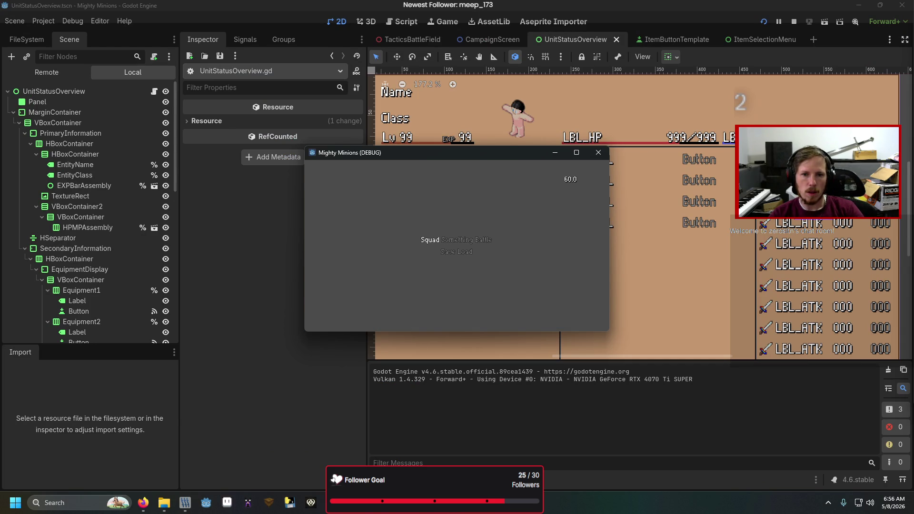
pyautogui.press('Return')
pyautogui.press('Down')
pyautogui.press('Down')
pyautogui.press('Down')
pyautogui.press('Up')
pyautogui.press('Up')
pyautogui.press('Up')
pyautogui.press('Down')
pyautogui.press('Down')
pyautogui.press('Down')
pyautogui.press('Up')
pyautogui.press('Up')
pyautogui.press('Up')
# Equip the Sword, Cap and Leather Armor through the slots' item lists
pyautogui.press('Return')
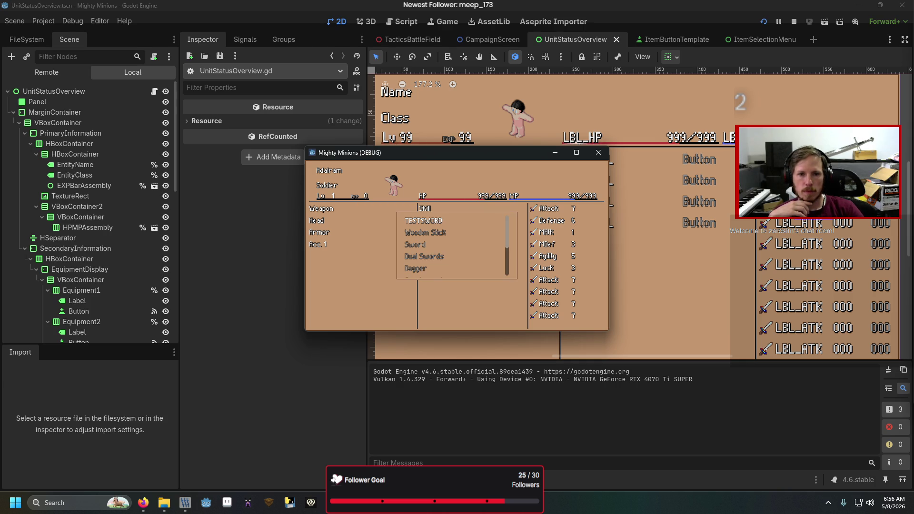
pyautogui.press('Down')
pyautogui.press('Return')
pyautogui.press('Down')
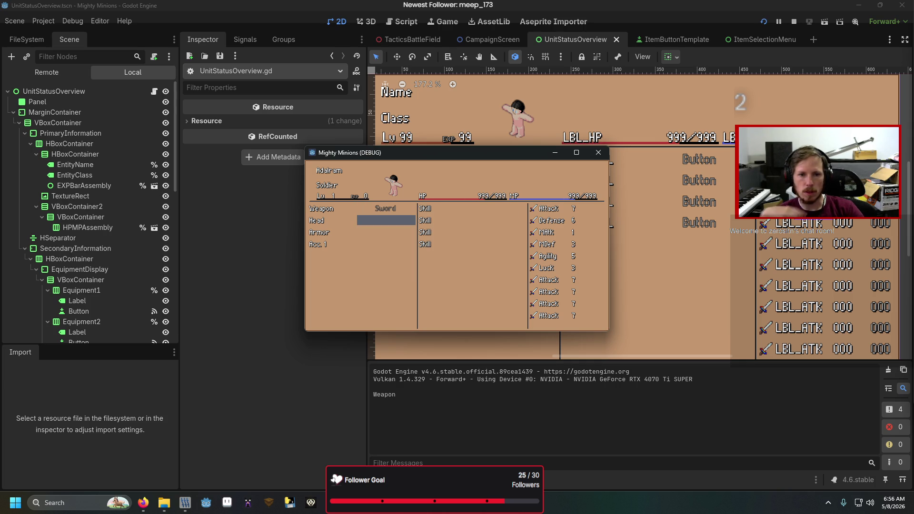
pyautogui.press('Return')
pyautogui.press('Return')
pyautogui.press('Down')
pyautogui.press('Down')
pyautogui.press('Return')
pyautogui.press('Return')
pyautogui.press('Down')
pyautogui.press('Return')
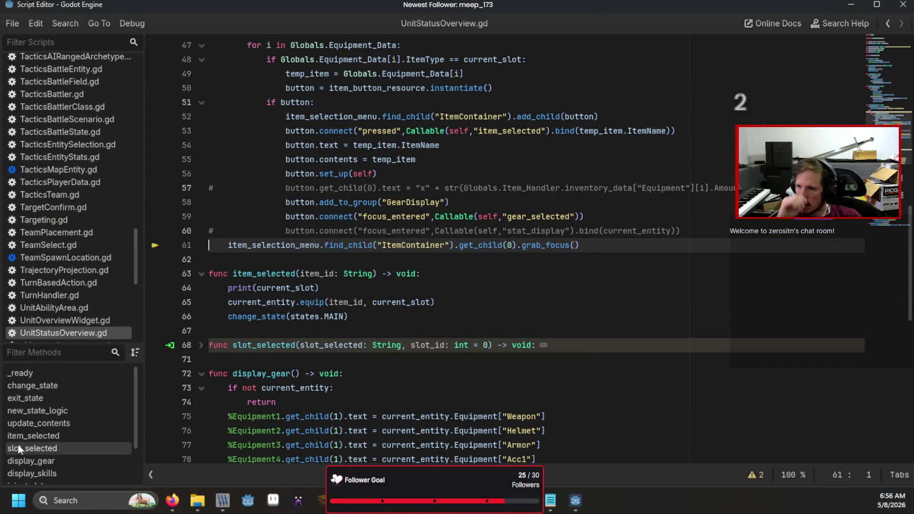
# Add line 61: 'if item_selection_menu.find_child("ItemContainer").get_children().size() > 0:'
pyautogui.scroll(2, 631, 283)
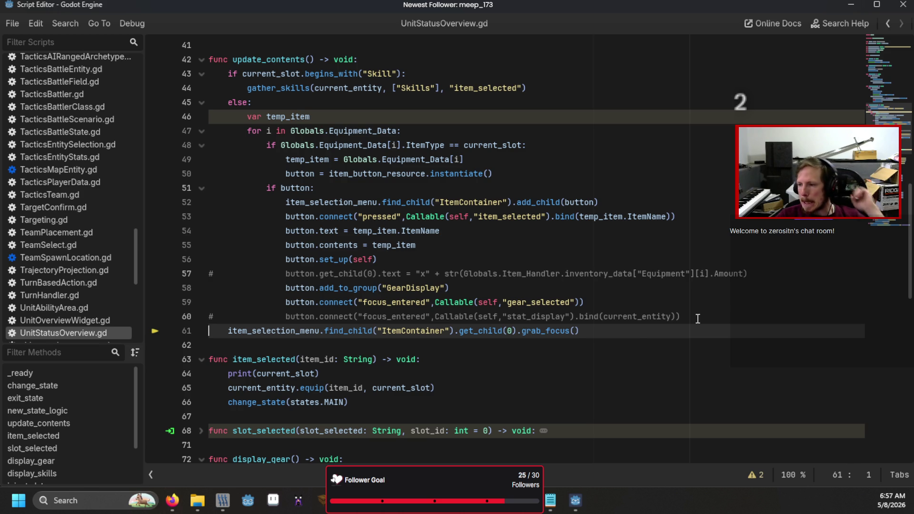
pyautogui.click(697, 319)
pyautogui.press('Return')
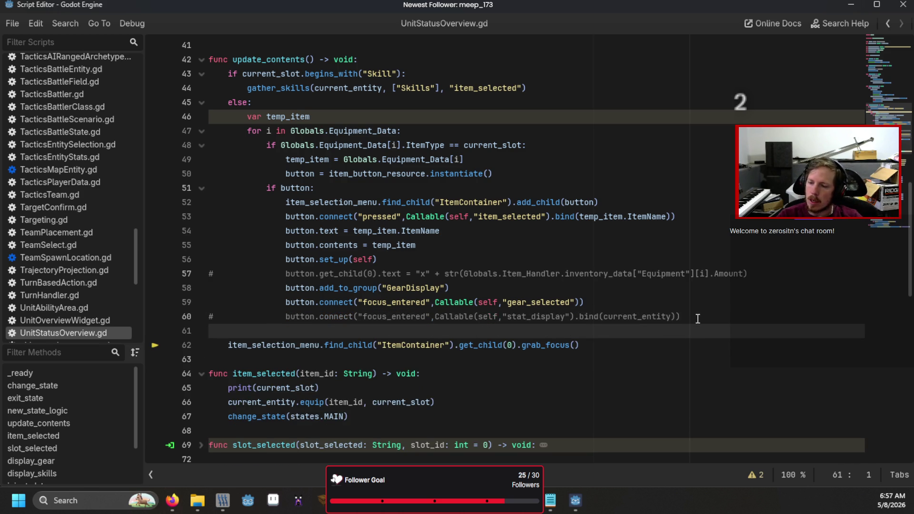
pyautogui.write('if item')
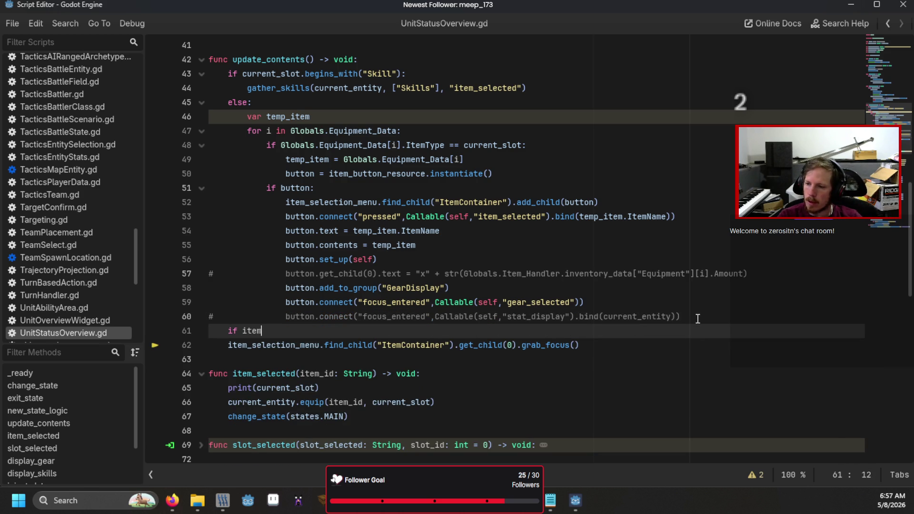
pyautogui.press('Down')
pyautogui.press('Down')
pyautogui.press('Return')
pyautogui.write('.find')
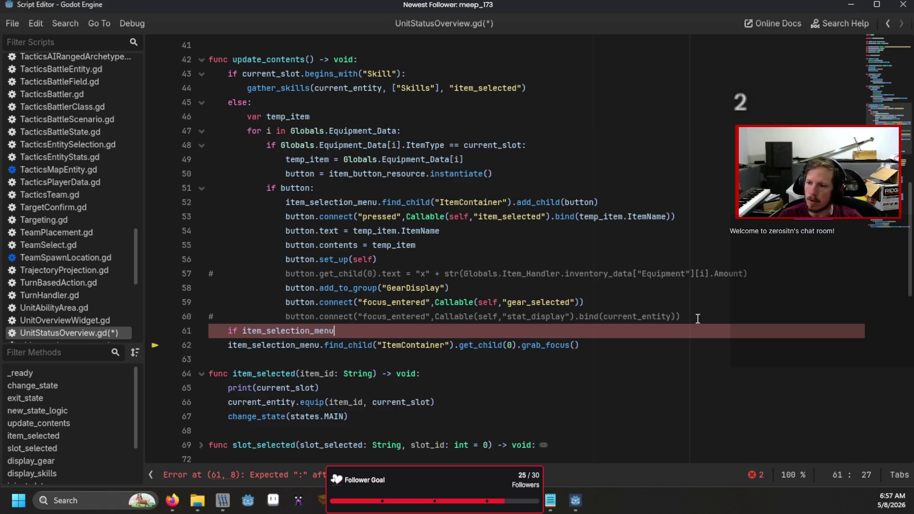
pyautogui.write('_child("Ite')
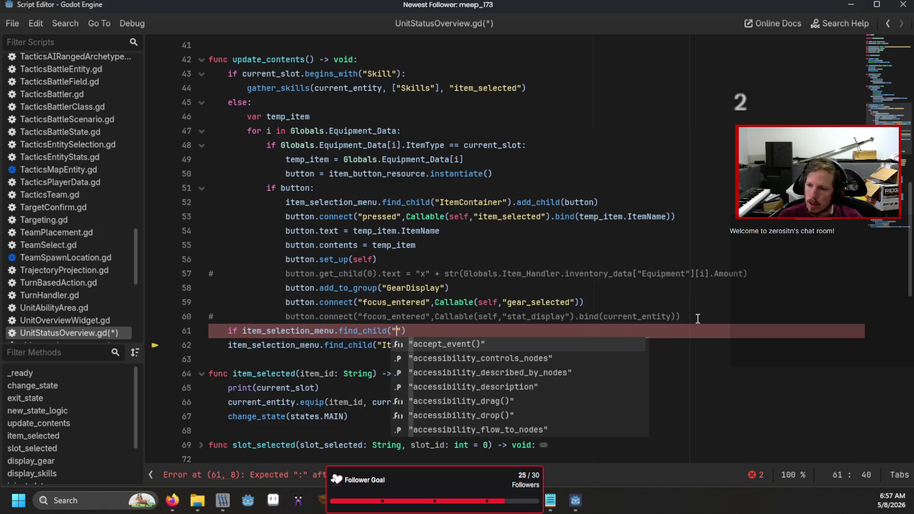
pyautogui.write('mCo')
pyautogui.write('ntainer")')
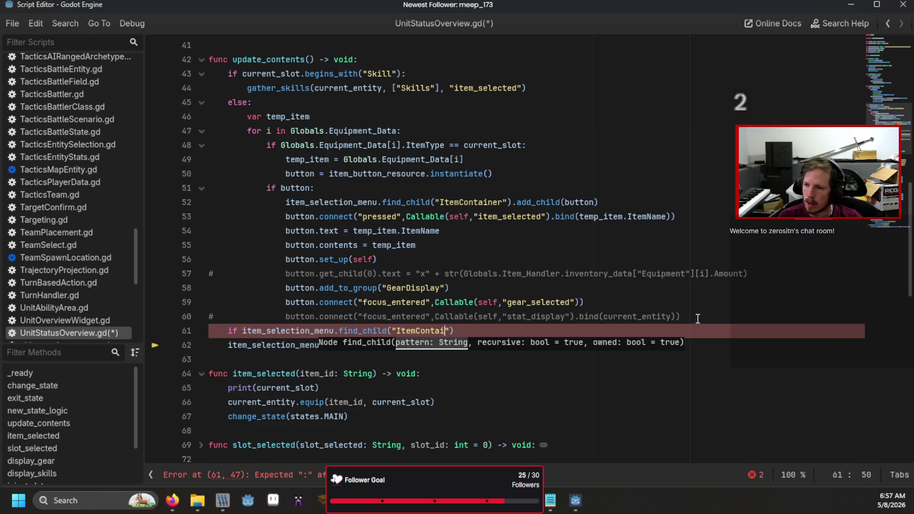
pyautogui.write('.get_child')
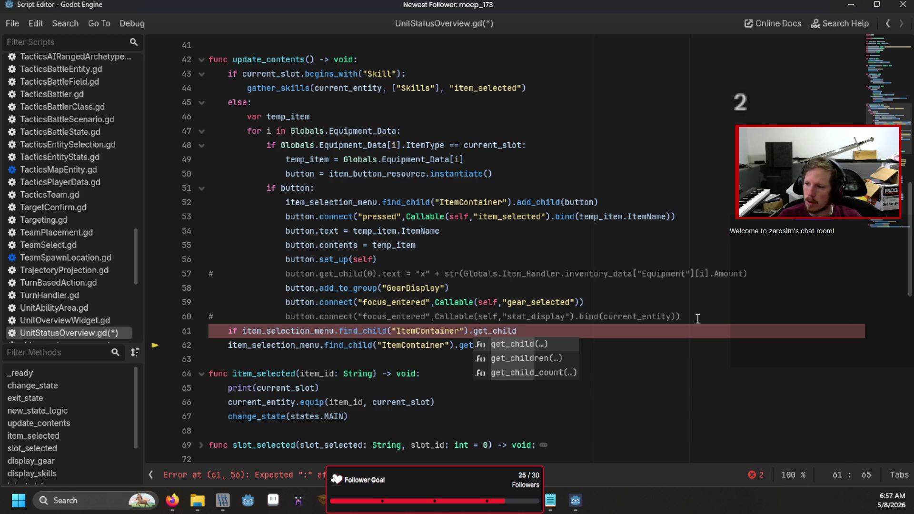
pyautogui.press('Down')
pyautogui.press('Return')
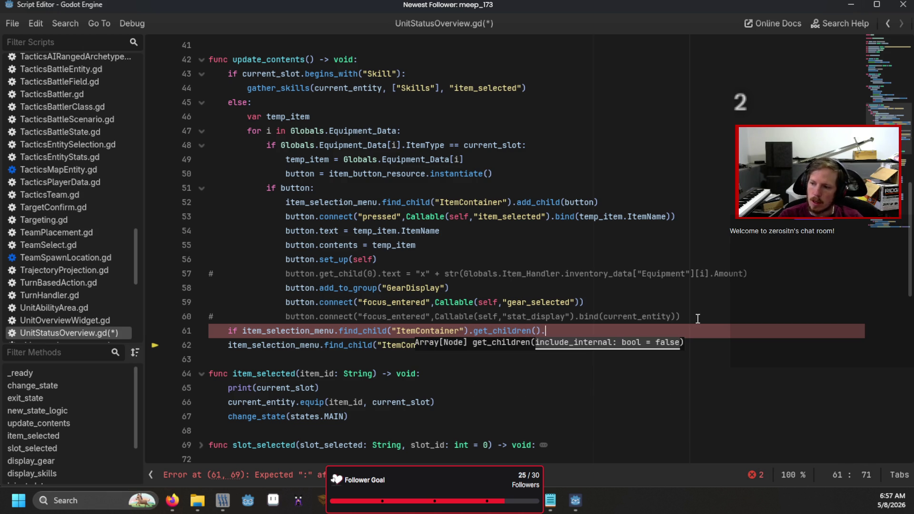
pyautogui.write('siz')
pyautogui.press('Return')
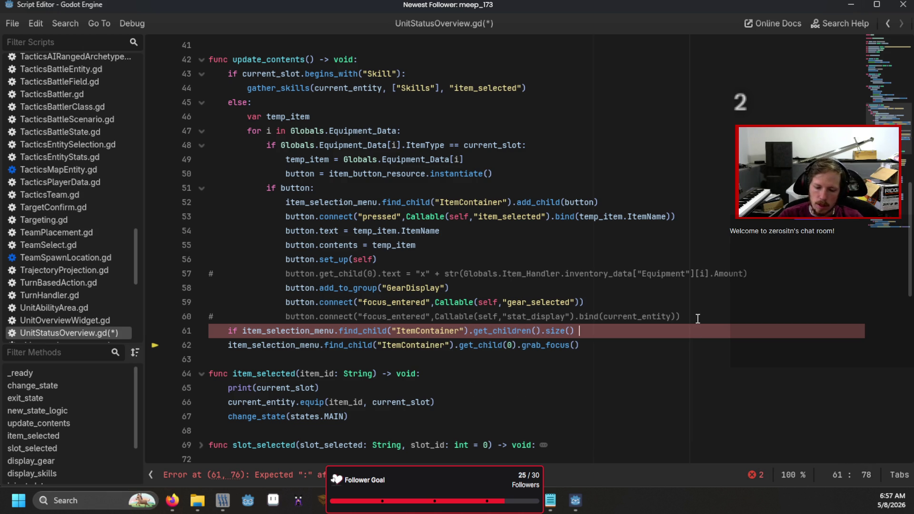
# Indent the grab_focus line under the new if, then save and test-run the game
pyautogui.press('Down')
pyautogui.press('Home')
pyautogui.press('Tab')
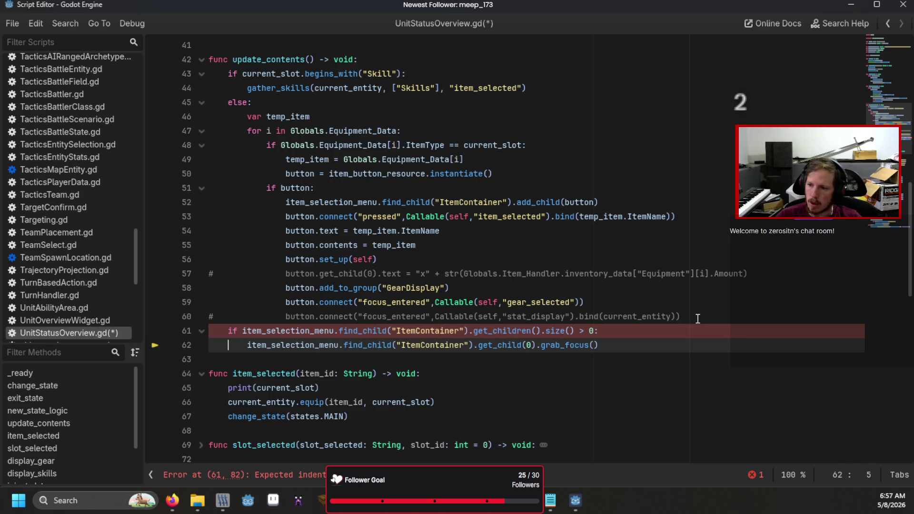
pyautogui.press('F6')
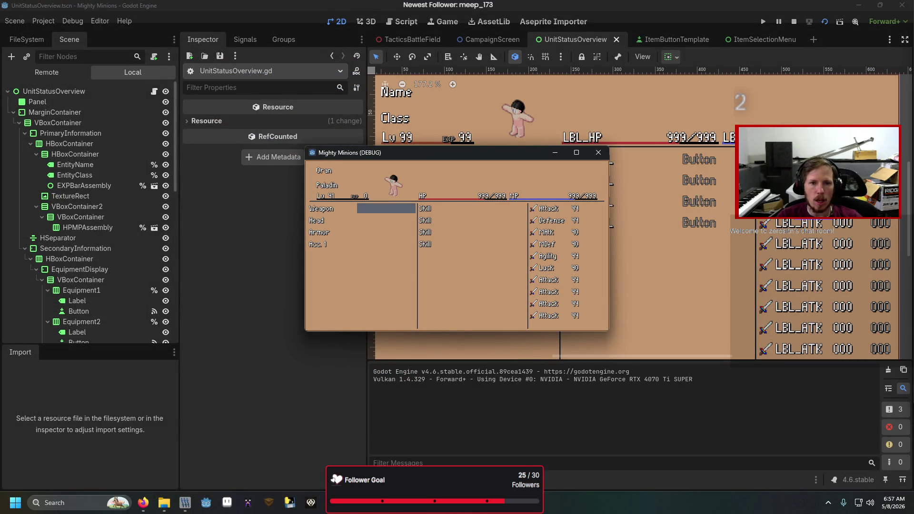
pyautogui.press('Down')
pyautogui.press('Down')
pyautogui.press('Down')
pyautogui.hotkey('alt', 'Tab')
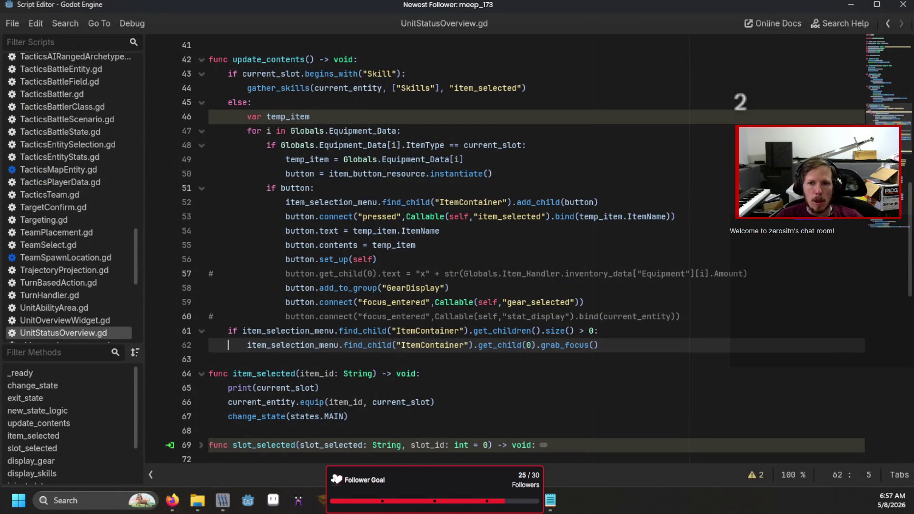
pyautogui.hotkey('alt', 'Tab')
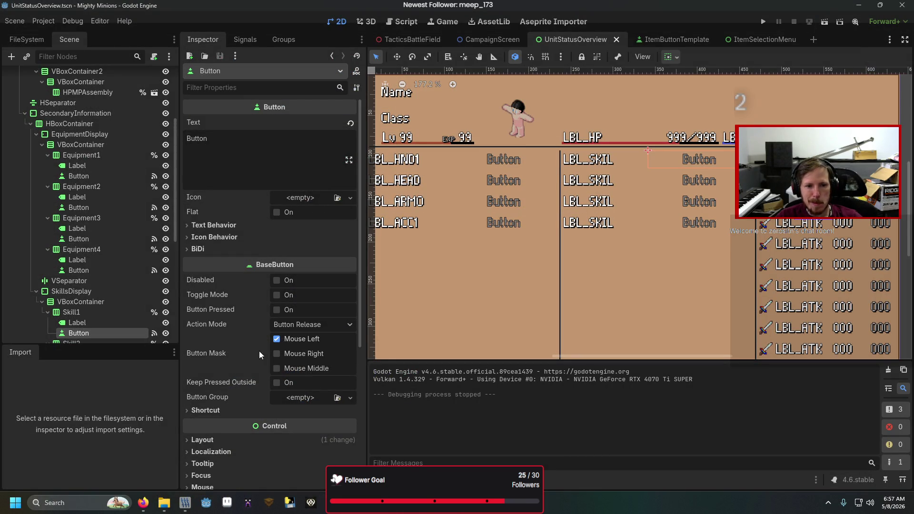
# Set the Theme Type Variation of Skill1 and Skill2 to CustomMenuButton
pyautogui.scroll(-5, 260, 355)
pyautogui.click(276, 391)
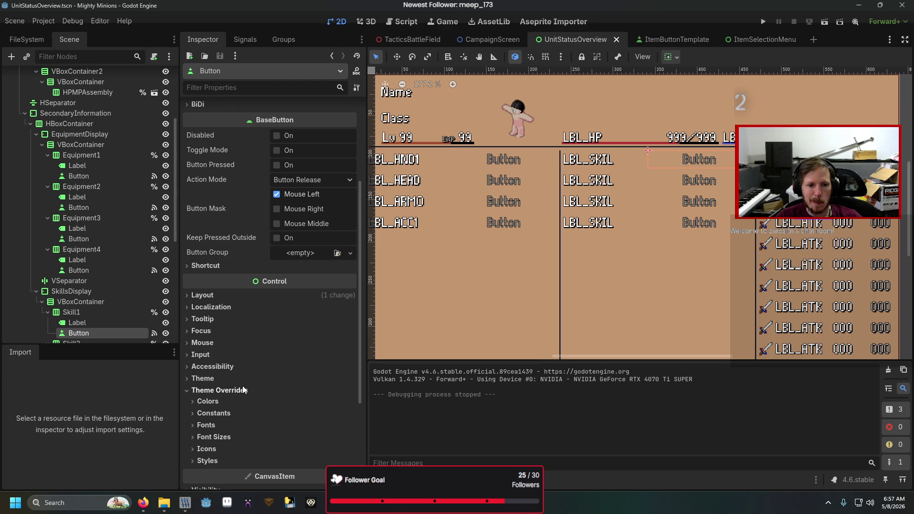
pyautogui.click(242, 389)
pyautogui.click(202, 379)
pyautogui.click(288, 405)
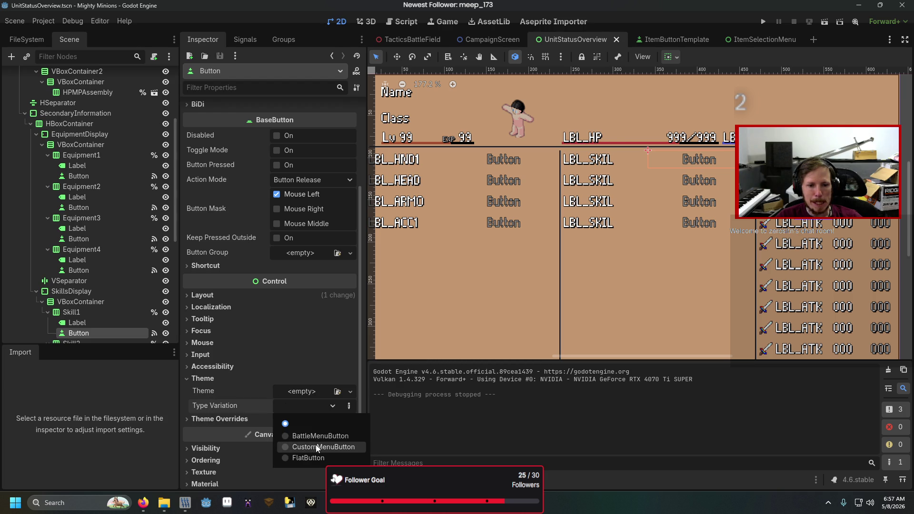
pyautogui.click(317, 448)
pyautogui.click(684, 179)
pyautogui.scroll(-5, 257, 301)
pyautogui.click(256, 301)
pyautogui.click(305, 328)
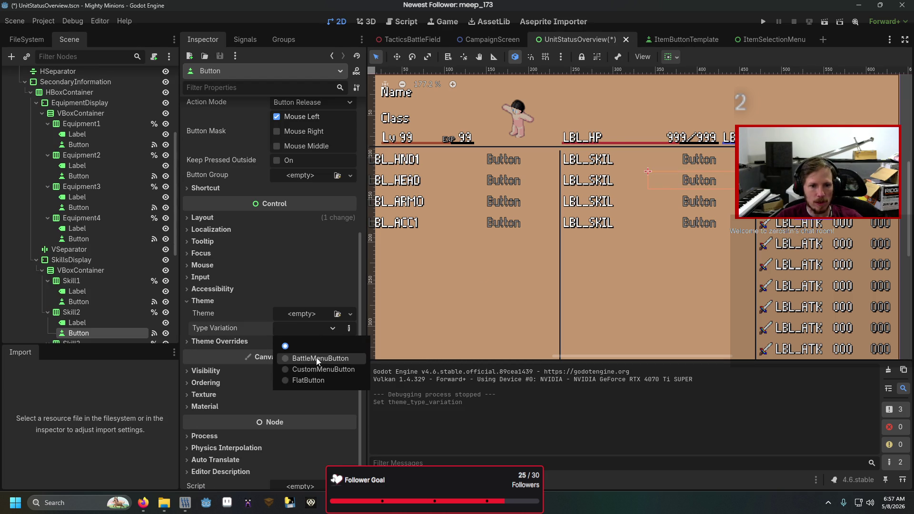
pyautogui.click(304, 369)
# Set Skill3 and Skill4 to CustomMenuButton, then save and run the scene
pyautogui.click(698, 202)
pyautogui.scroll(-5, 257, 286)
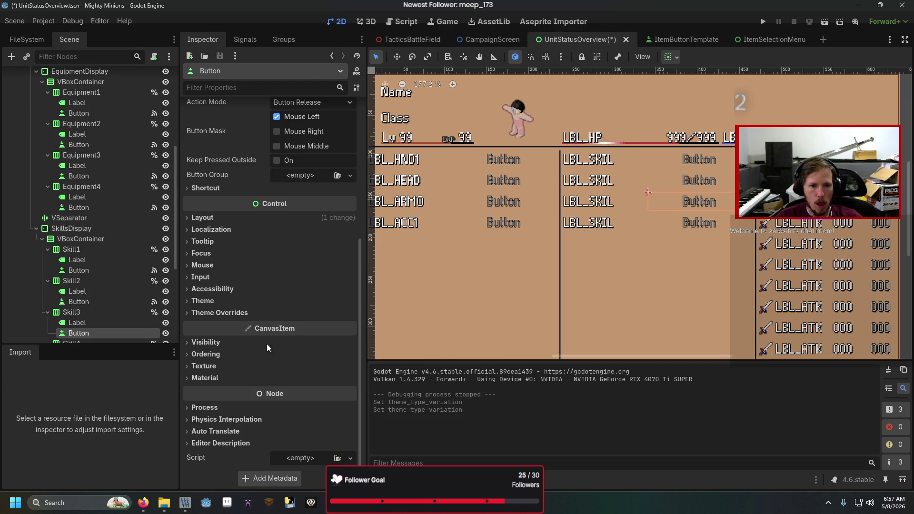
pyautogui.click(256, 301)
pyautogui.click(292, 329)
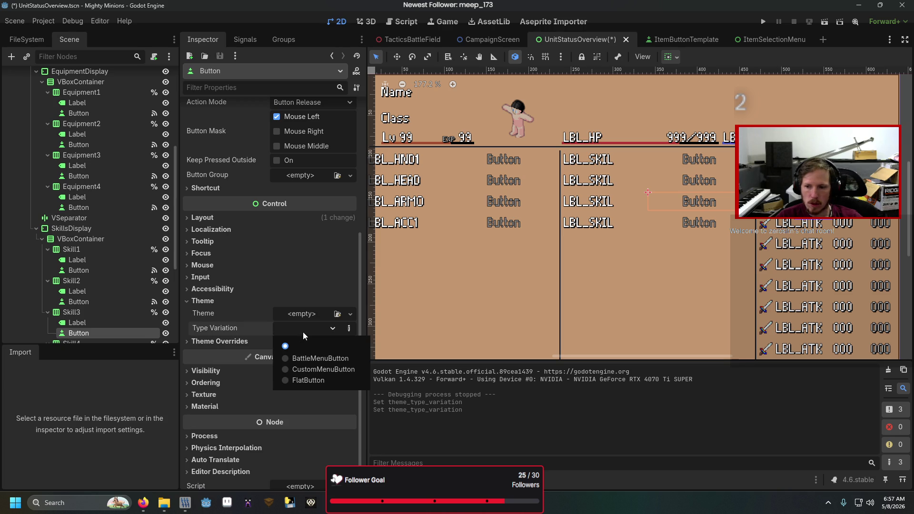
pyautogui.click(303, 365)
pyautogui.click(697, 223)
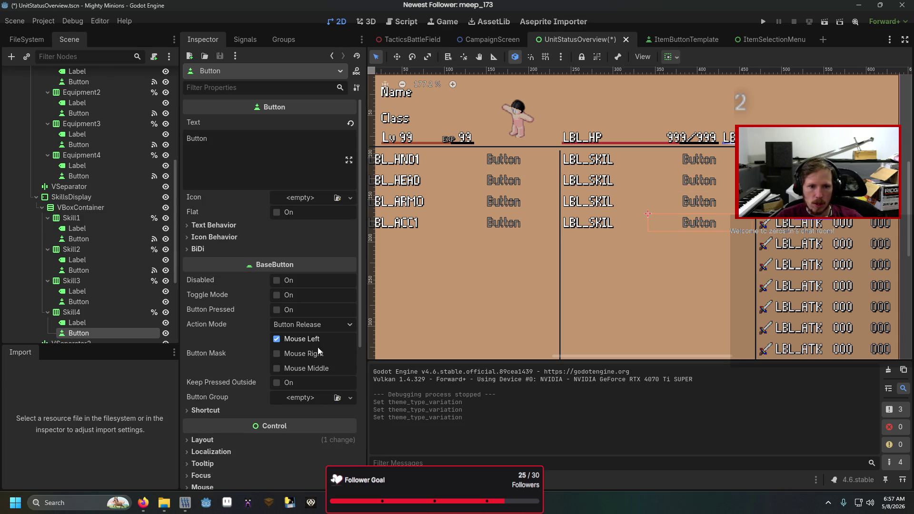
pyautogui.scroll(-5, 257, 348)
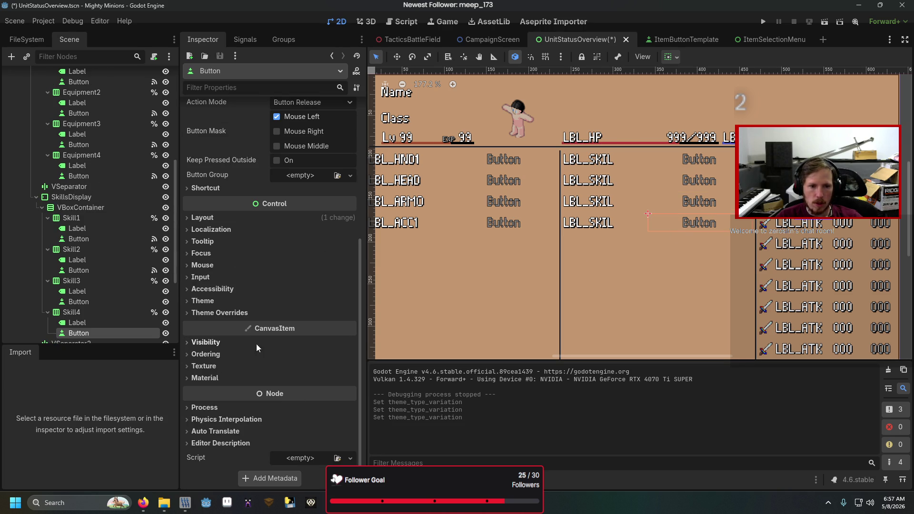
pyautogui.click(253, 301)
pyautogui.click(291, 330)
pyautogui.click(294, 367)
pyautogui.press('F6')
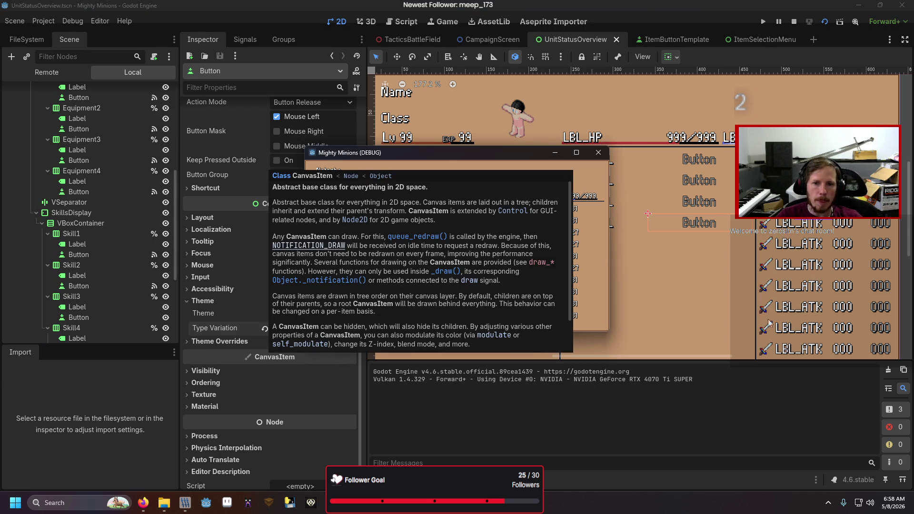
pyautogui.press('Up')
pyautogui.press('Right')
pyautogui.press('Left')
pyautogui.press('Up')
pyautogui.press('Down')
pyautogui.press('Down')
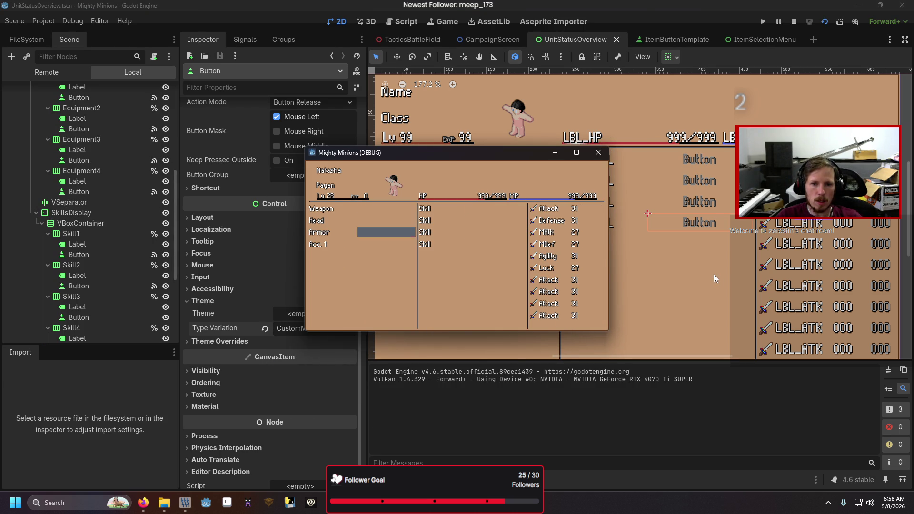
pyautogui.press('Right')
pyautogui.press('Up')
pyautogui.press('Left')
pyautogui.press('Right')
pyautogui.press('Left')
pyautogui.press('Right')
pyautogui.press('Left')
pyautogui.press('Down')
pyautogui.press('Down')
pyautogui.press('Right')
pyautogui.press('Left')
pyautogui.press('Down')
pyautogui.press('Right')
pyautogui.press('Up')
pyautogui.press('Up')
pyautogui.press('Up')
pyautogui.press('Down')
pyautogui.press('Down')
pyautogui.press('Down')
pyautogui.press('Up')
pyautogui.press('Left')
pyautogui.press('Up')
pyautogui.press('Down')
pyautogui.press('Down')
pyautogui.press('Right')
pyautogui.press('Up')
pyautogui.press('Down')
pyautogui.press('Left')
pyautogui.press('Right')
pyautogui.press('Up')
pyautogui.press('Left')
pyautogui.press('Right')
pyautogui.press('Up')
pyautogui.press('Left')
pyautogui.press('Right')
pyautogui.press('Up')
pyautogui.press('Left')
pyautogui.press('Right')
pyautogui.press('Up')
pyautogui.press('Up')
pyautogui.press('Left')
pyautogui.press('Down')
pyautogui.press('Down')
pyautogui.press('Down')
pyautogui.press('Up')
pyautogui.press('Right')
pyautogui.press('Down')
pyautogui.press('Left')
pyautogui.press('Down')
pyautogui.press('Down')
pyautogui.press('Right')
pyautogui.press('Up')
pyautogui.press('Up')
pyautogui.press('Left')
pyautogui.press('Down')
pyautogui.press('Down')
pyautogui.press('Right')
pyautogui.press('Up')
pyautogui.press('Down')
pyautogui.press('Left')
pyautogui.press('Up')
pyautogui.press('Right')
pyautogui.press('Left')
pyautogui.press('Up')
pyautogui.press('Right')
pyautogui.press('Up')
pyautogui.press('Down')
pyautogui.press('Left')
pyautogui.press('Right')
pyautogui.press('Down')
pyautogui.press('Left')
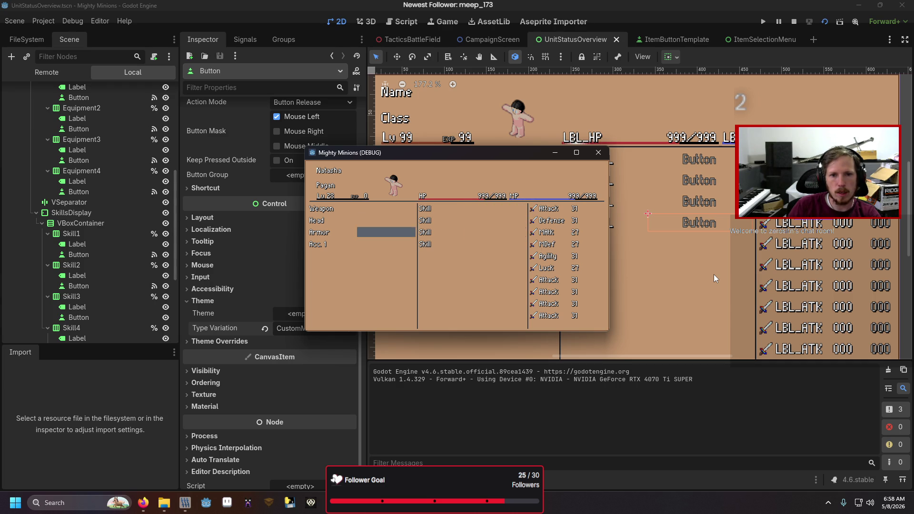
pyautogui.press('Right')
pyautogui.press('Up')
pyautogui.press('Up')
pyautogui.press('Left')
pyautogui.press('Down')
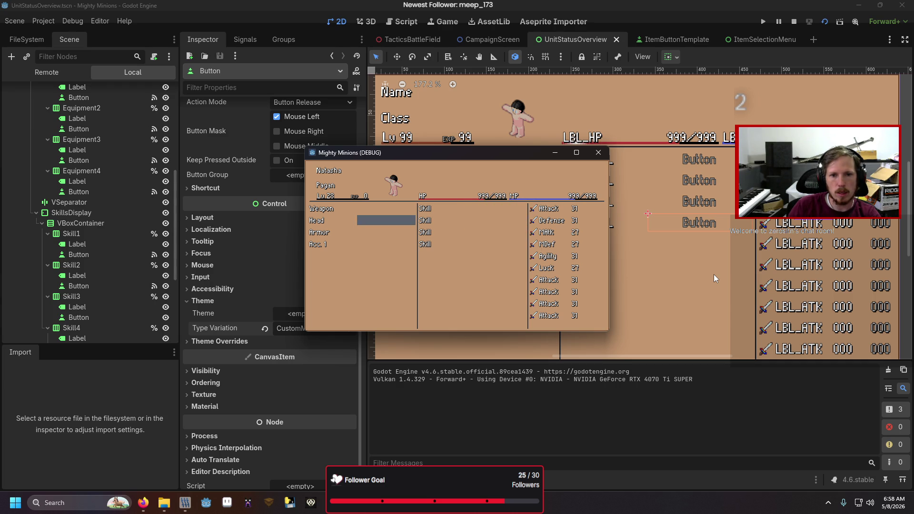
pyautogui.press('Right')
pyautogui.press('Down')
pyautogui.press('Up')
pyautogui.press('Left')
pyautogui.press('Down')
pyautogui.press('Right')
pyautogui.press('Up')
pyautogui.press('Left')
pyautogui.press('Up')
pyautogui.press('Right')
pyautogui.press('Left')
pyautogui.press('Up')
pyautogui.press('Down')
pyautogui.press('Up')
pyautogui.press('Return')
pyautogui.press('Down')
pyautogui.press('Return')
pyautogui.press('Down')
pyautogui.press('Return')
pyautogui.press('Down')
pyautogui.press('Down')
pyautogui.press('Down')
pyautogui.press('Return')
pyautogui.press('Escape')
pyautogui.press('Return')
pyautogui.press('Escape')
pyautogui.press('Right')
pyautogui.press('Return')
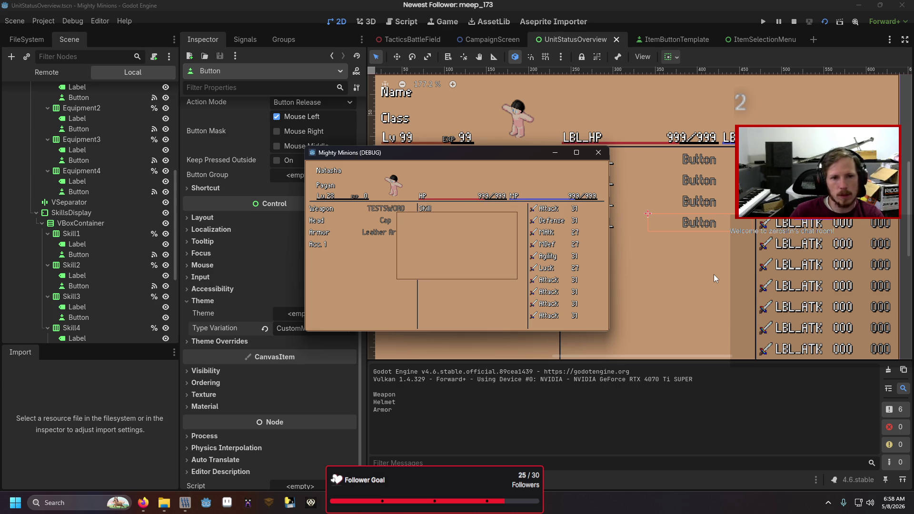
pyautogui.press('Escape')
pyautogui.press('Tab')
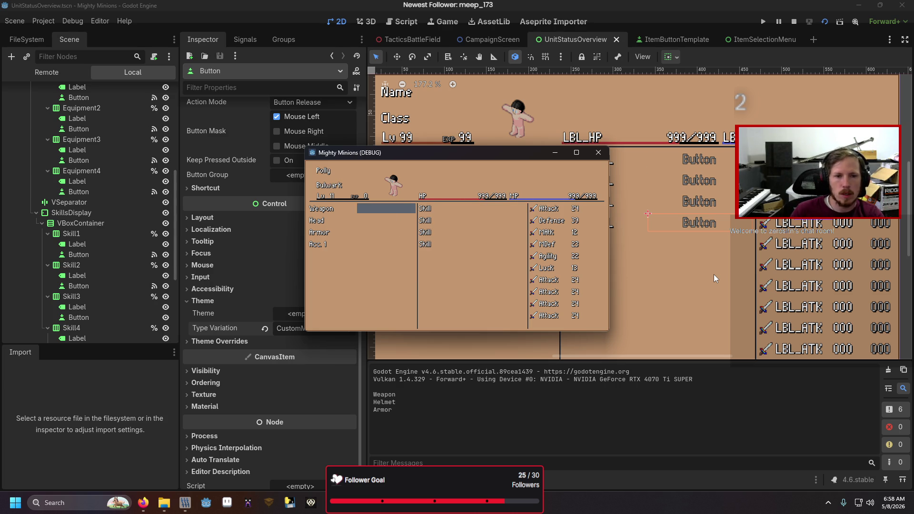
pyautogui.press('F8')
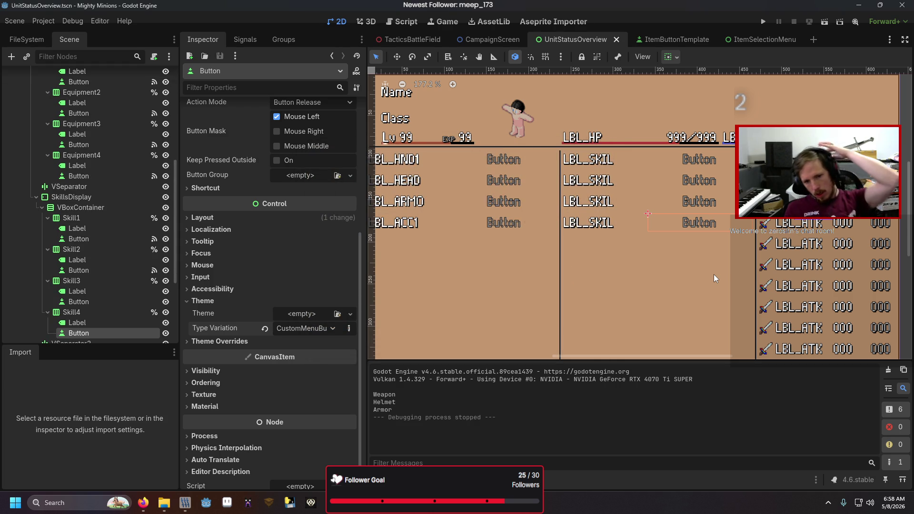
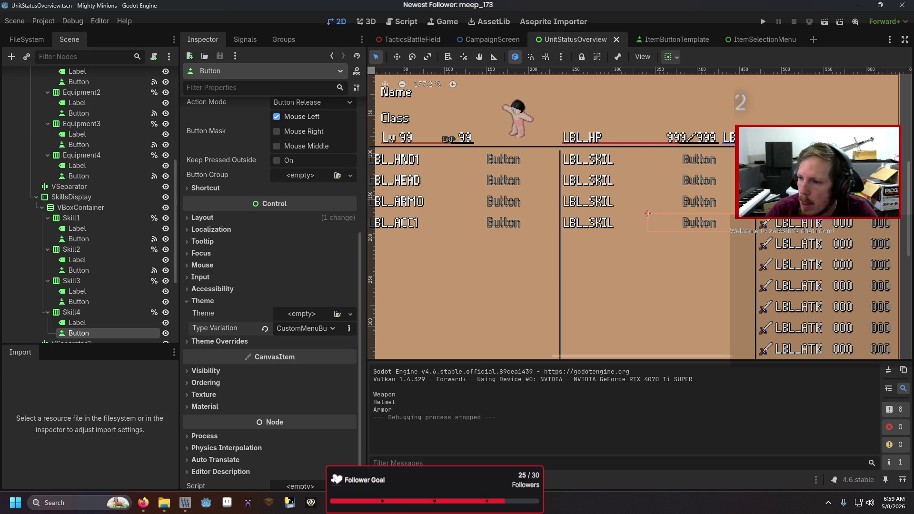
# In UnitStatusOverview.gd, try autocomplete on the line 47 loop source, ending back on Equipment_Data
pyautogui.hotkey('alt', 'Tab')
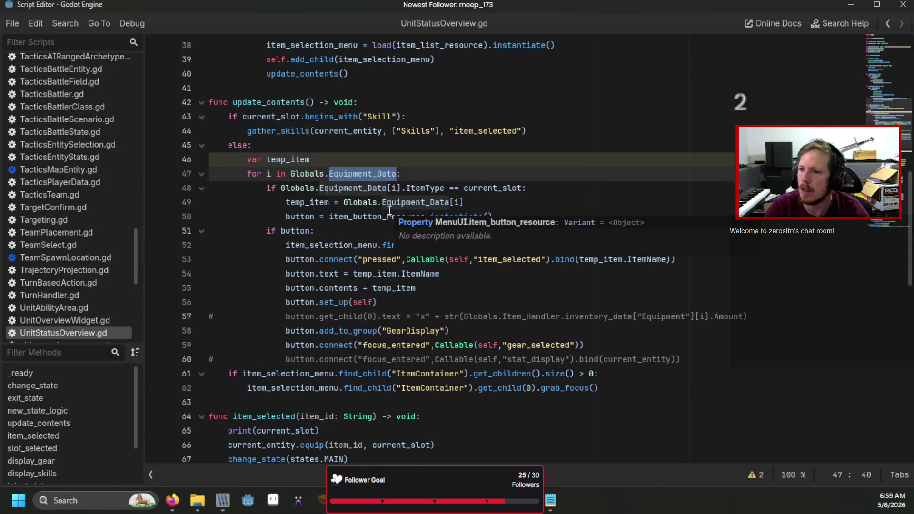
pyautogui.write('It')
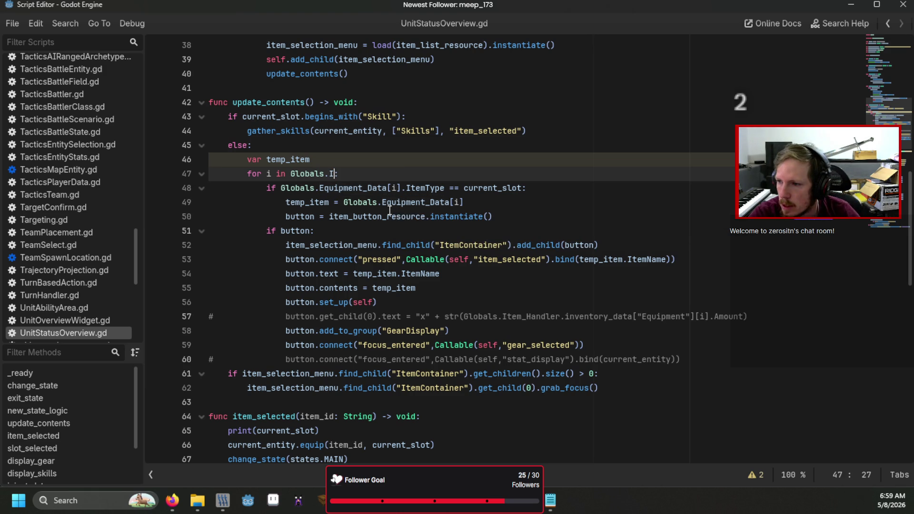
pyautogui.press('Down')
pyautogui.press('Return')
pyautogui.write('.')
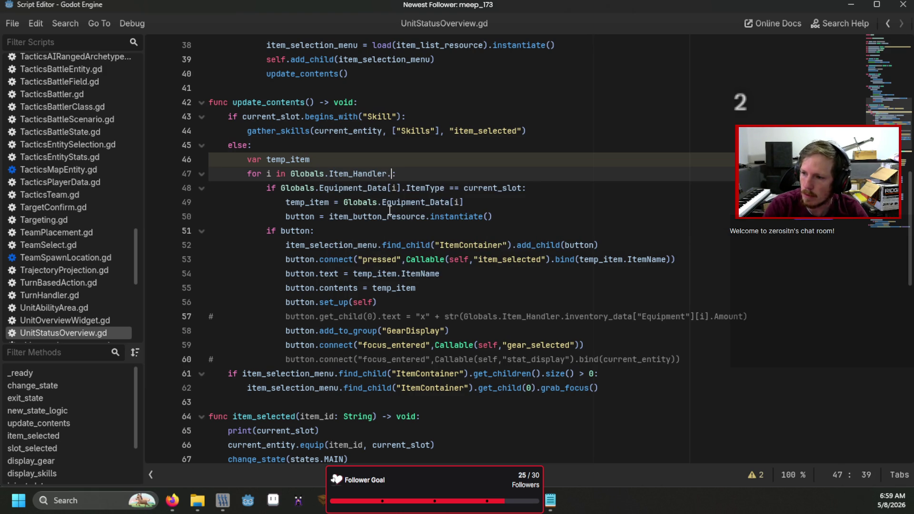
pyautogui.press('BackSpace')
pyautogui.press('BackSpace')
pyautogui.press('BackSpace')
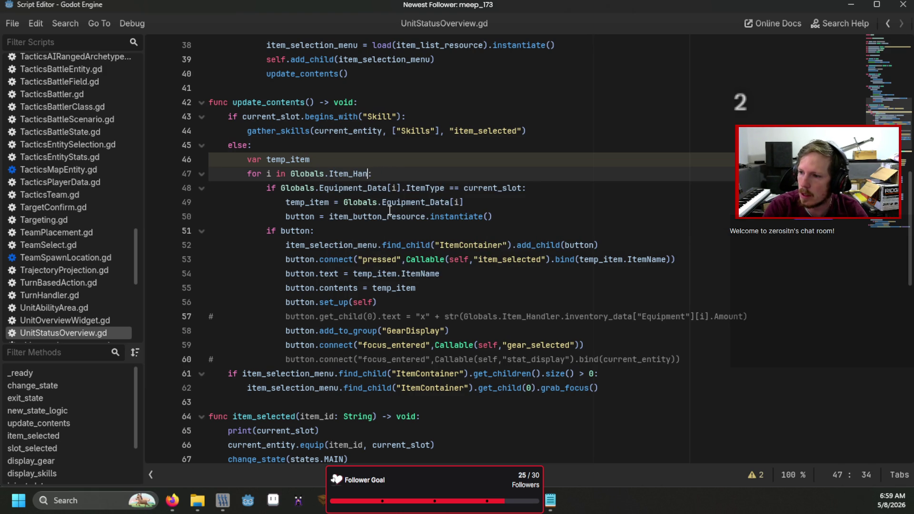
pyautogui.press('BackSpace')
pyautogui.press('BackSpace')
pyautogui.press('BackSpace')
pyautogui.write('Eq')
pyautogui.press('Return')
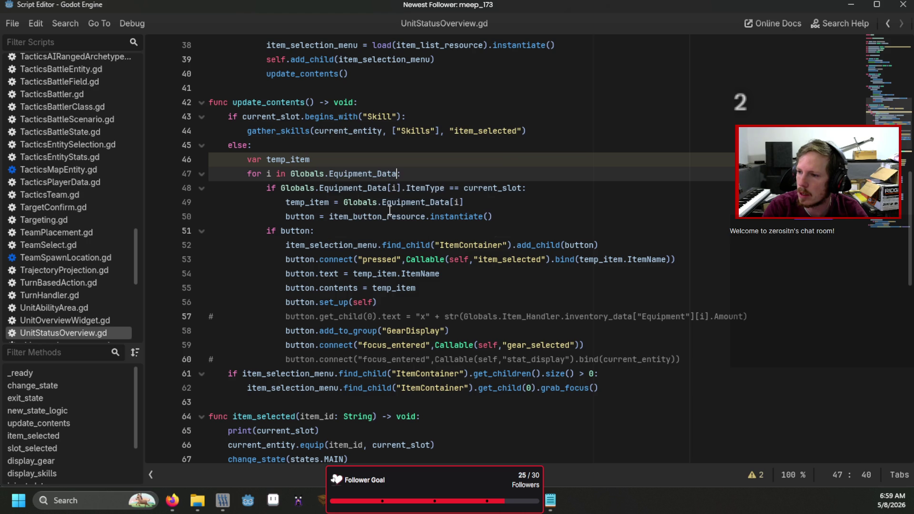
# Replace Equipment_Data with Item_Handler.inventory_data["Equipment"] on line 47 and run the game
pyautogui.press('BackSpace')
pyautogui.press('BackSpace')
pyautogui.press('BackSpace')
pyautogui.write('Item_H')
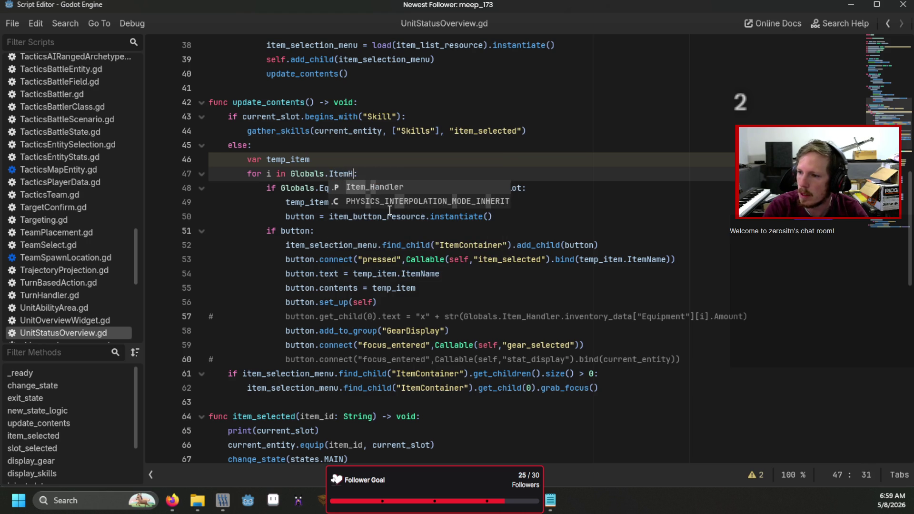
pyautogui.press('Return')
pyautogui.write('.invento')
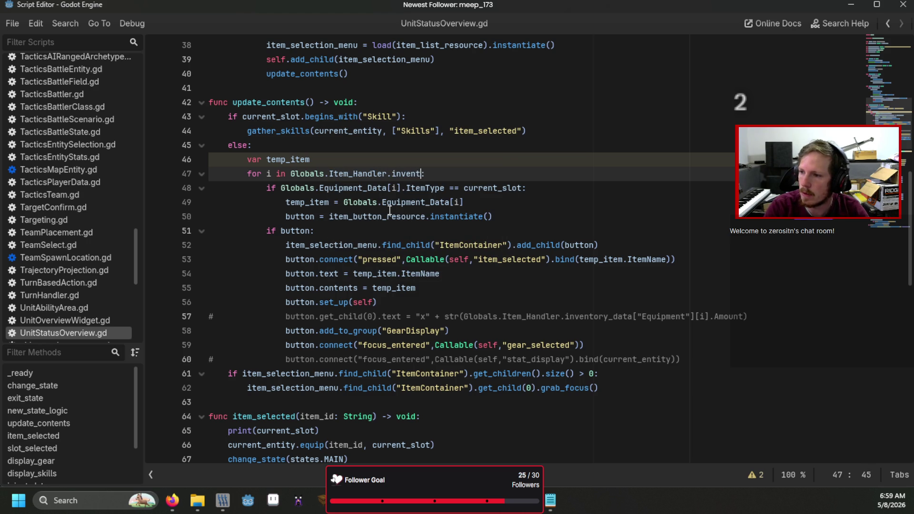
pyautogui.write('ry_data["Equipment')
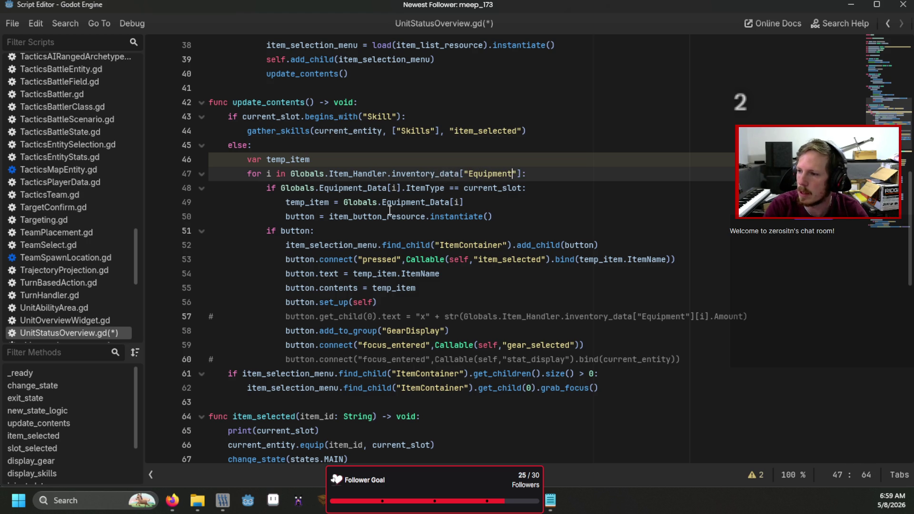
pyautogui.click(390, 210)
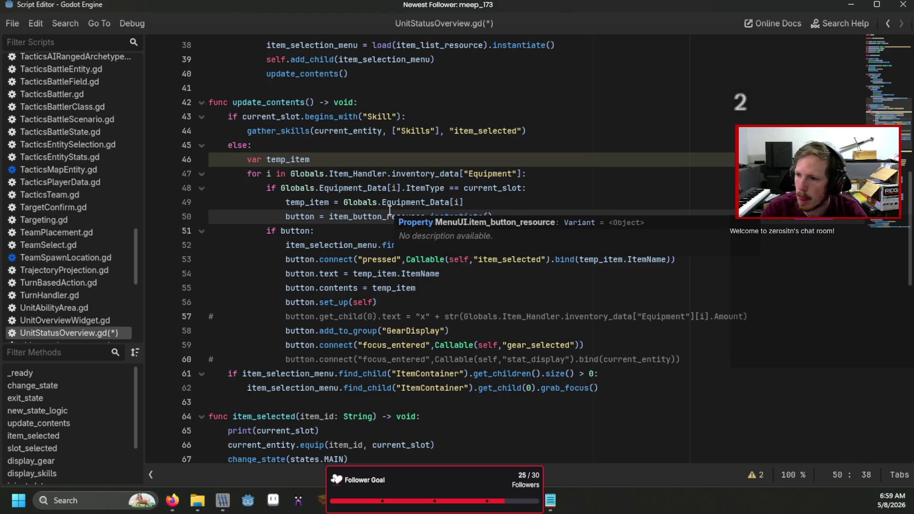
pyautogui.press('F6')
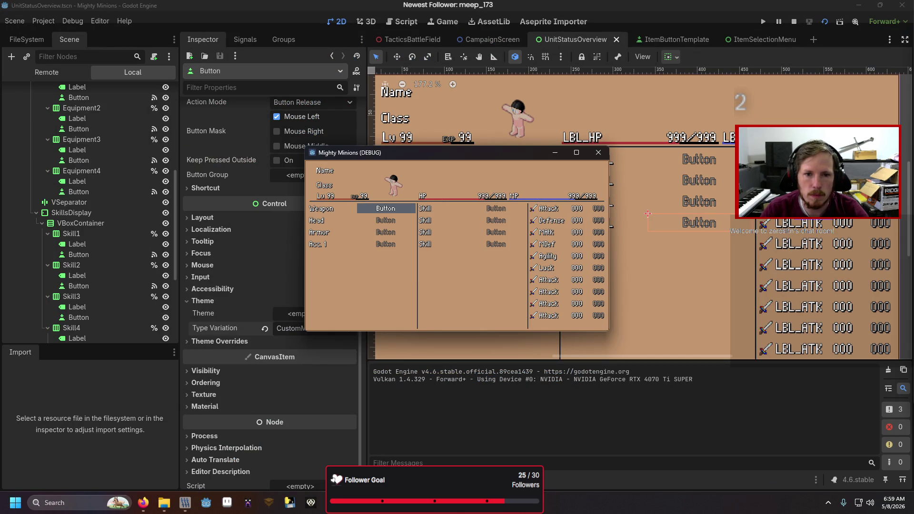
# Stop the game and rewrite line 48's Equipment_Data as Item_Handler.inventory_data["Equipment"]
pyautogui.press('F8')
pyautogui.doubleClick(364, 188)
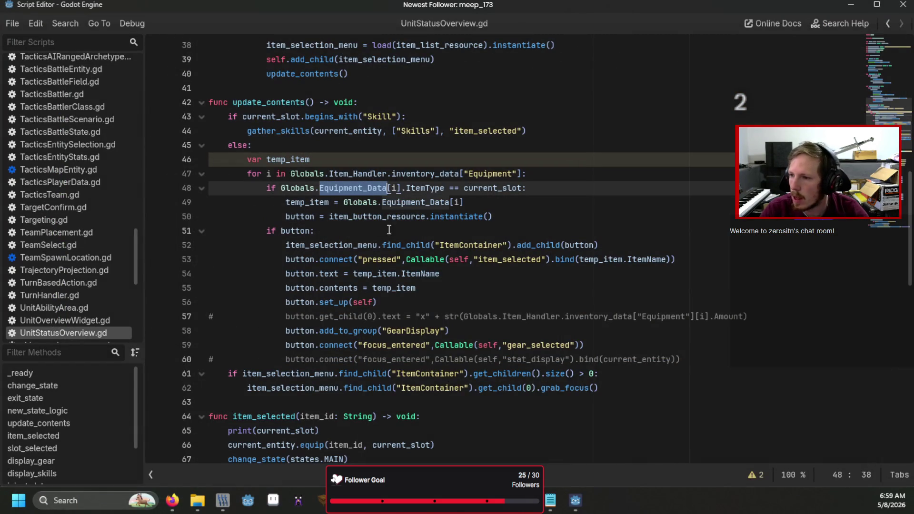
pyautogui.write('Item')
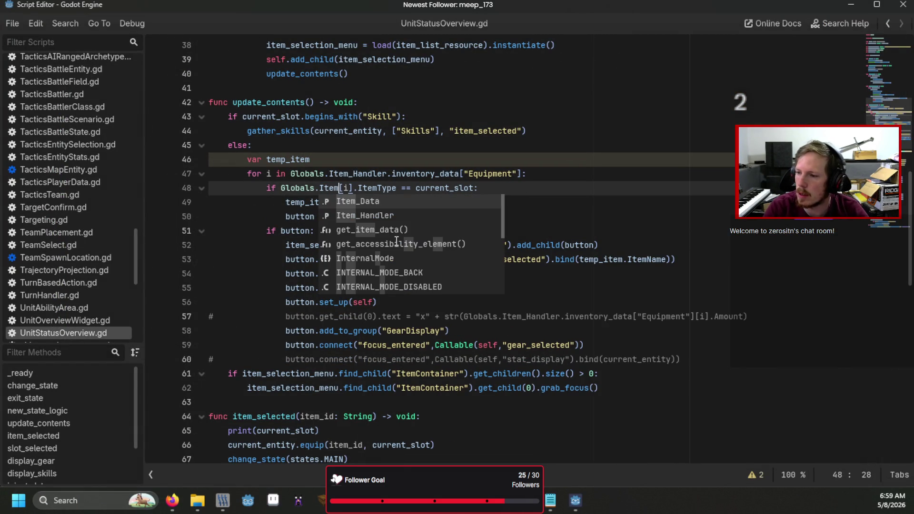
pyautogui.write('_Handler.inven')
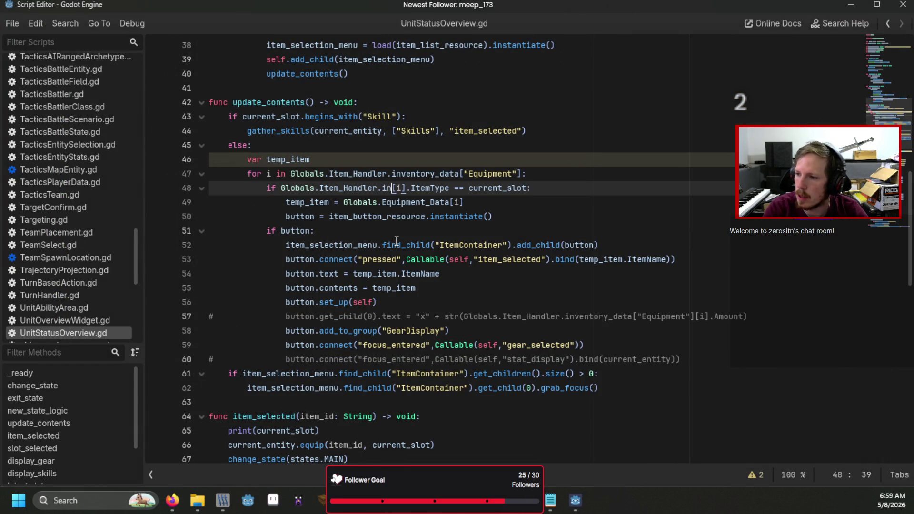
pyautogui.write('tory_data')
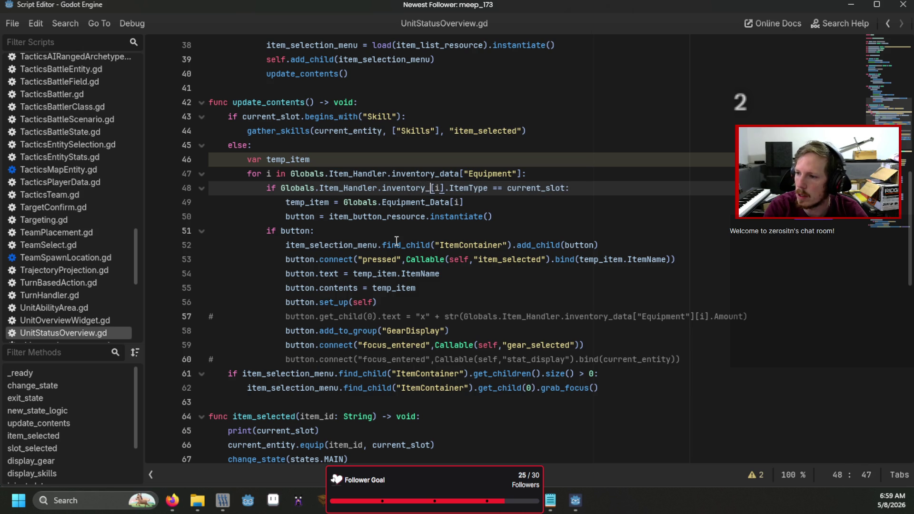
pyautogui.write('[')
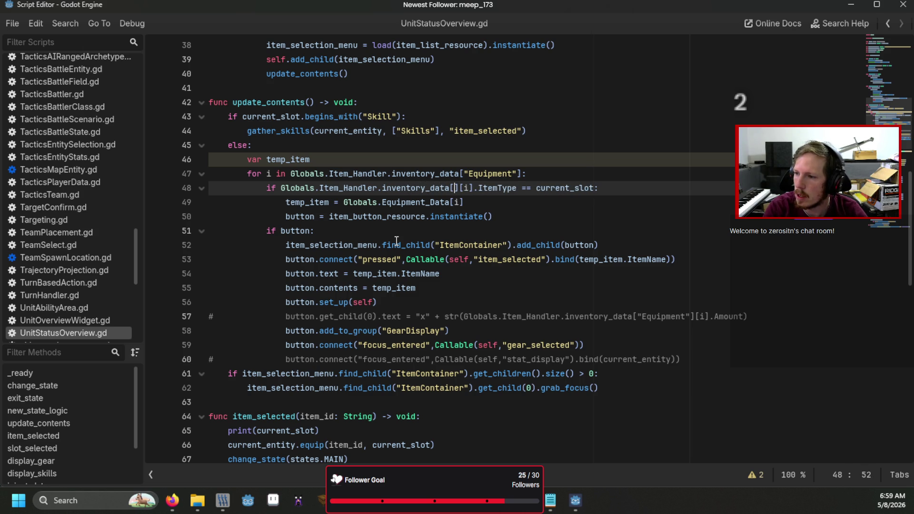
pyautogui.write('"Equipmen')
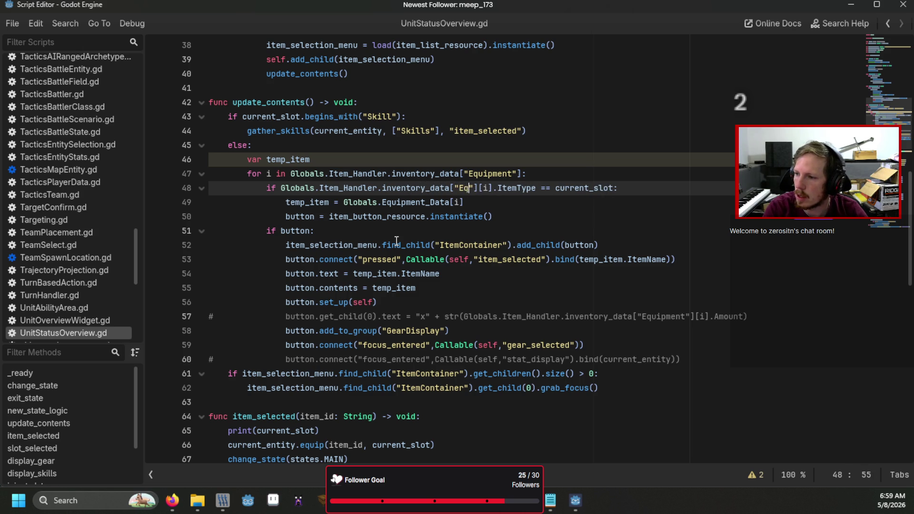
pyautogui.write('t')
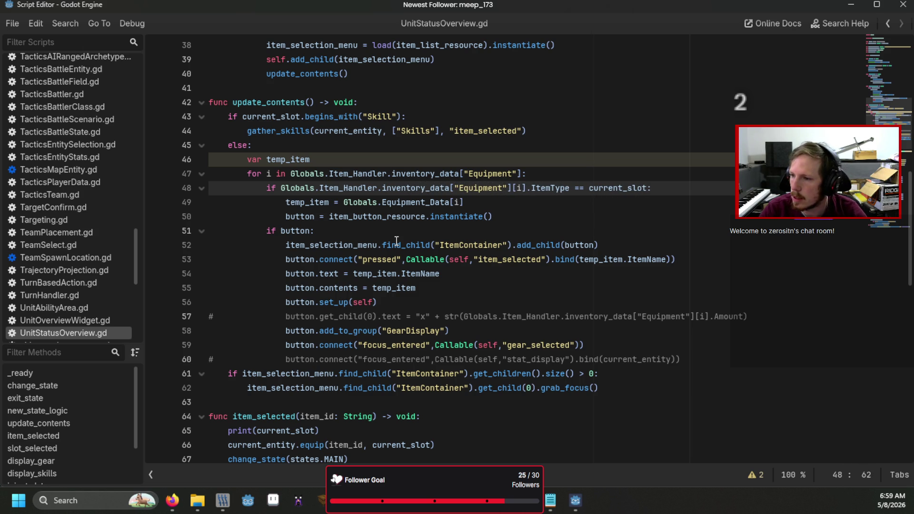
# Revert line 48 so its ItemType check reads Globals.Equipment_Data[i].ItemType again
pyautogui.click(405, 235)
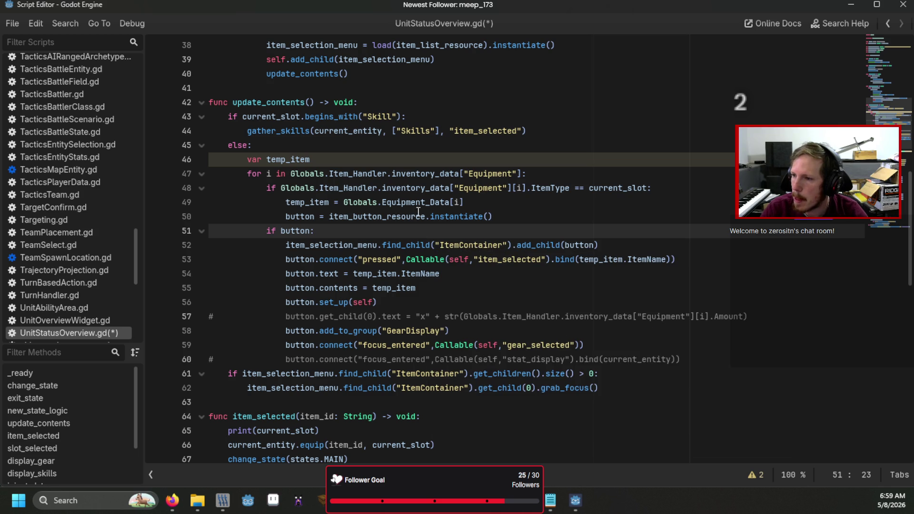
pyautogui.moveTo(419, 203)
pyautogui.click(466, 202)
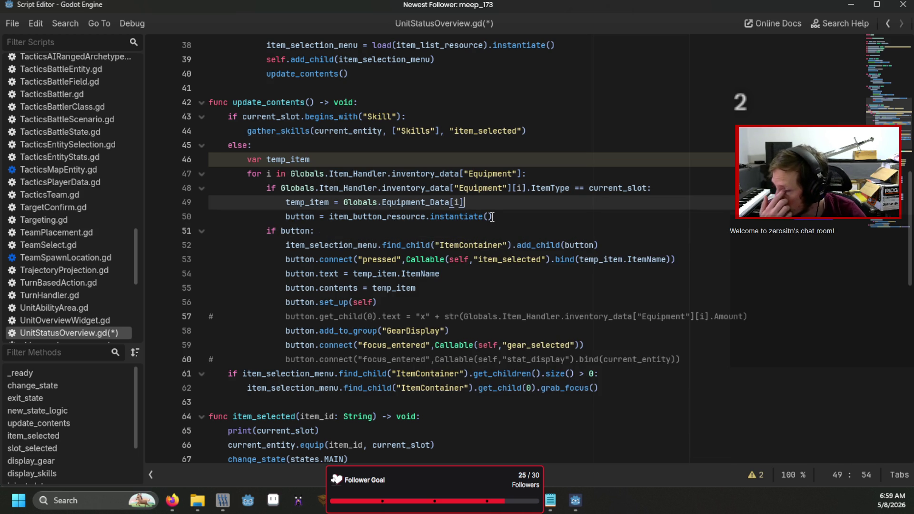
pyautogui.click(557, 176)
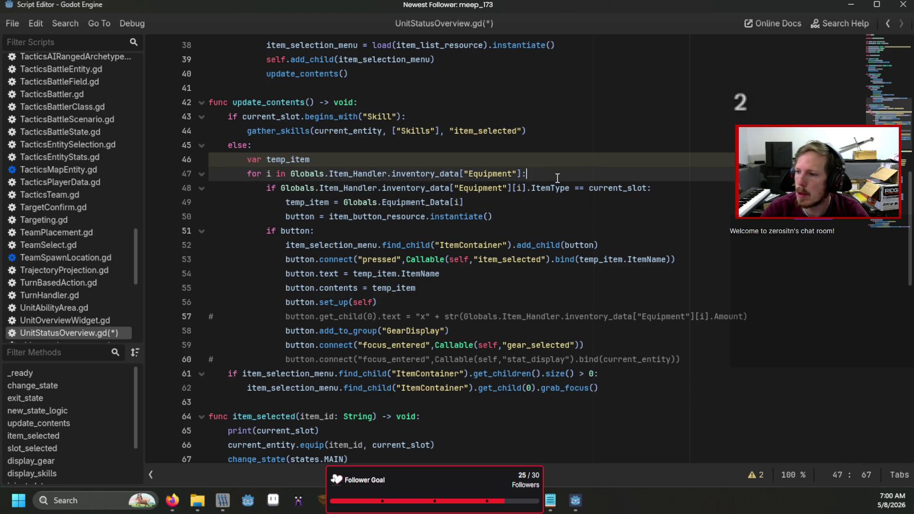
pyautogui.press('Down')
pyautogui.press('Left')
pyautogui.press('Left')
pyautogui.press('Left')
pyautogui.press('BackSpace')
pyautogui.press('BackSpace')
pyautogui.press('BackSpace')
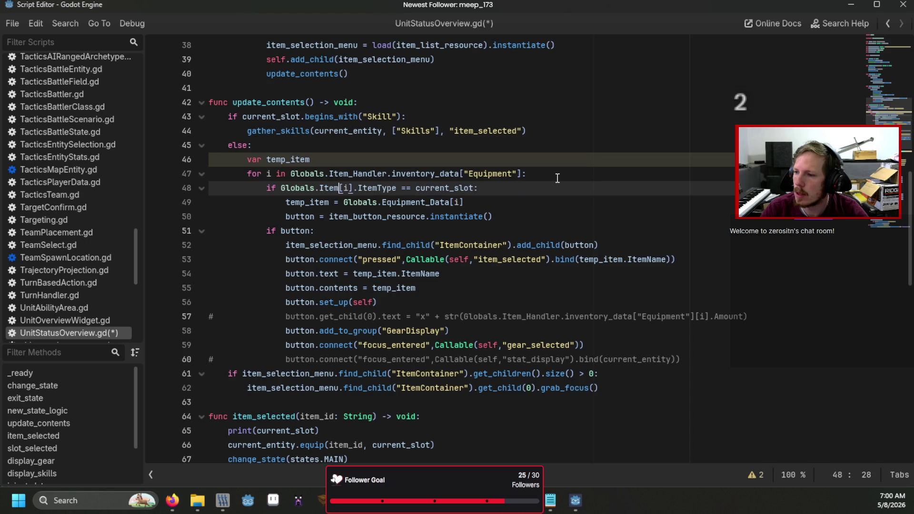
pyautogui.hotkey('ctrl', 'z')
# Save UnitStatusOverview.gd and return to the 2D scene view
pyautogui.click(557, 178)
pyautogui.hotkey('ctrl', 's')
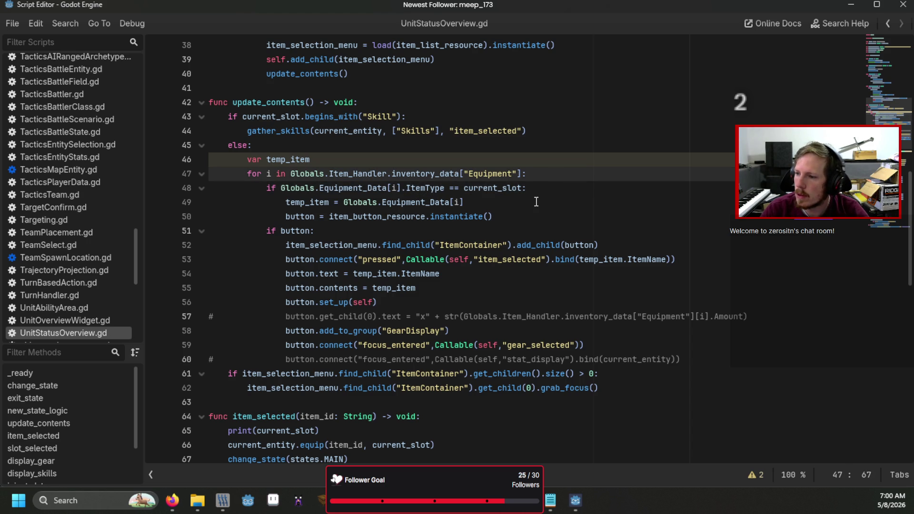
pyautogui.scroll(2, 527, 203)
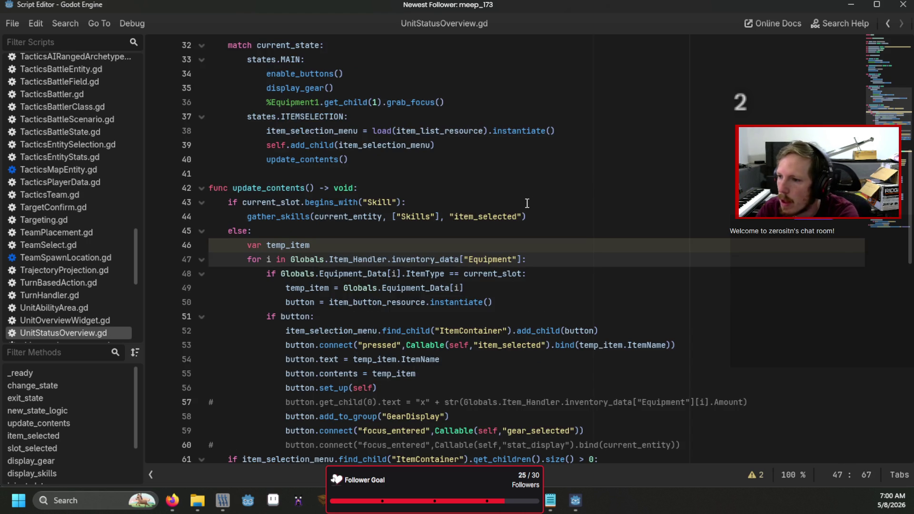
pyautogui.scroll(-3, 527, 203)
pyautogui.hotkey('alt', 'Tab')
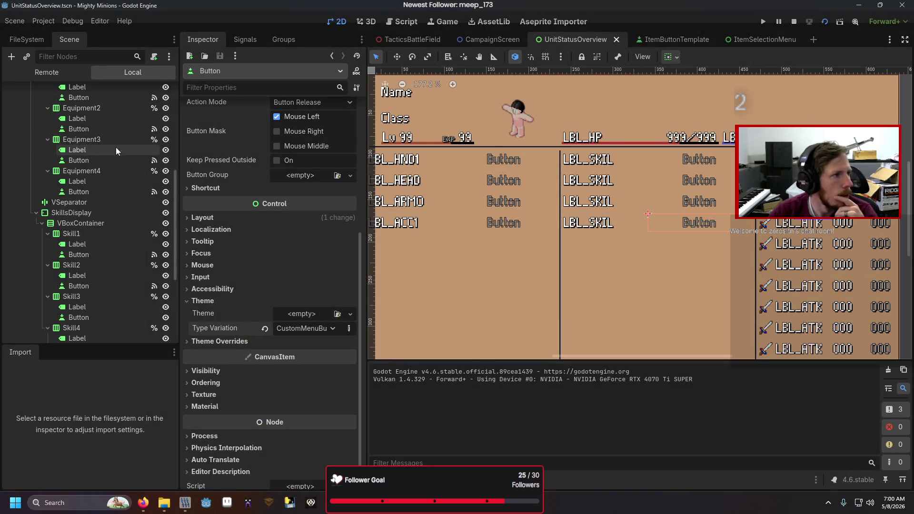
# Find the add_item function in the ConsoleMenu script with a search for 'add_'
pyautogui.moveTo(222, 152)
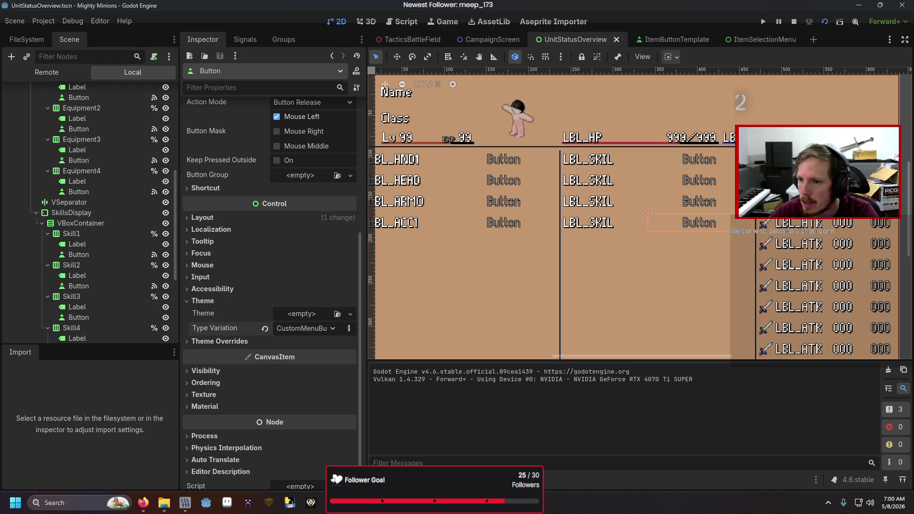
pyautogui.hotkey('alt', 'Tab')
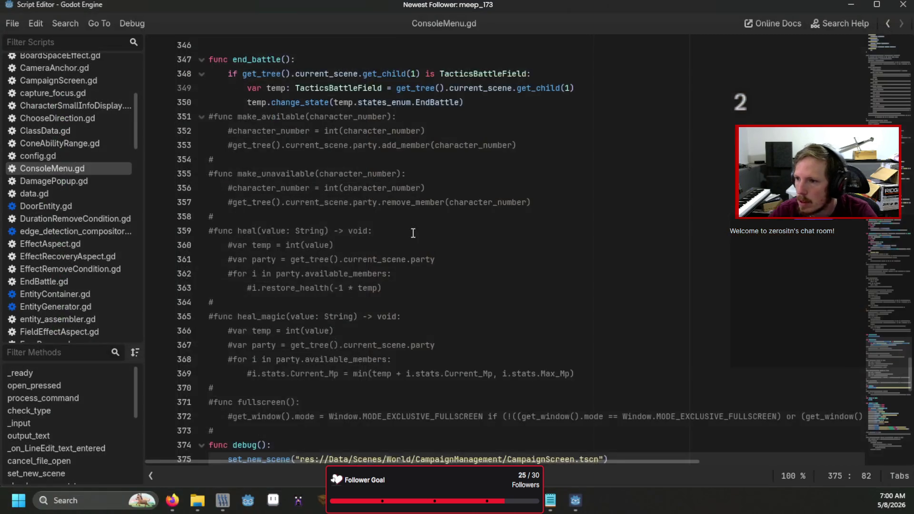
pyautogui.scroll(18, 413, 233)
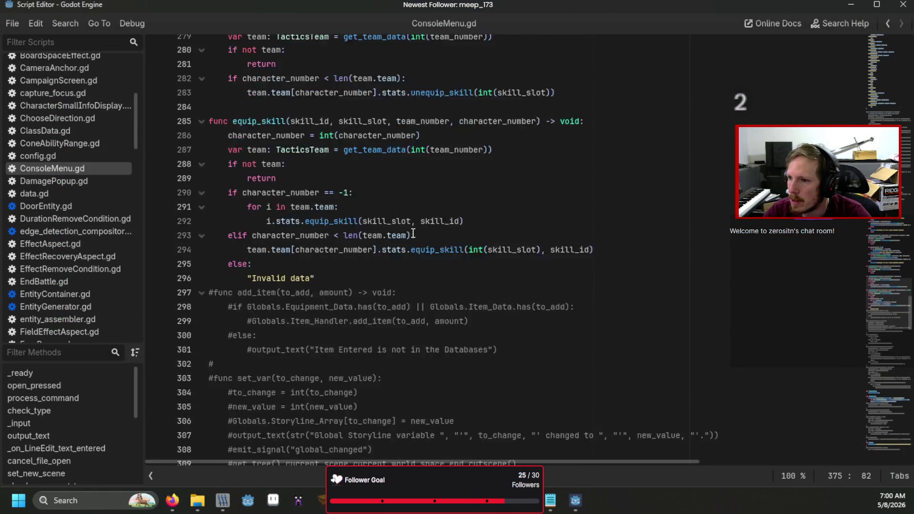
pyautogui.scroll(6, 413, 234)
pyautogui.hotkey('ctrl', 'f')
pyautogui.write('ad')
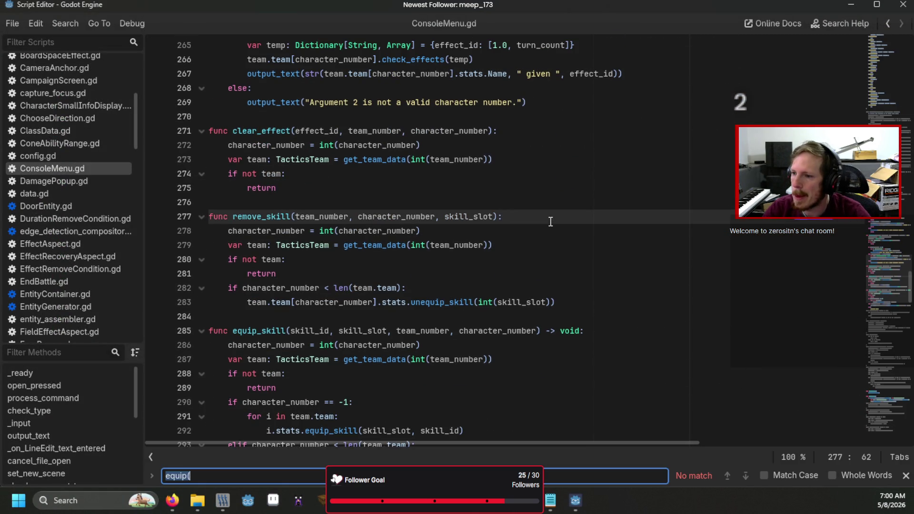
pyautogui.write('d_')
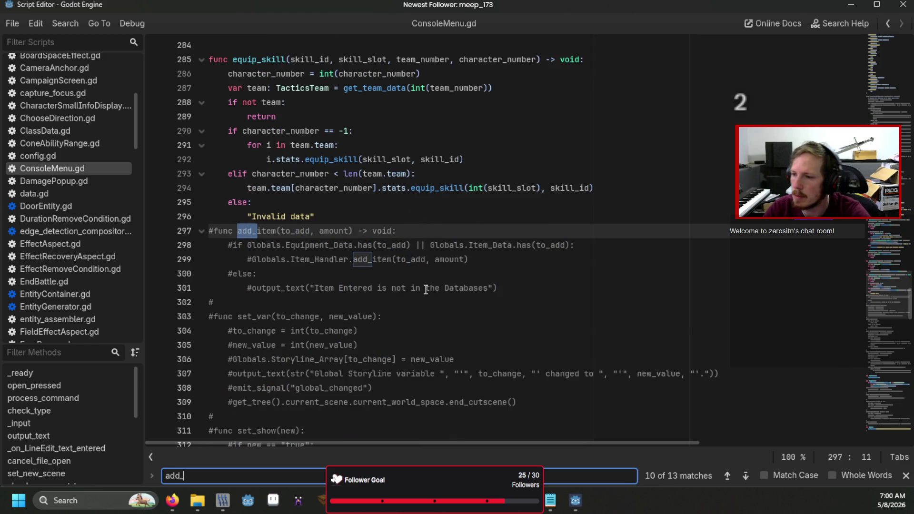
pyautogui.click(424, 289)
# Uncomment the add_item function lines, including its else branch that prints an error
pyautogui.click(210, 231)
pyautogui.press('Delete')
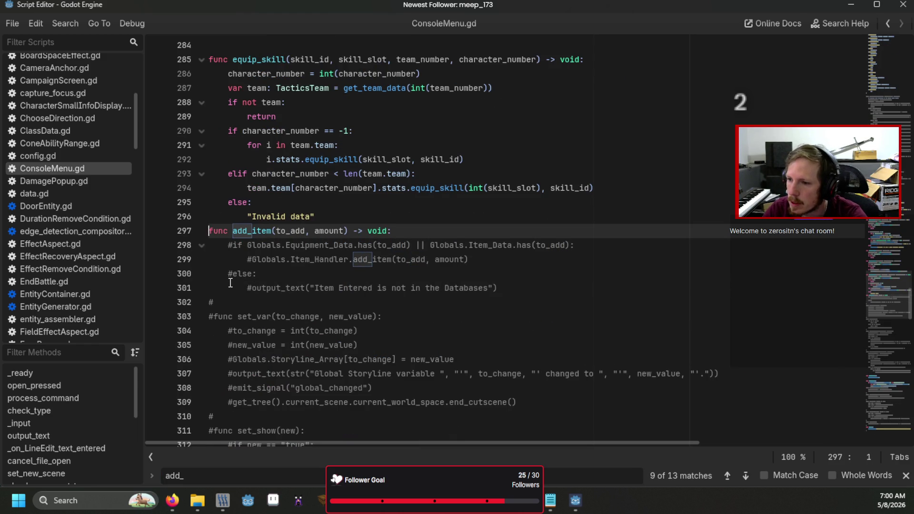
pyautogui.press('Down')
pyautogui.press('Home')
pyautogui.press('Delete')
pyautogui.press('Down')
pyautogui.press('Delete')
pyautogui.press('Down')
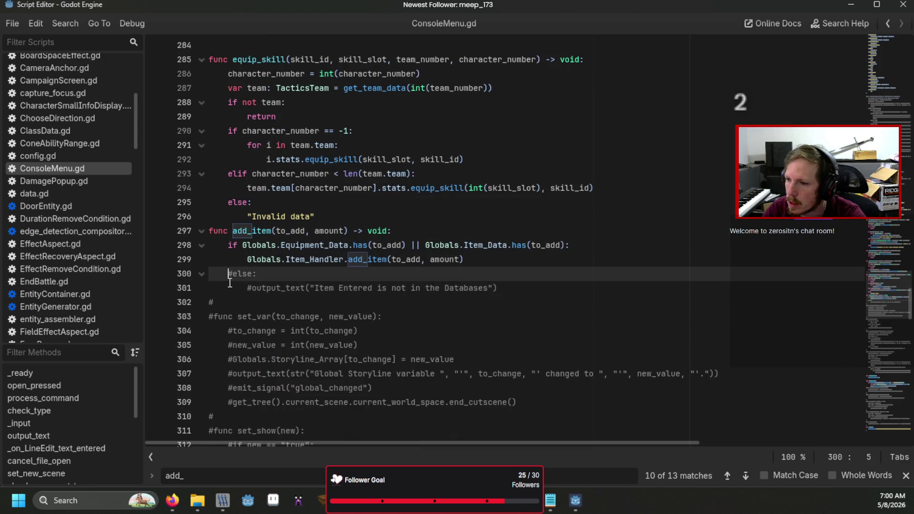
pyautogui.press('Home')
pyautogui.press('Delete')
pyautogui.press('Down')
pyautogui.press('Home')
pyautogui.press('Delete')
pyautogui.press('Down')
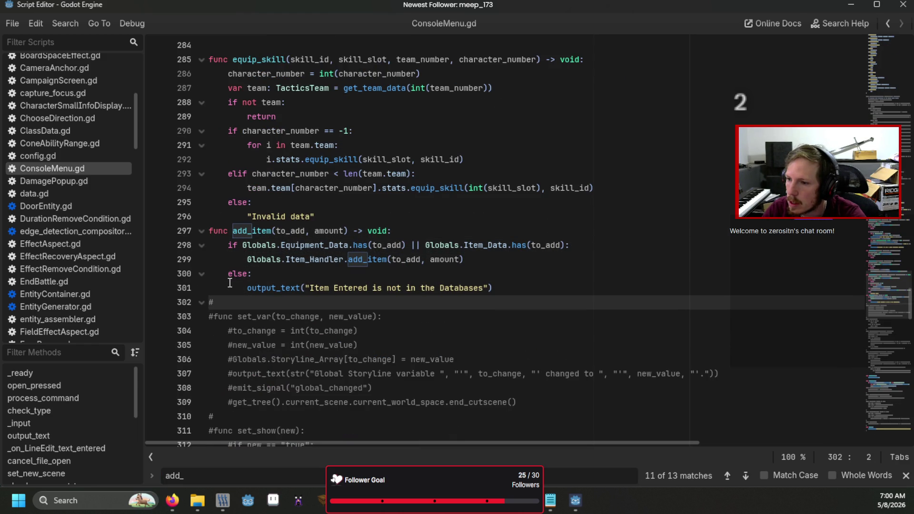
# Insert a blank line above func add_item and run the game with F5
pyautogui.click(209, 232)
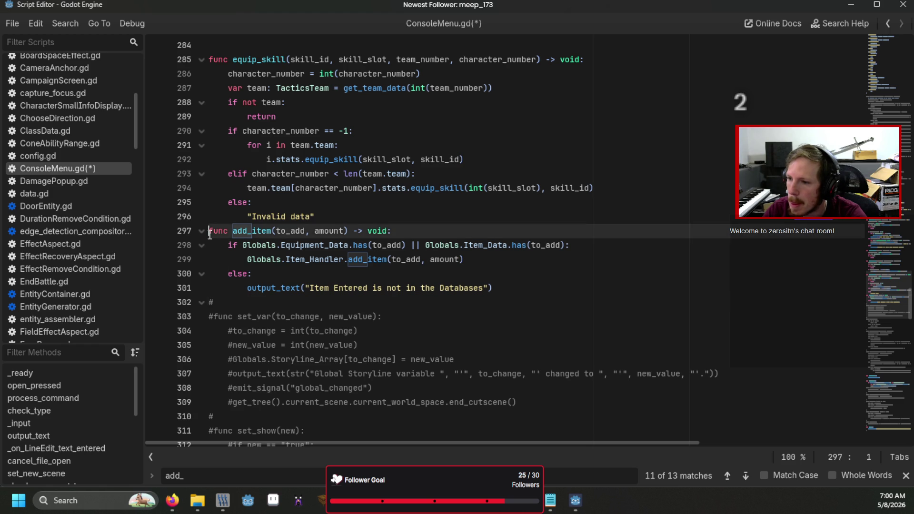
pyautogui.press('Return')
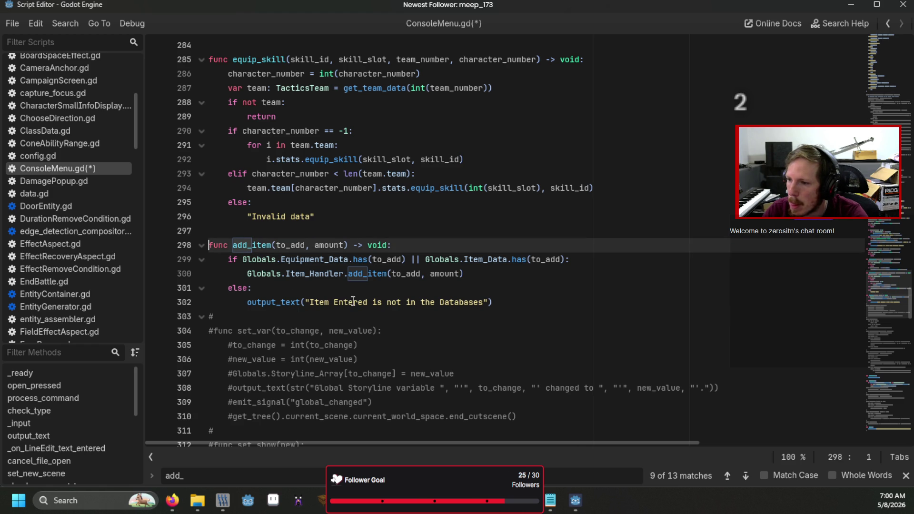
pyautogui.scroll(1, 460, 276)
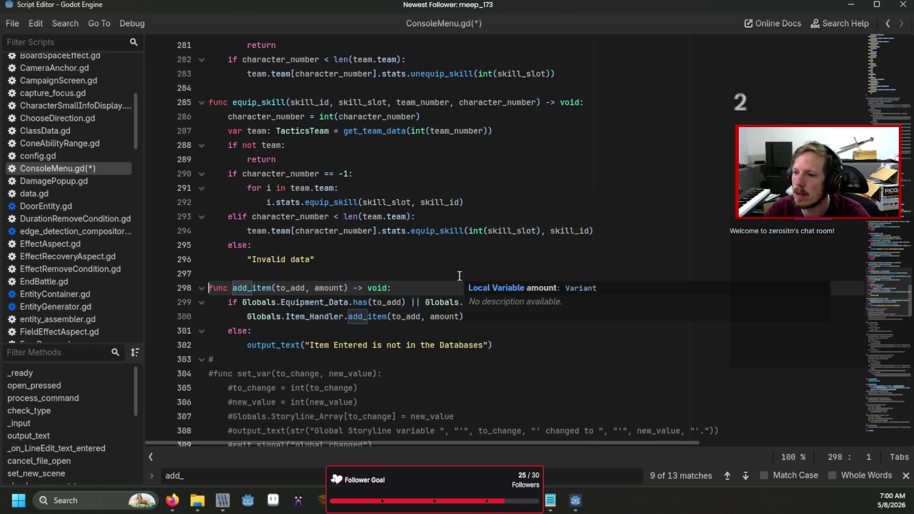
pyautogui.scroll(4, 459, 276)
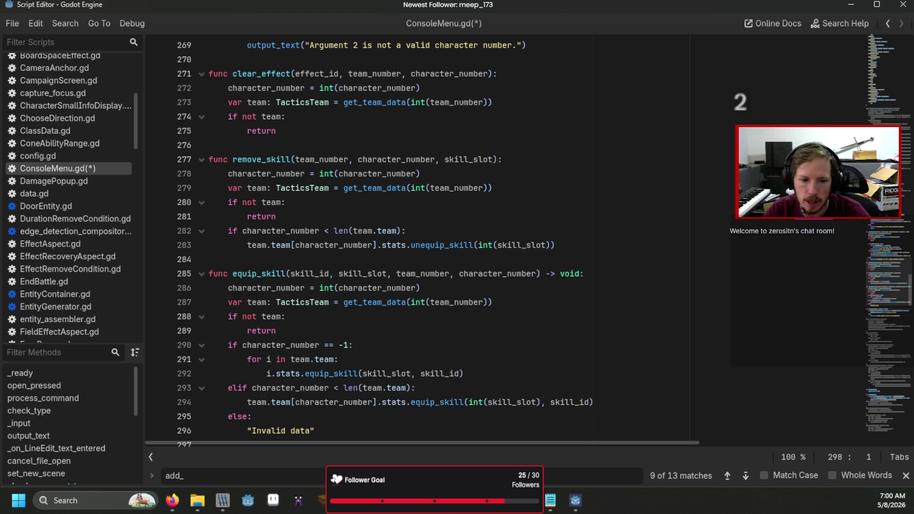
pyautogui.hotkey('alt', 'Tab')
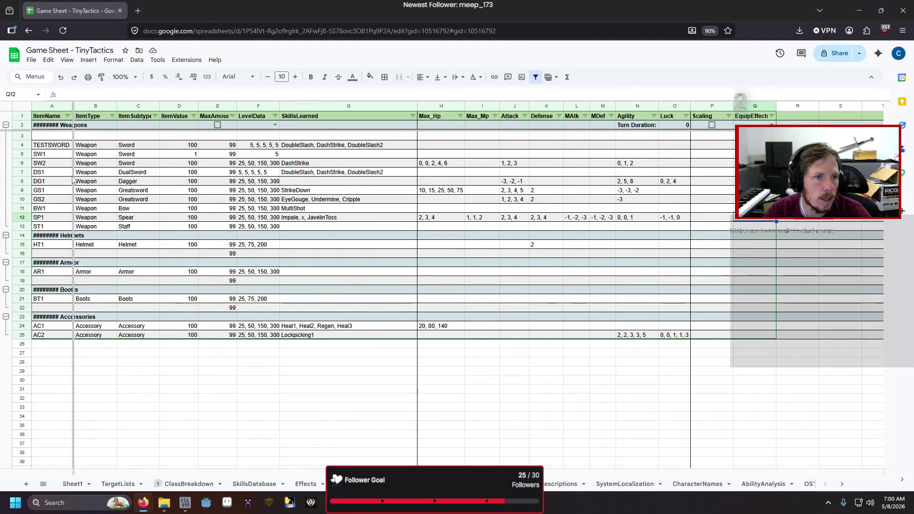
pyautogui.hotkey('alt', 'Tab')
pyautogui.press('F5')
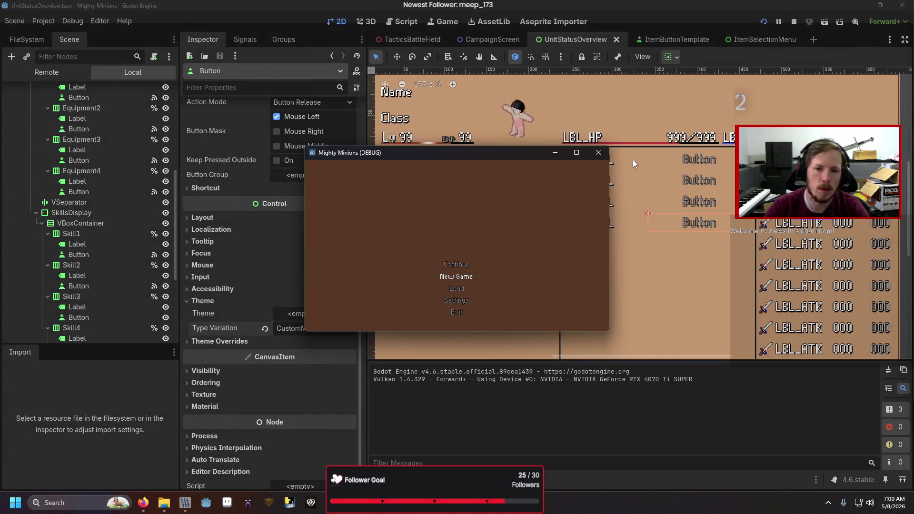
# Start a new game and add item SW1 through the in-game debug console
pyautogui.press('Return')
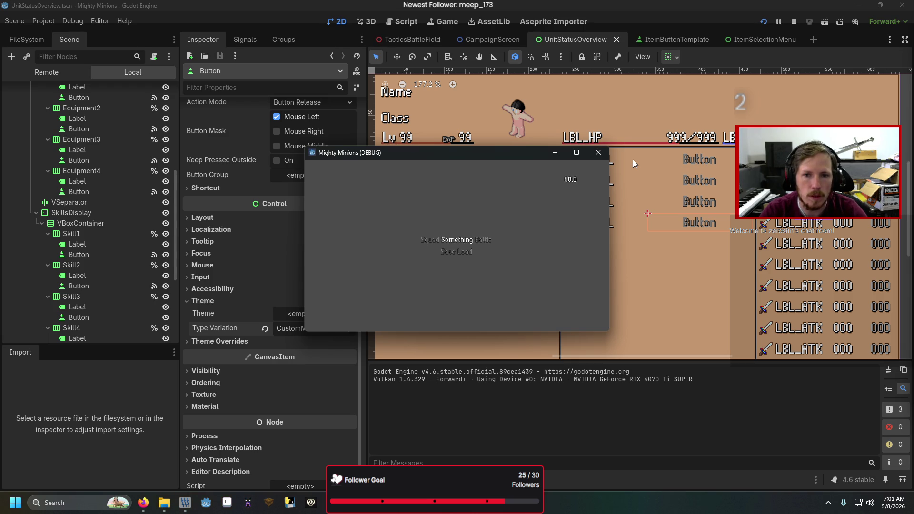
pyautogui.press('`')
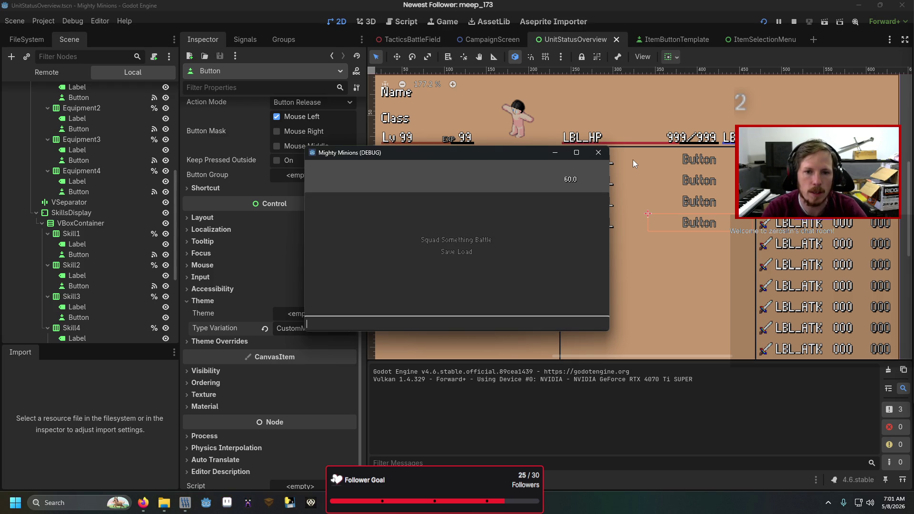
pyautogui.write('add_item SW1 1')
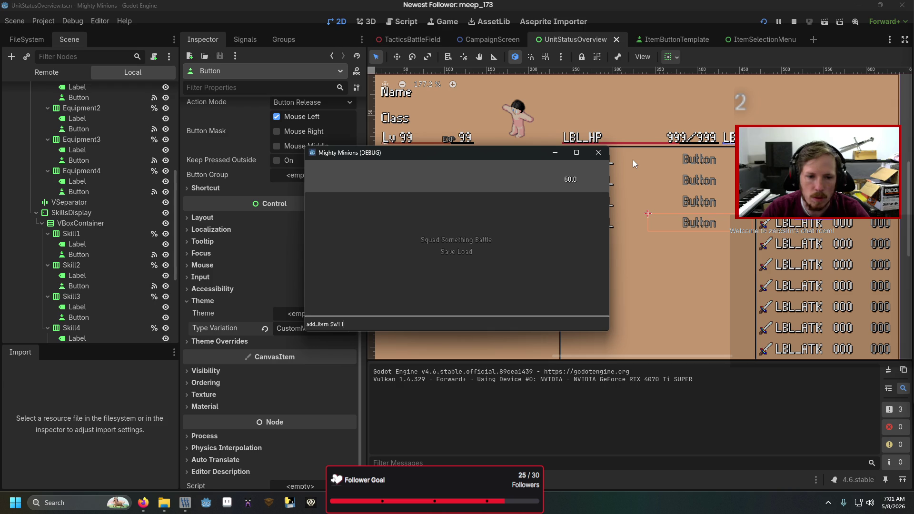
pyautogui.press('Return')
pyautogui.press('`')
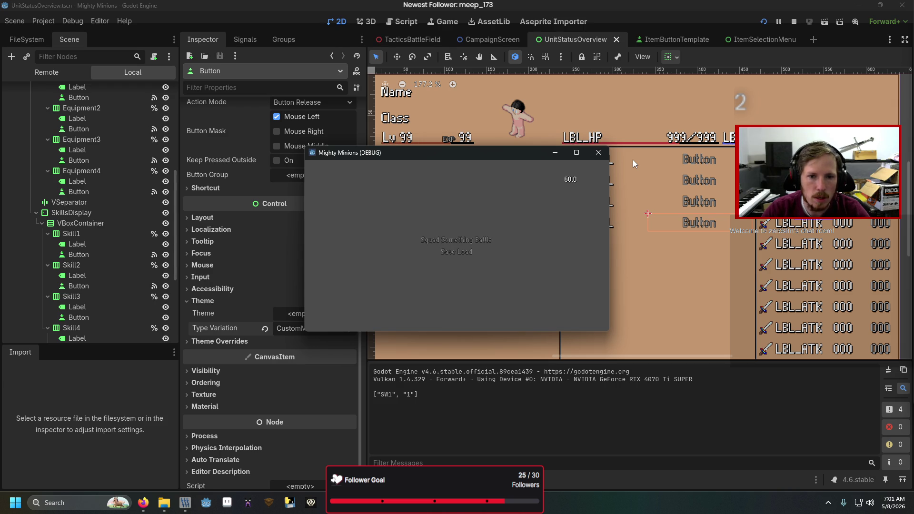
# Equip the Wooden Stick in Adalram's Weapon slot from the squad screen, then stop the game
pyautogui.click(438, 244)
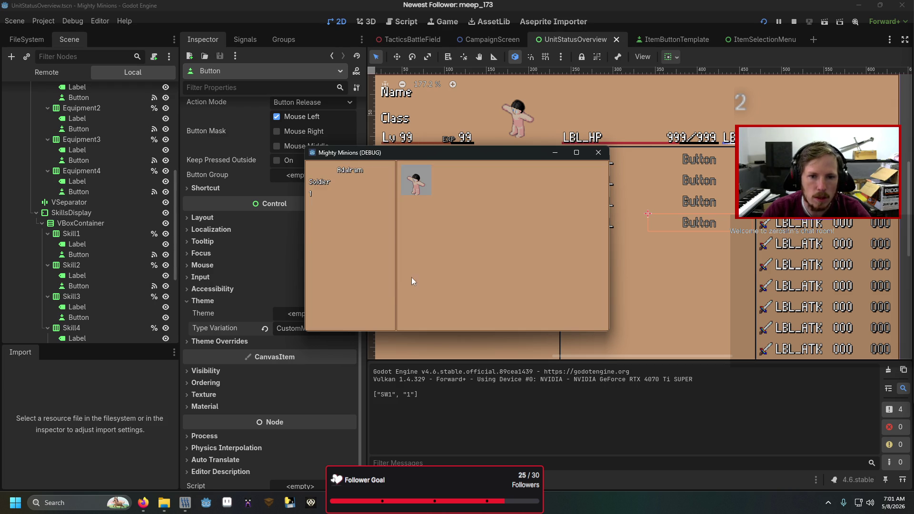
pyautogui.click(395, 296)
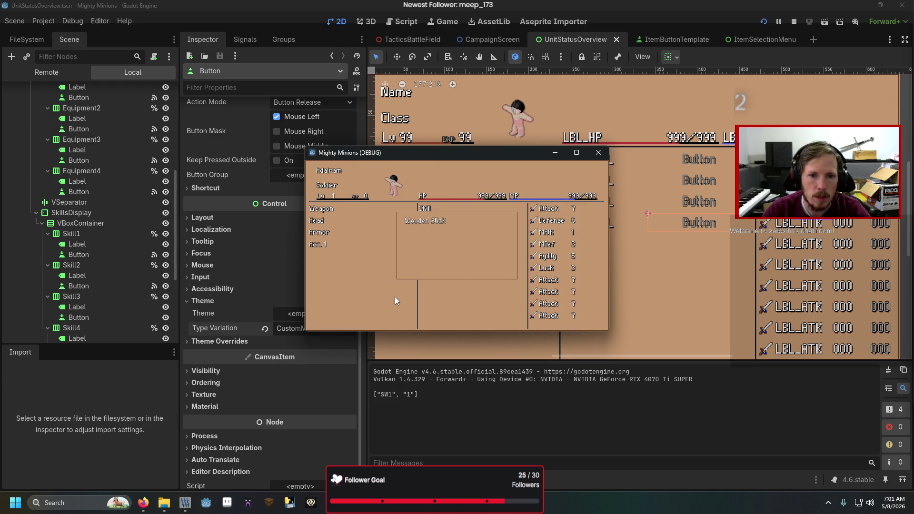
pyautogui.press('Return')
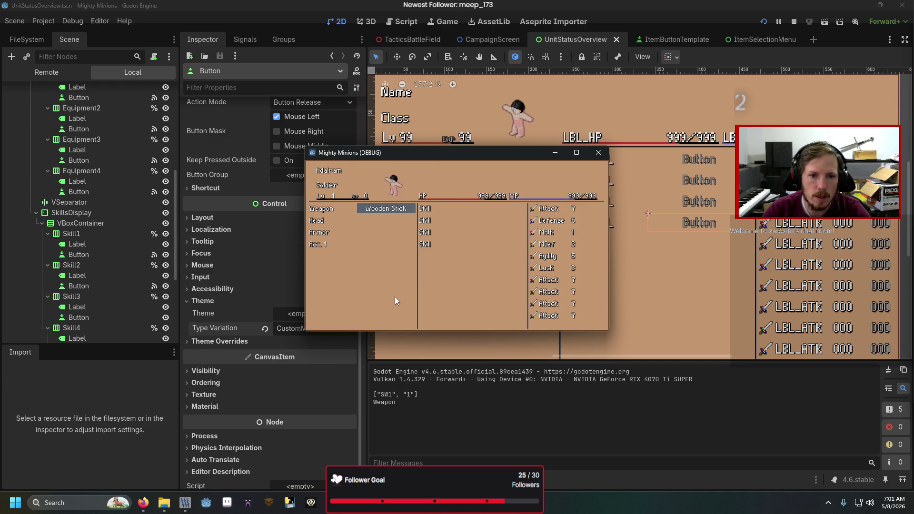
pyautogui.press('Down')
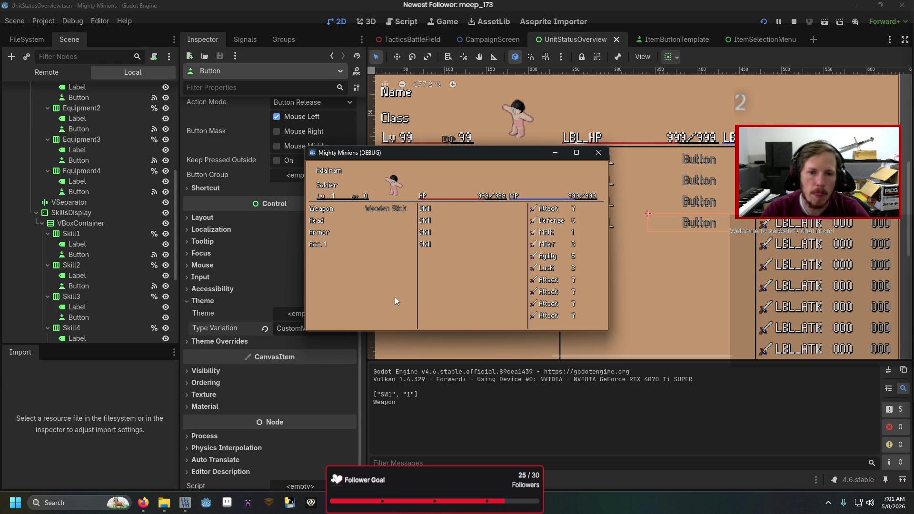
pyautogui.click(599, 152)
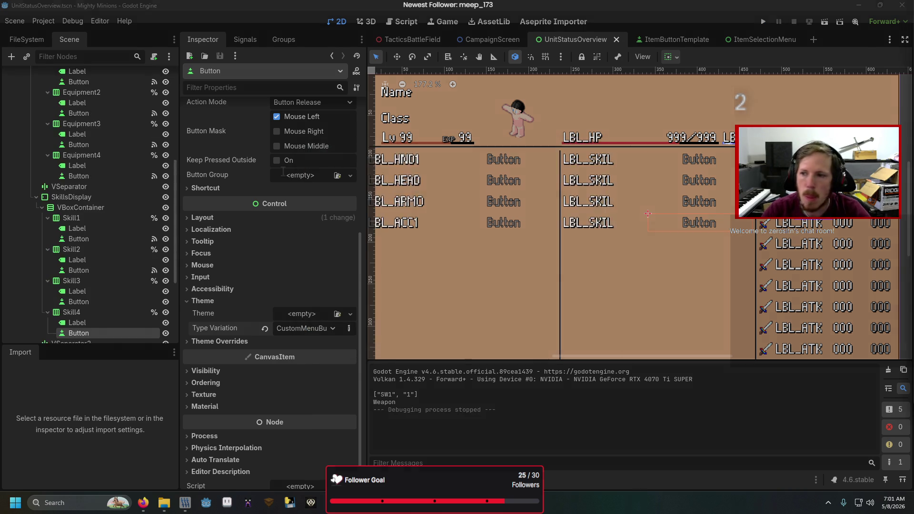
# Put a breakpoint on overview_finished.emit() at line 125 of UnitStatusOverview.gd and run the game
pyautogui.hotkey('alt', 'Tab')
pyautogui.scroll(-2, 215, 244)
pyautogui.click(213, 244)
pyautogui.scroll(-5, 390, 256)
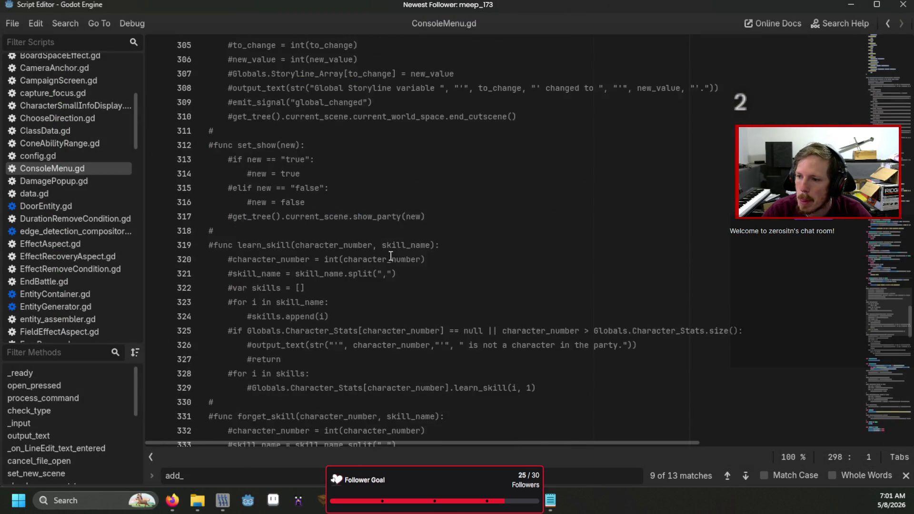
pyautogui.scroll(-6, 391, 256)
pyautogui.scroll(-17, 390, 256)
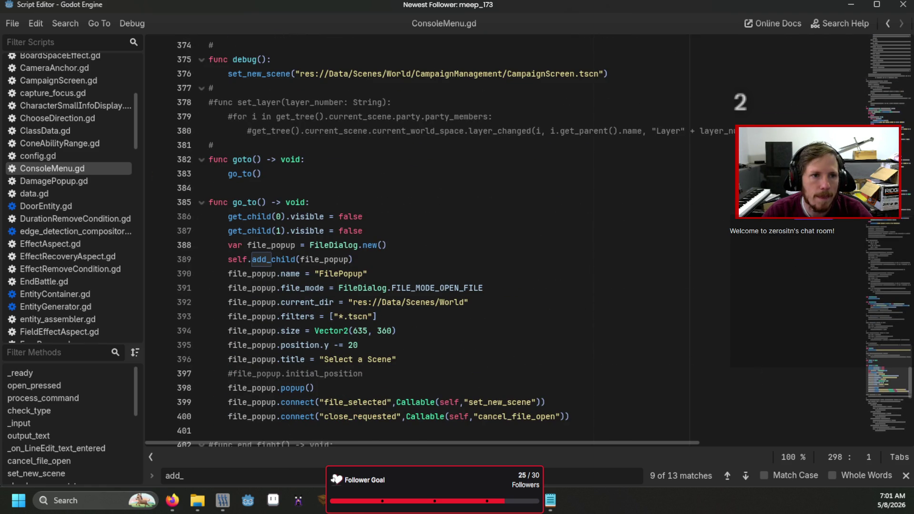
pyautogui.hotkey('alt', 'Left')
pyautogui.scroll(-20, 390, 335)
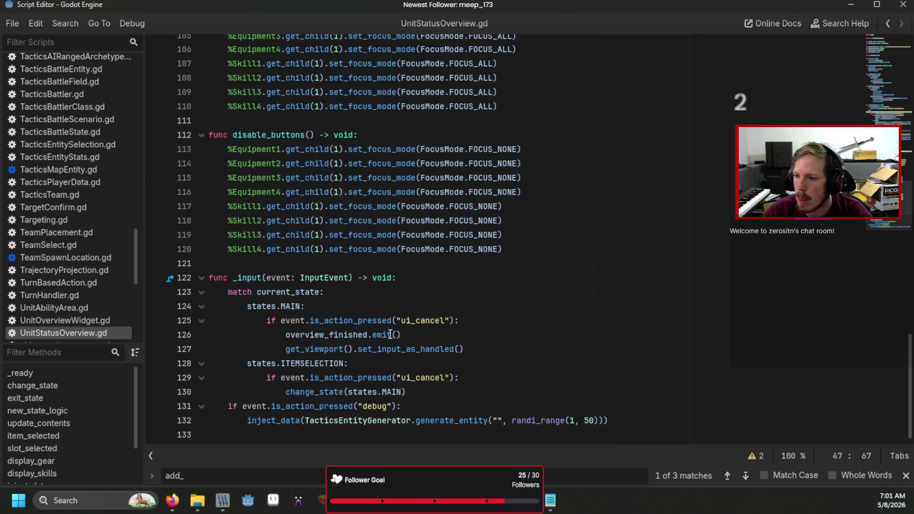
pyautogui.click(151, 326)
pyautogui.press('F5')
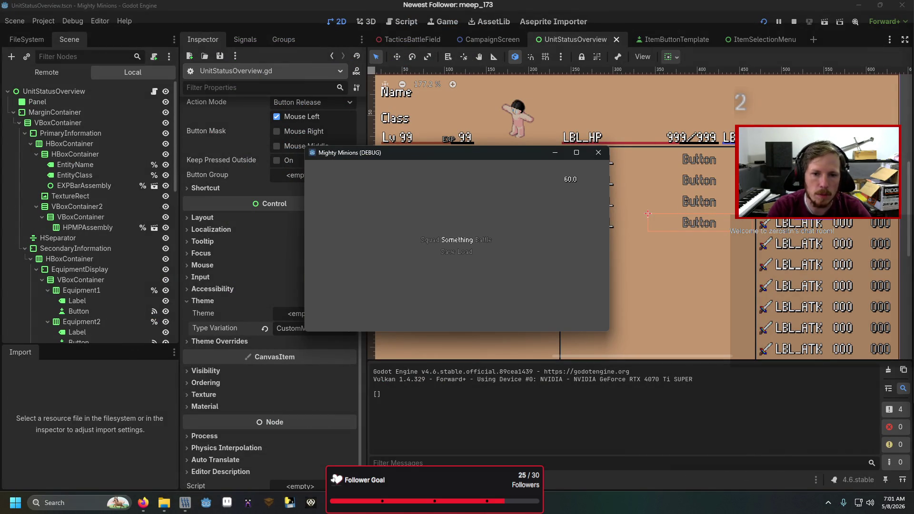
# Add an item through the debug console and open Adalram's unit status screen
pyautogui.press('Escape')
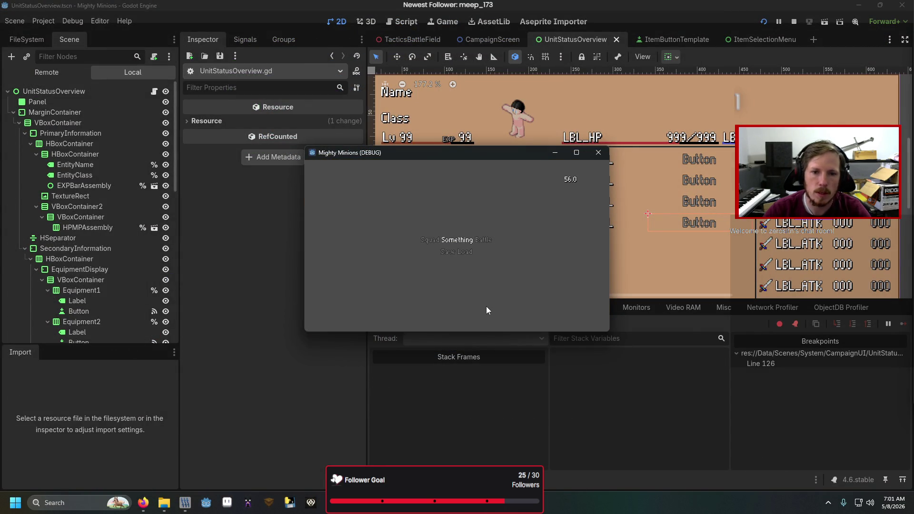
pyautogui.press('`')
pyautogui.write('add_item')
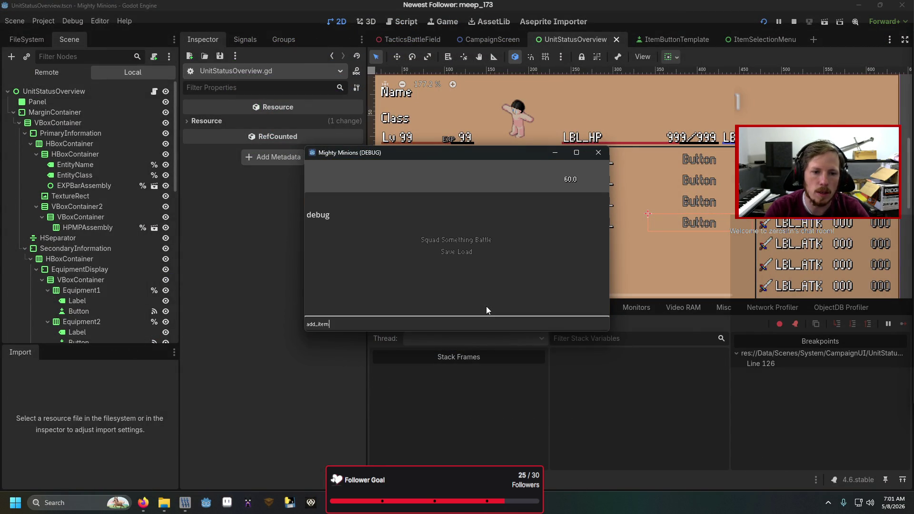
pyautogui.write('1')
pyautogui.press('Return')
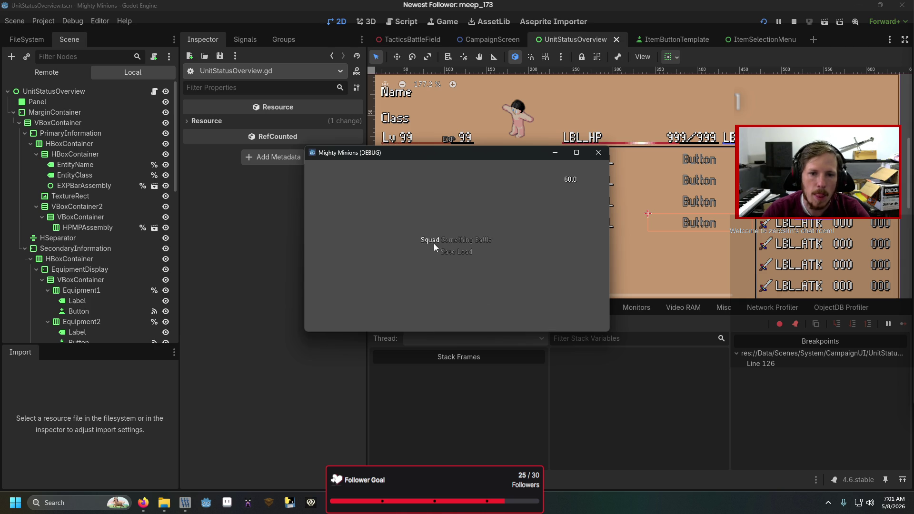
pyautogui.click(433, 242)
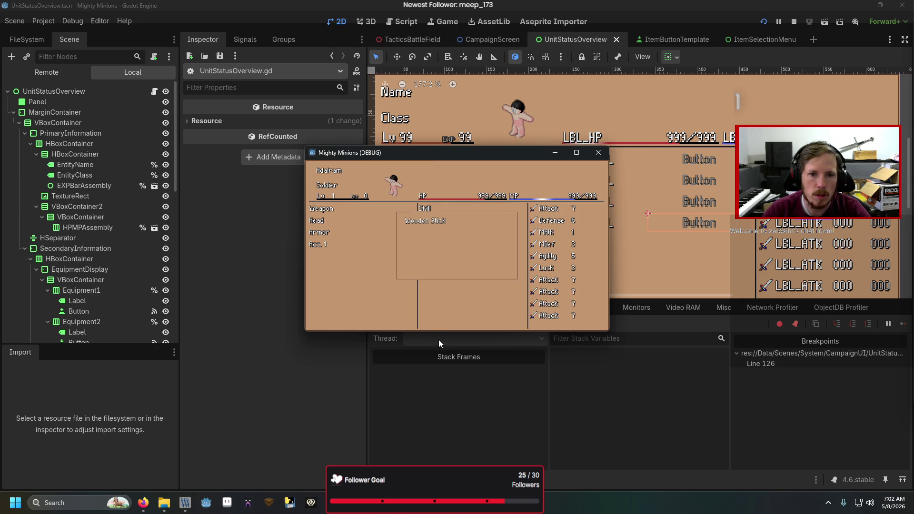
# Leave the status screen to hit the breakpoint, step into SquadManagement.gd, resume, and close the game
pyautogui.press('Escape')
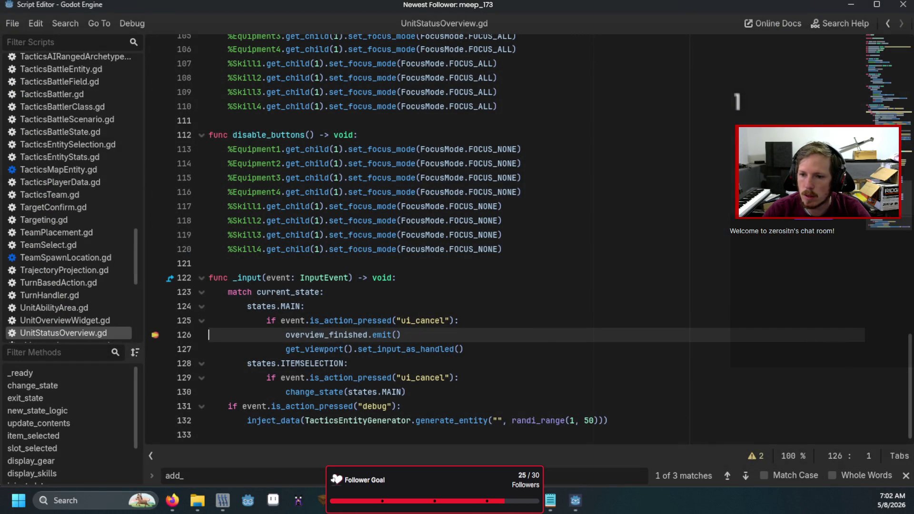
pyautogui.press('F11')
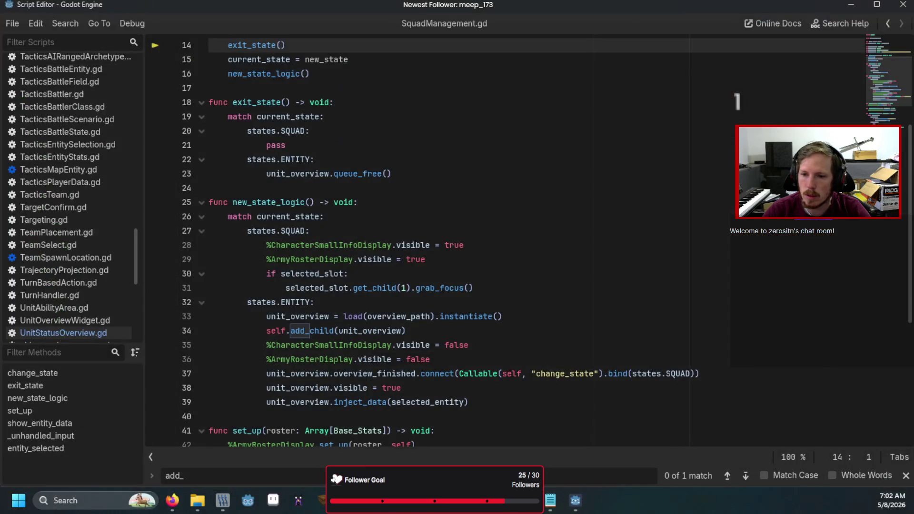
pyautogui.press('F12')
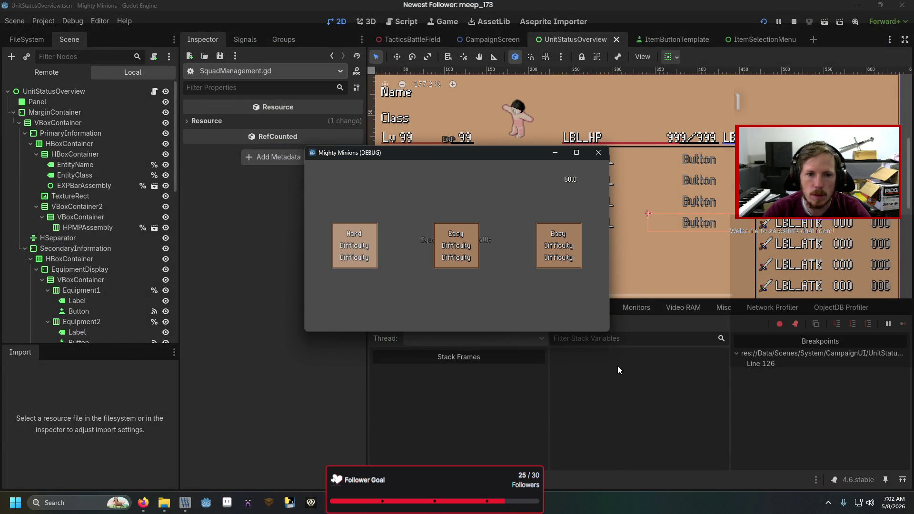
pyautogui.click(598, 154)
pyautogui.moveTo(143, 502)
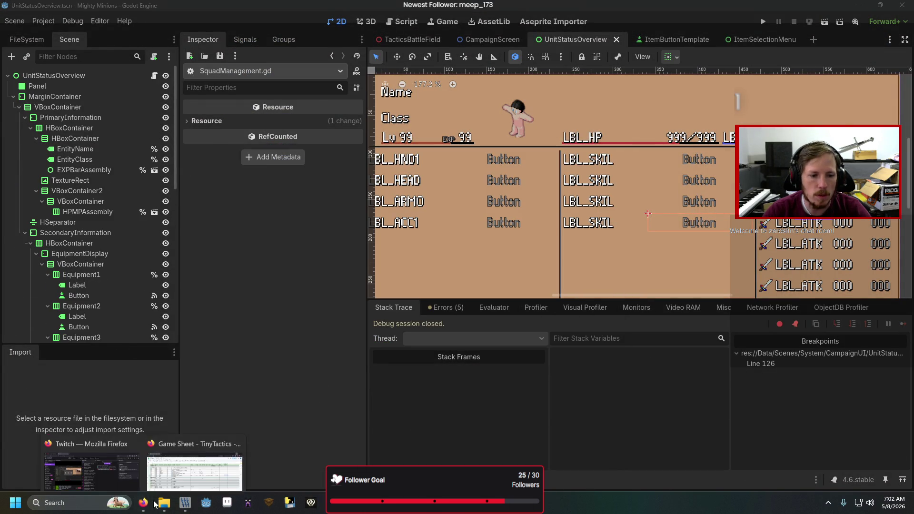
pyautogui.click(184, 448)
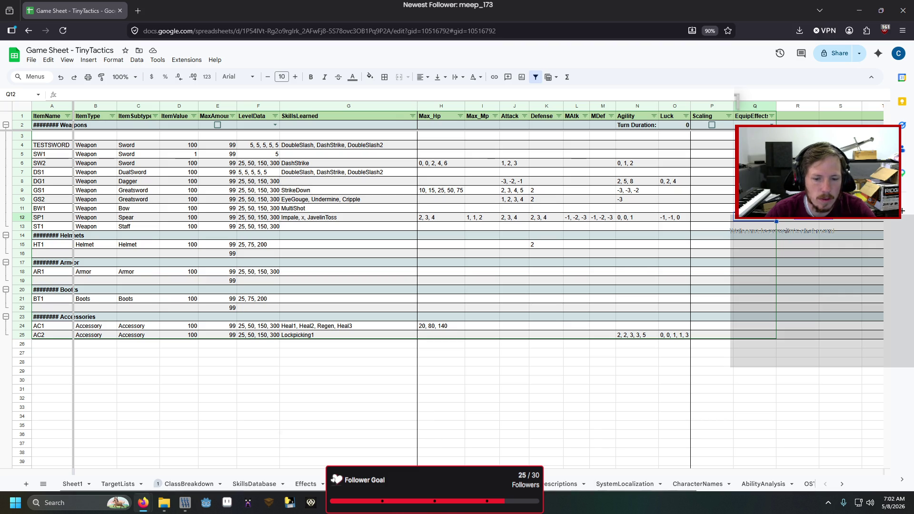
pyautogui.moveTo(206, 503)
pyautogui.click(369, 450)
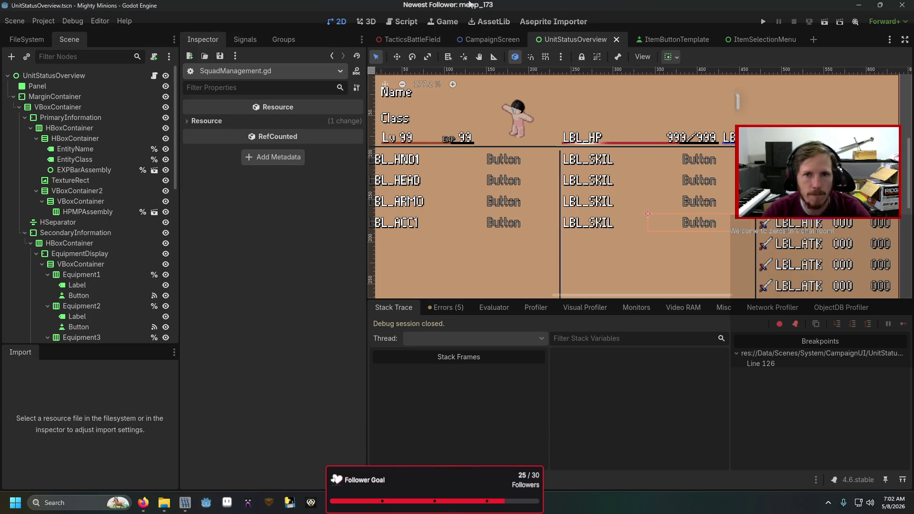
pyautogui.press('F5')
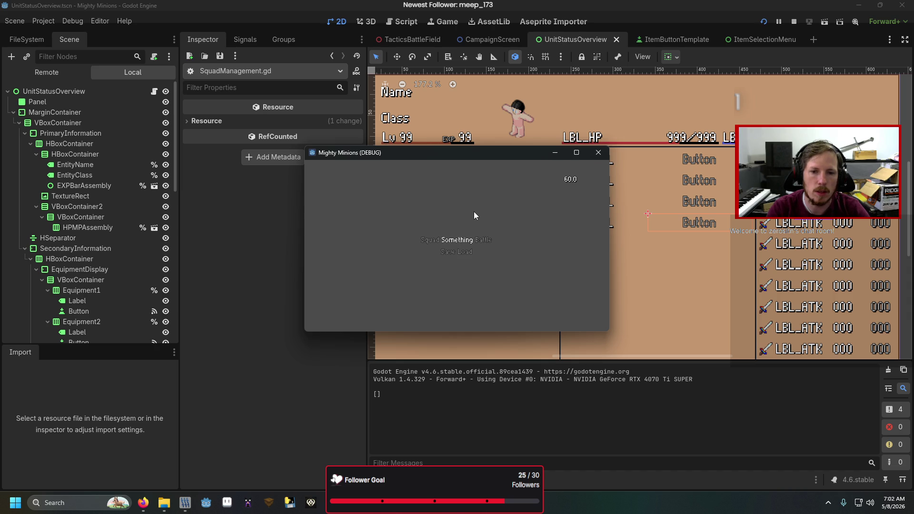
# Run add_item SW2 1 in the game's debug console
pyautogui.press('`')
pyautogui.write('dd_item SW2')
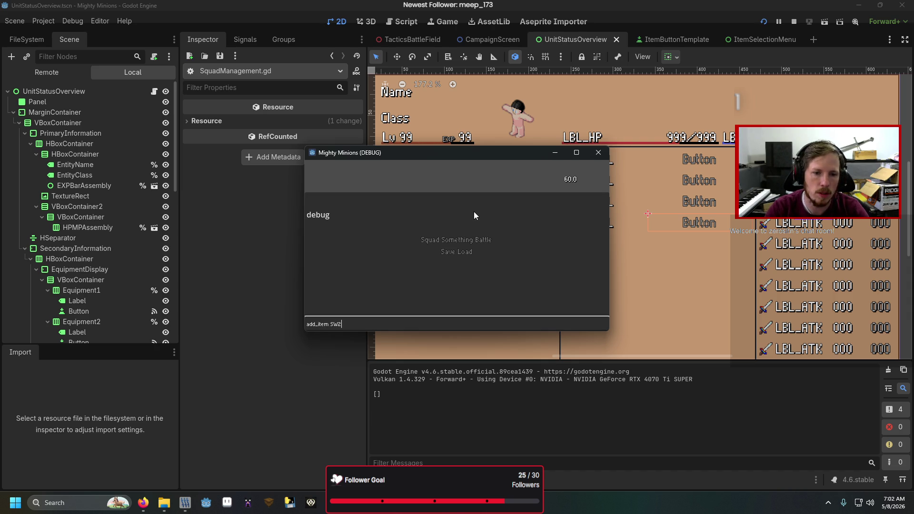
pyautogui.press('Return')
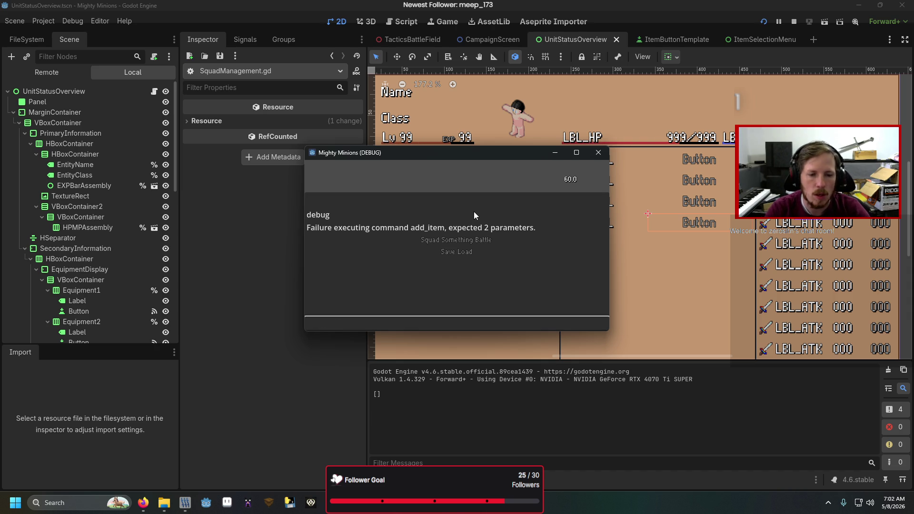
pyautogui.write('add_item')
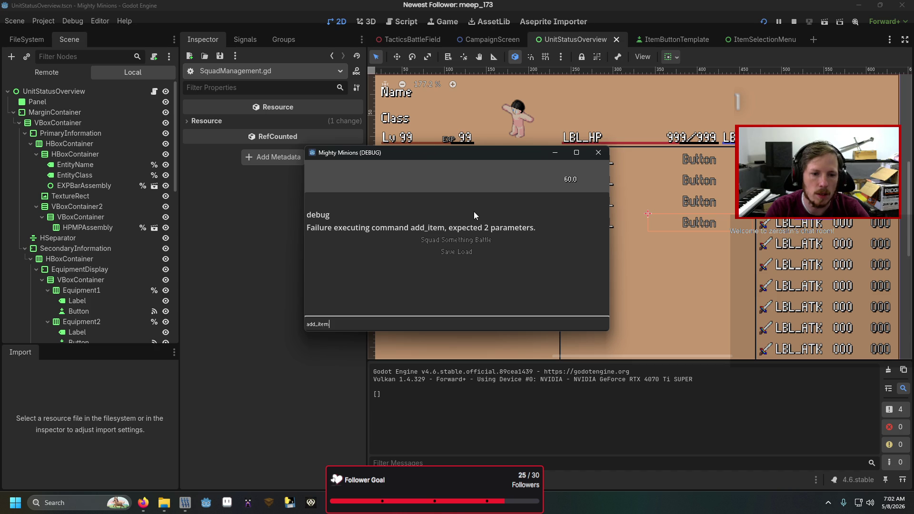
pyautogui.press('Home')
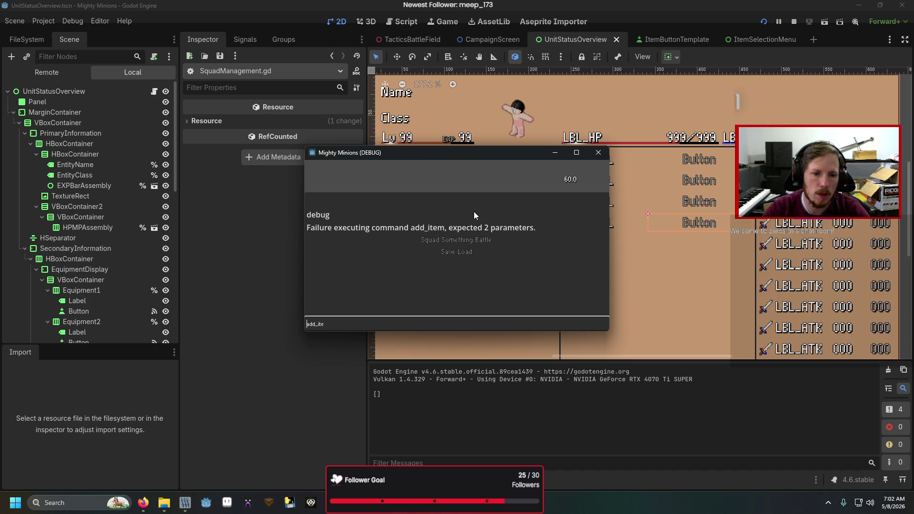
pyautogui.write('m SW 1')
pyautogui.press('Return')
pyautogui.press('quoteleft')
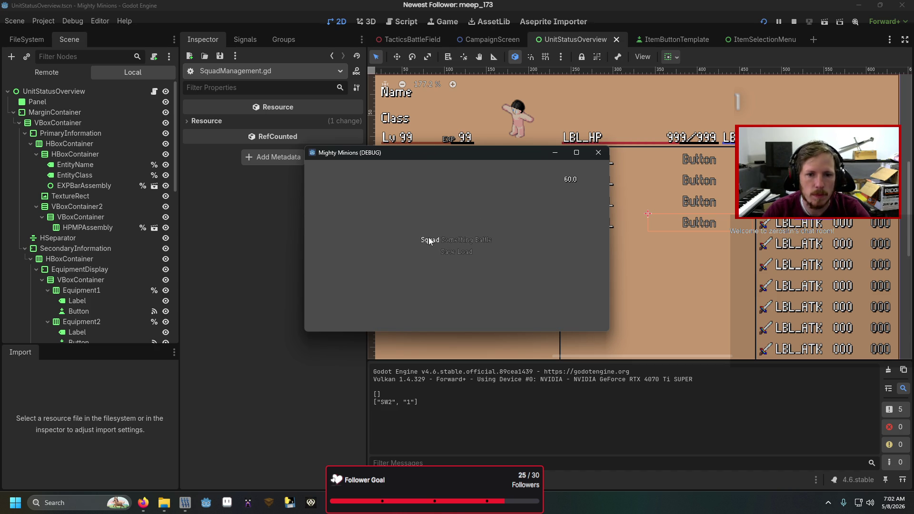
# Check the unit on the squad screen, back out, and continue past the breakpoint into the battle map
pyautogui.click(428, 238)
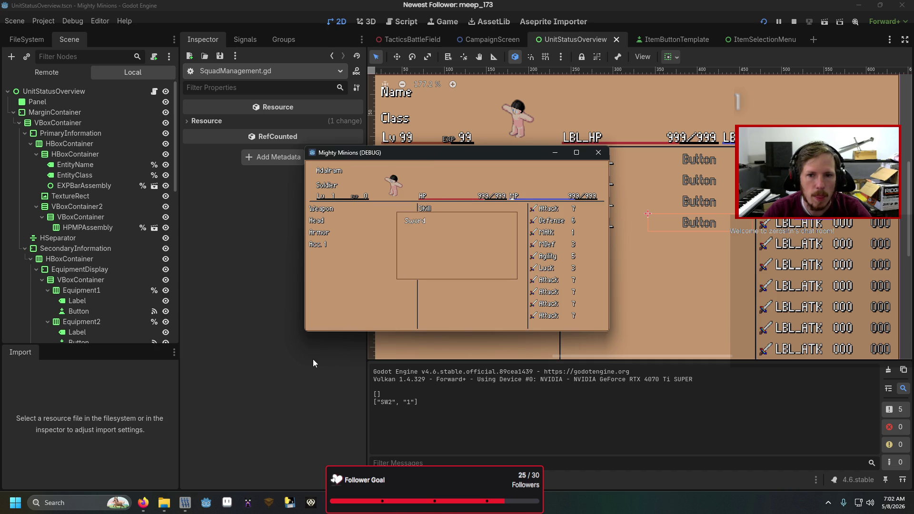
pyautogui.press('Escape')
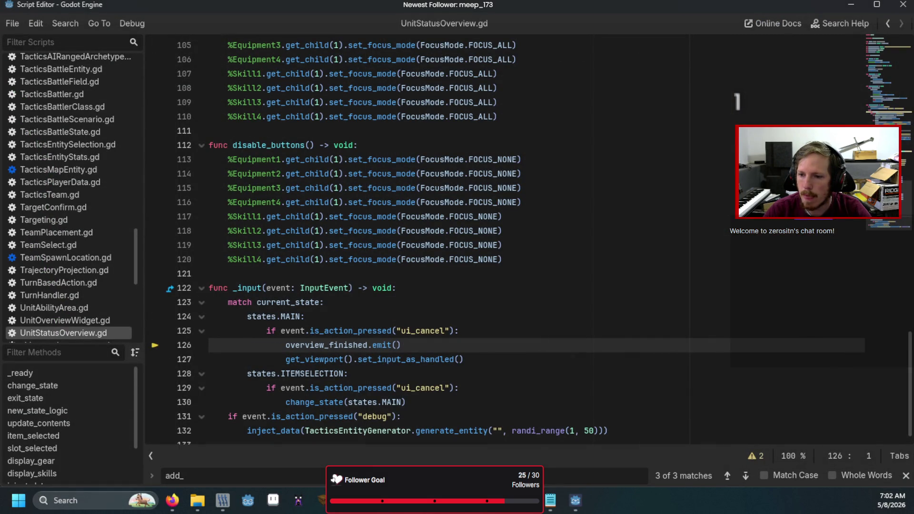
pyautogui.press('F12')
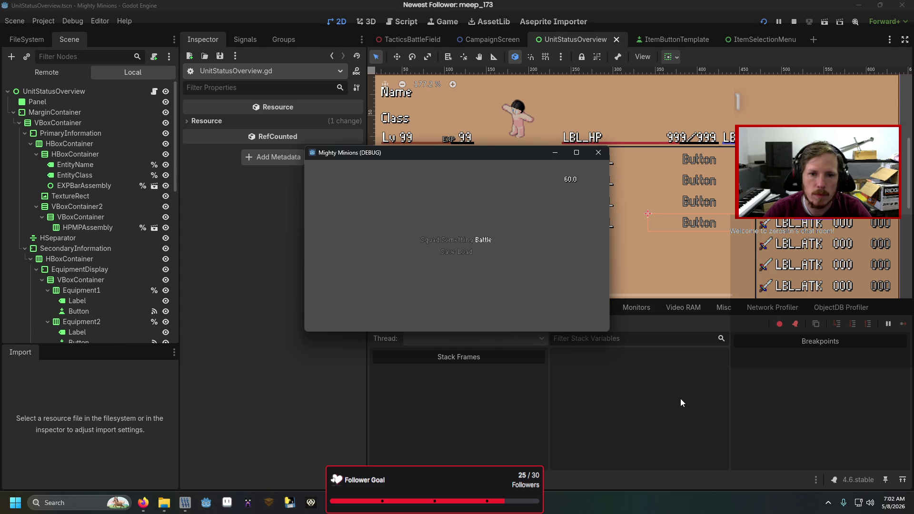
pyautogui.press('Return')
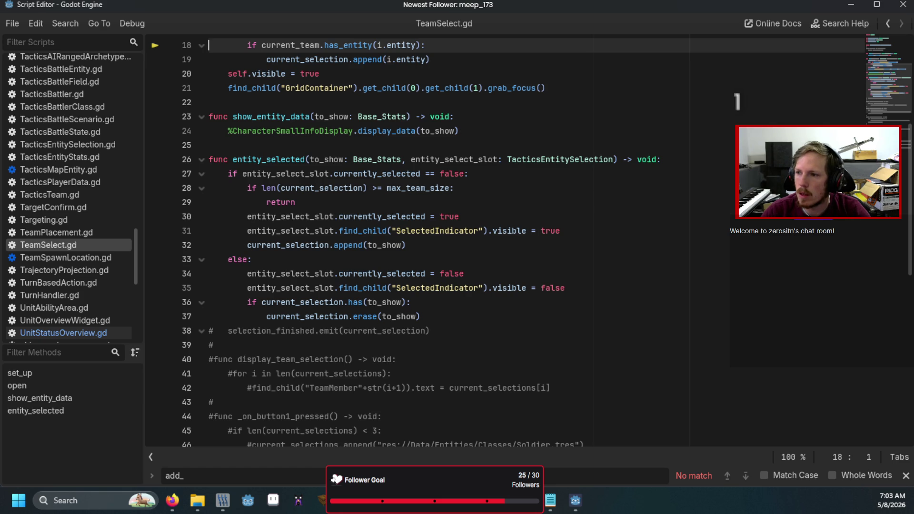
# Step out of the TeamSelect.gd breakpoint to TeamPlacement.gd and inspect the team_placing argument
pyautogui.scroll(4, 421, 329)
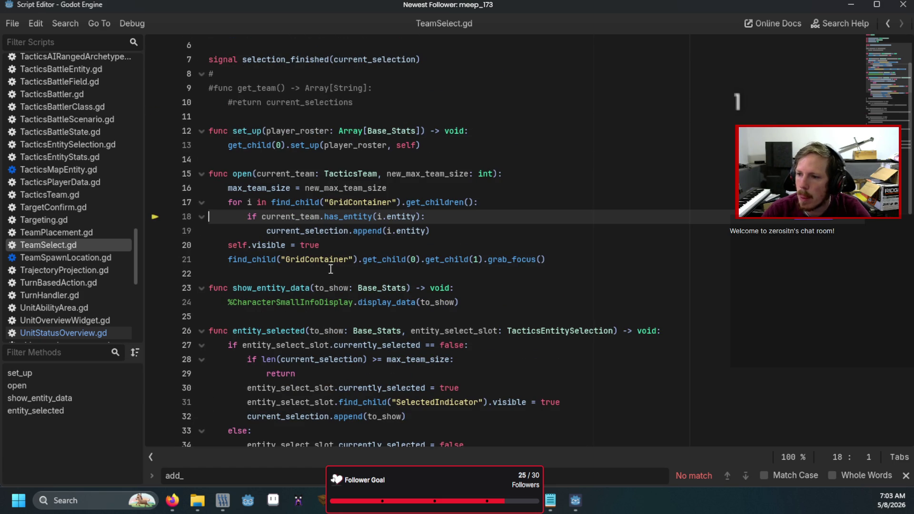
pyautogui.moveTo(314, 232)
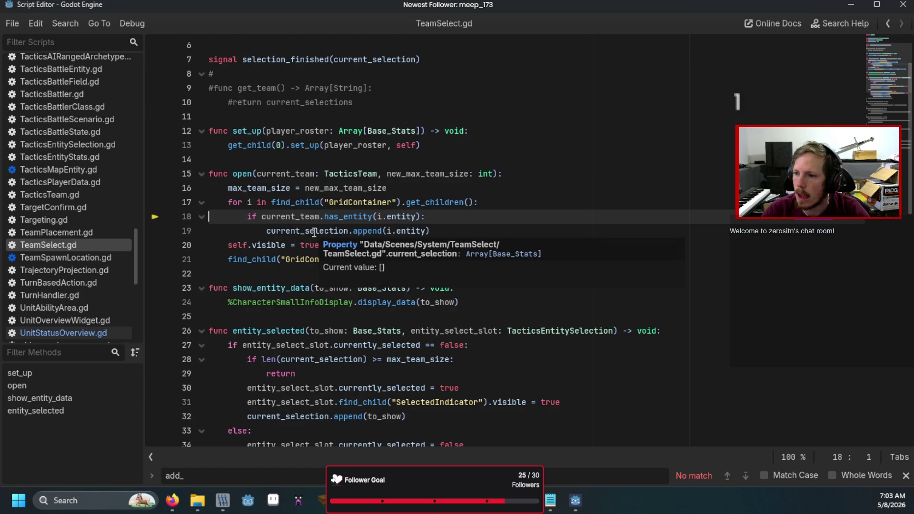
pyautogui.press('F12')
pyautogui.scroll(3, 480, 300)
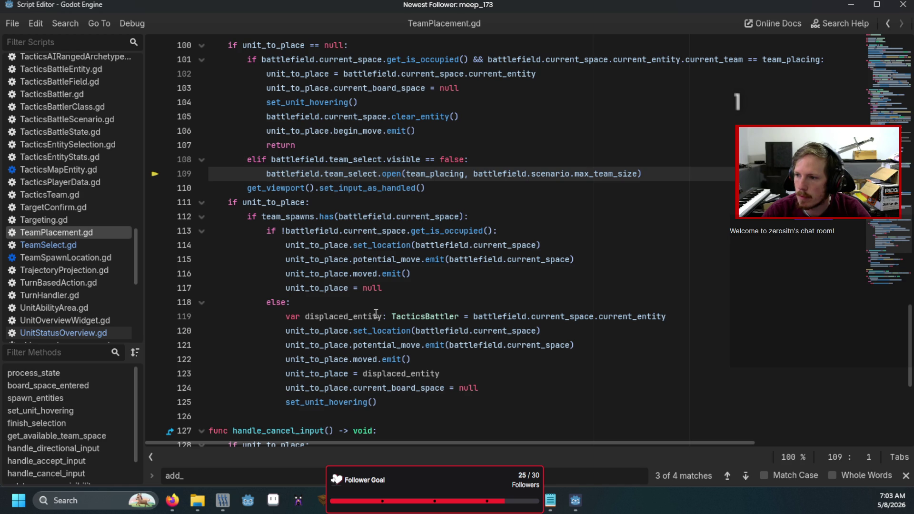
pyautogui.scroll(1, 373, 314)
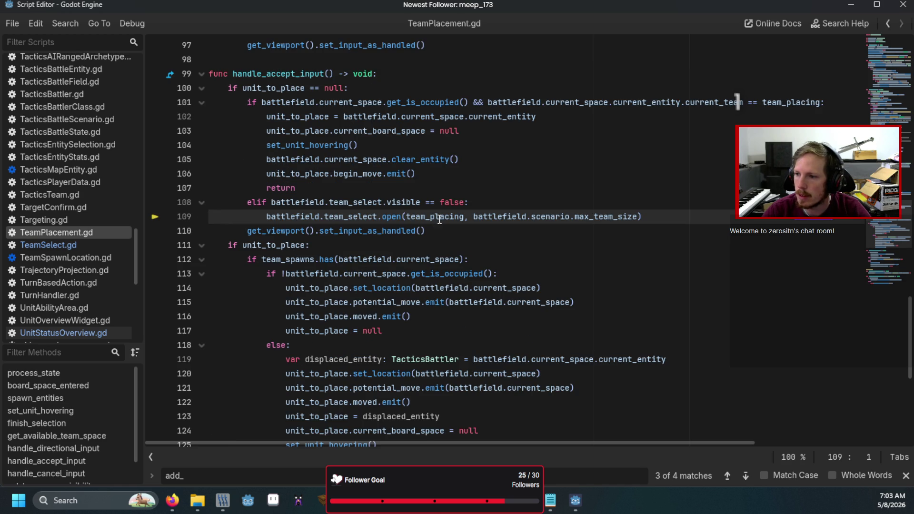
pyautogui.doubleClick(425, 219)
pyautogui.scroll(5, 425, 218)
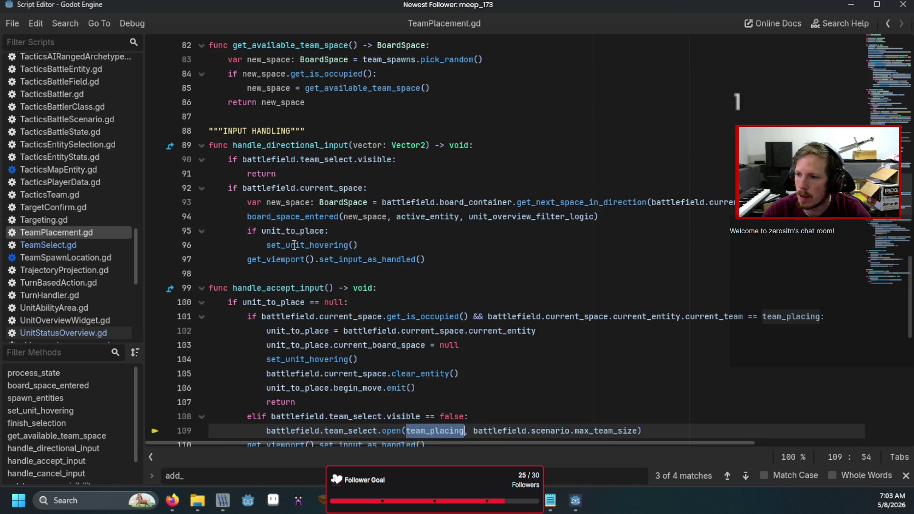
pyautogui.scroll(-3, 399, 270)
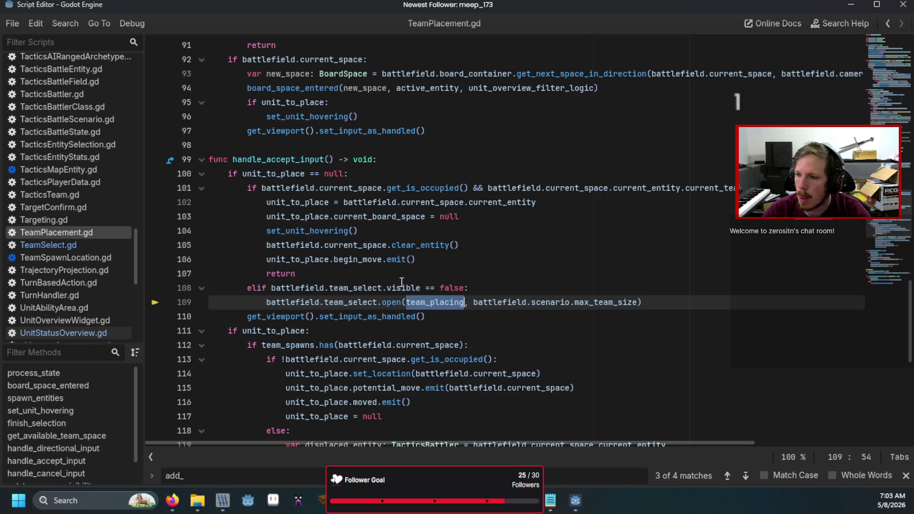
pyautogui.scroll(12, 401, 282)
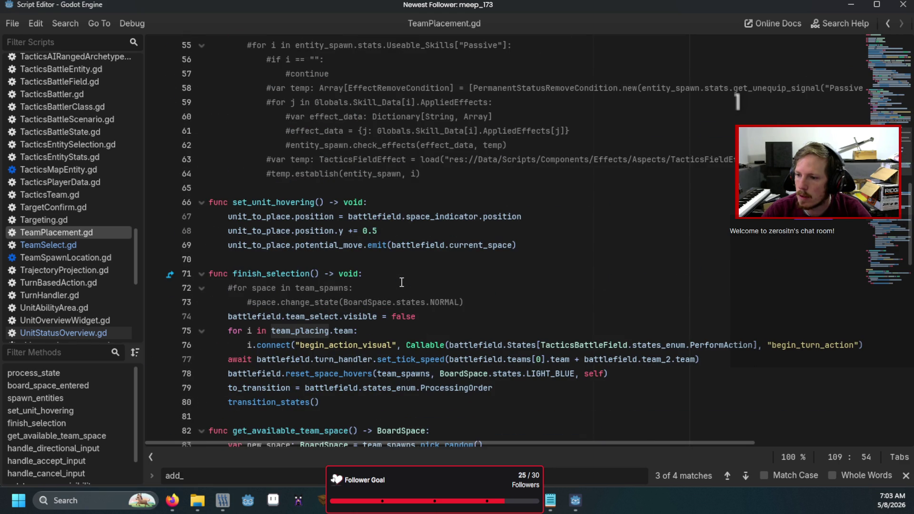
pyautogui.scroll(-1, 401, 282)
pyautogui.scroll(9, 401, 286)
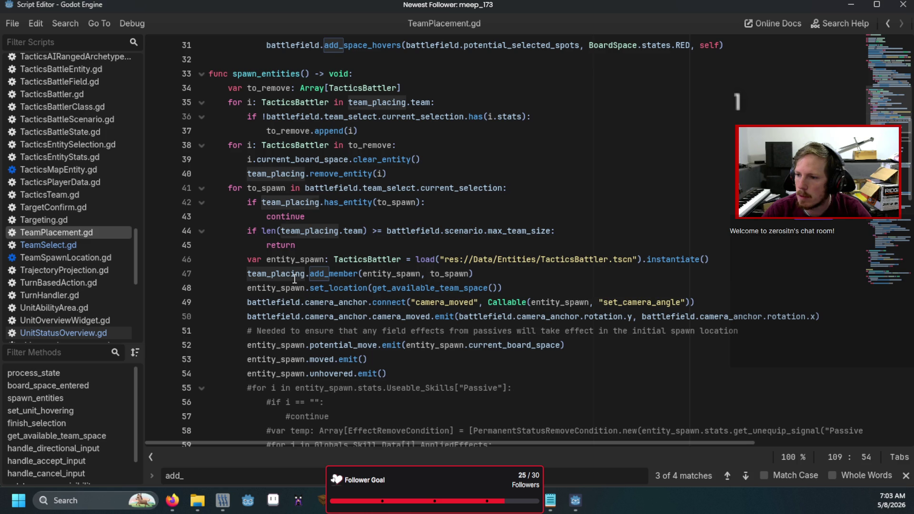
pyautogui.click(292, 276)
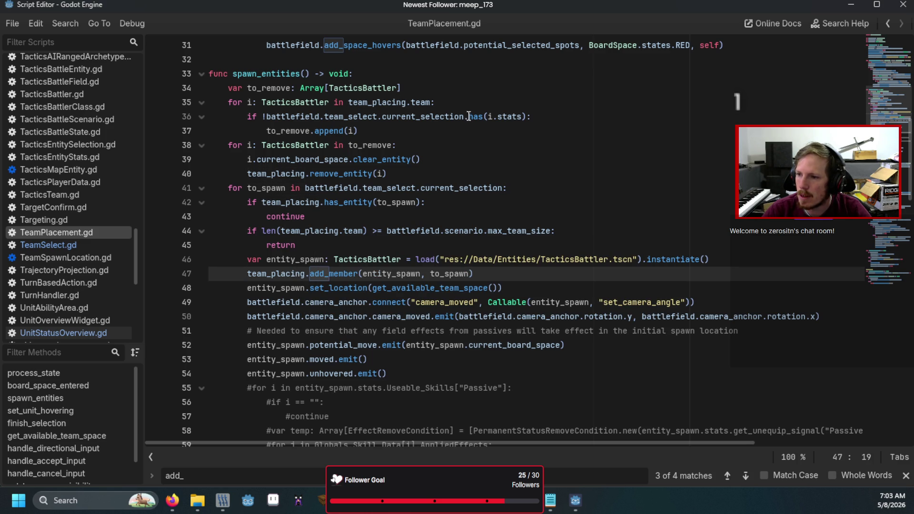
# Search 'team_placing =' to find its battlefield.teams[0] assignment and check the battlefield's live value
pyautogui.click(475, 135)
pyautogui.scroll(4, 485, 153)
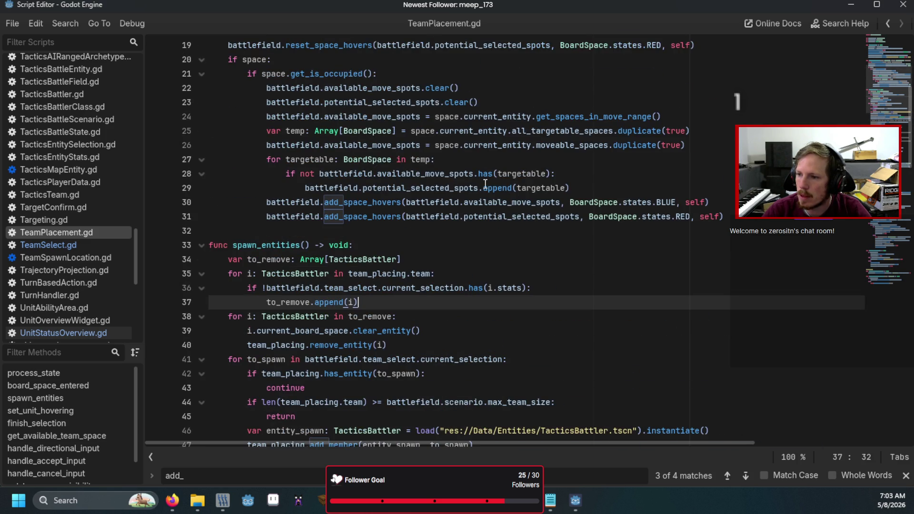
pyautogui.scroll(5, 485, 192)
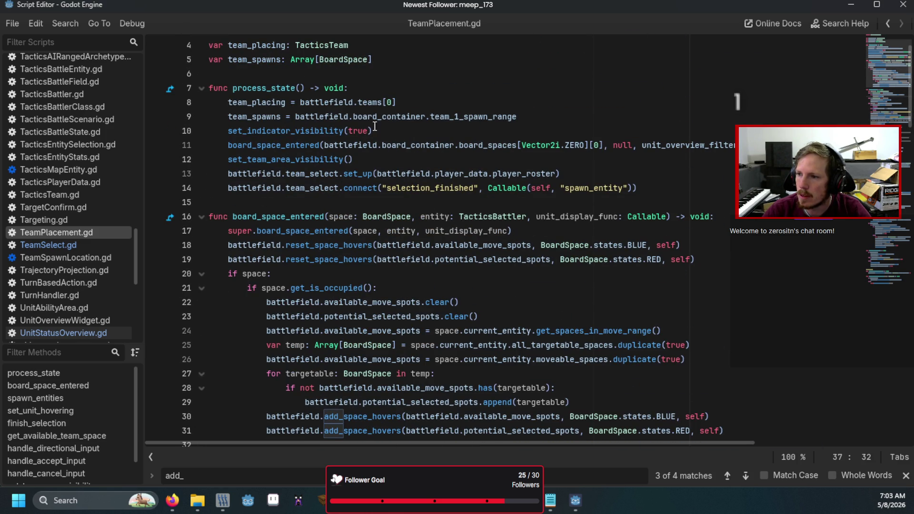
pyautogui.click(401, 104)
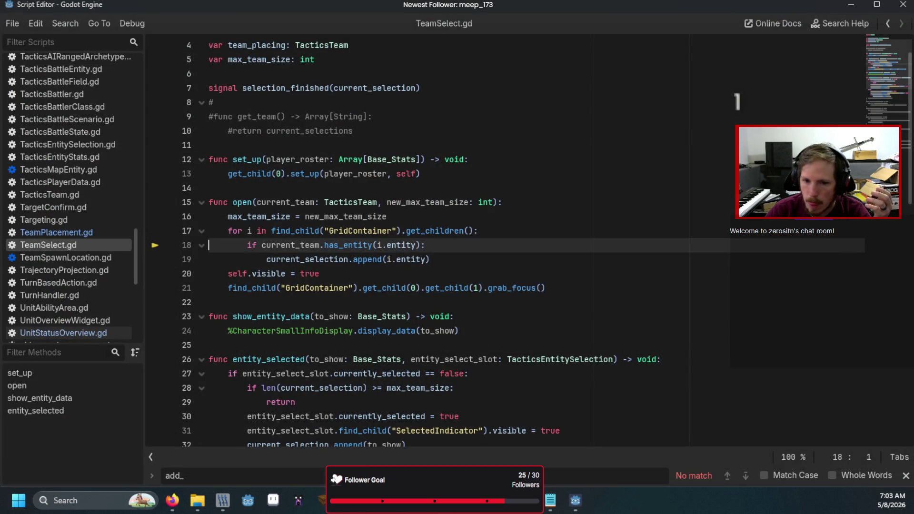
pyautogui.press('F10')
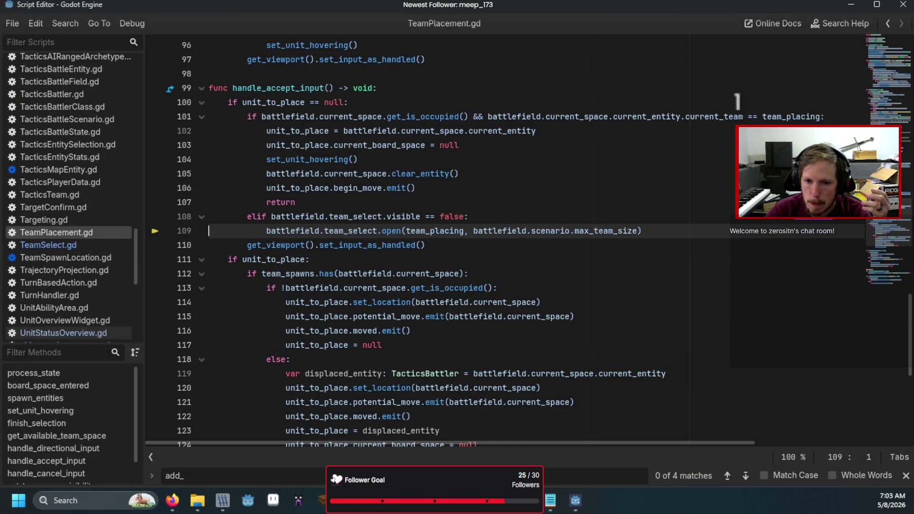
pyautogui.click(407, 217)
pyautogui.hotkey('ctrl', 'f')
pyautogui.write('team')
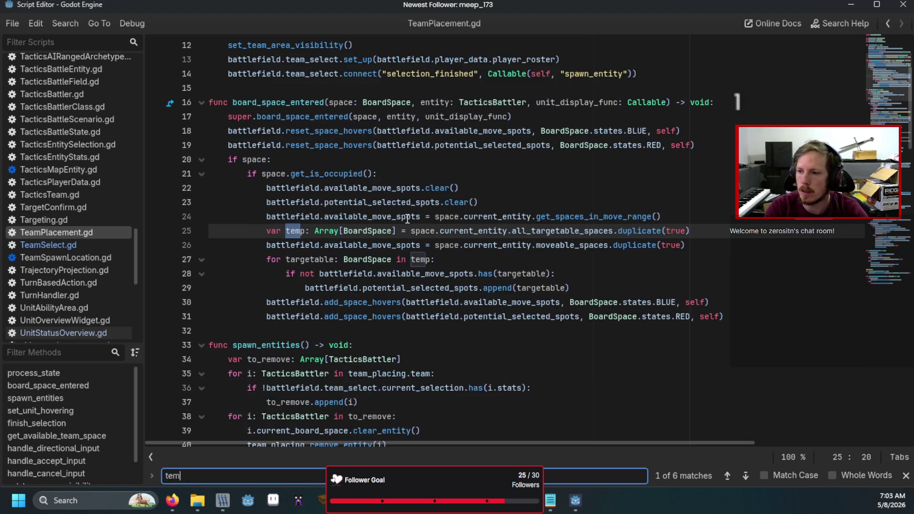
pyautogui.write('_p')
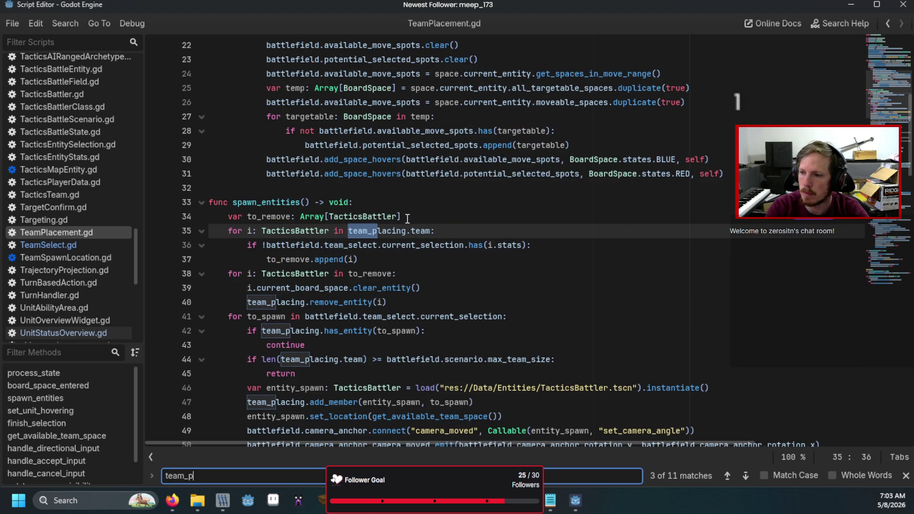
pyautogui.write('lacing =')
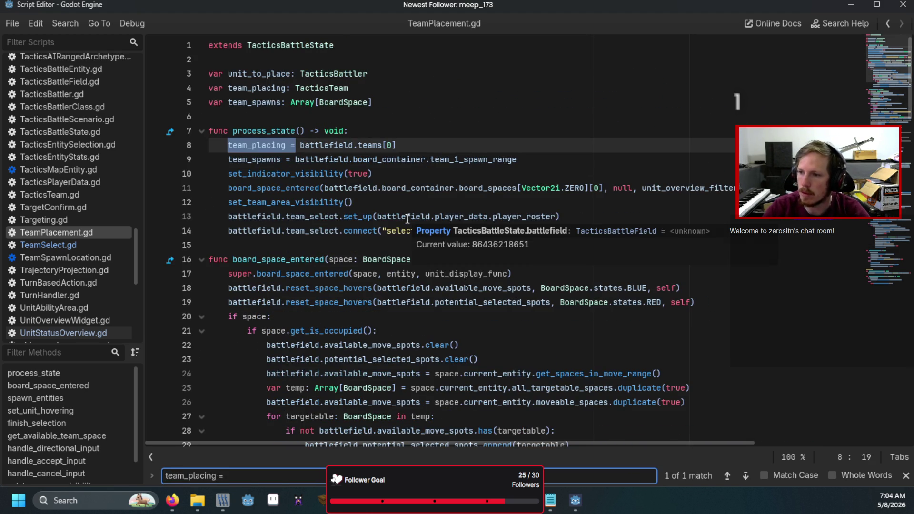
pyautogui.click(469, 188)
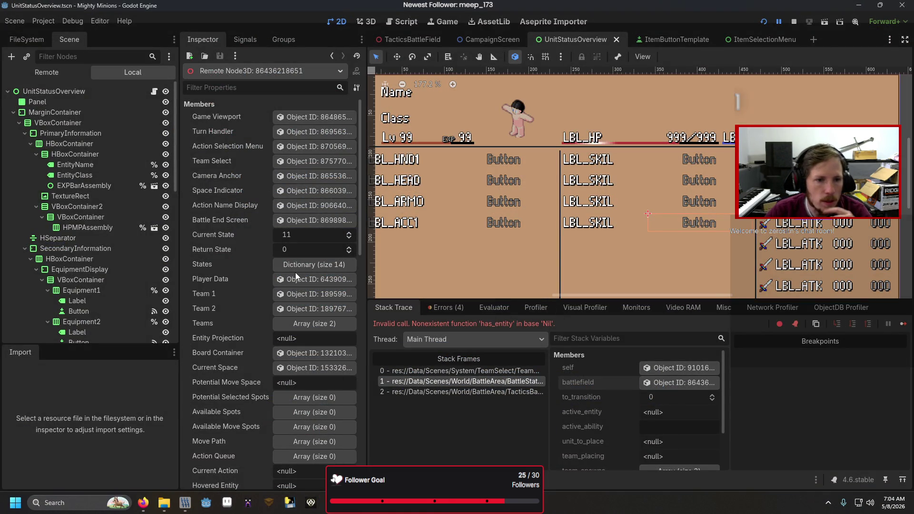
# Expand the battlefield's Teams array in the remote Inspector, then switch to TacticsBattleField.gd
pyautogui.click(301, 323)
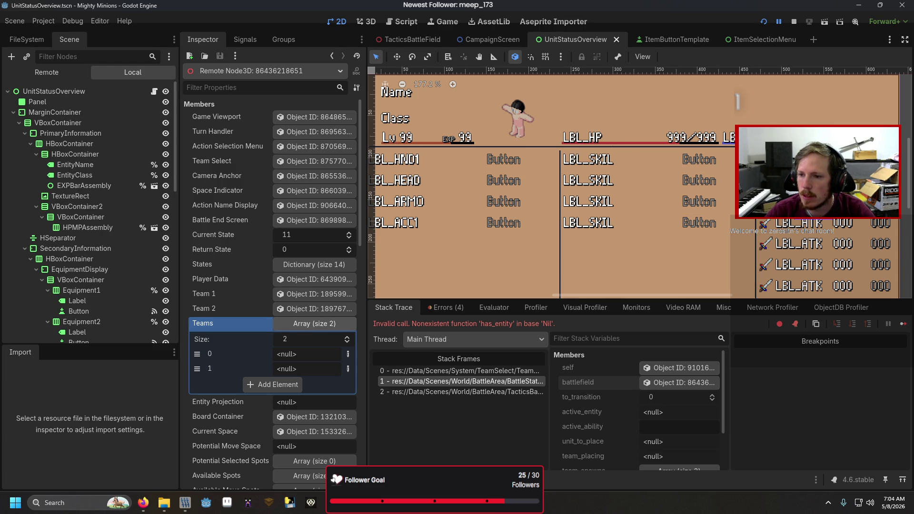
pyautogui.hotkey('alt', 'Tab')
pyautogui.scroll(15, 405, 228)
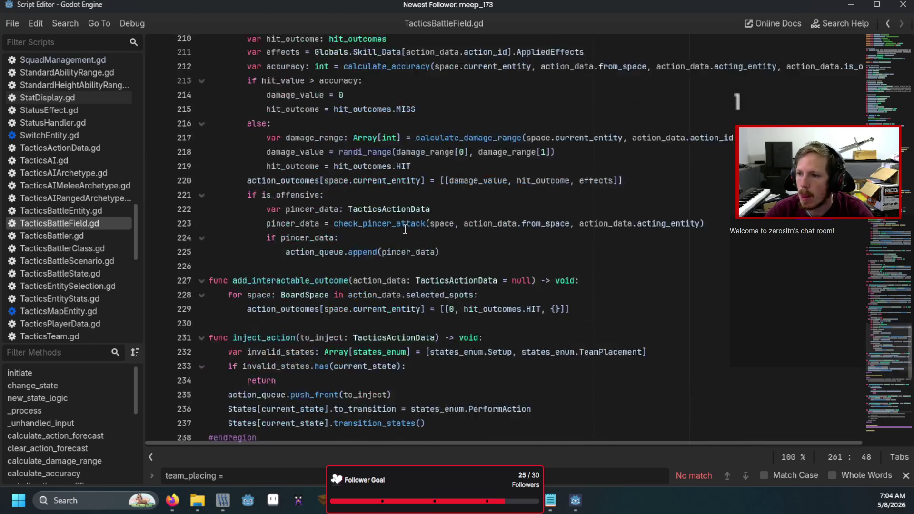
pyautogui.scroll(15, 406, 229)
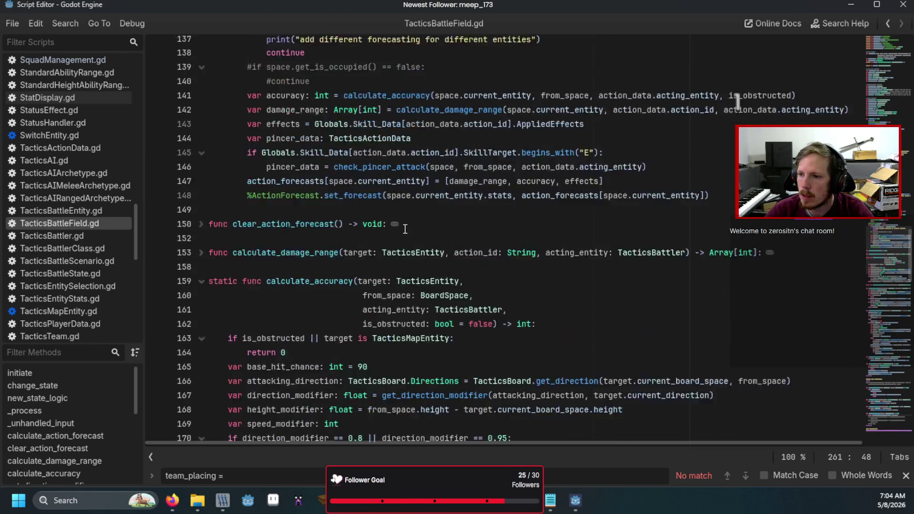
pyautogui.scroll(12, 405, 229)
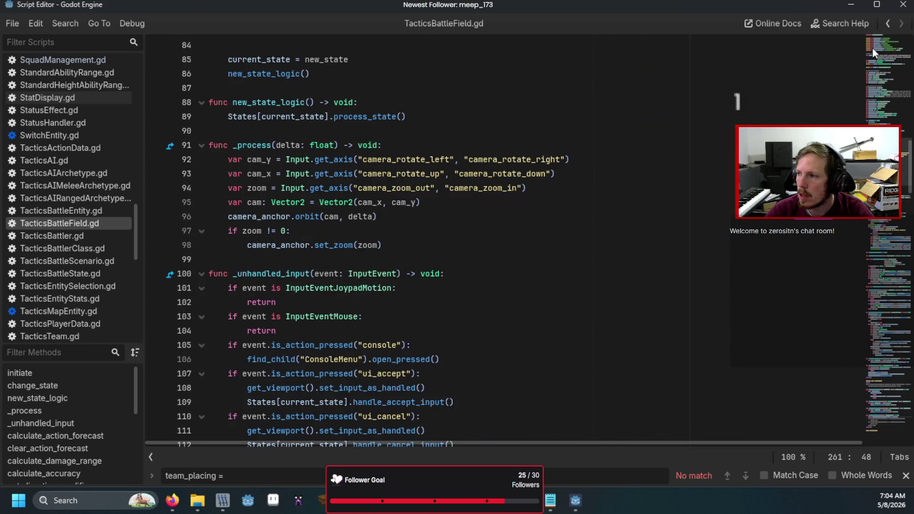
# Review the teams declaration and the menu's battlefield line in TacticsBattleField.gd, then open Setup.gd
pyautogui.click(872, 48)
pyautogui.scroll(-2, 353, 252)
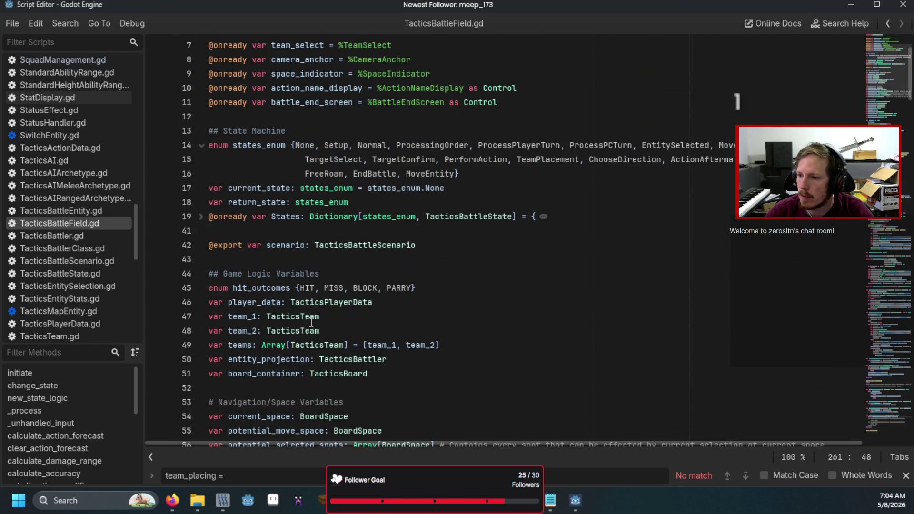
pyautogui.moveTo(443, 345); pyautogui.dragTo(382, 344)
pyautogui.scroll(-12, 383, 347)
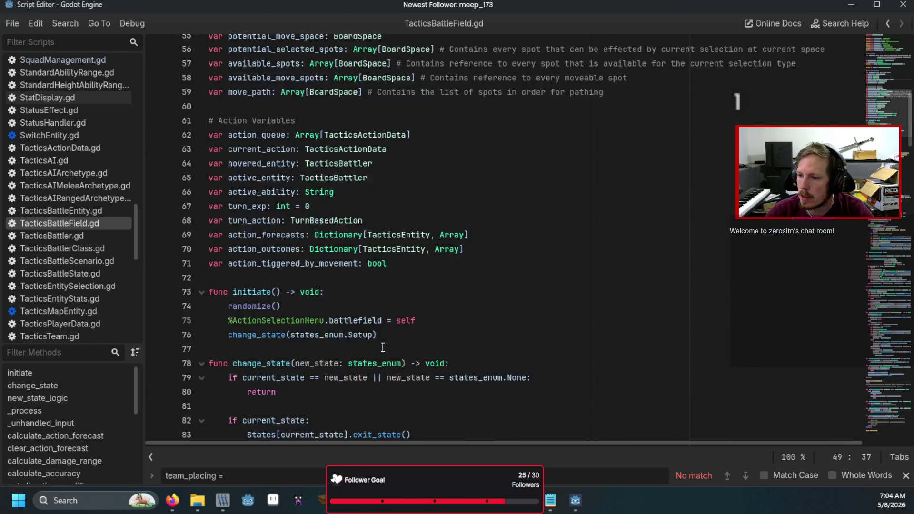
pyautogui.scroll(-3, 382, 347)
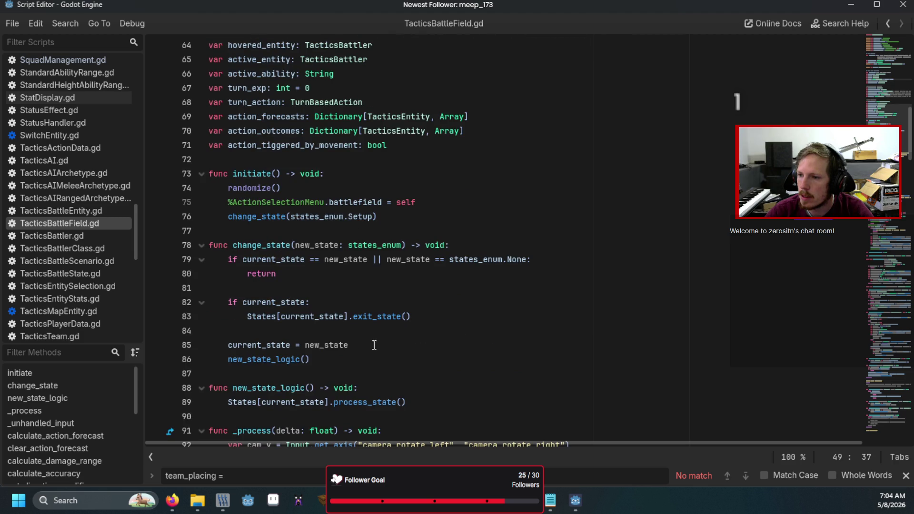
pyautogui.click(422, 203)
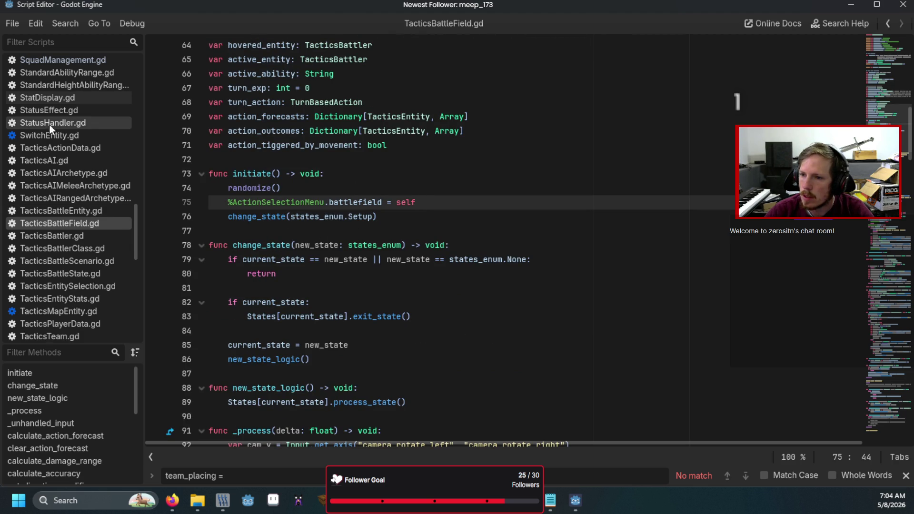
pyautogui.scroll(5, 49, 122)
pyautogui.click(58, 140)
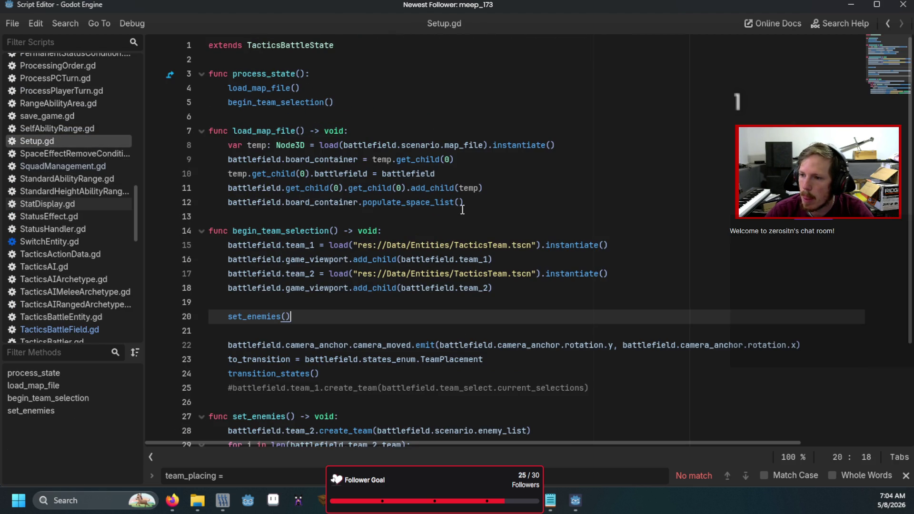
# Open a new first line inside process_state in Setup.gd and start it with battlefield
pyautogui.click(582, 143)
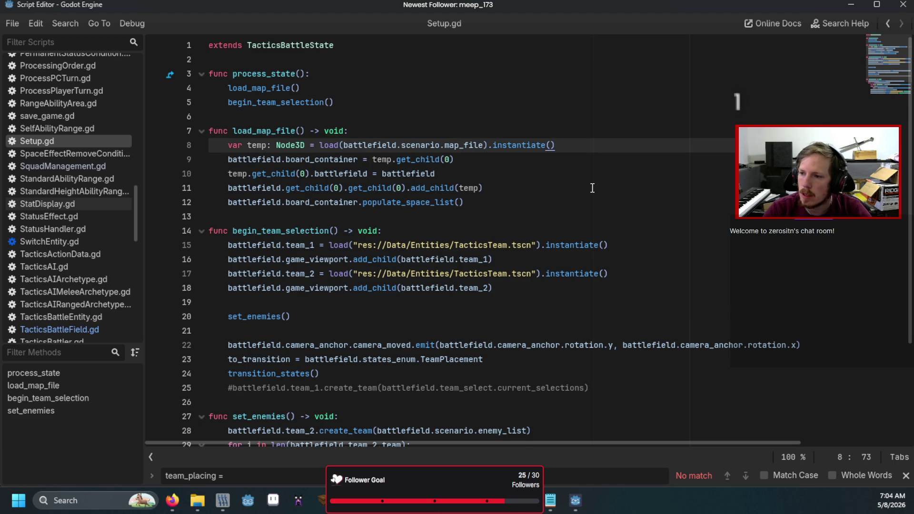
pyautogui.press('Return')
pyautogui.hotkey('ctrl', 'z')
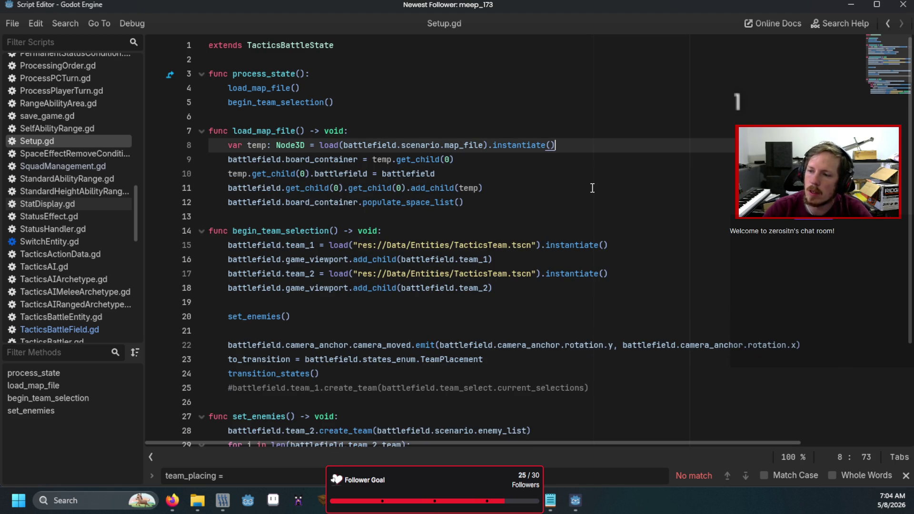
pyautogui.click(363, 72)
pyautogui.press('Return')
pyautogui.write('ba')
pyautogui.press('Return')
# Complete 'battlefield.teams = [battlefield.team_1, battlefield.team_2]', then save and run the game with F5
pyautogui.write('.teams ')
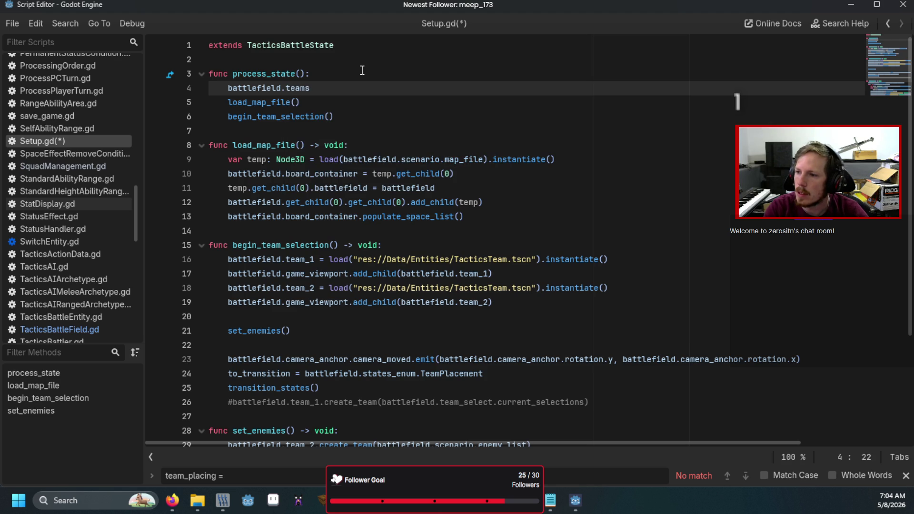
pyautogui.write('= [')
pyautogui.write('tea')
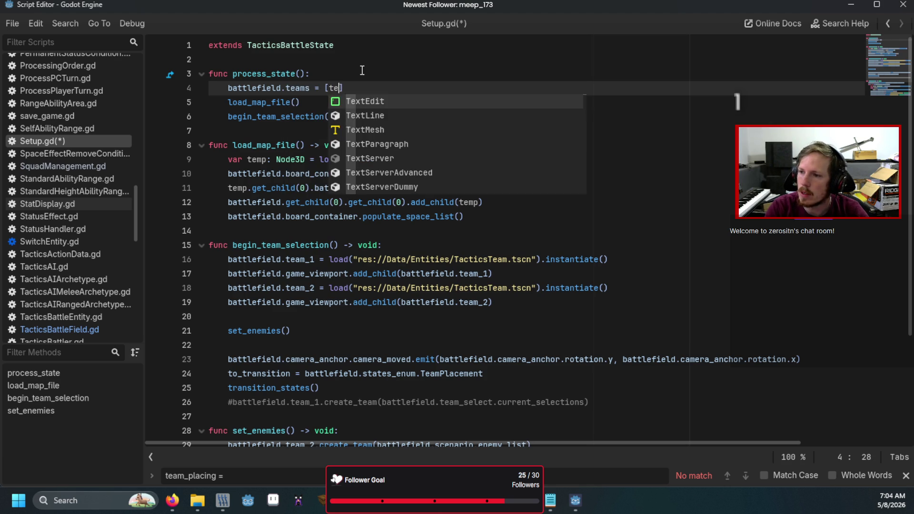
pyautogui.press('BackSpace')
pyautogui.press('BackSpace')
pyautogui.press('BackSpace')
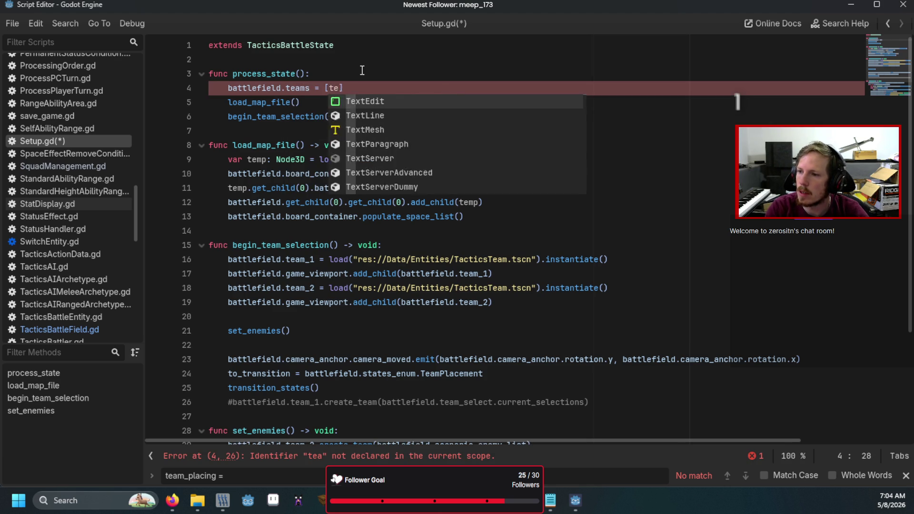
pyautogui.write('ba')
pyautogui.press('Return')
pyautogui.write('.tea')
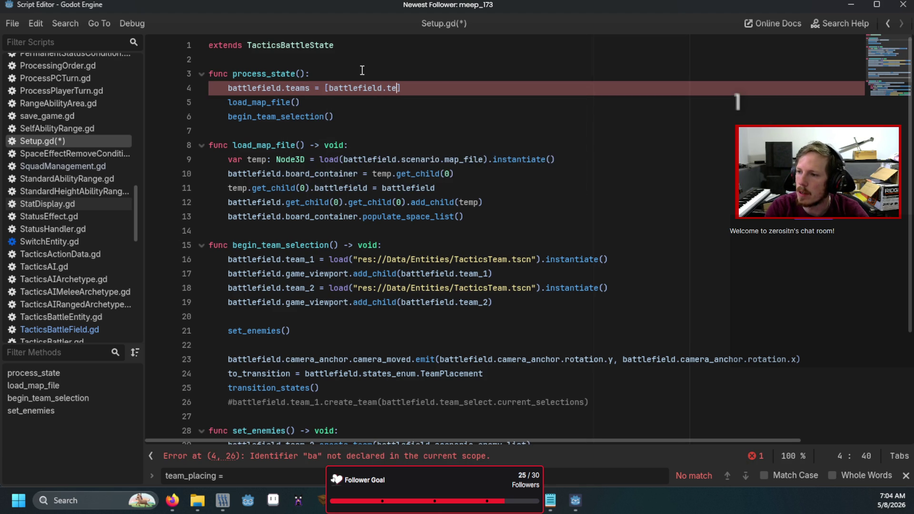
pyautogui.write('m_1, ba')
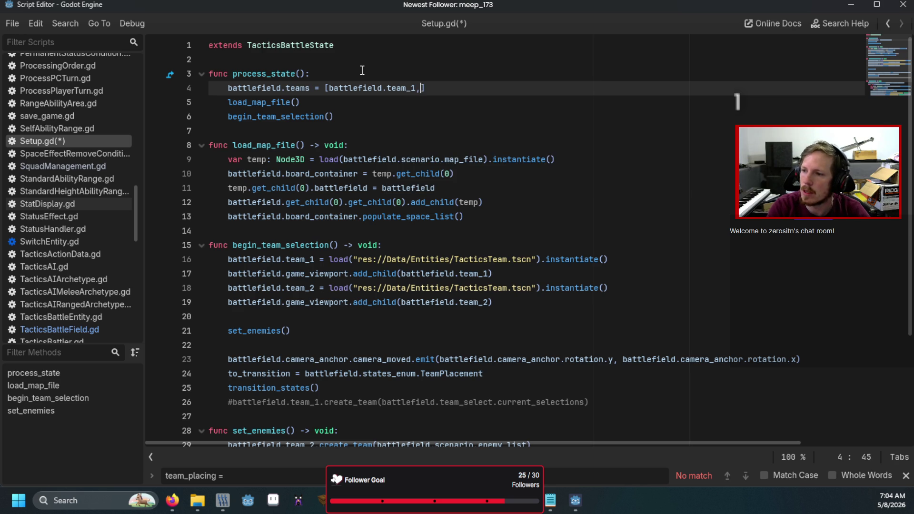
pyautogui.press('Return')
pyautogui.write('.tea')
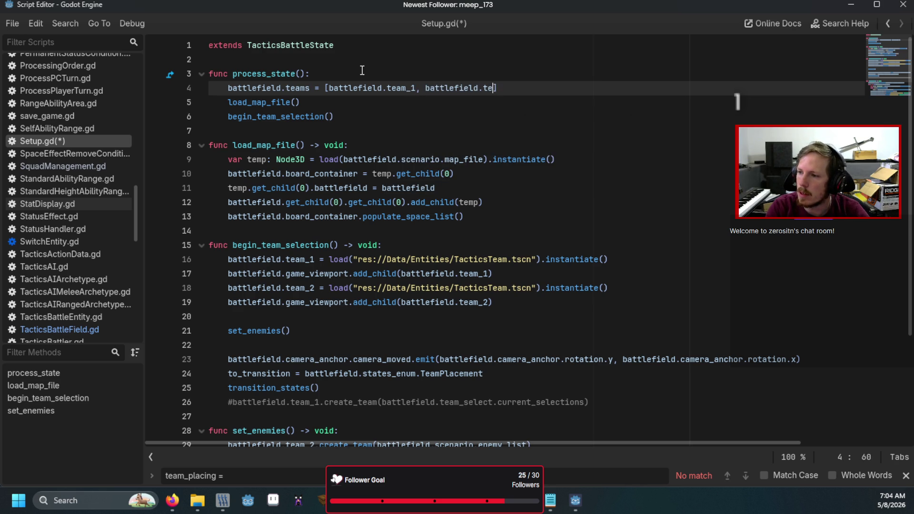
pyautogui.press('Down')
pyautogui.press('Down')
pyautogui.press('Return')
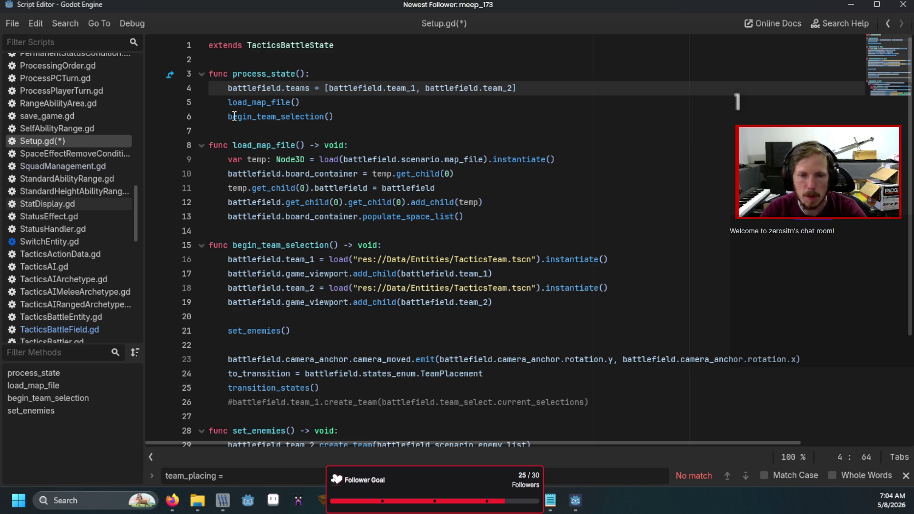
pyautogui.press('F5')
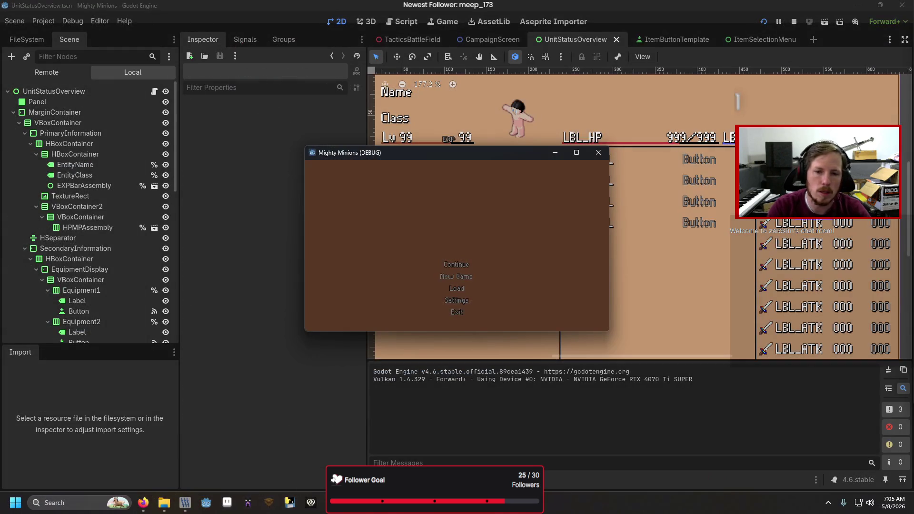
# Start a battle, and after the crash expand the battlefield's Teams array in the Remote inspector
pyautogui.click(557, 245)
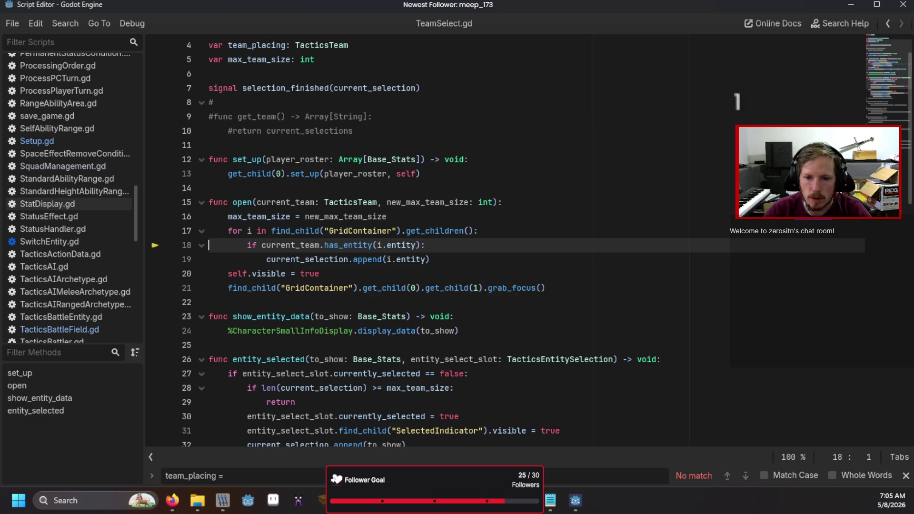
pyautogui.press('F10')
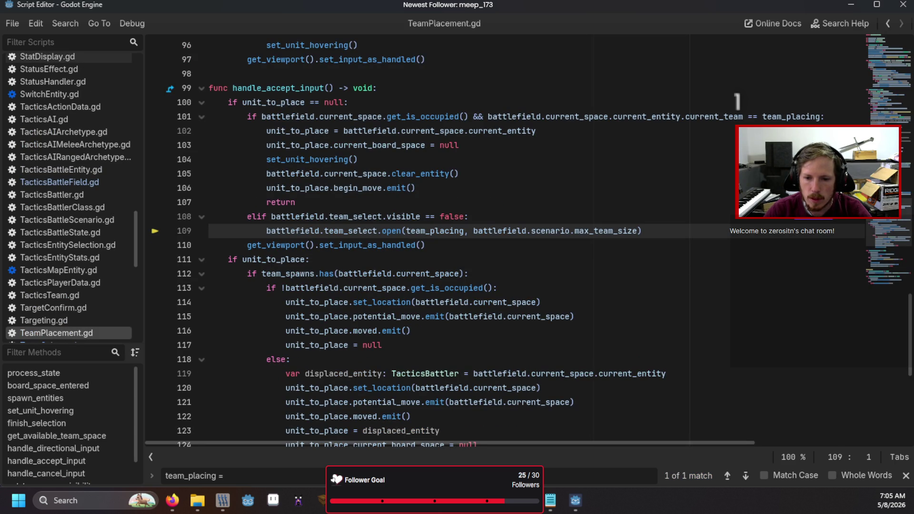
pyautogui.press('F10')
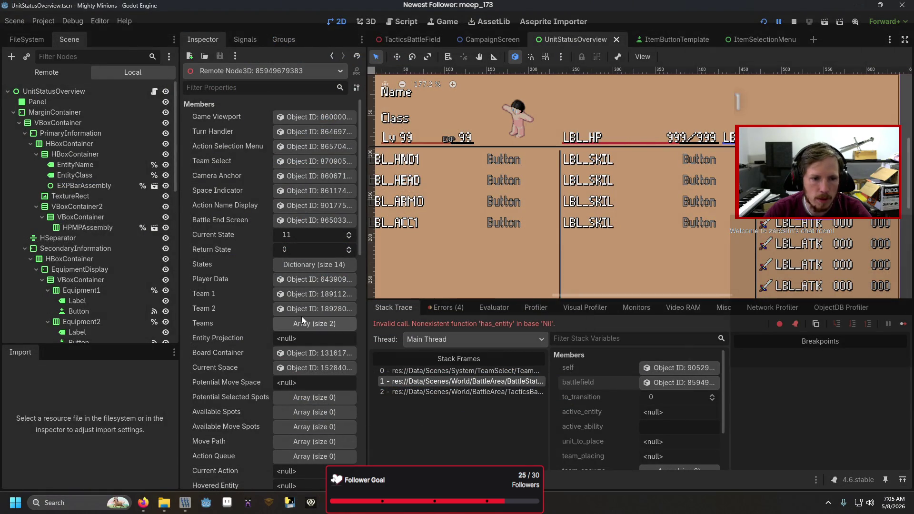
pyautogui.click(305, 323)
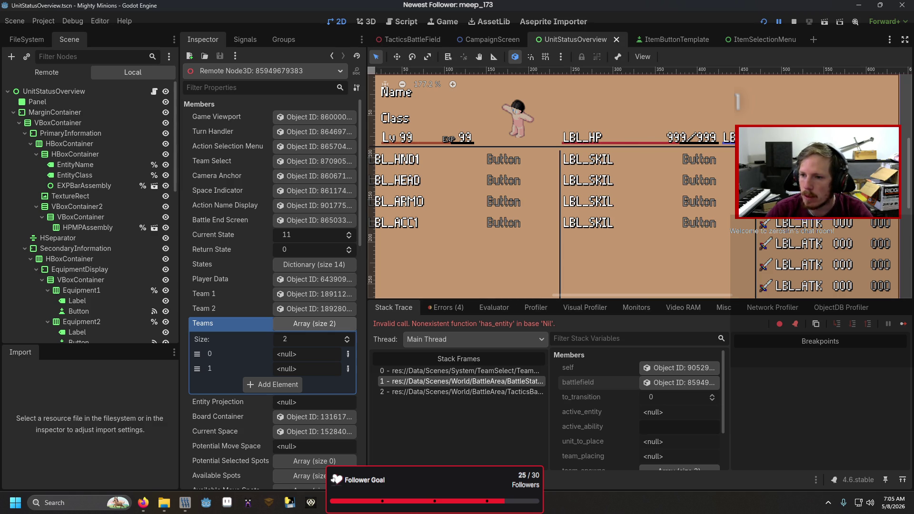
# Break on line 5 of Setup.gd, rerun to confirm Teams holds two nulls, and select the assignment line
pyautogui.hotkey('alt', 'Tab')
pyautogui.click(156, 102)
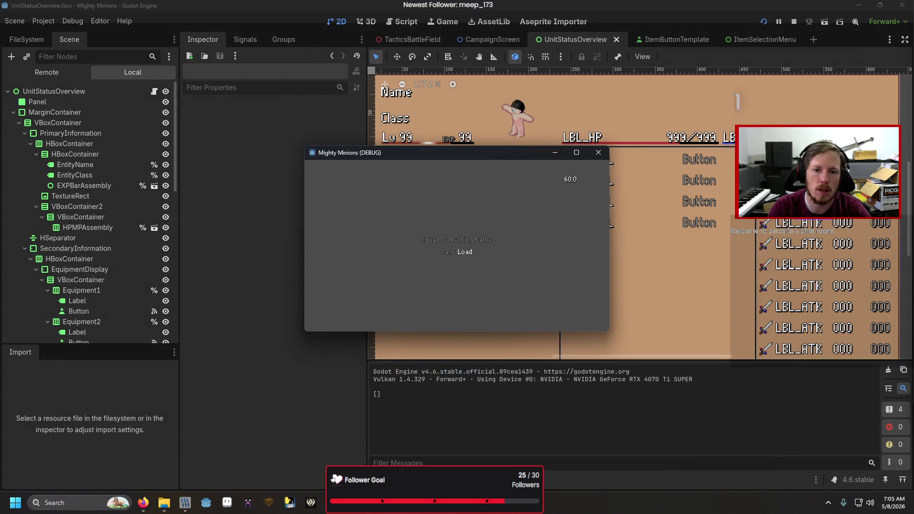
pyautogui.click(355, 245)
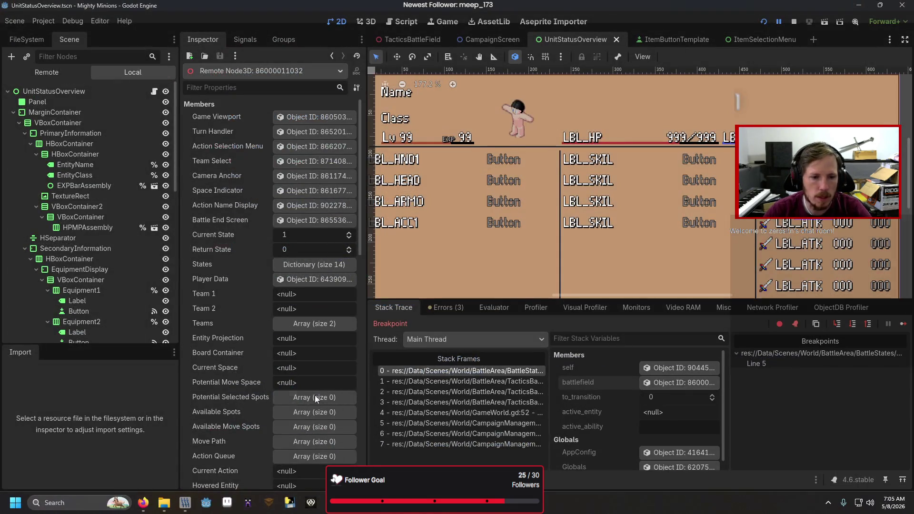
pyautogui.click(295, 325)
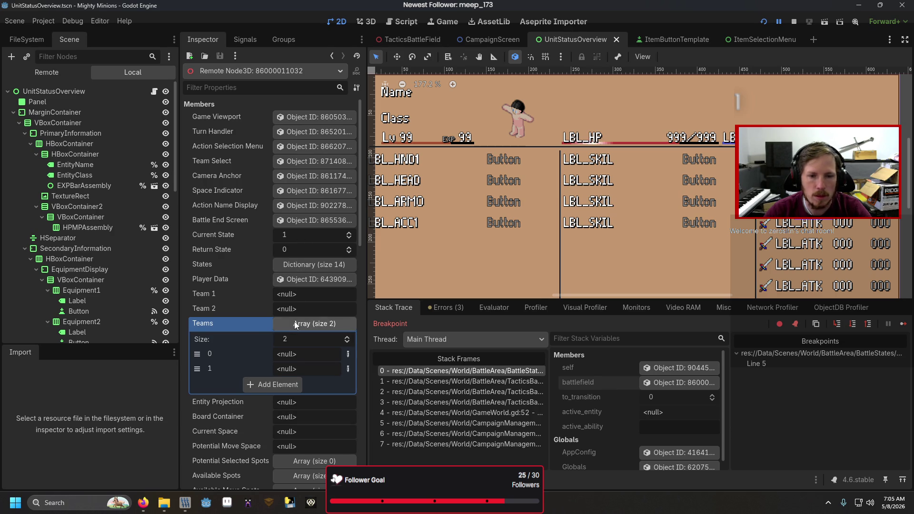
pyautogui.click(295, 325)
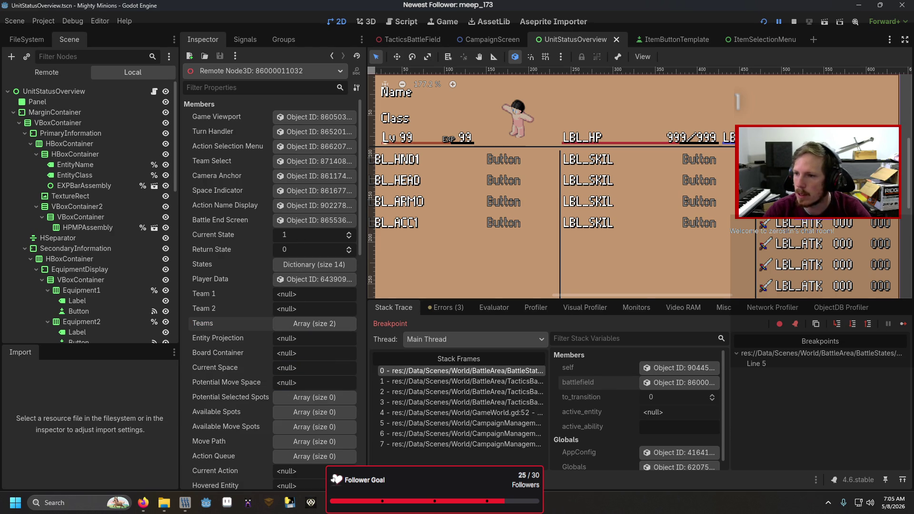
pyautogui.hotkey('alt', 'Tab')
pyautogui.moveTo(516, 88); pyautogui.dragTo(223, 87)
pyautogui.hotkey('ctrl', 'c')
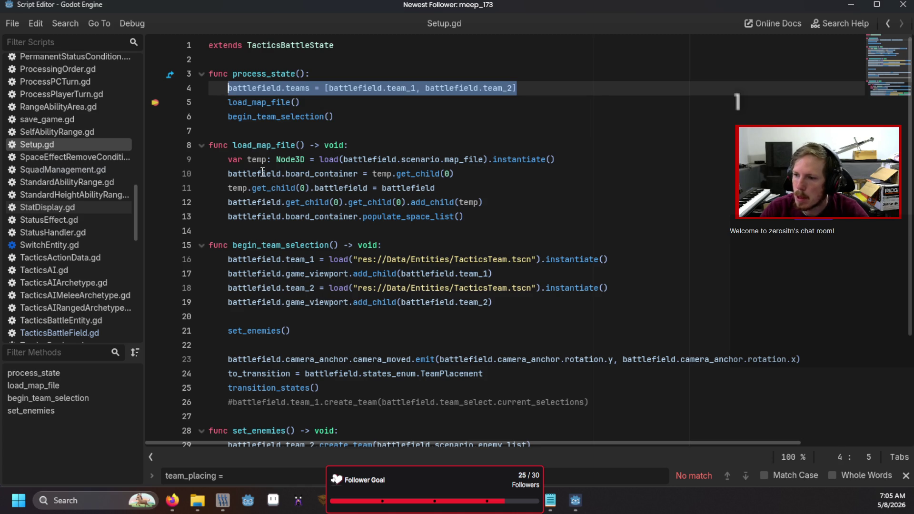
# Move the battlefield.teams assignment from process_state to below set_enemies() in begin_team_selection
pyautogui.press('BackSpace')
pyautogui.press('BackSpace')
pyautogui.press('BackSpace')
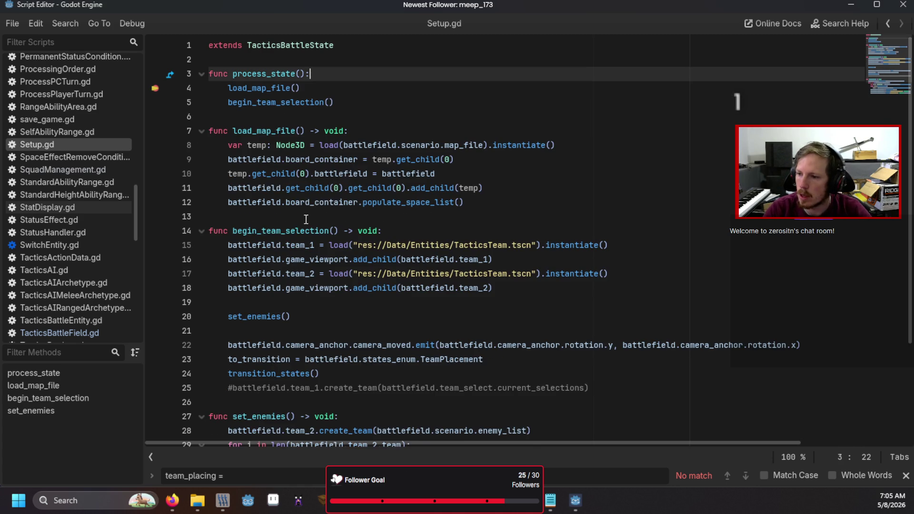
pyautogui.scroll(-2, 353, 317)
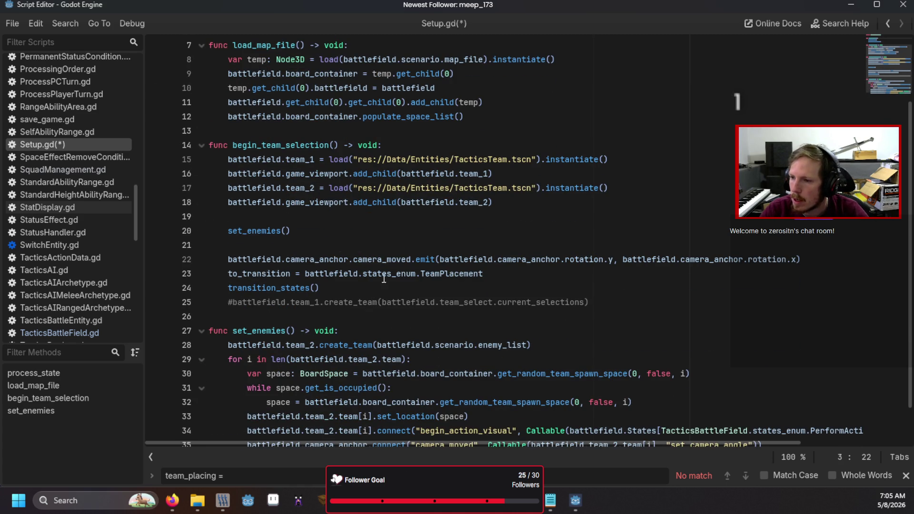
pyautogui.click(382, 233)
pyautogui.click(390, 260)
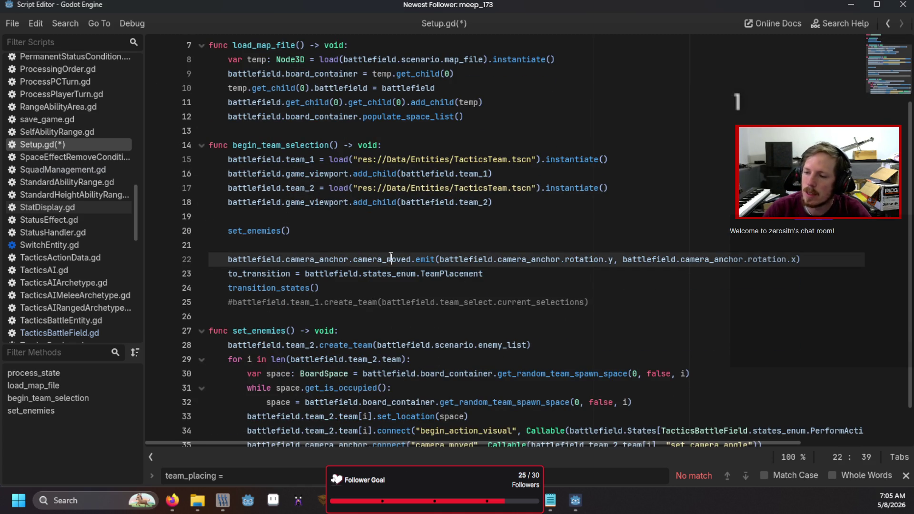
pyautogui.press('Up')
pyautogui.press('Return')
pyautogui.hotkey('ctrl', 'v')
# Save Setup.gd with Ctrl+S and run the game again with F5
pyautogui.press('Up')
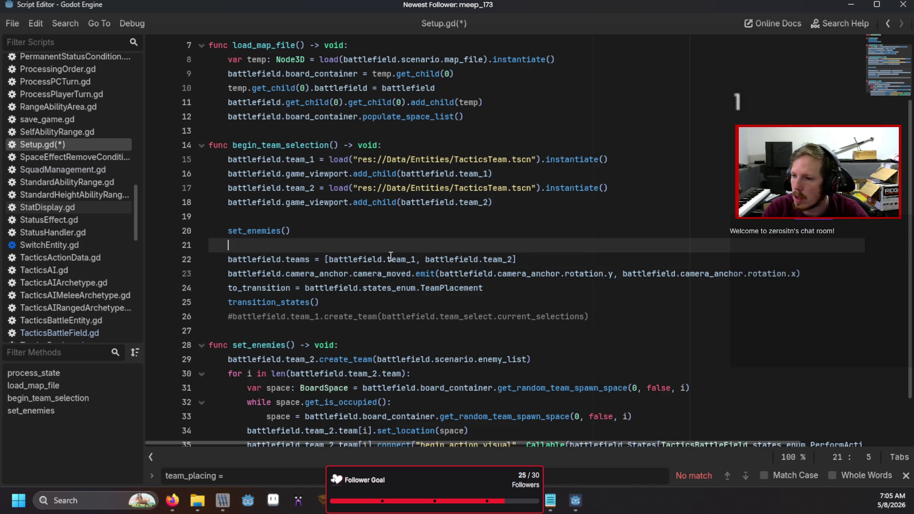
pyautogui.scroll(2, 232, 100)
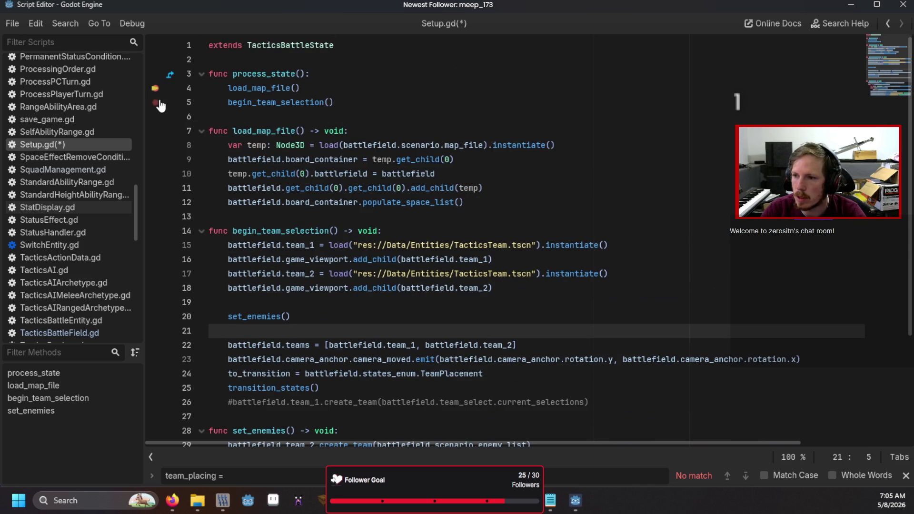
pyautogui.hotkey('ctrl', 's')
pyautogui.press('F5')
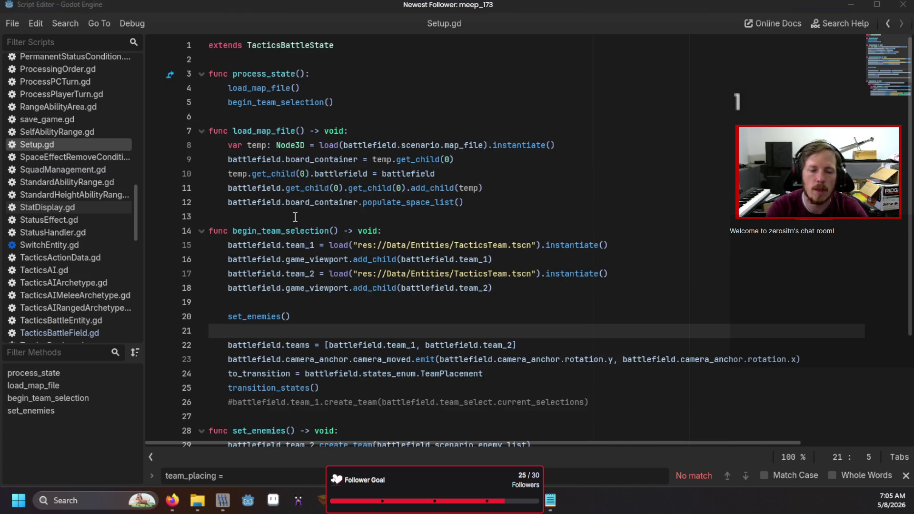